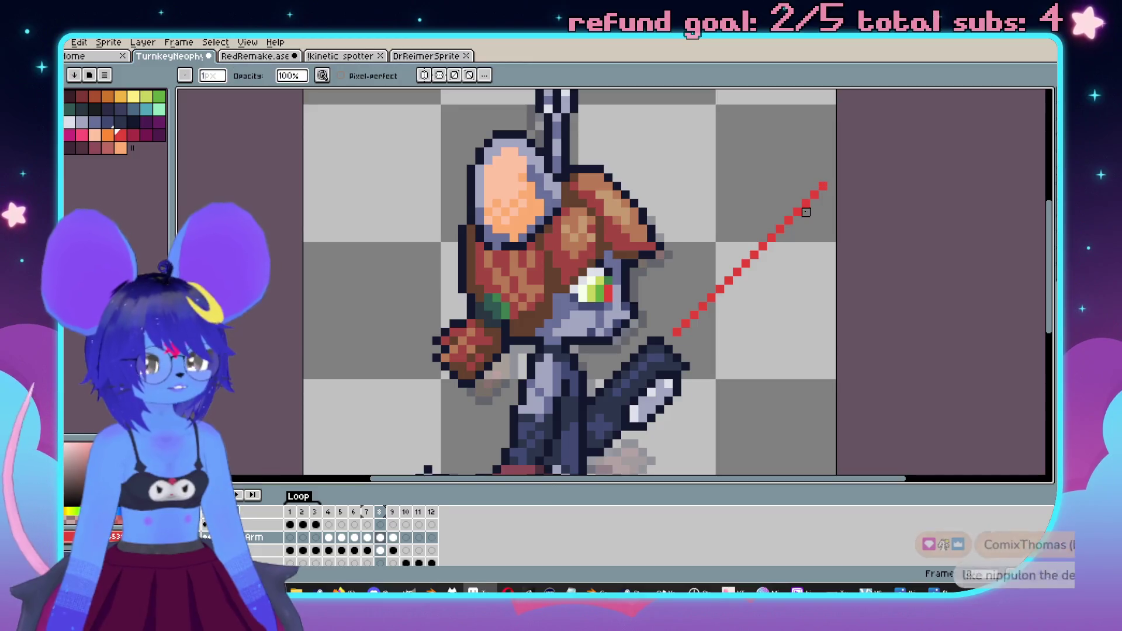
- Erase red pixels from the gunshot trail beside the gun arm
click(801, 208)
scroll(819, 304, down, 4)
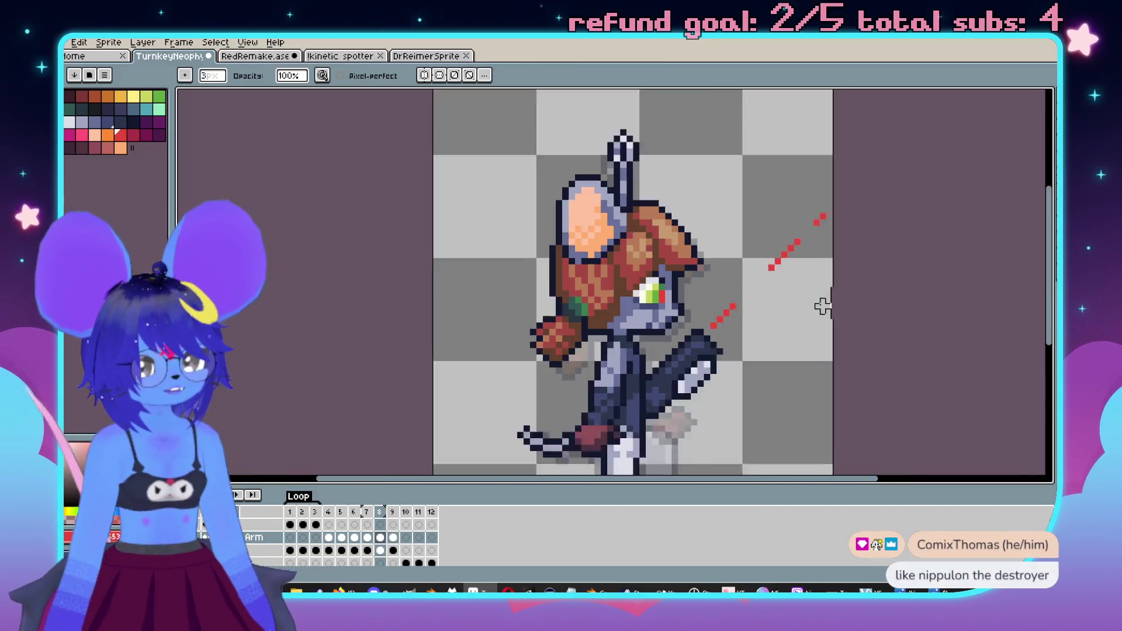
scroll(766, 271, up, 4)
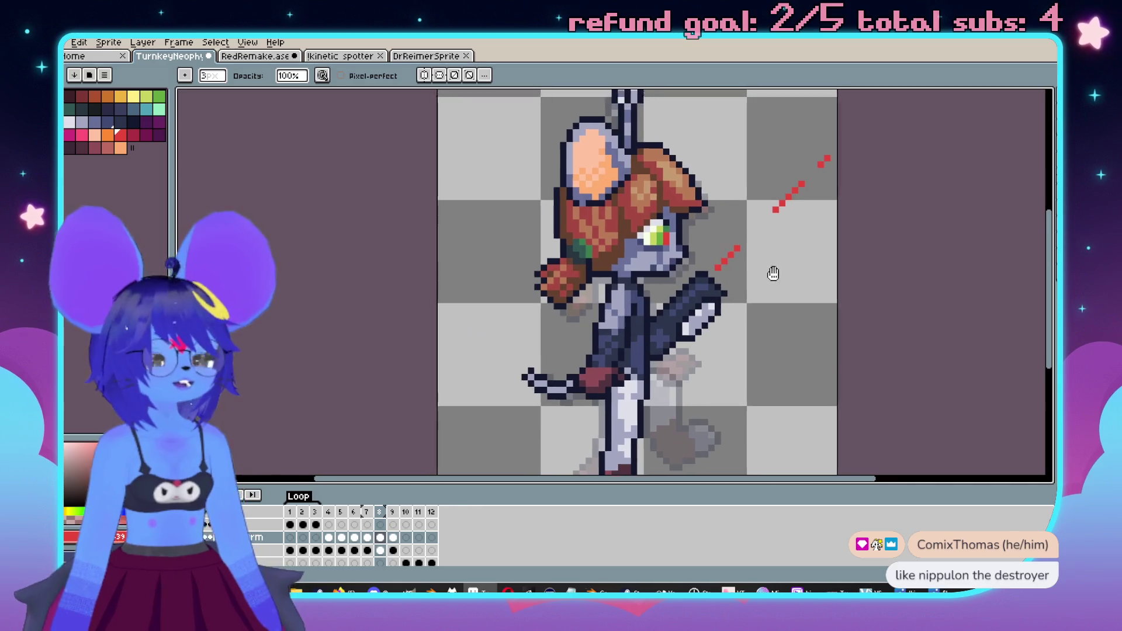
- Eyedrop the gun arm's dark blue, then a second blue from the sprite
key(i)
alt+click(620, 326)
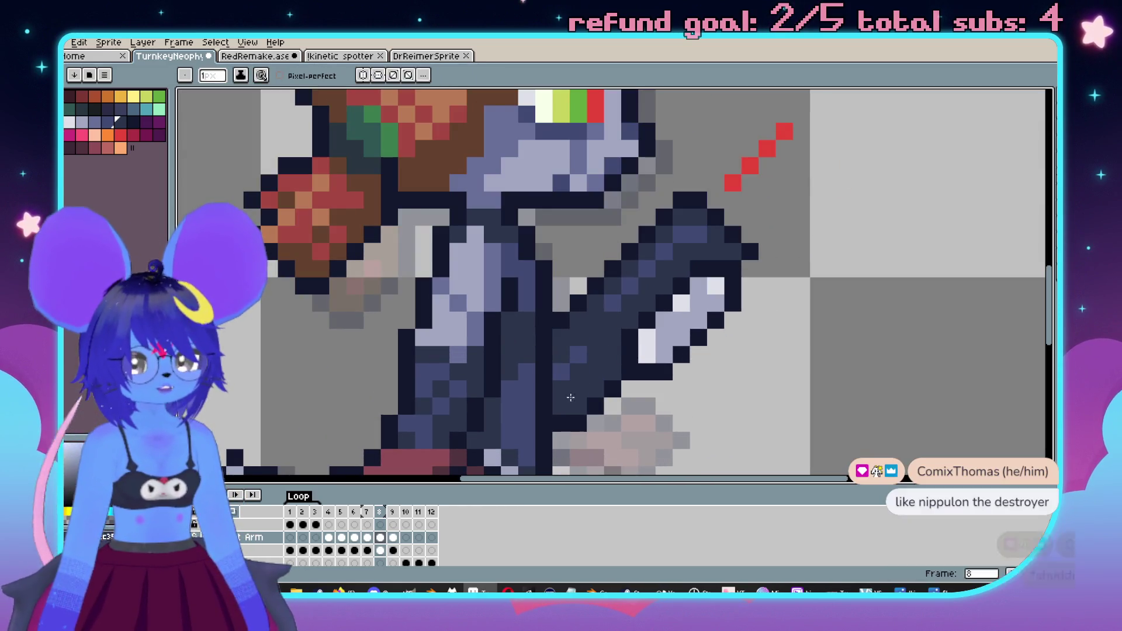
scroll(666, 312, down, 1)
scroll(666, 312, down, 1)
key(alt)
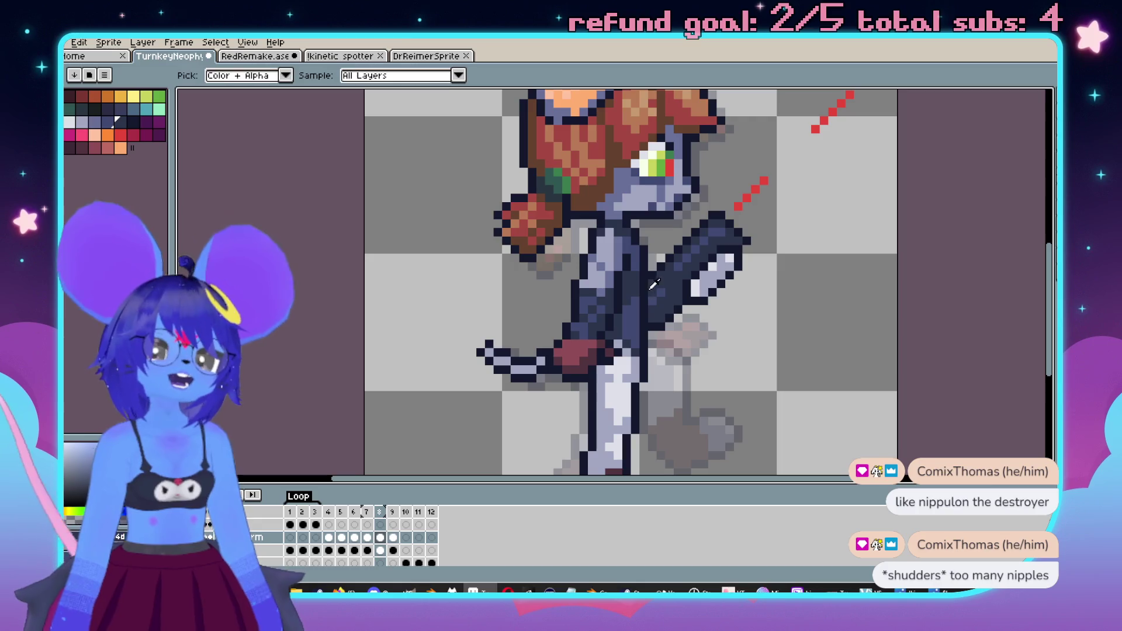
alt+click(655, 296)
- Marquee-select the rectangular area around the gun arm
scroll(672, 316, down, 2)
scroll(676, 327, up, 2)
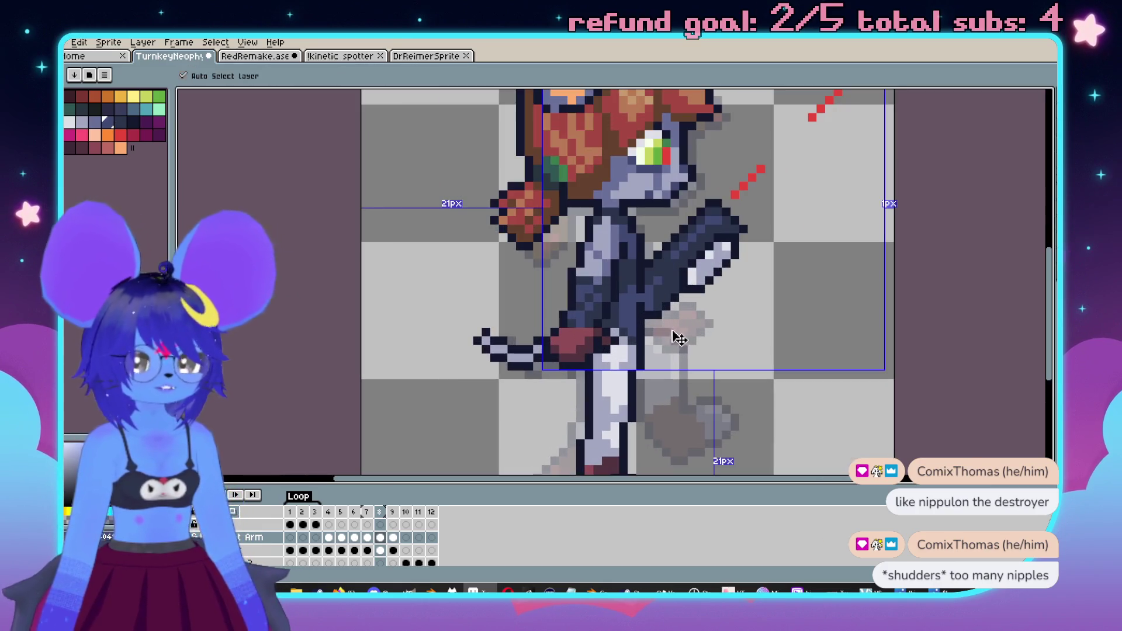
scroll(713, 274, down, 2)
scroll(774, 240, up, 1)
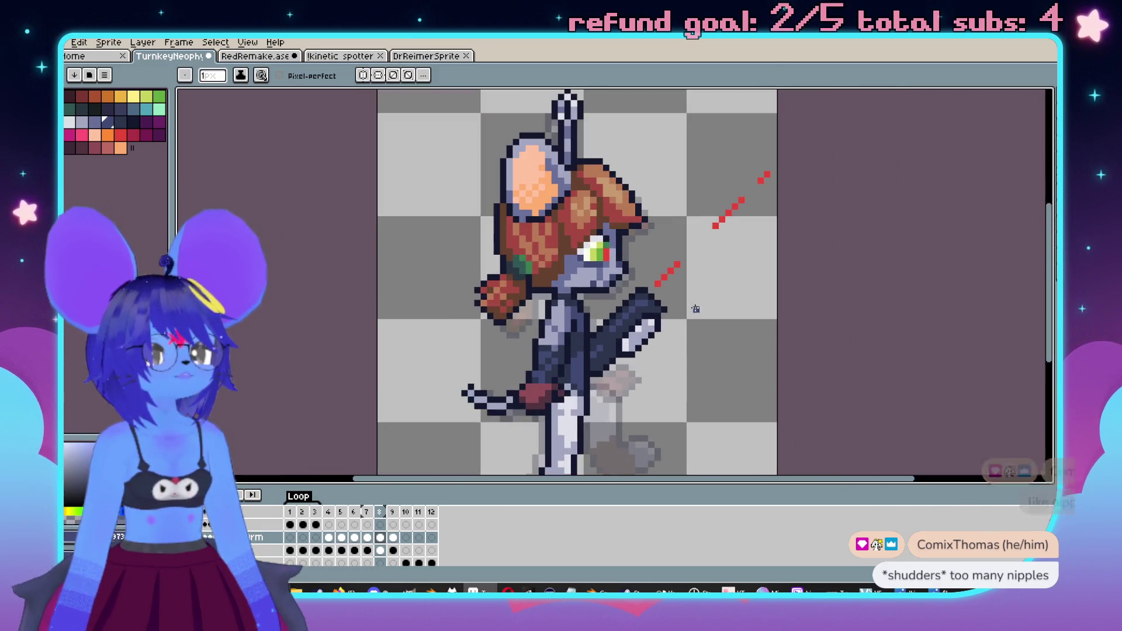
scroll(696, 302, up, 1)
scroll(713, 295, down, 1)
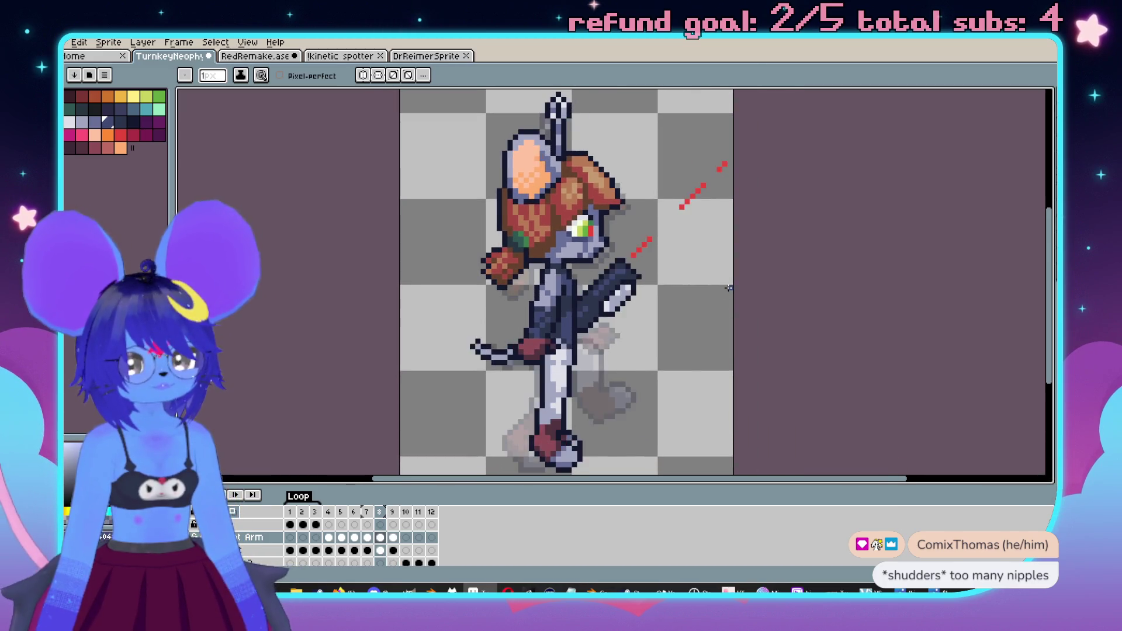
scroll(664, 253, up, 2)
scroll(672, 251, down, 1)
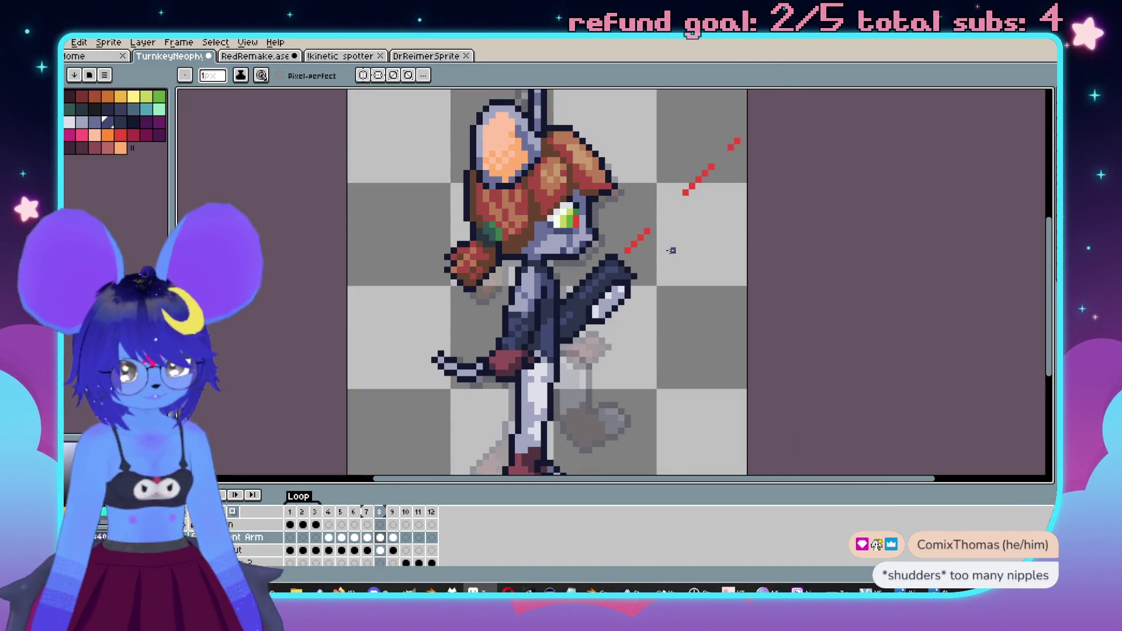
key(m)
mouse_move(775, 105)
mouse_down()
mouse_move(689, 302)
mouse_move(617, 301)
mouse_move(584, 393)
mouse_up()
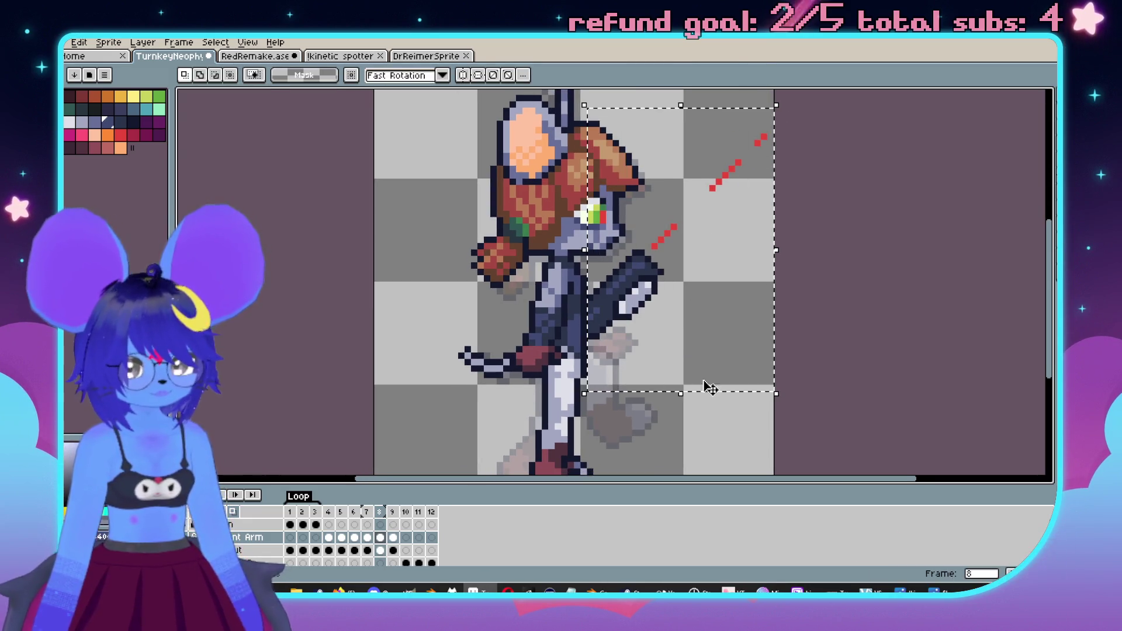
- Drop the unchanged transform and reselect the gun arm region on frame 8
click(734, 379)
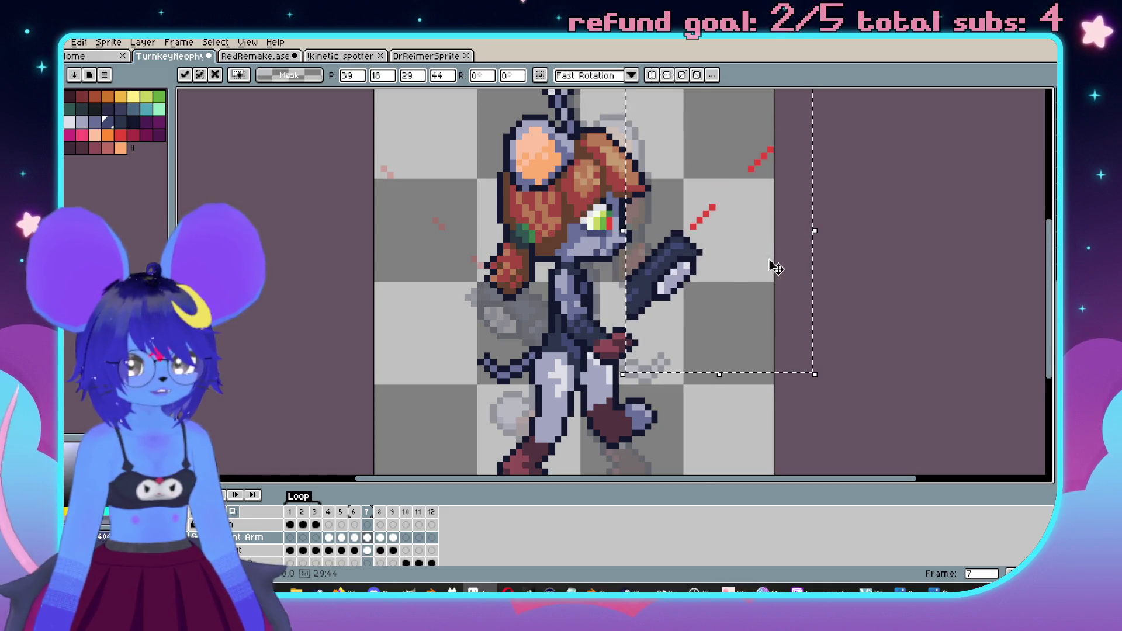
click(828, 252)
key(Right)
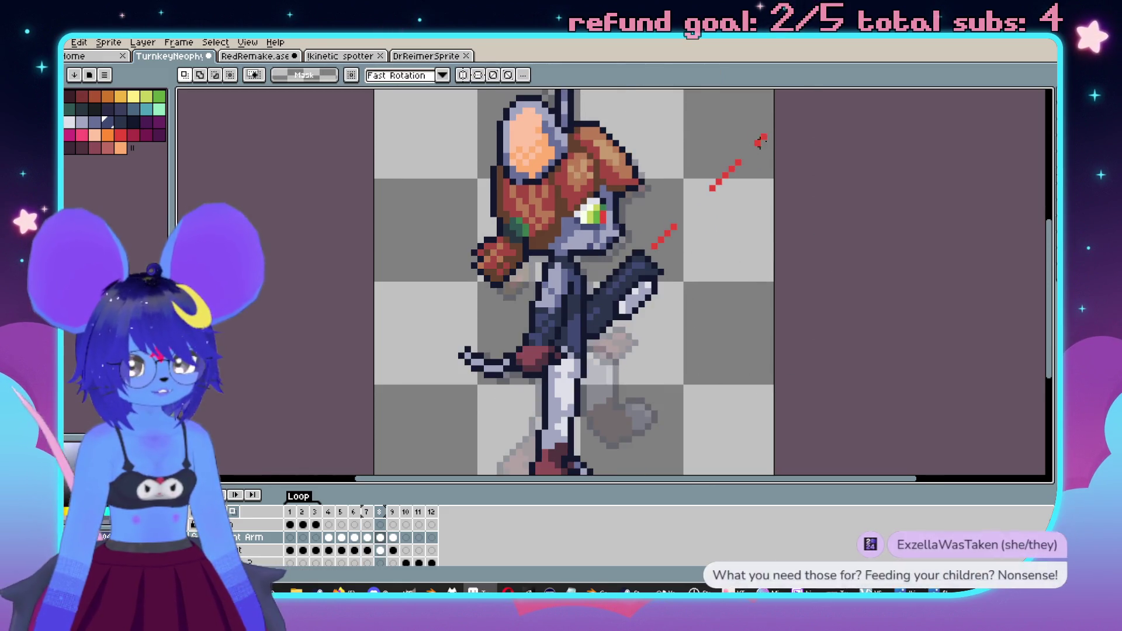
mouse_move(770, 130)
mouse_down()
mouse_move(653, 374)
mouse_move(609, 387)
mouse_up()
- On frame 7, nudge the gun arm one pixel left and rotate it about 7°
key(Left)
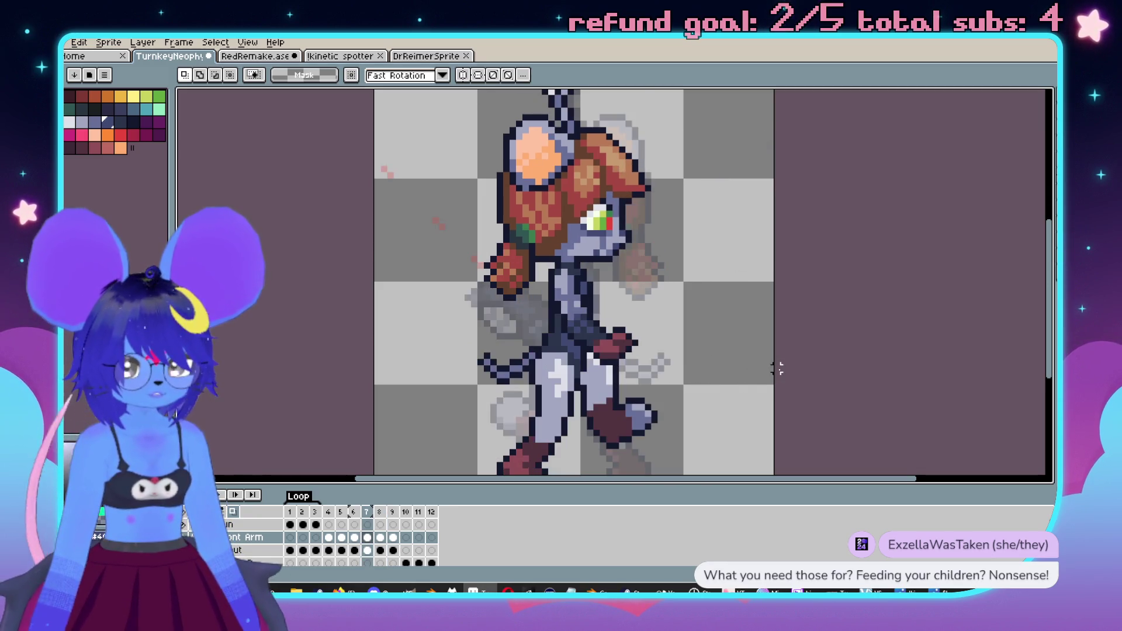
key(Left)
key(Left)
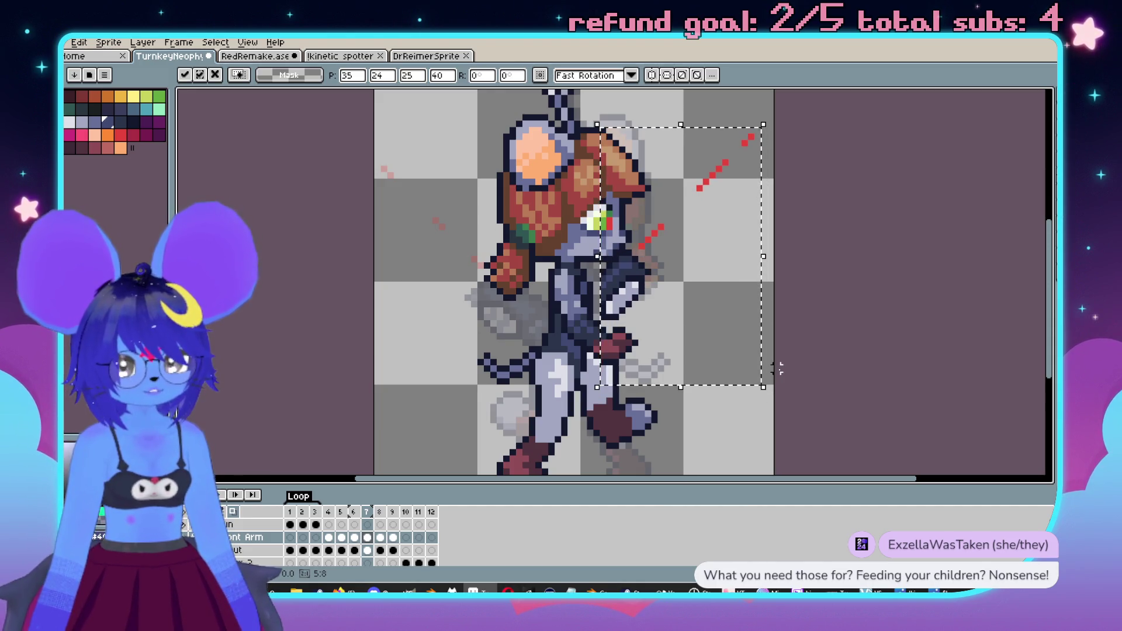
drag(609, 414, 646, 430)
key(Return)
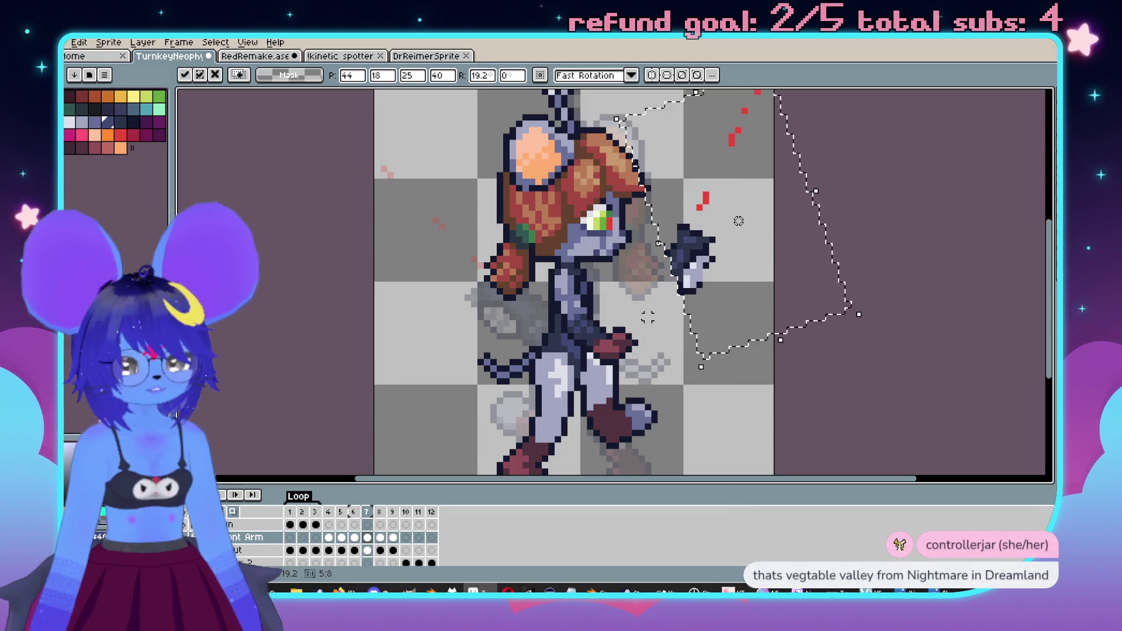
- Draw a dark outline stroke on the arm with the 1px pencil
scroll(607, 345, up, 2)
key(b)
drag(535, 266, 600, 300)
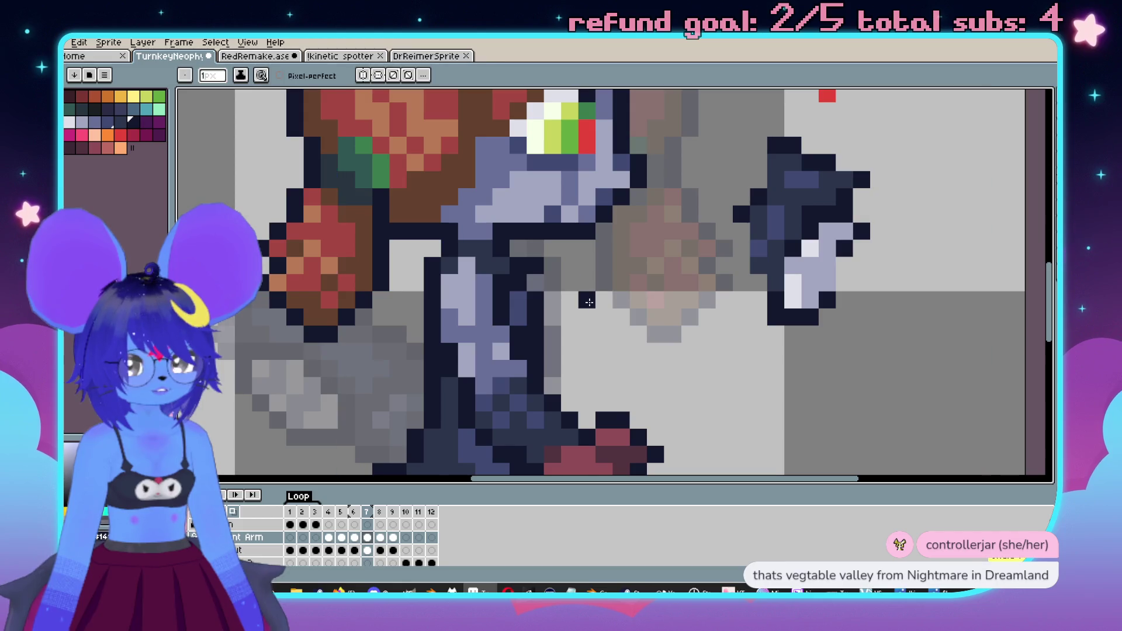
- Redraw the arm's dark outline down its side, discarding a trial navy fill
key(ctrl+z)
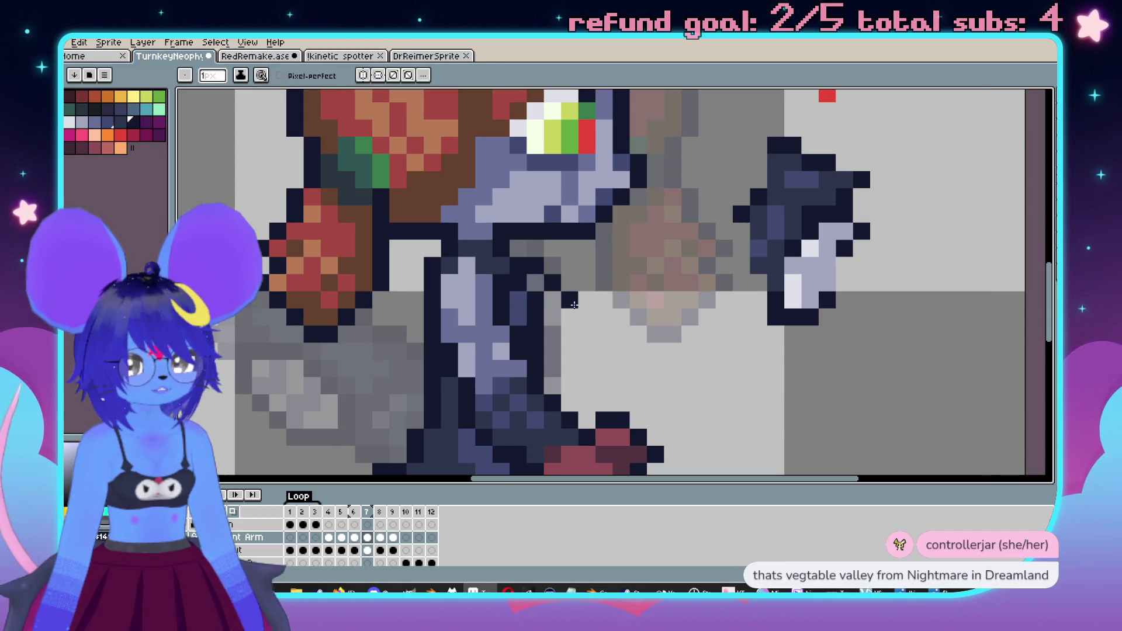
mouse_move(591, 296)
mouse_down()
mouse_move(619, 319)
mouse_move(589, 400)
mouse_up()
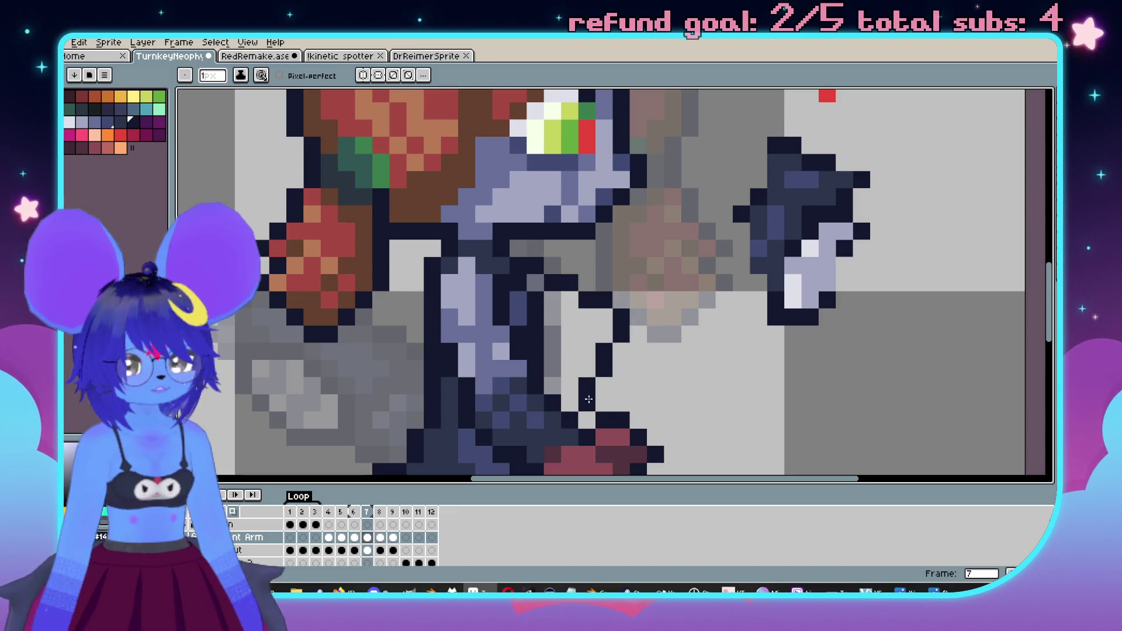
key(g)
scroll(827, 188, down, 1)
click(615, 326)
key(ctrl+z)
key(b)
mouse_move(521, 268)
mouse_down()
mouse_move(556, 295)
mouse_move(560, 367)
mouse_move(572, 380)
mouse_move(611, 318)
mouse_move(537, 268)
mouse_up()
- Compare frames 7 and 8, then repaint dark pixels along the arm's right edge
scroll(658, 276, down, 4)
key(Right)
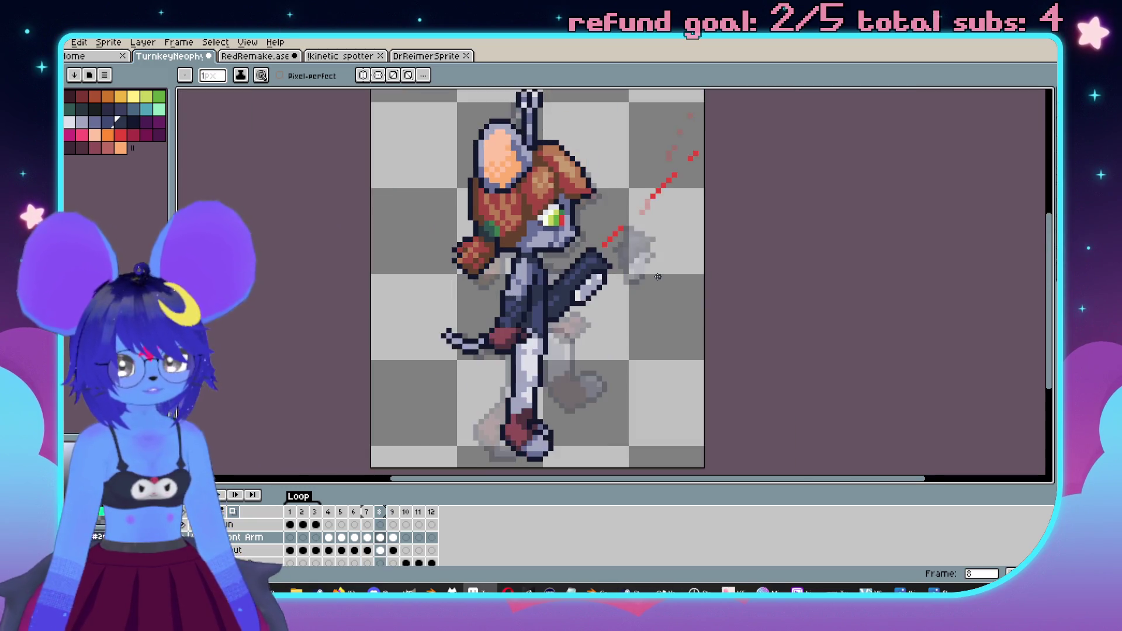
key(Left)
key(Right)
key(Left)
scroll(649, 272, up, 2)
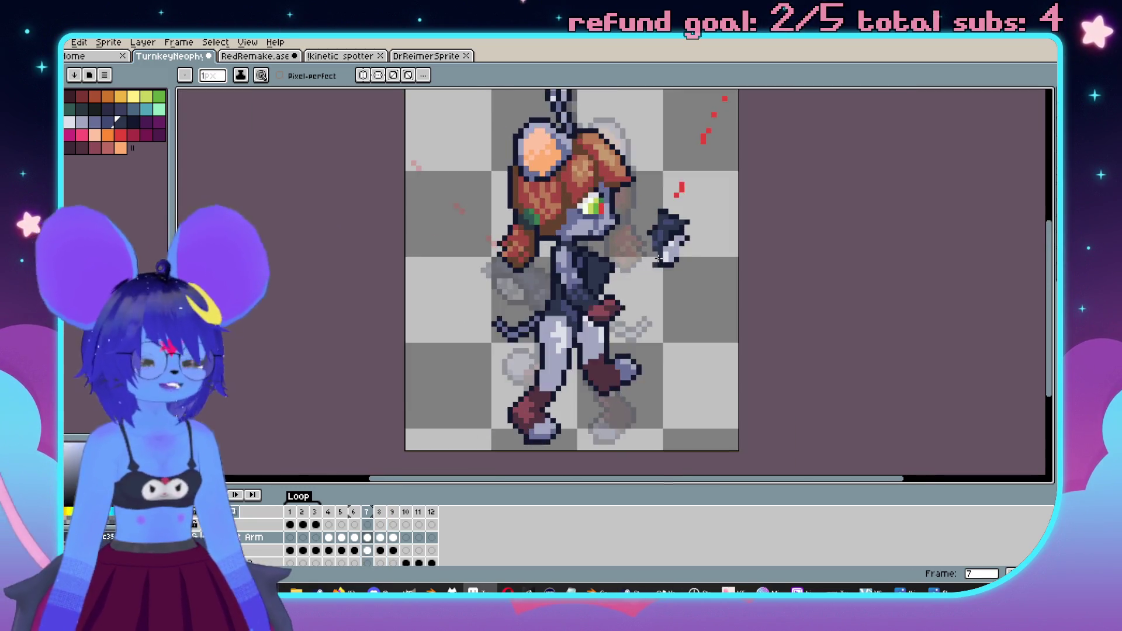
key(ctrl+z)
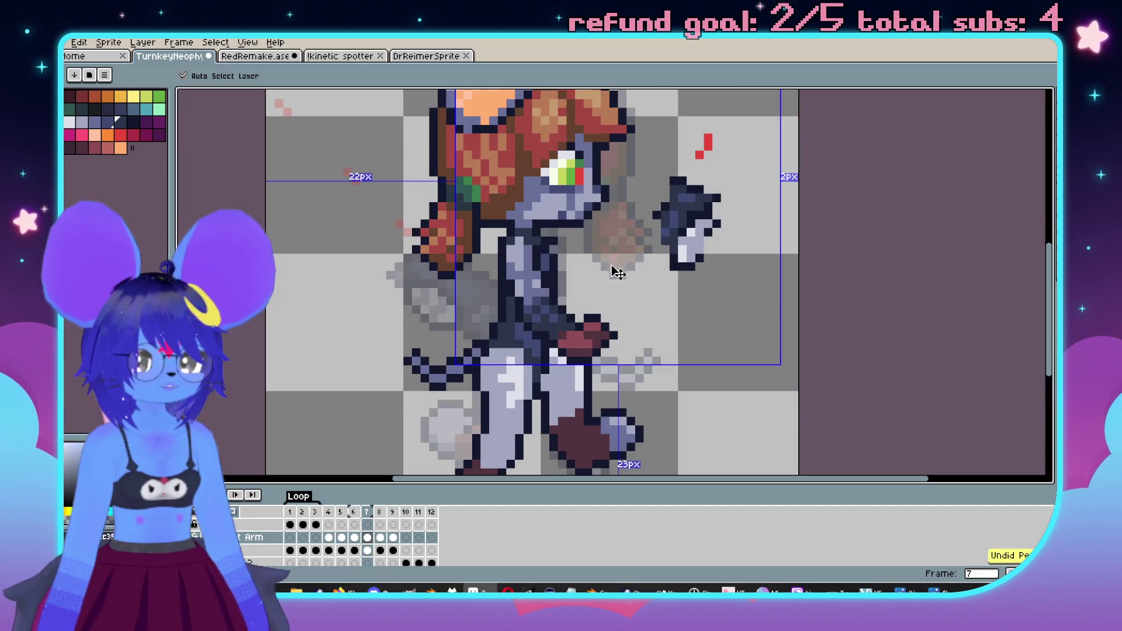
key(b)
key(Right)
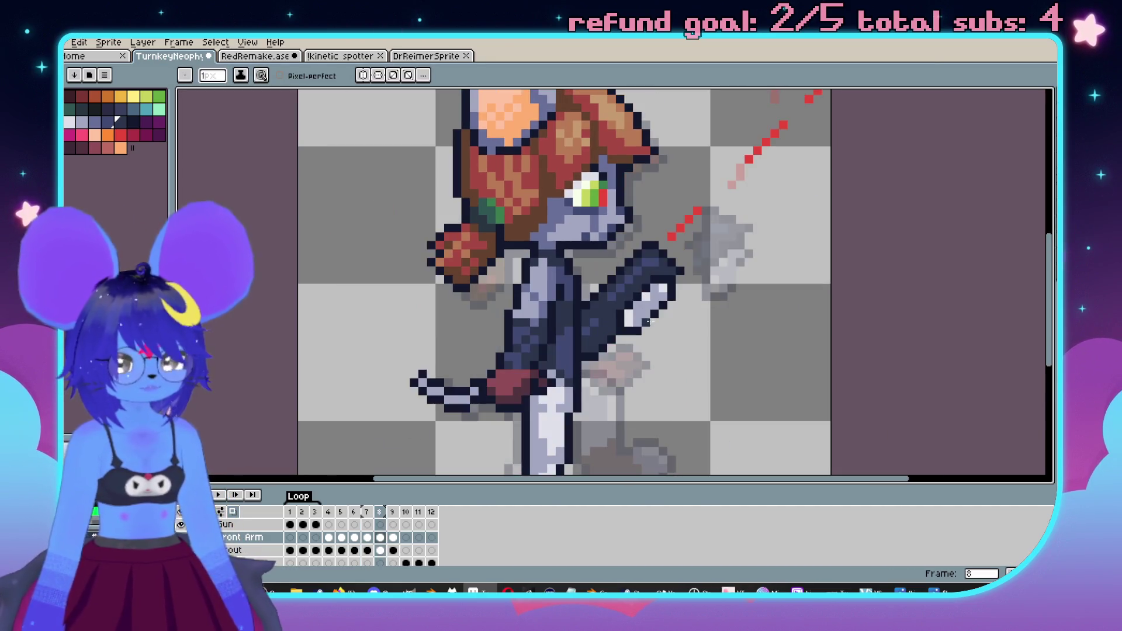
scroll(649, 322, up, 1)
key(Left)
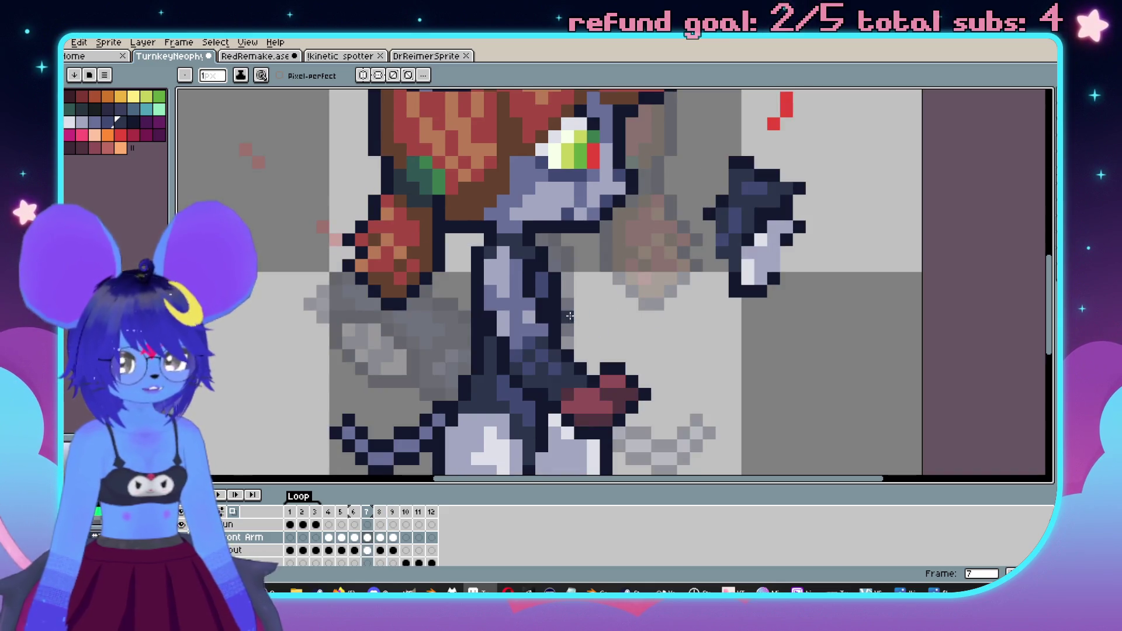
drag(580, 298, 591, 238)
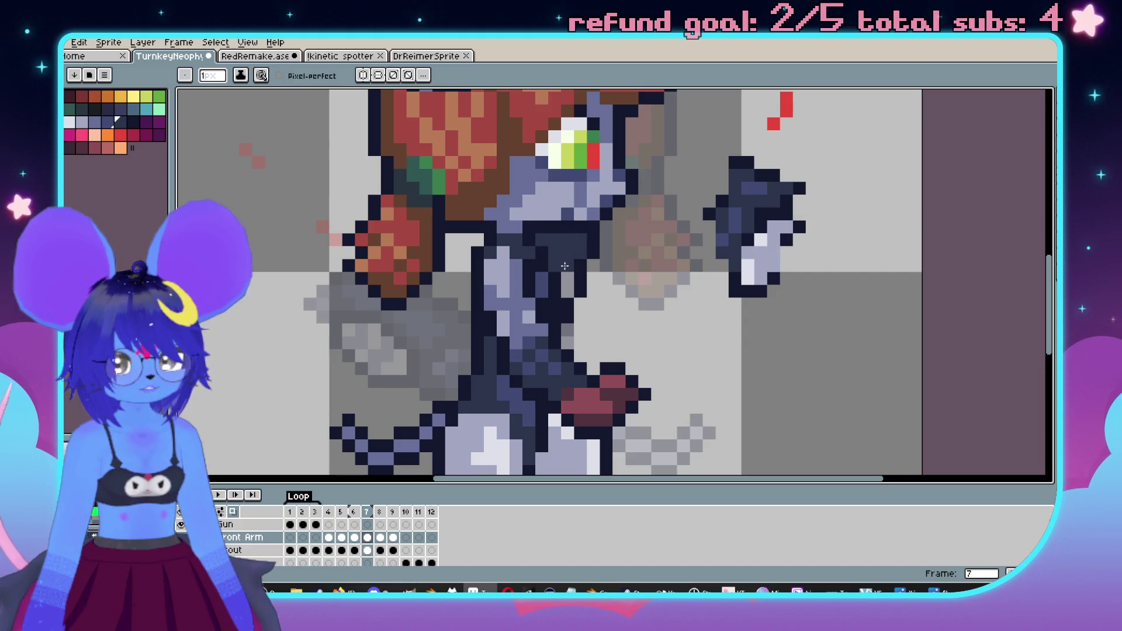
- Preview the animation, then touch up the torso with its dark blue
scroll(564, 265, down, 5)
key(Return)
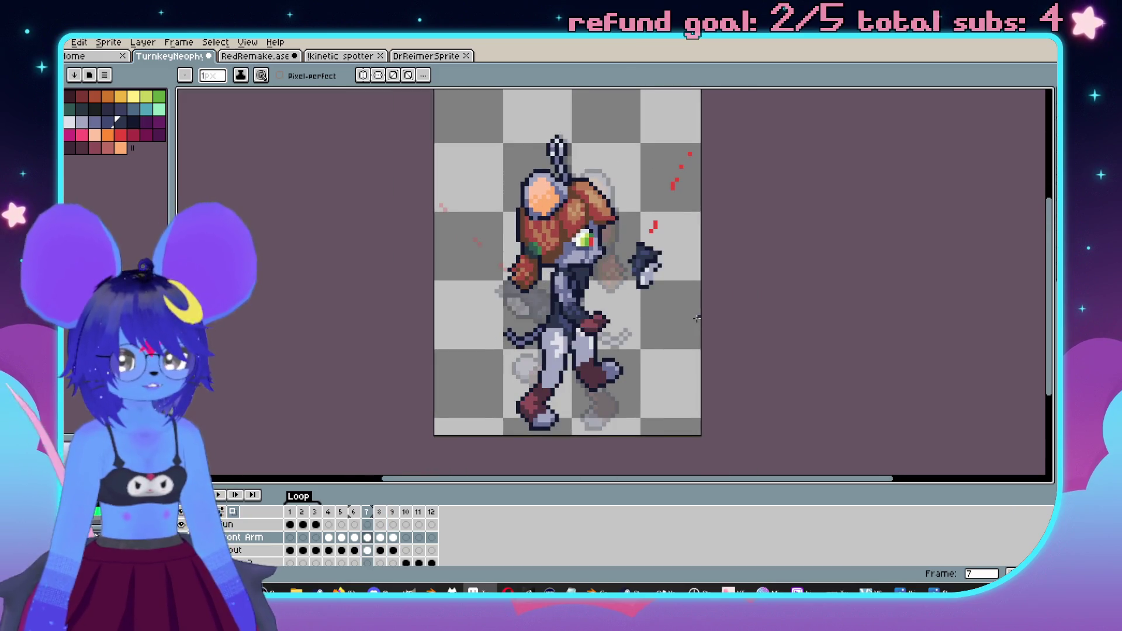
scroll(650, 290, up, 6)
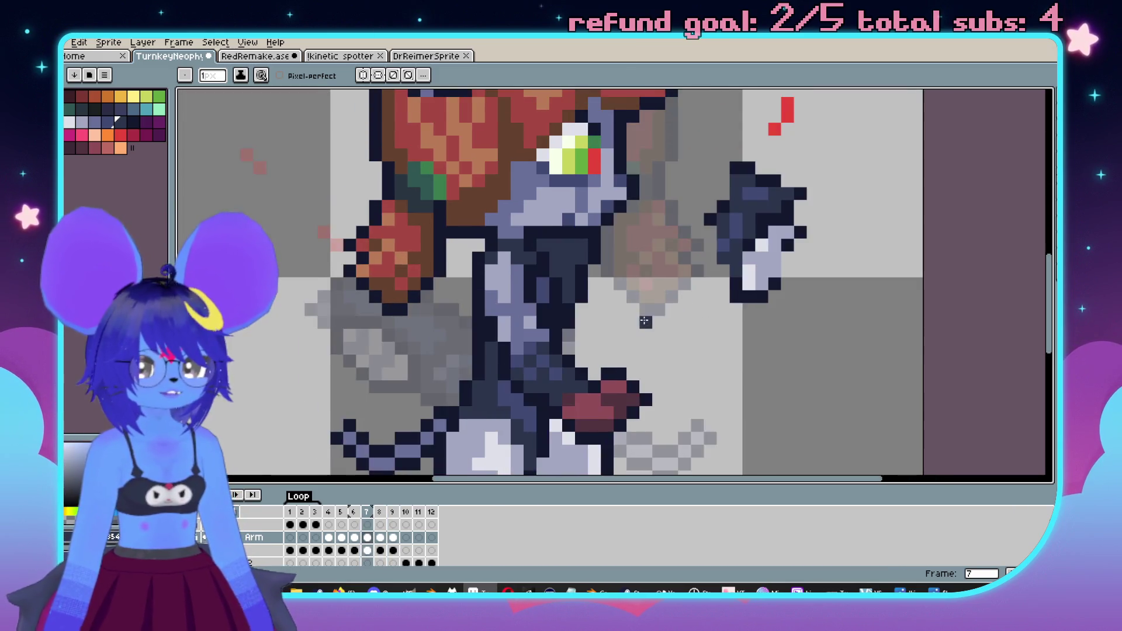
scroll(627, 277, up, 1)
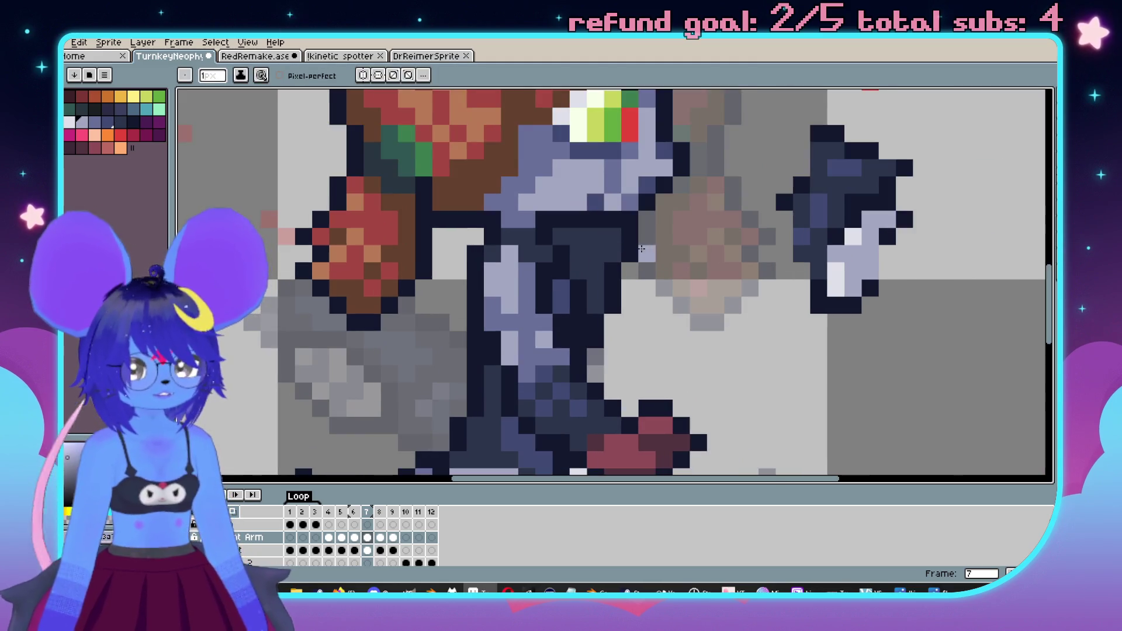
alt+click(853, 168)
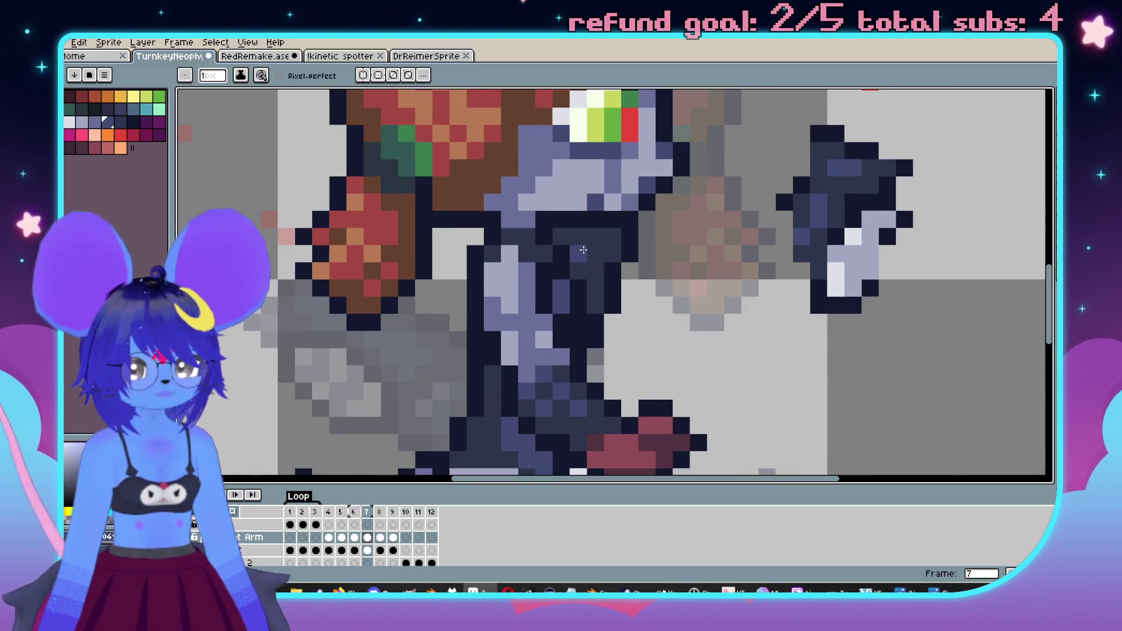
scroll(600, 265, down, 7)
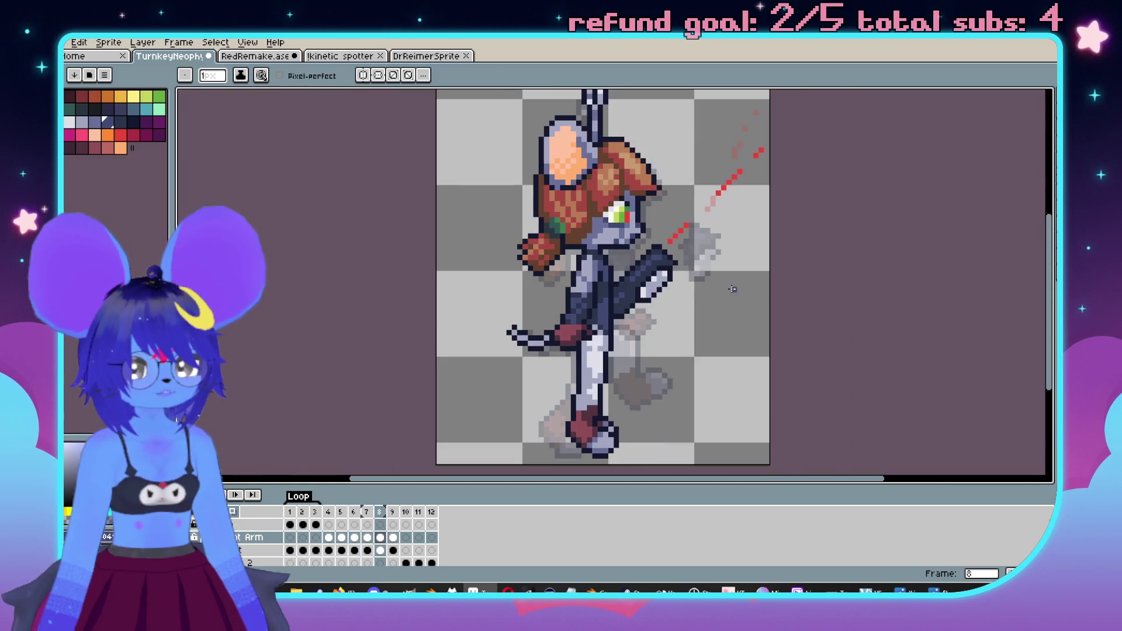
scroll(585, 275, up, 4)
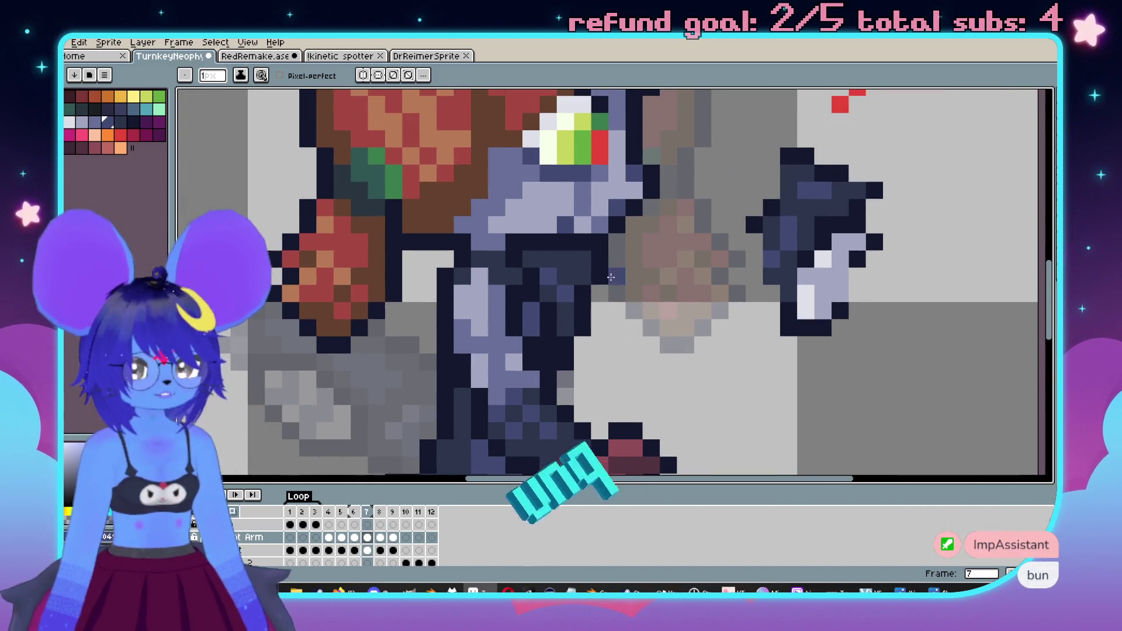
key(b)
drag(531, 259, 565, 277)
- Eyedrop the tracer red and draw a straight red line from the chest upward
scroll(579, 274, down, 4)
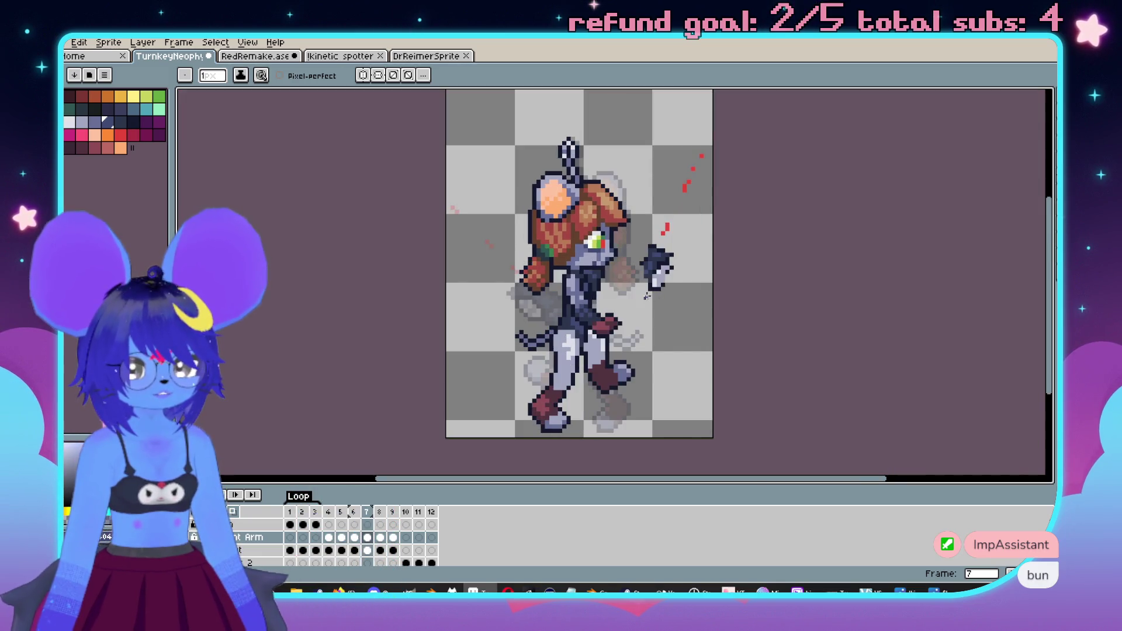
scroll(647, 296, up, 1)
drag(663, 251, 700, 273)
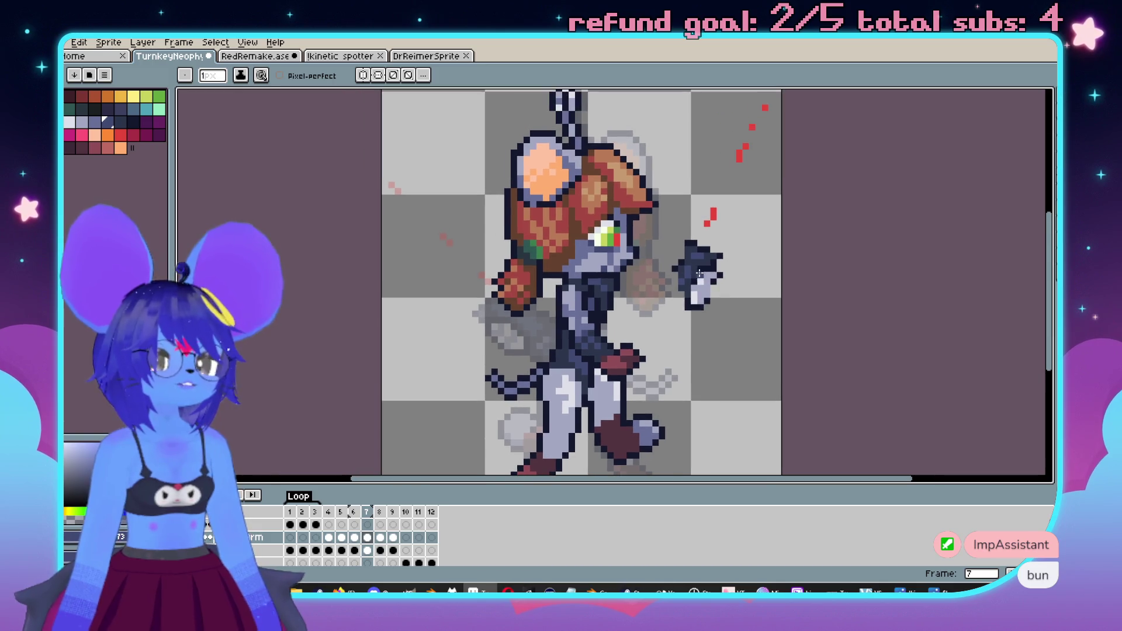
drag(720, 192, 726, 291)
alt+click(746, 255)
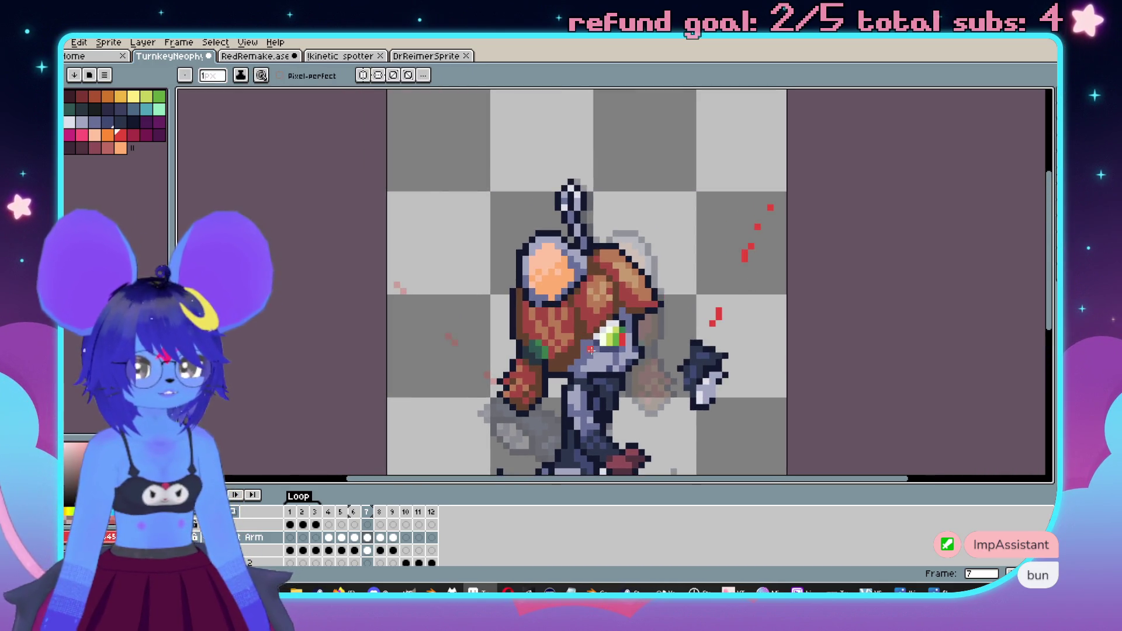
drag(610, 321, 648, 104)
key(e)
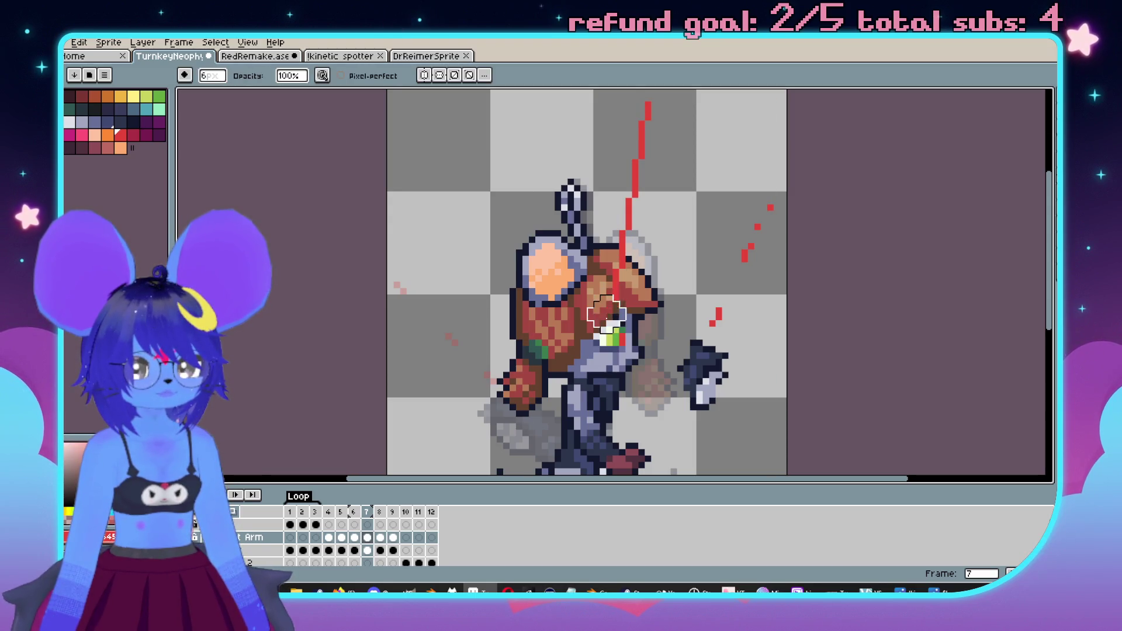
- Erase gaps in the red line beside the head to dash it, then save the sprite
drag(632, 125, 638, 201)
scroll(703, 205, up, 2)
key(ctrl+z)
click(623, 249)
scroll(671, 283, down, 5)
scroll(677, 201, up, 4)
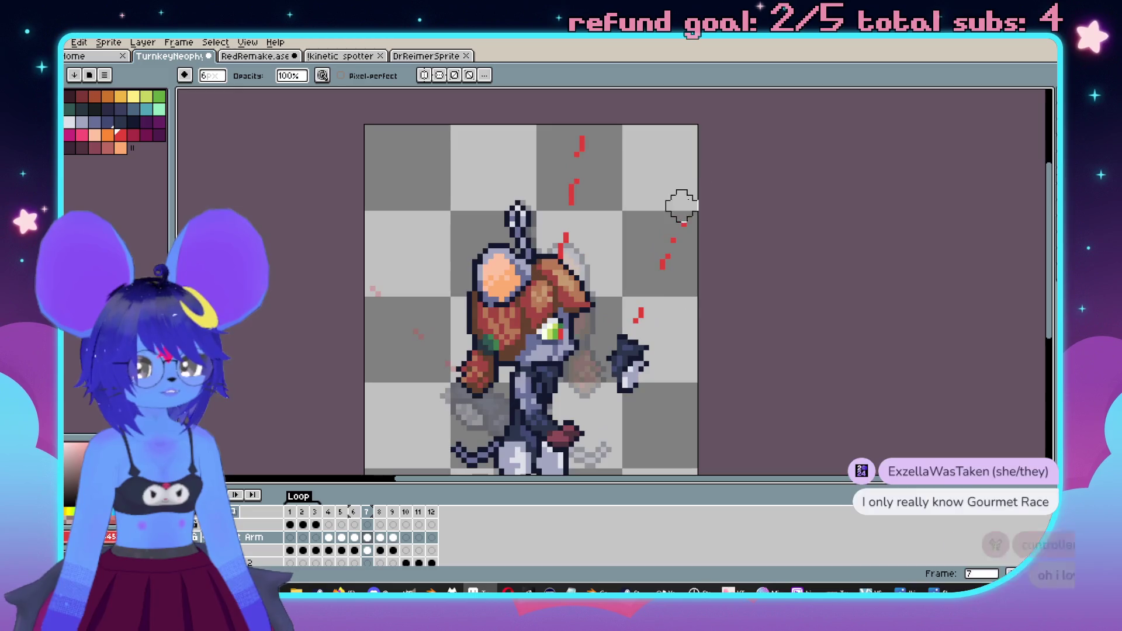
scroll(731, 324, down, 4)
scroll(734, 314, up, 3)
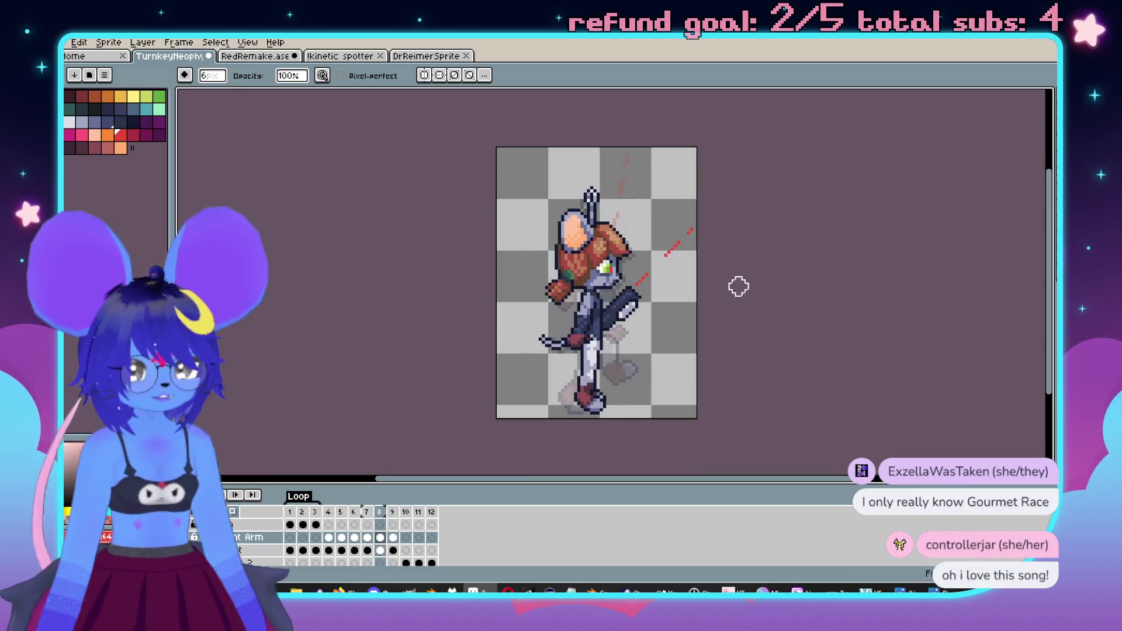
scroll(743, 299, right, 1)
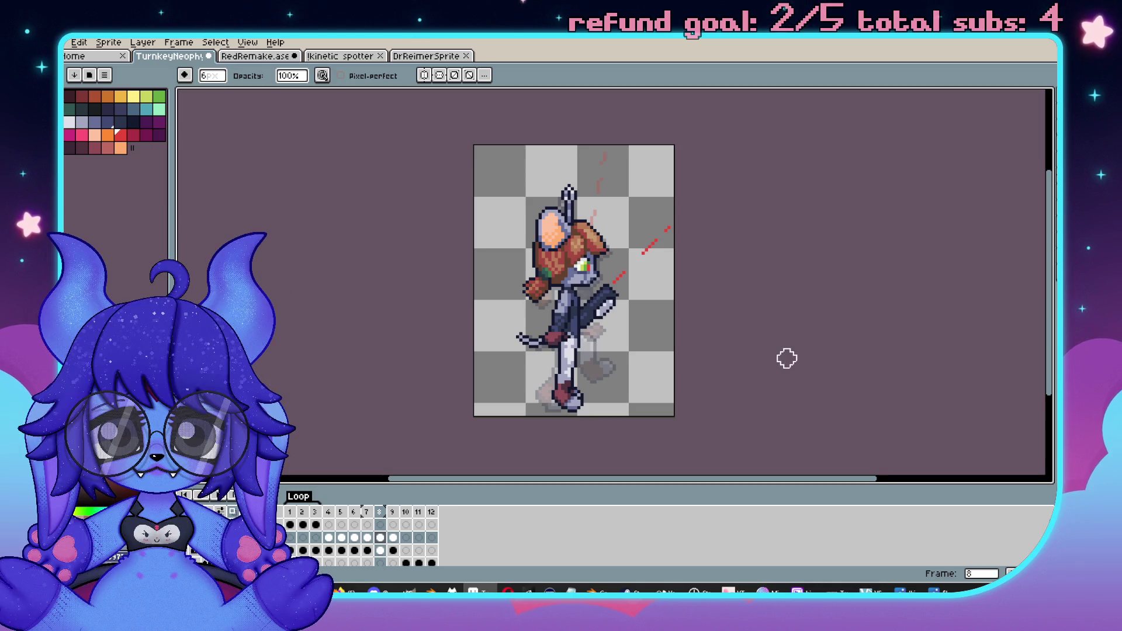
key(ctrl+s)
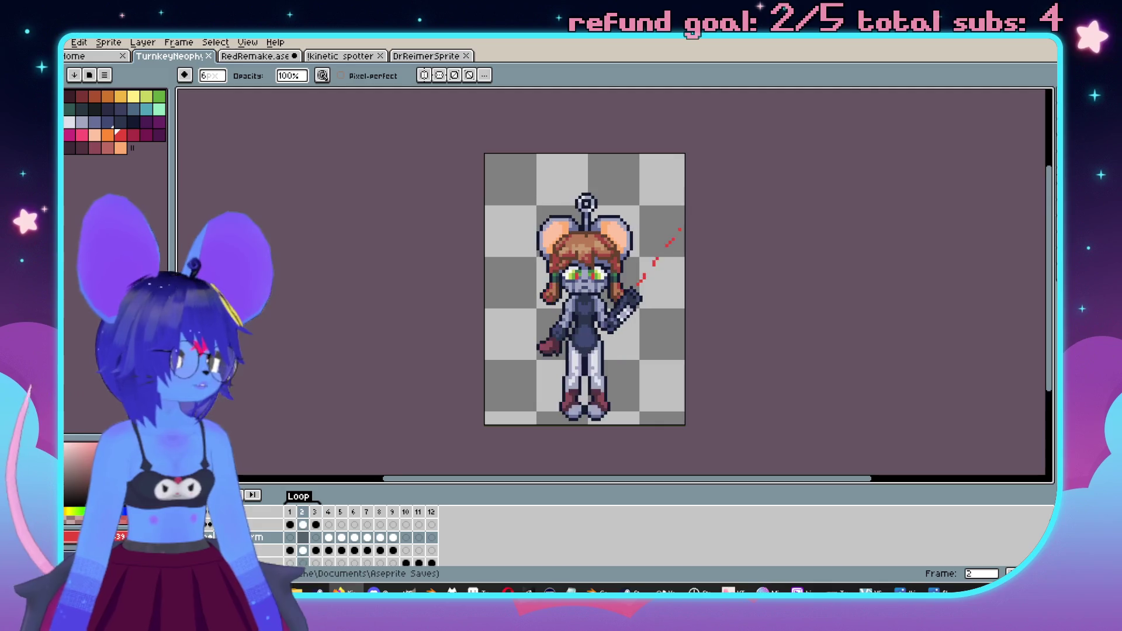
key(alt+Tab)
mouse_move(1055, 168)
mouse_down()
mouse_move(947, 112)
mouse_move(916, 79)
mouse_up()
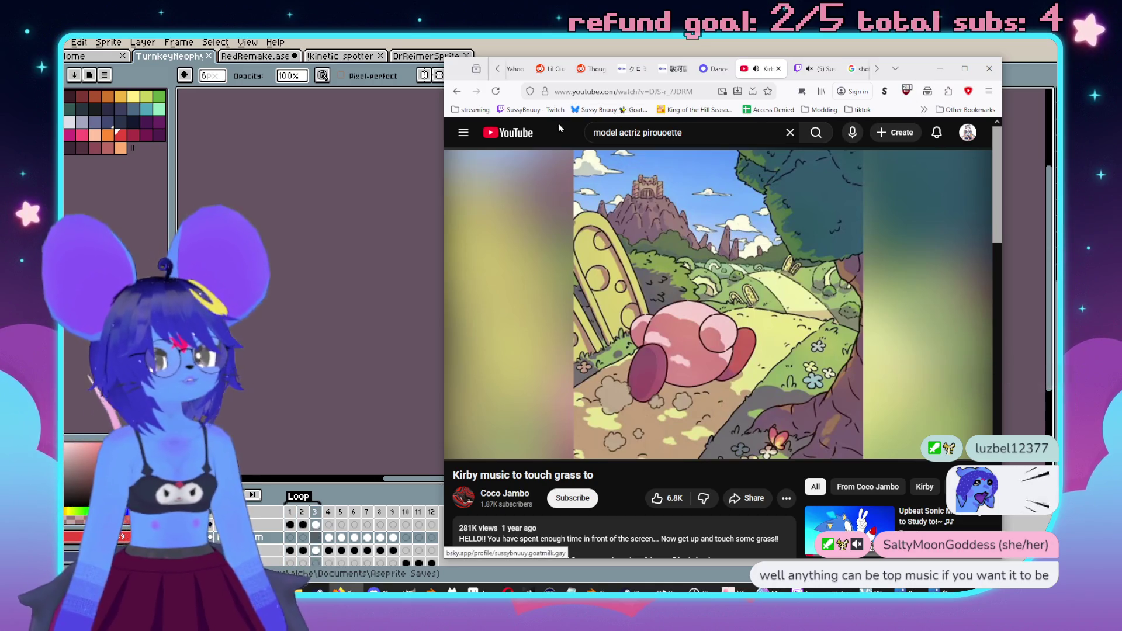
mouse_move(460, 78)
mouse_down()
mouse_move(970, 132)
mouse_move(1081, 131)
mouse_up()
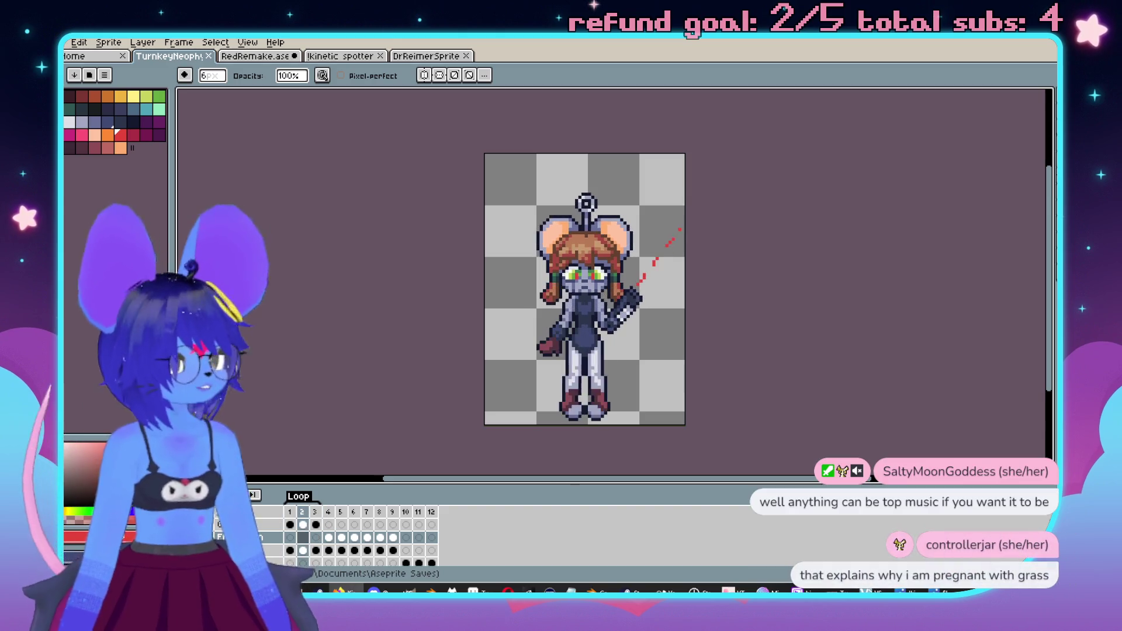
key(Return)
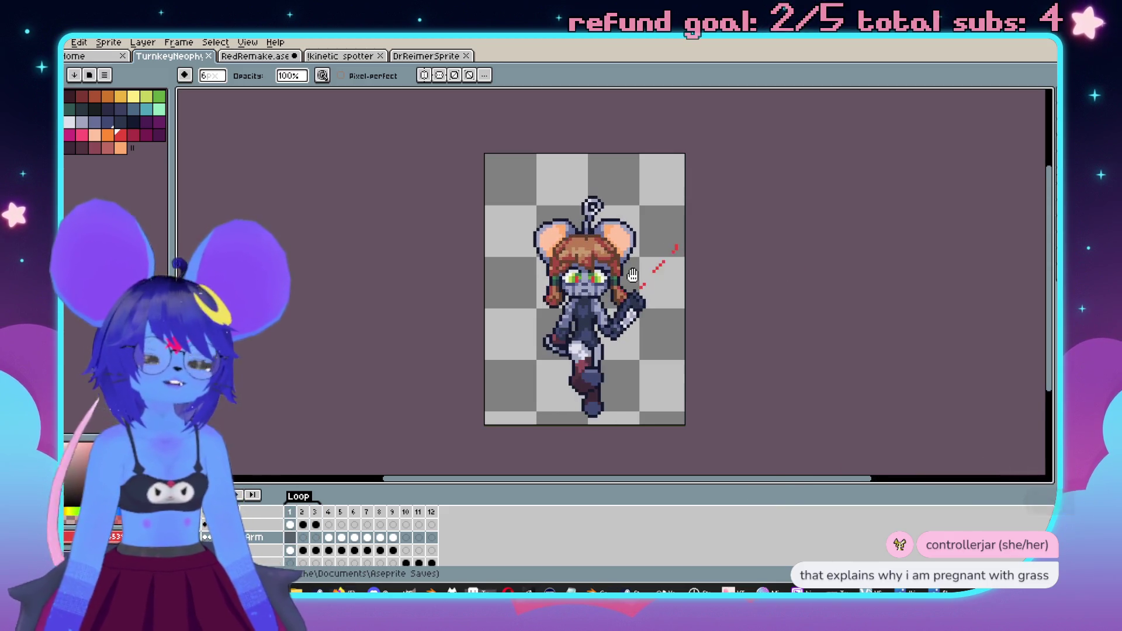
- Pan and zoom the canvas while the animation plays
drag(645, 283, 649, 287)
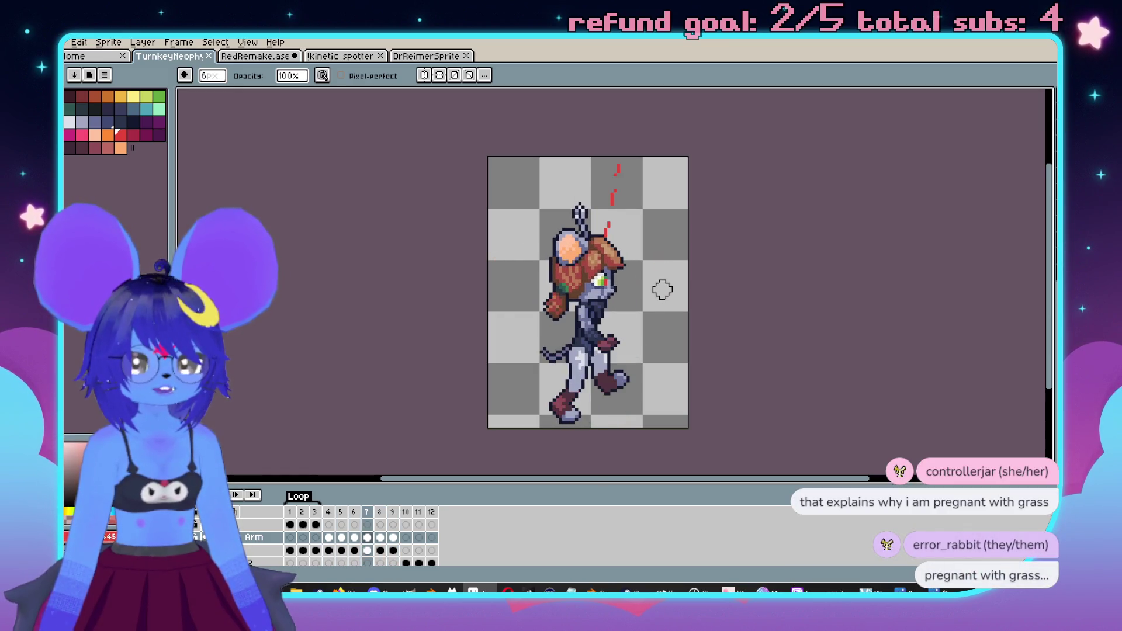
scroll(662, 289, up, 1)
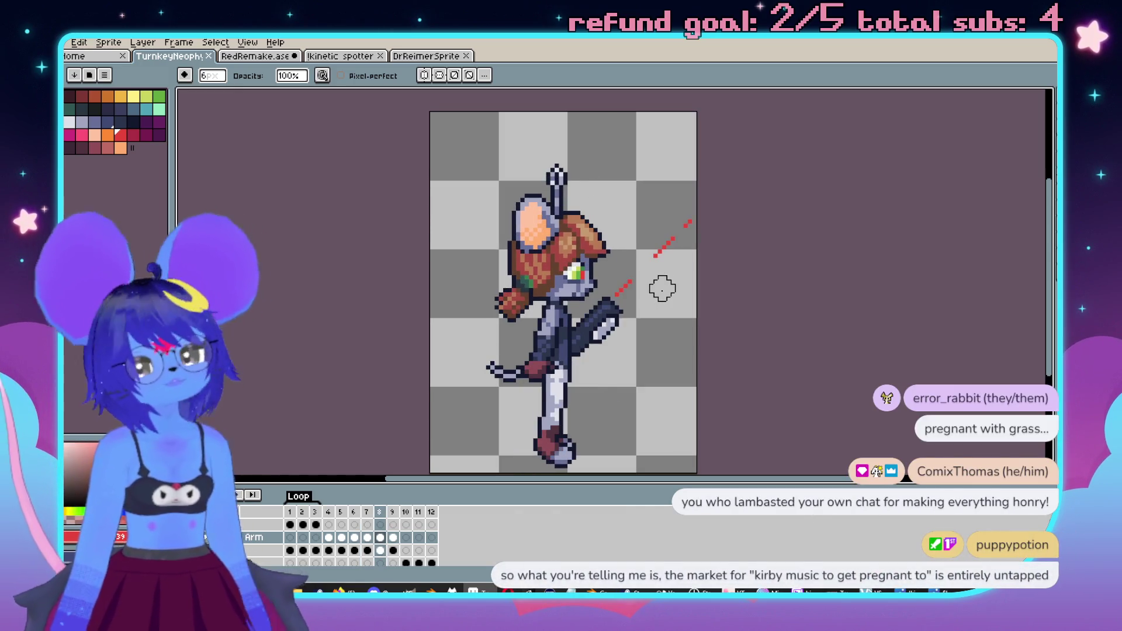
scroll(662, 289, up, 1)
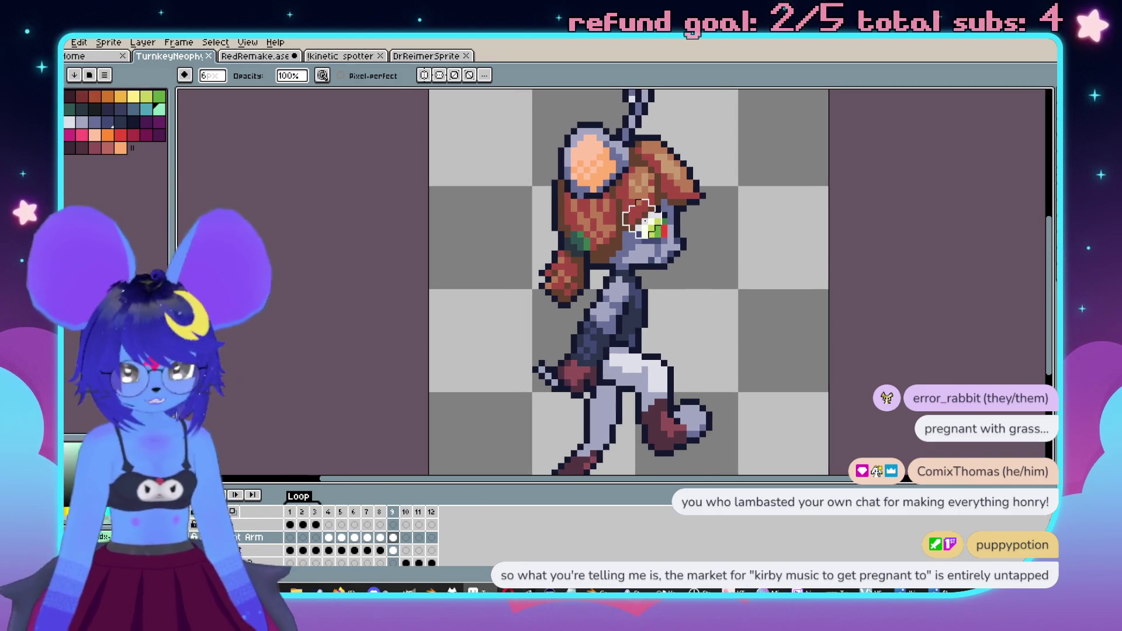
- Paint a mint-green stroke beside the mouse's chest on frame 9, redrawing it upward
key(b)
scroll(705, 308, up, 2)
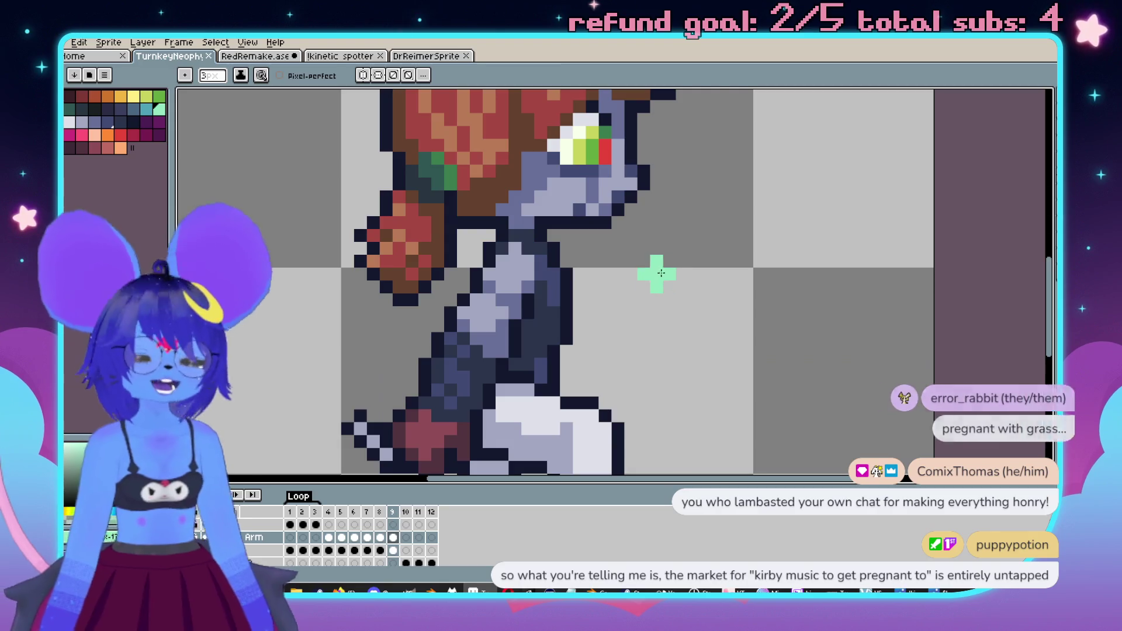
scroll(670, 269, down, 1)
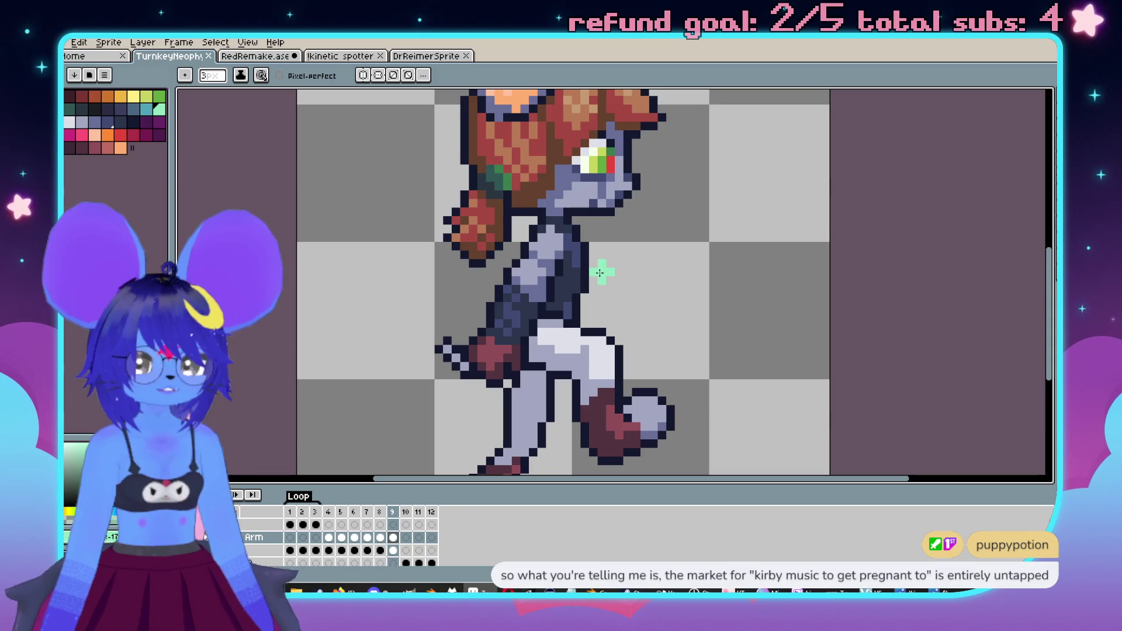
drag(615, 282, 651, 204)
key(ctrl+z)
drag(634, 280, 641, 216)
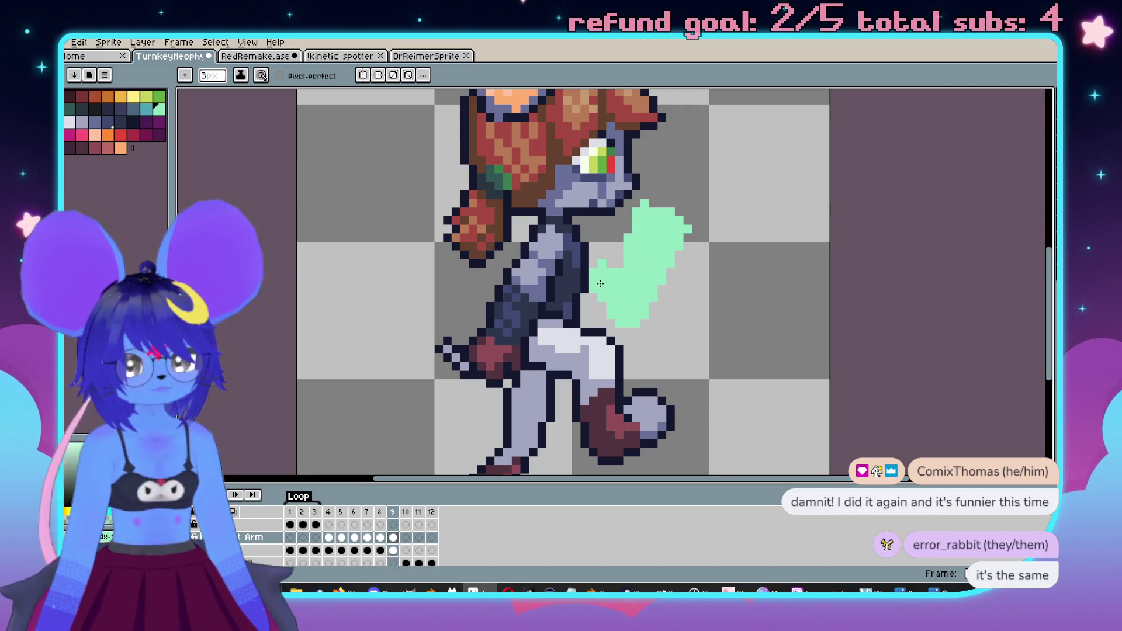
- Compare frame 9 with the previous frame, stop playback and go to frame 2
scroll(608, 281, down, 3)
key(Left)
key(Right)
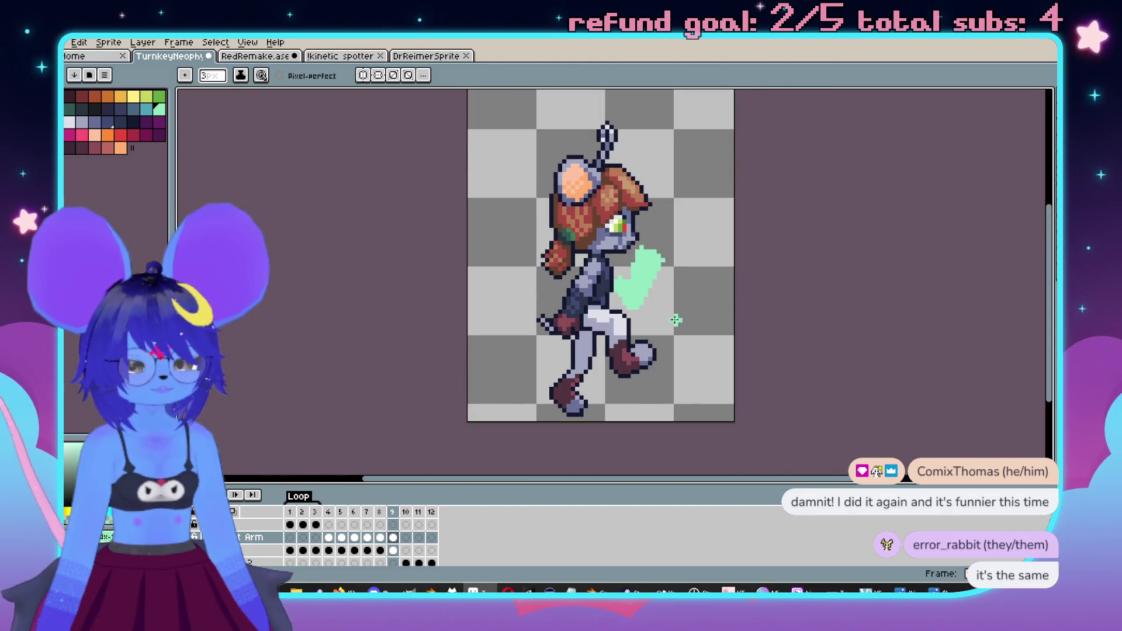
scroll(678, 328, up, 1)
key(Left)
key(Right)
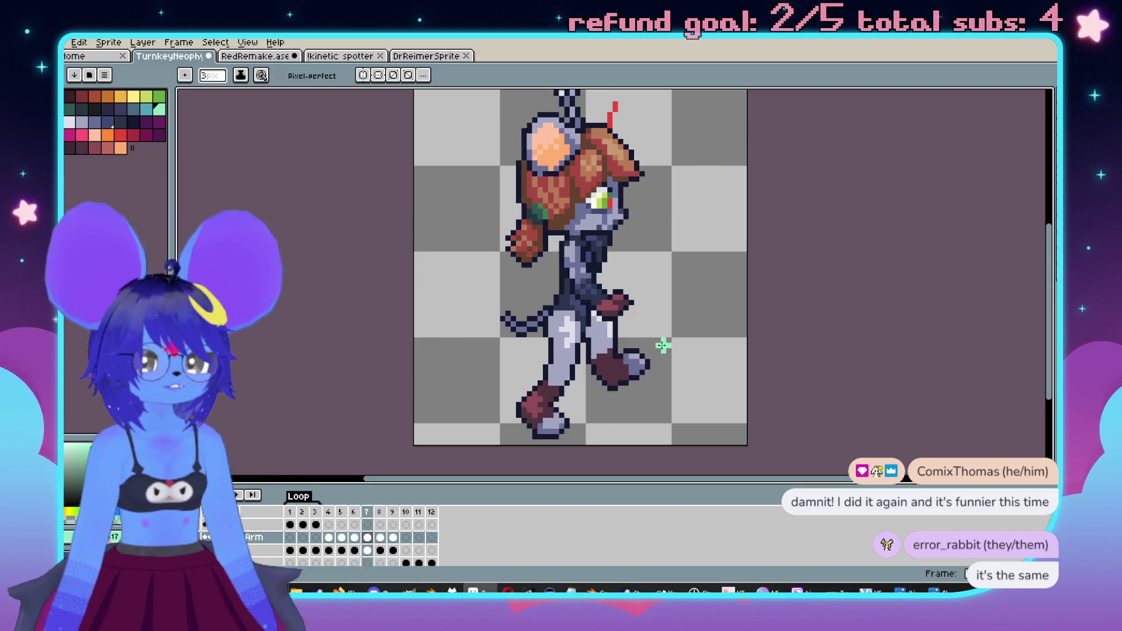
key(Return)
scroll(664, 343, up, 1)
key(b)
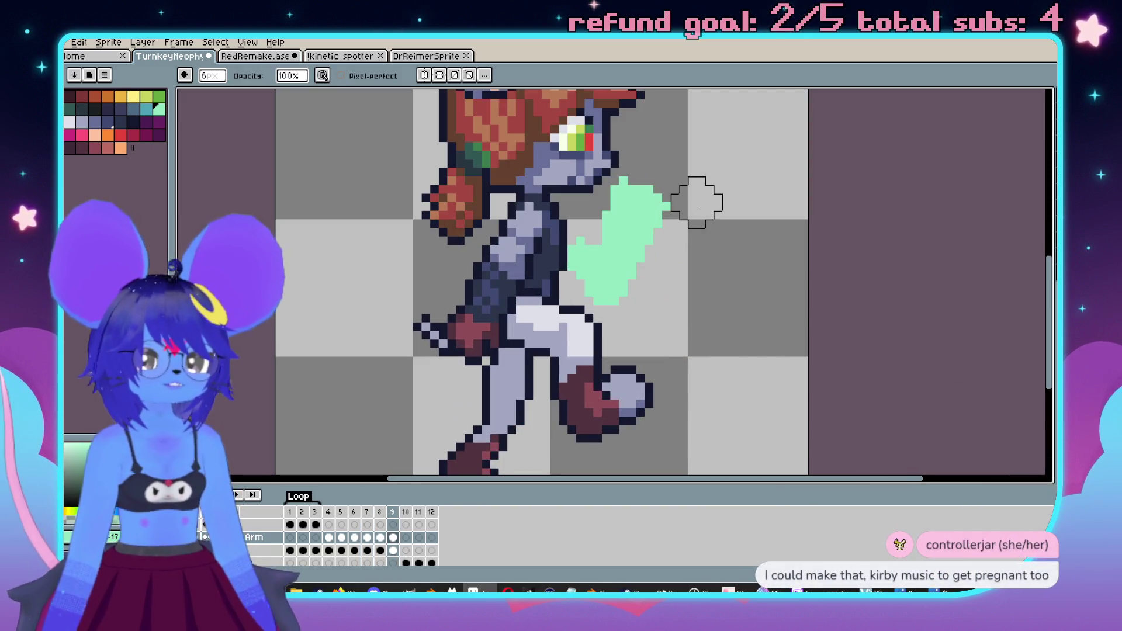
scroll(691, 288, up, 1)
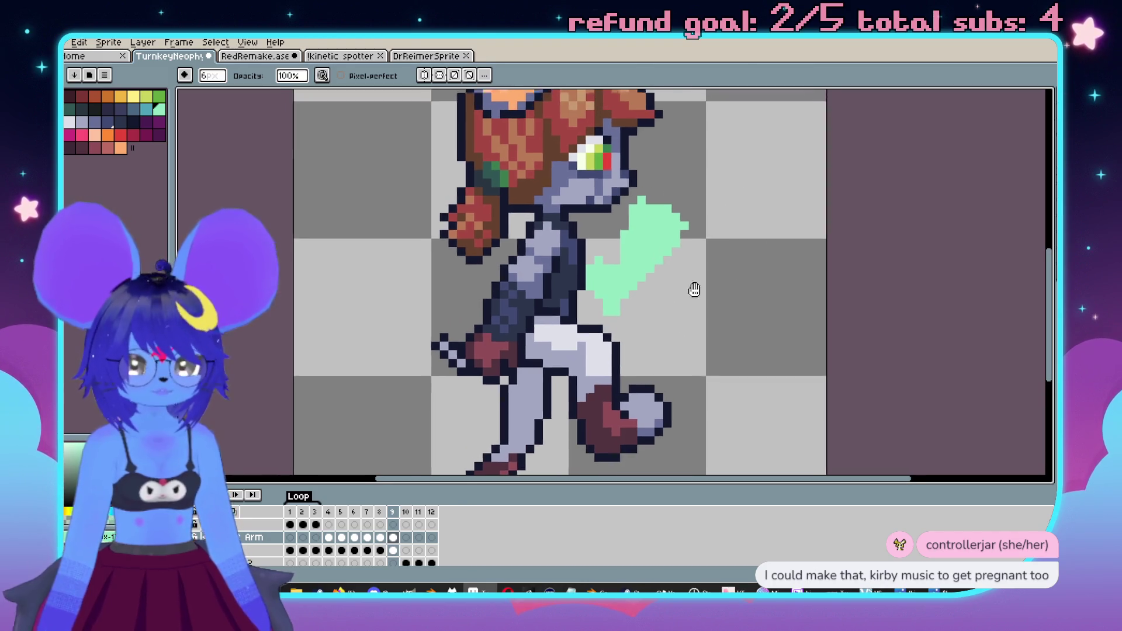
key(e)
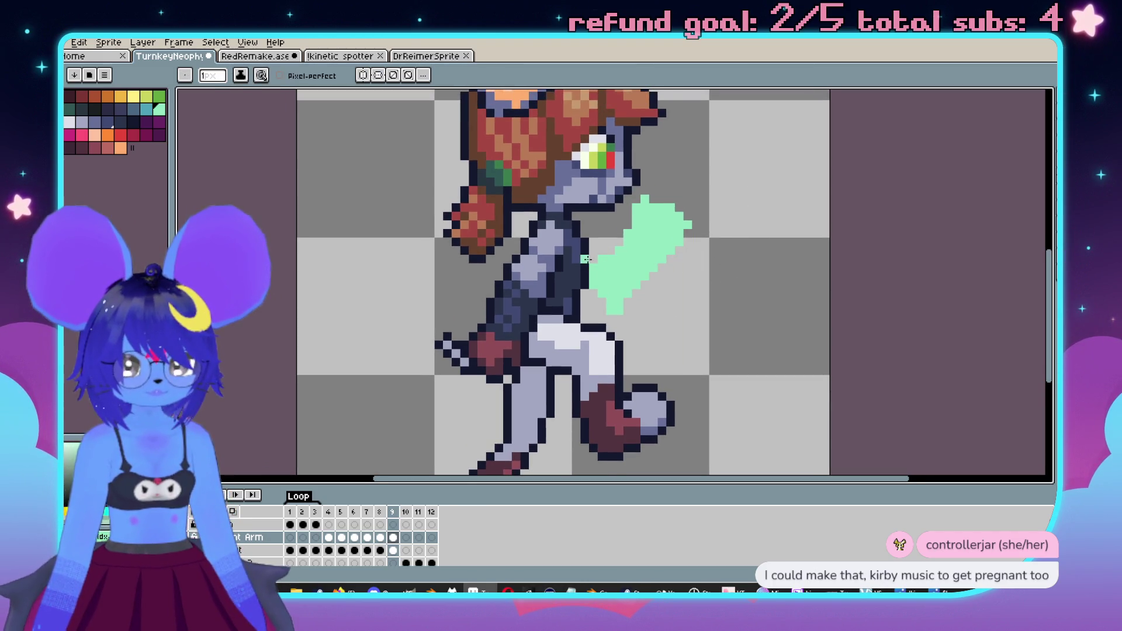
key(b)
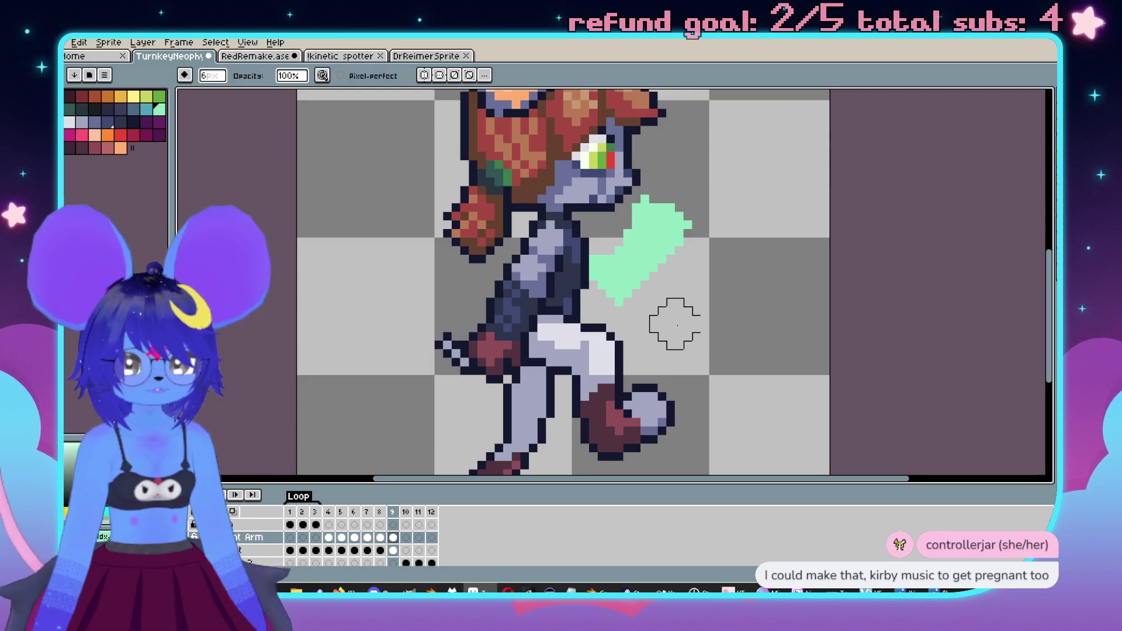
click(303, 552)
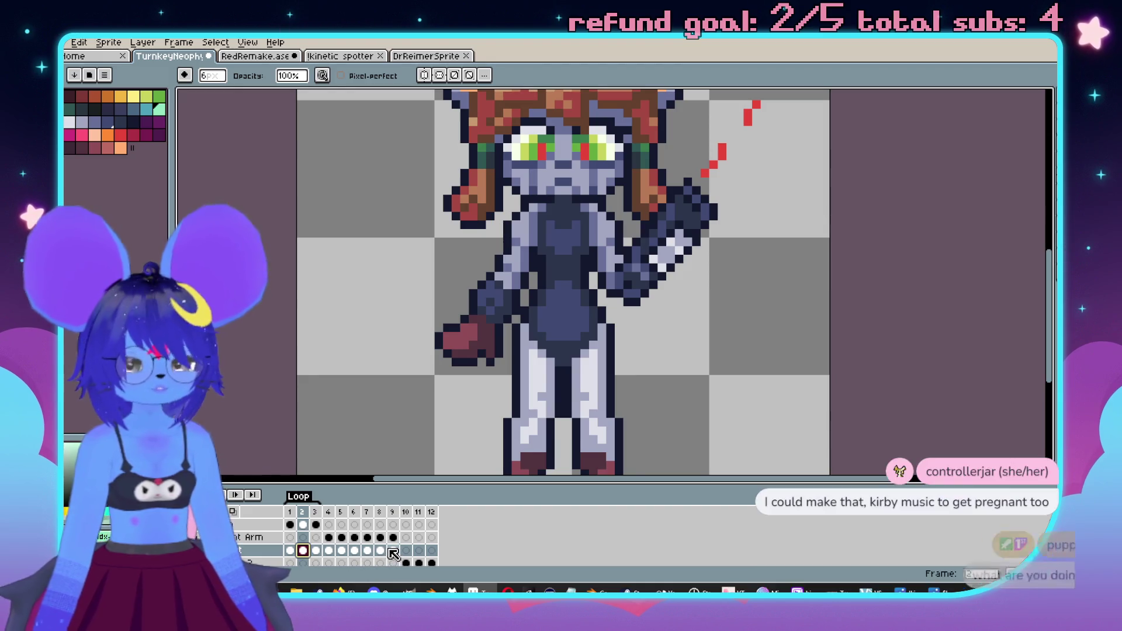
- Flip back and forth between frames 8 and 9 to compare the poses
click(392, 550)
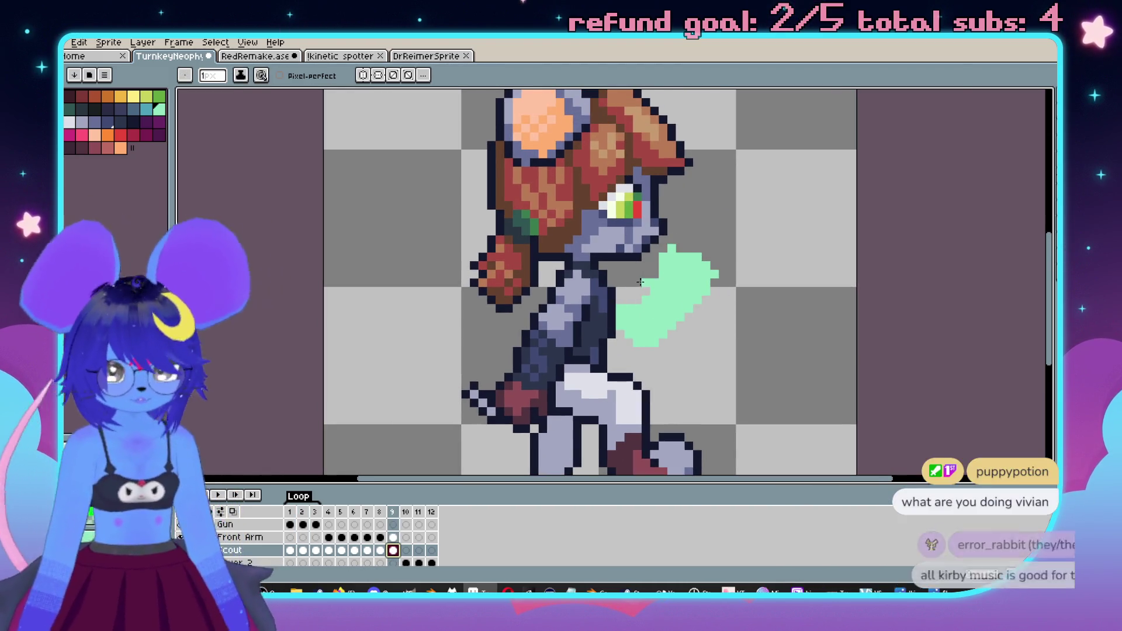
key(b)
scroll(637, 319, up, 2)
key(comma)
scroll(596, 319, down, 3)
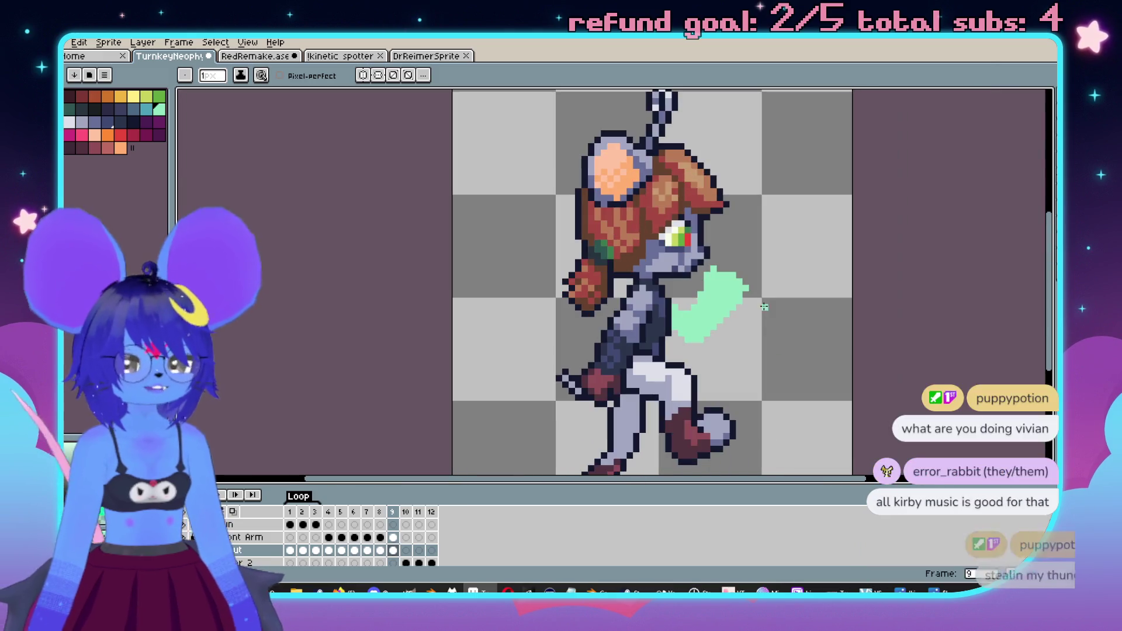
key(period)
key(comma)
key(period)
key(comma)
scroll(740, 341, up, 1)
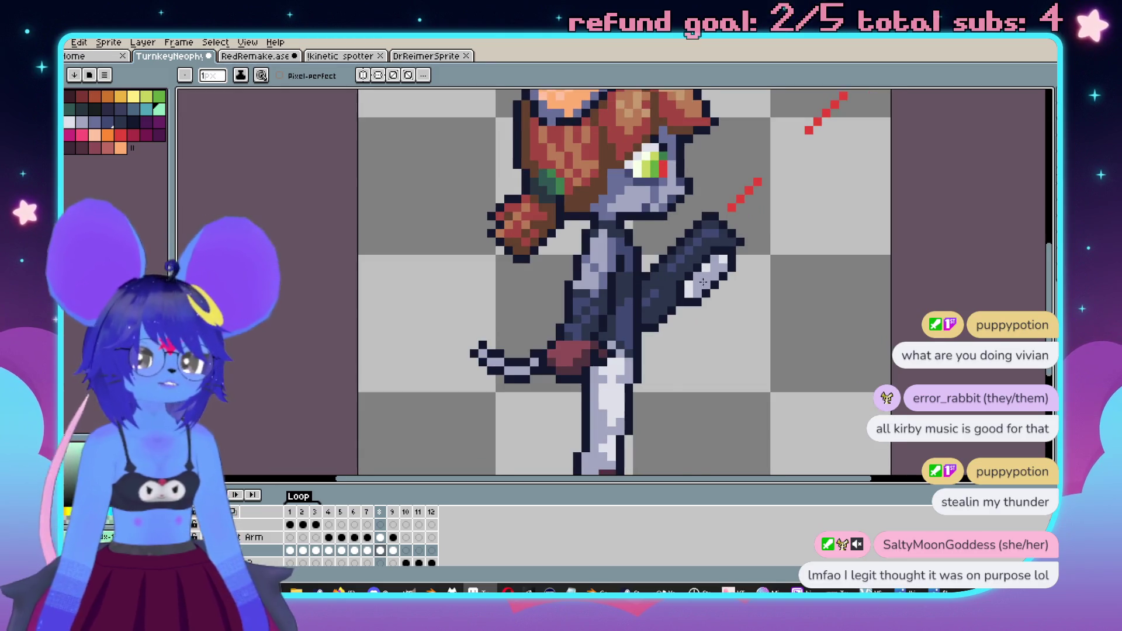
key(period)
scroll(708, 295, up, 1)
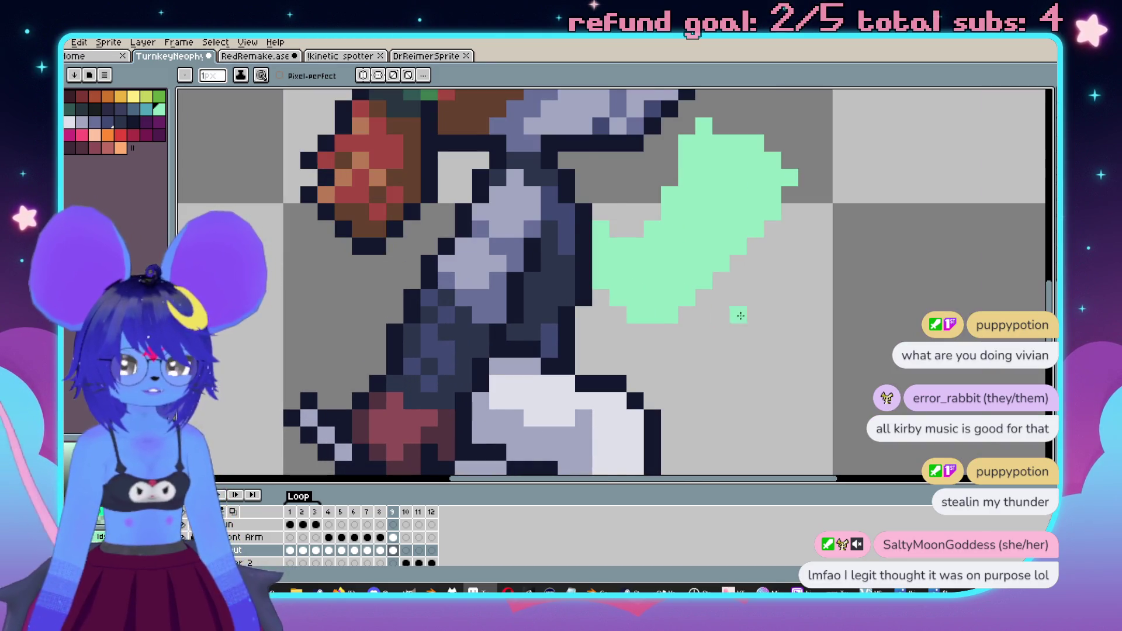
scroll(725, 320, down, 1)
key(comma)
- On frame 8, eyedrop the gun arm's dark navy colour
click(305, 539)
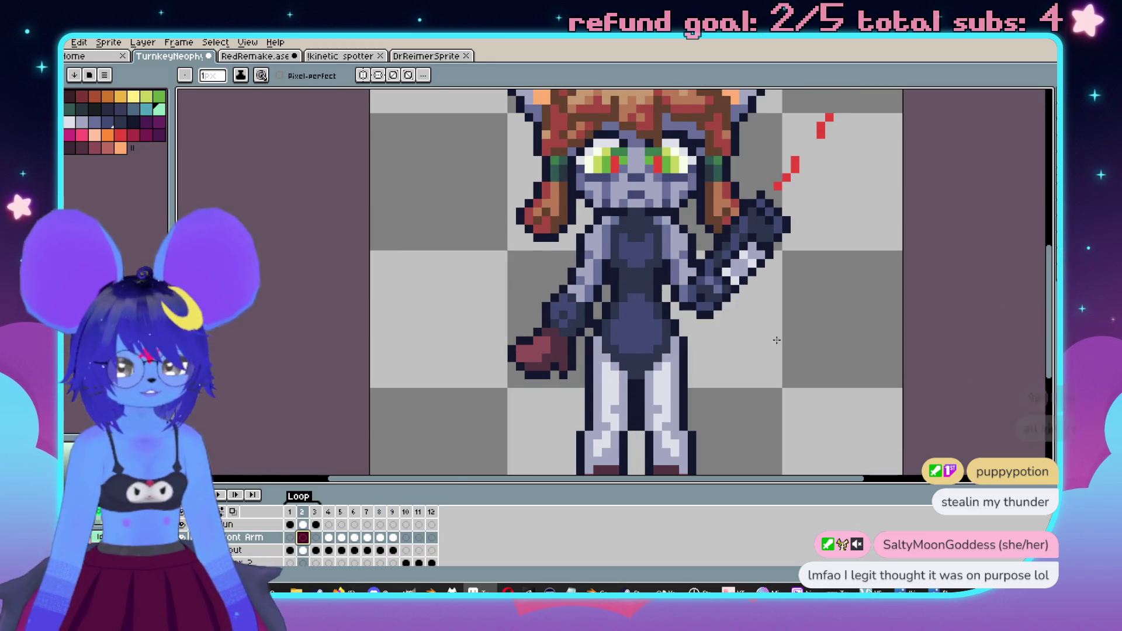
scroll(749, 307, up, 1)
key(alt)
click(380, 537)
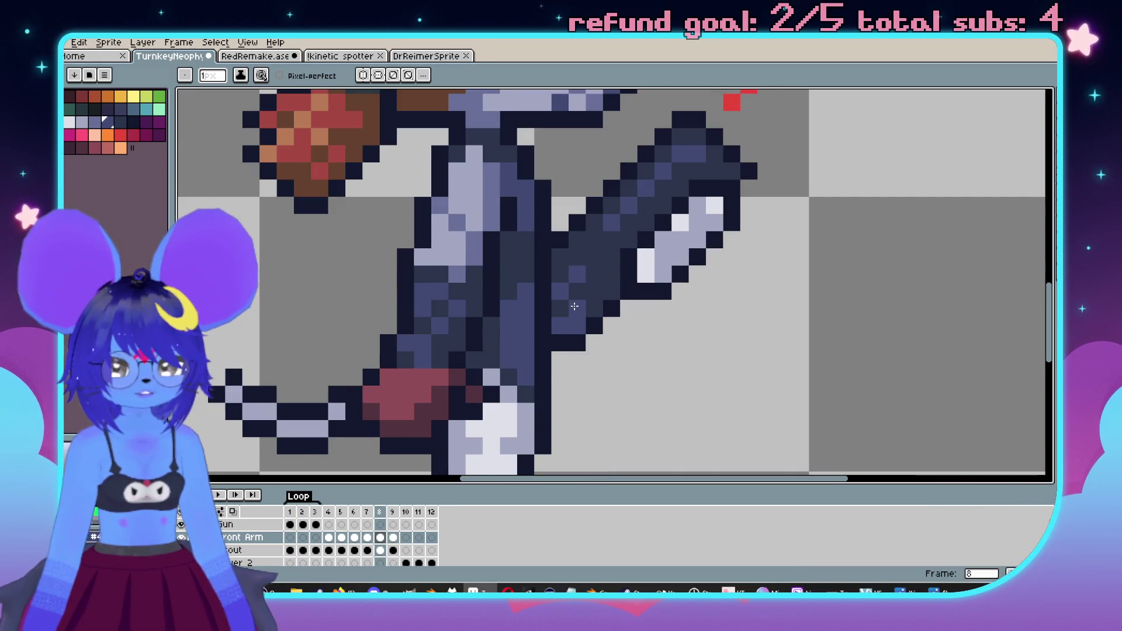
alt+click(611, 318)
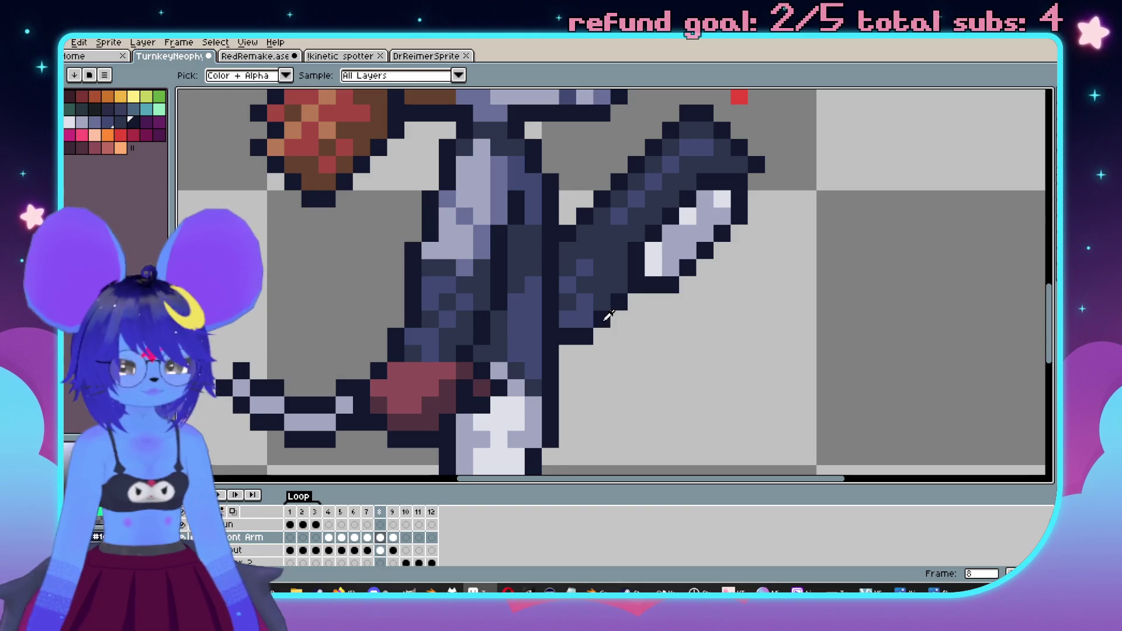
scroll(566, 275, down, 2)
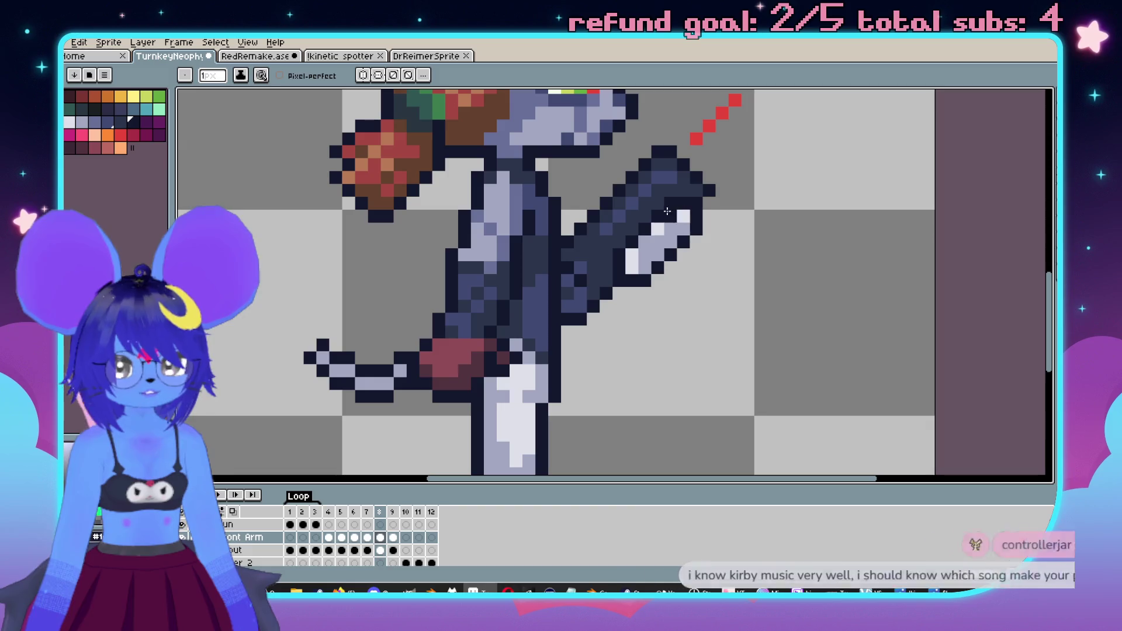
scroll(687, 205, left, 1)
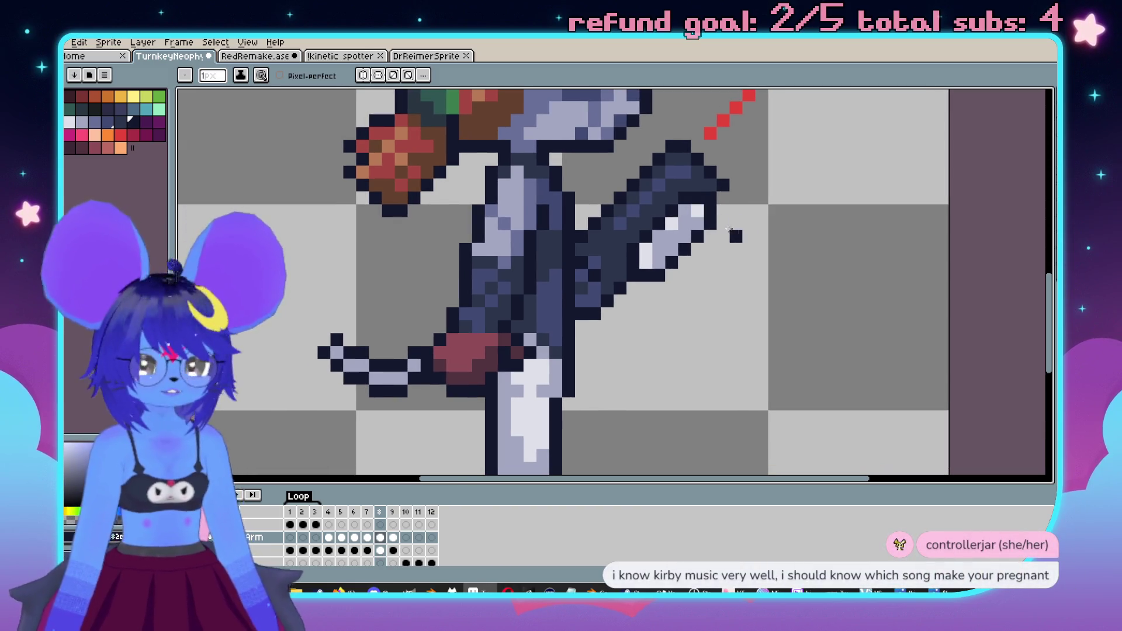
scroll(662, 193, down, 1)
mouse_move(746, 119)
mouse_down()
mouse_move(657, 275)
mouse_move(601, 300)
mouse_move(747, 343)
mouse_up()
- On frame 9, select the green placeholder arm by colour and delete it
key(Right)
scroll(722, 343, up, 2)
key(w)
click(687, 244)
key(Delete)
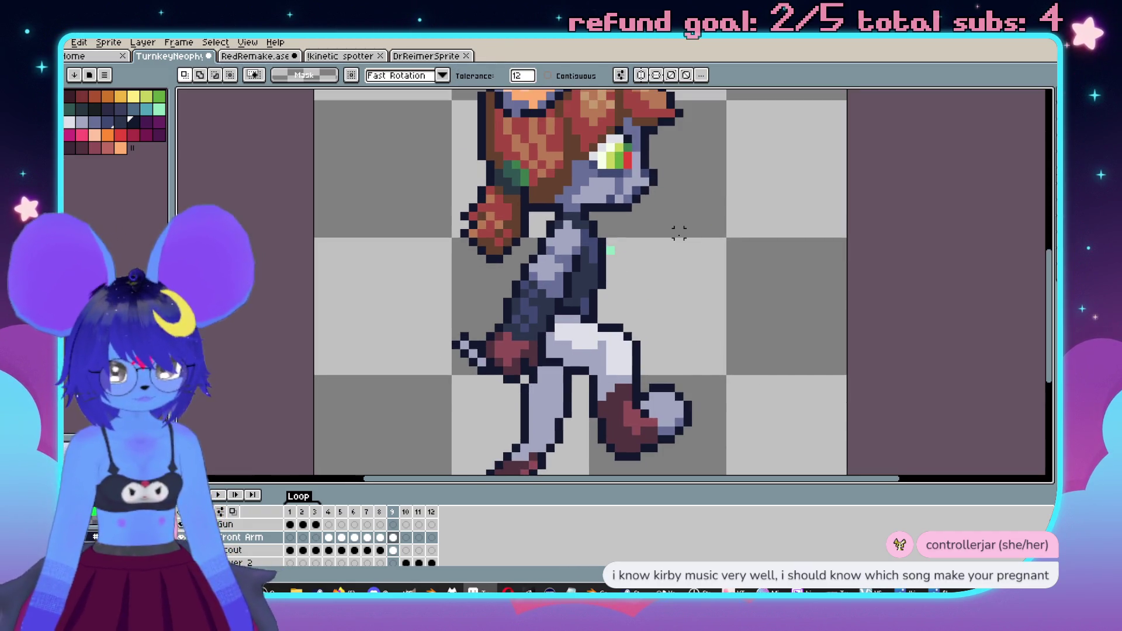
- Paste the dark gun arm, rotate it about 7.8° and raise it, then preview the animation
key(ctrl+v)
drag(676, 244, 692, 241)
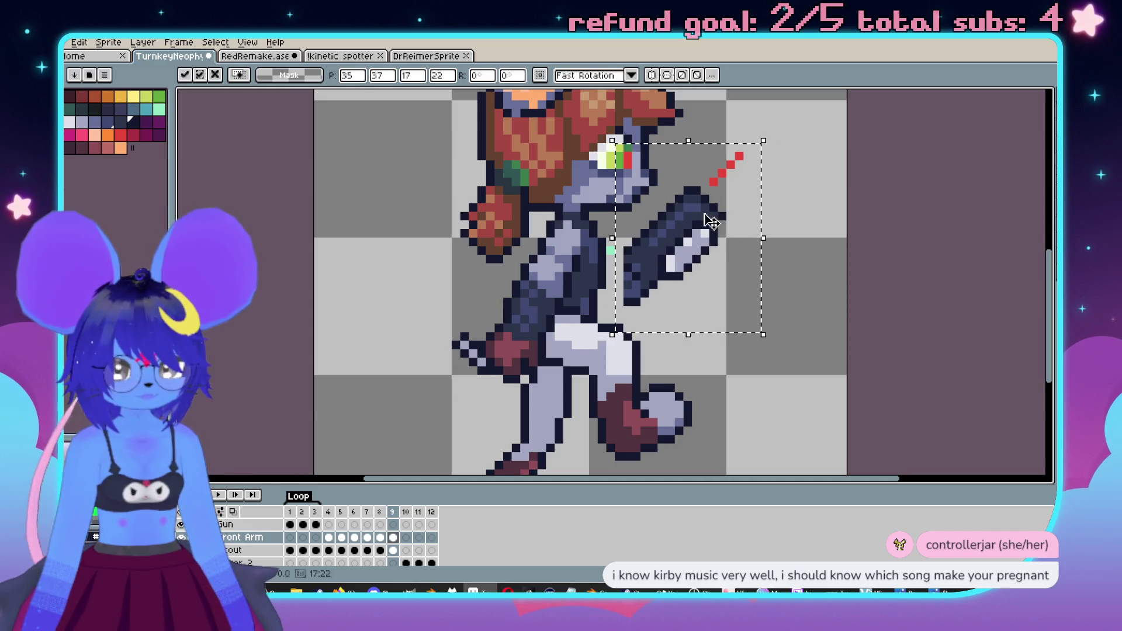
mouse_move(769, 125)
mouse_down()
mouse_move(769, 111)
mouse_move(789, 145)
mouse_move(749, 115)
mouse_move(760, 137)
mouse_up()
drag(704, 226, 700, 214)
click(760, 290)
scroll(760, 290, down, 2)
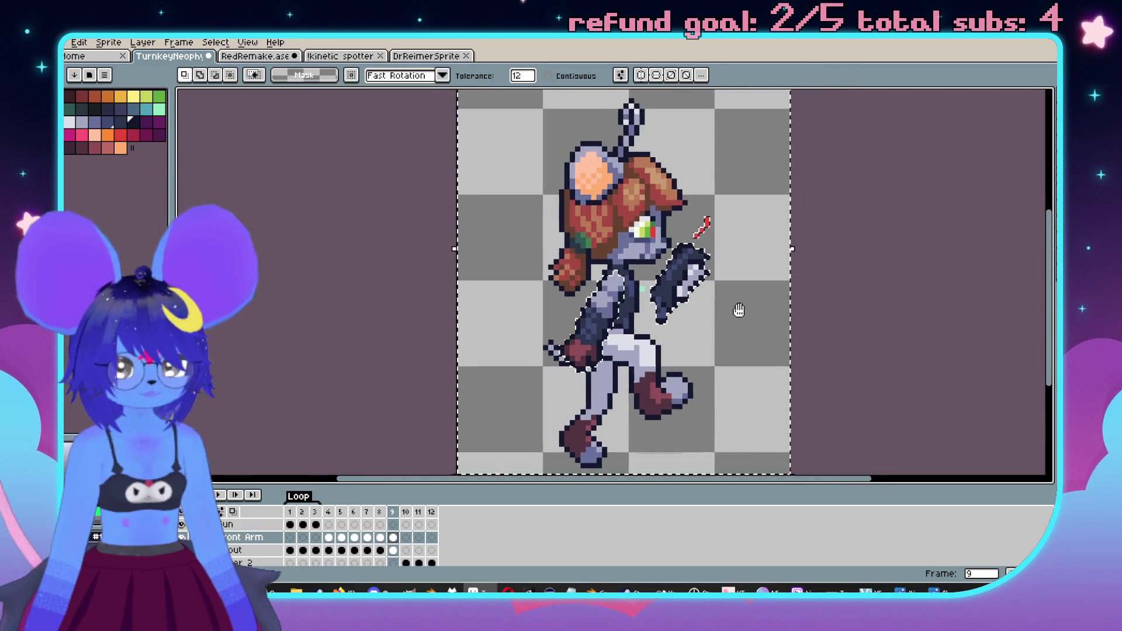
key(ctrl+d)
key(Return)
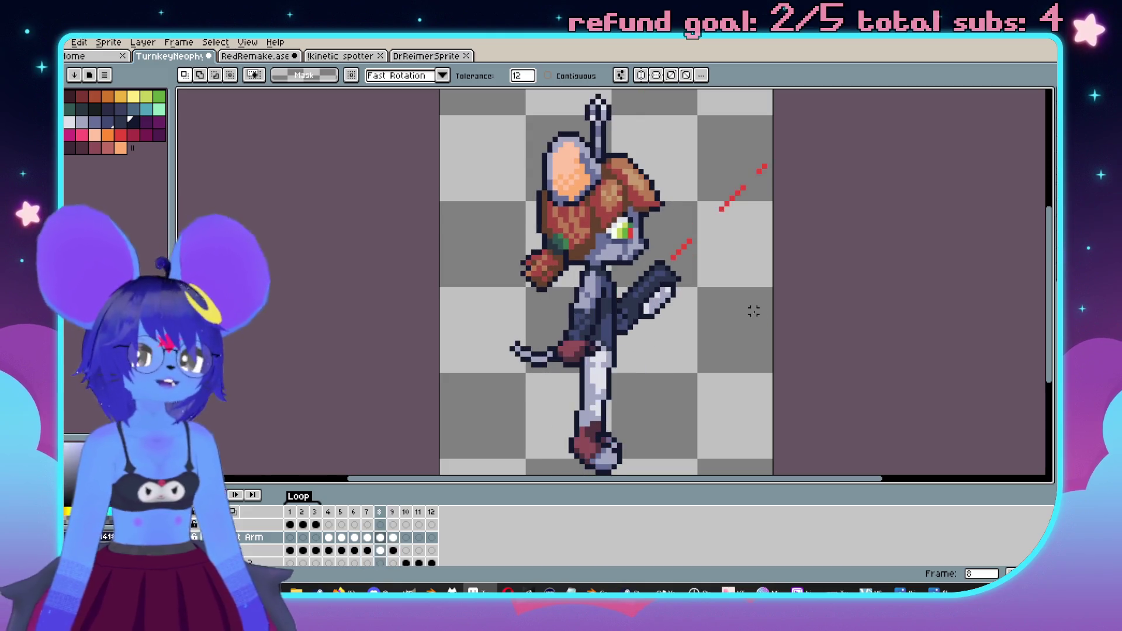
scroll(678, 279, up, 3)
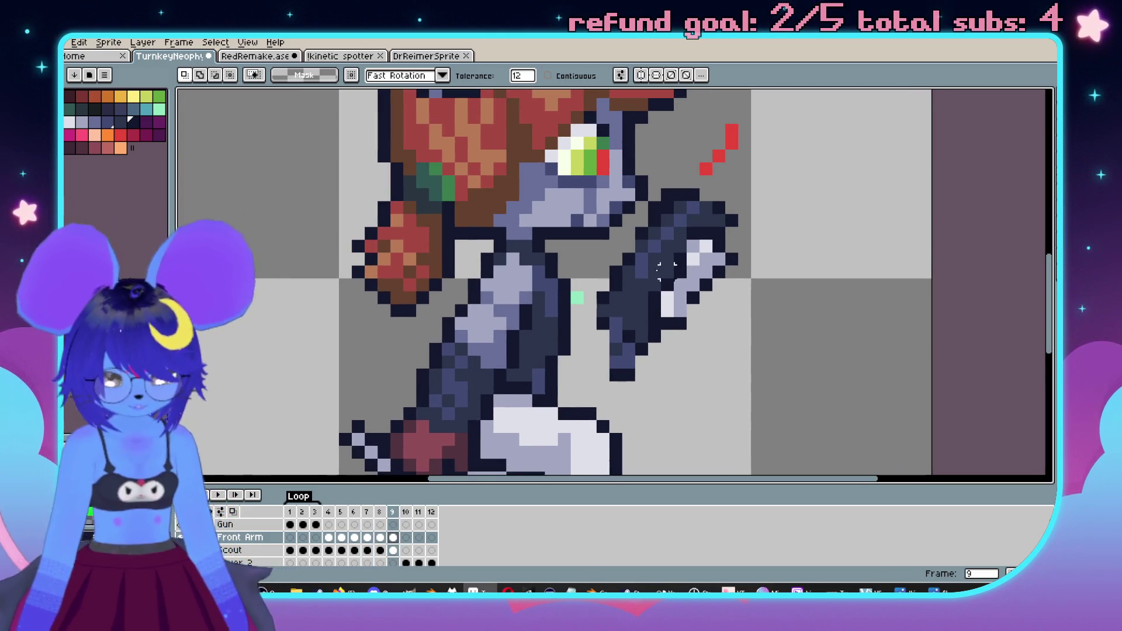
- Erase the stray dark pixel below the gun arm and add dark-blue outline pixels
key(i)
key(b)
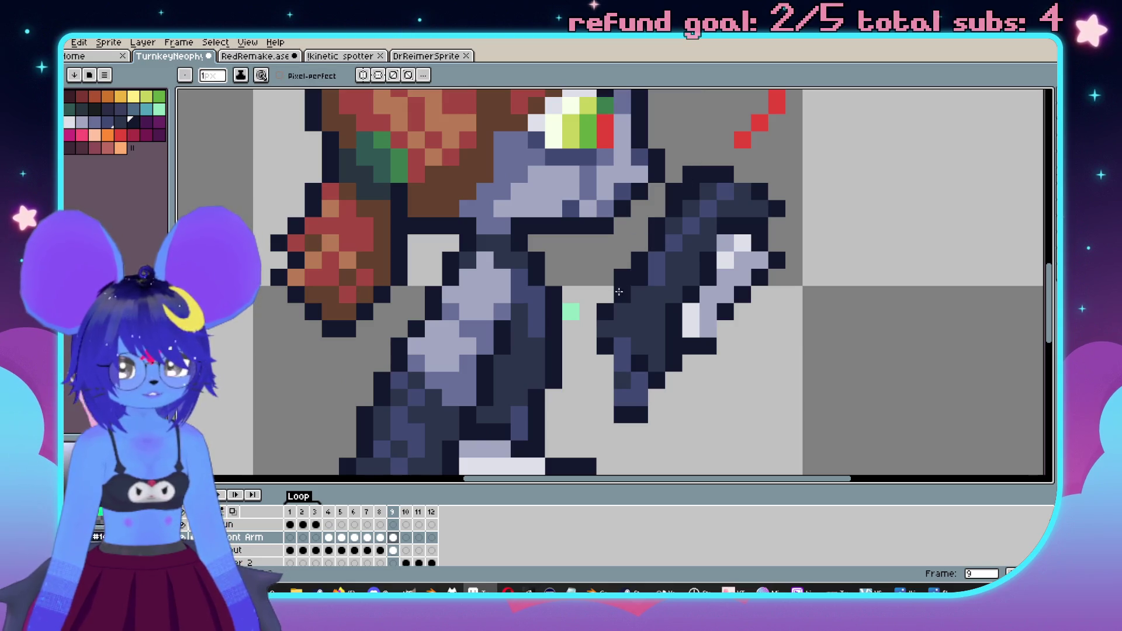
scroll(603, 319, down, 2)
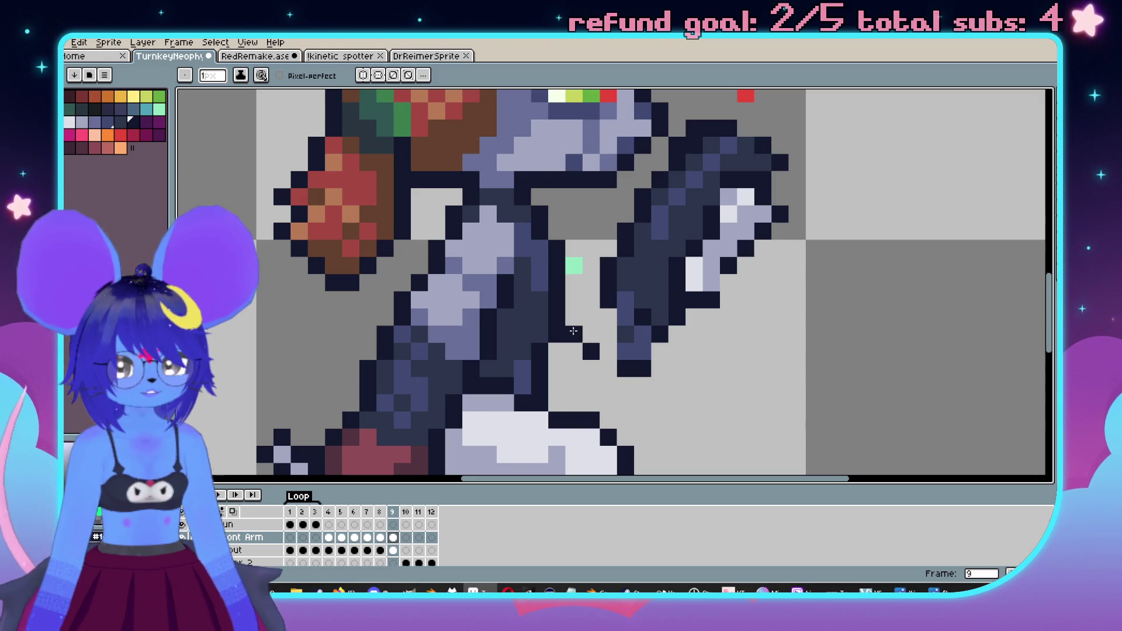
scroll(576, 253, down, 3)
scroll(659, 330, up, 4)
key(e)
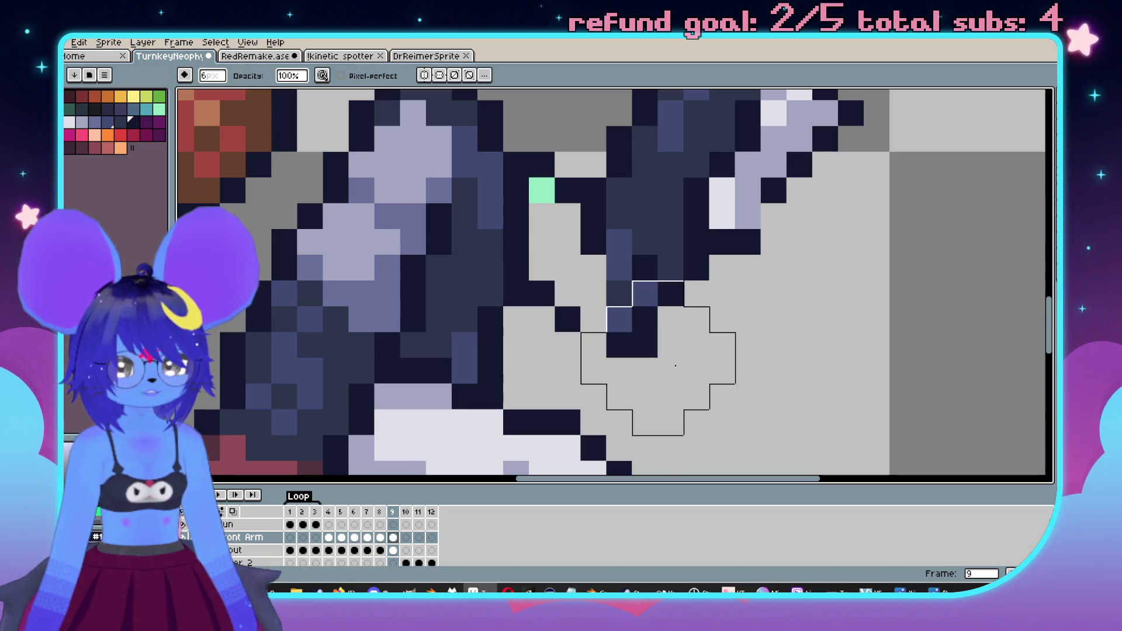
click(644, 345)
key(b)
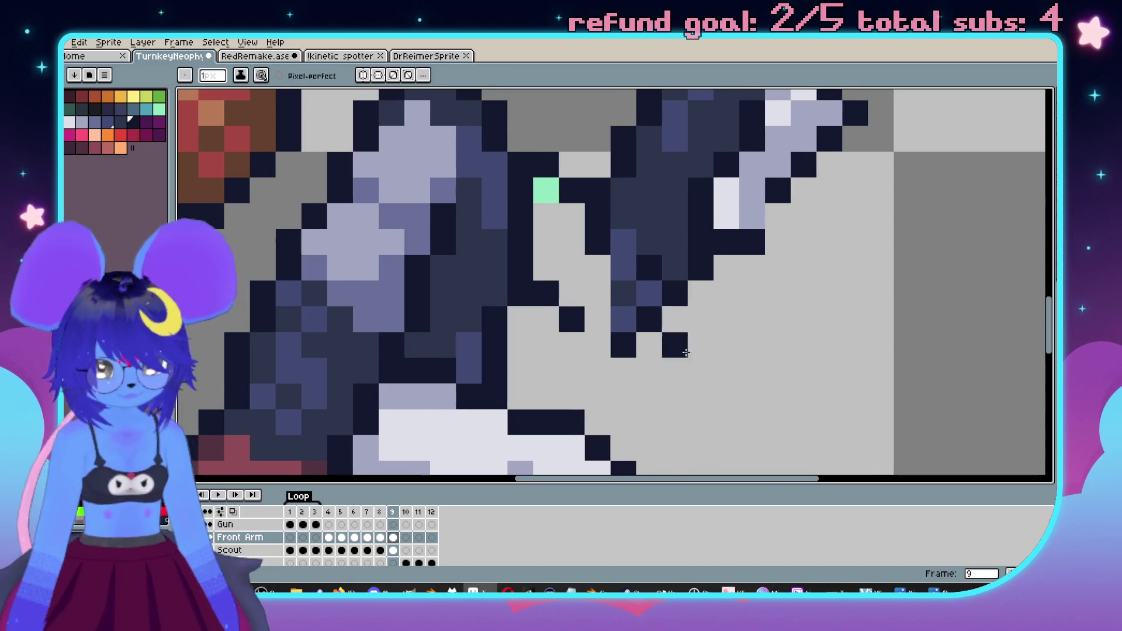
click(599, 272)
- Undo the misplaced outline pixels and repaint a dark outline pixel on the arm
scroll(658, 244, up, 1)
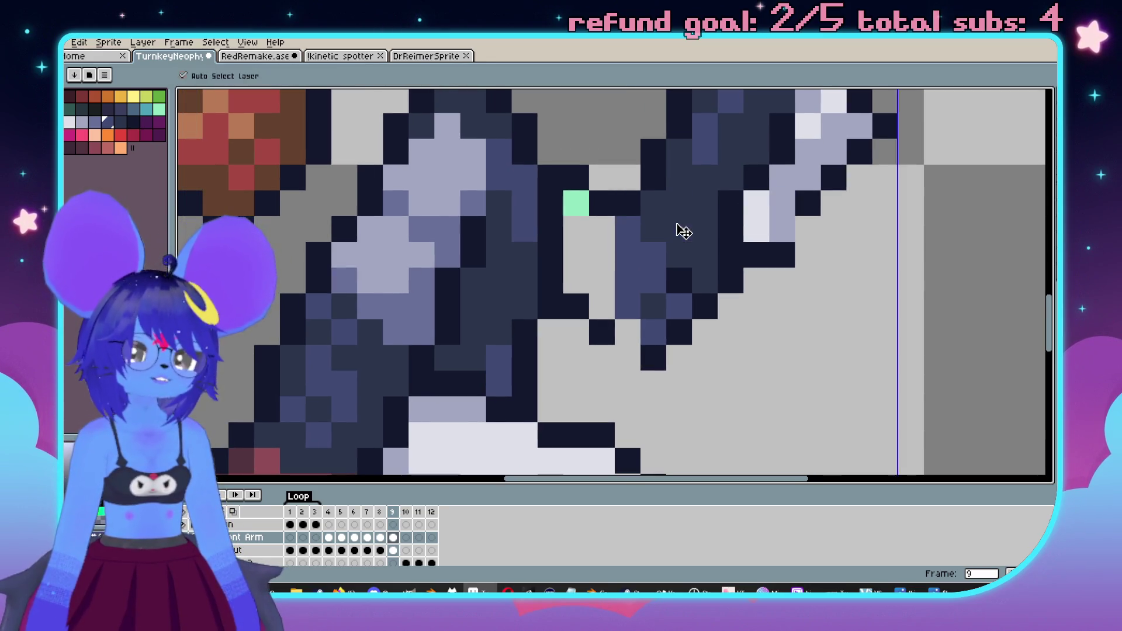
key(ctrl+z)
key(i)
key(b)
click(609, 228)
scroll(646, 296, up, 3)
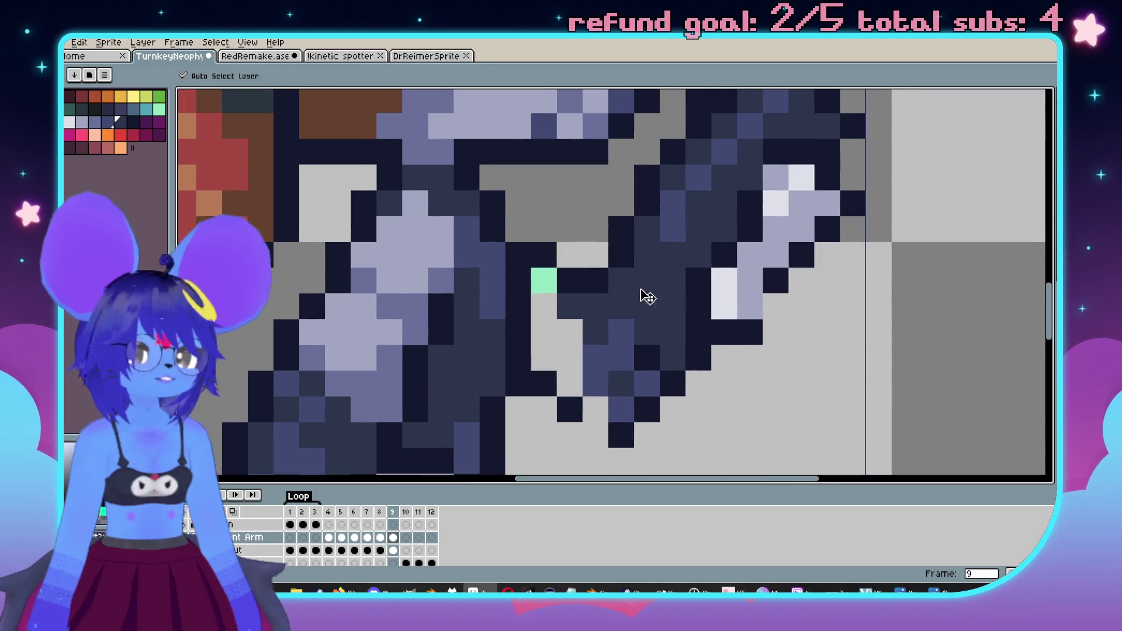
key(ctrl+z)
scroll(597, 322, down, 3)
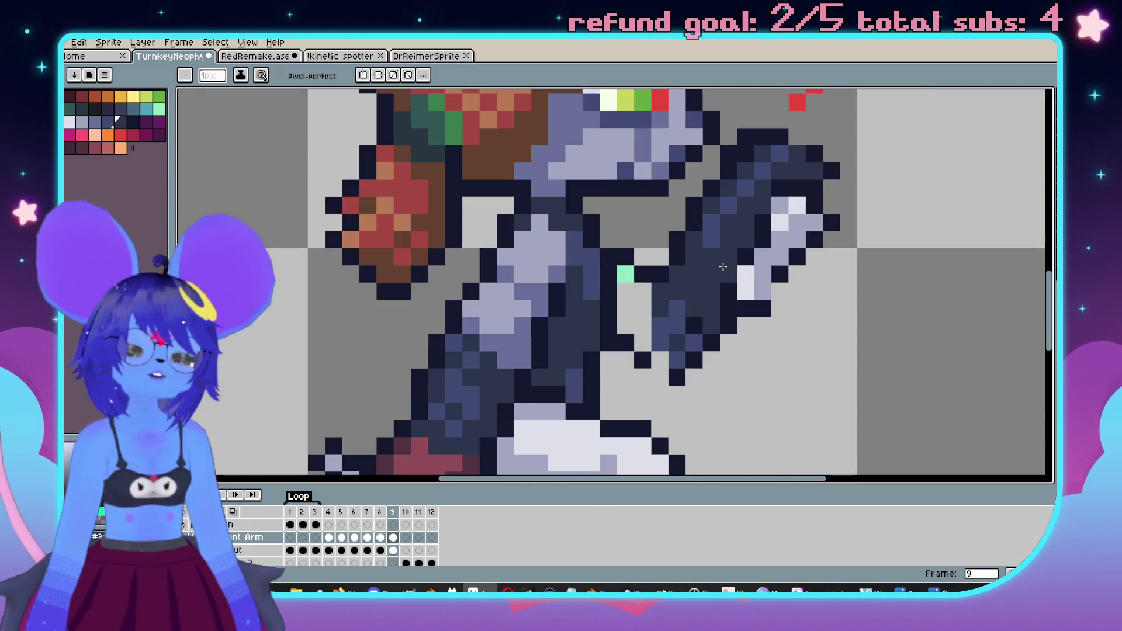
scroll(782, 255, up, 3)
click(782, 255)
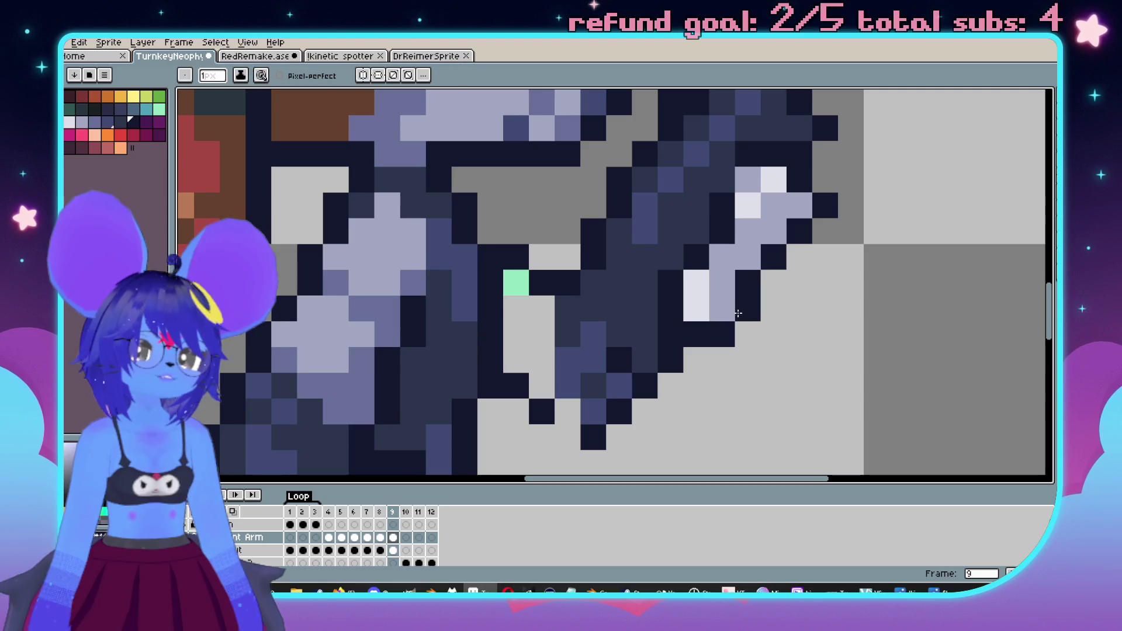
- Turn the near-white highlight pixel lavender and darken the lavender pixel on the gun
click(774, 182)
scroll(760, 234, down, 1)
scroll(754, 225, up, 1)
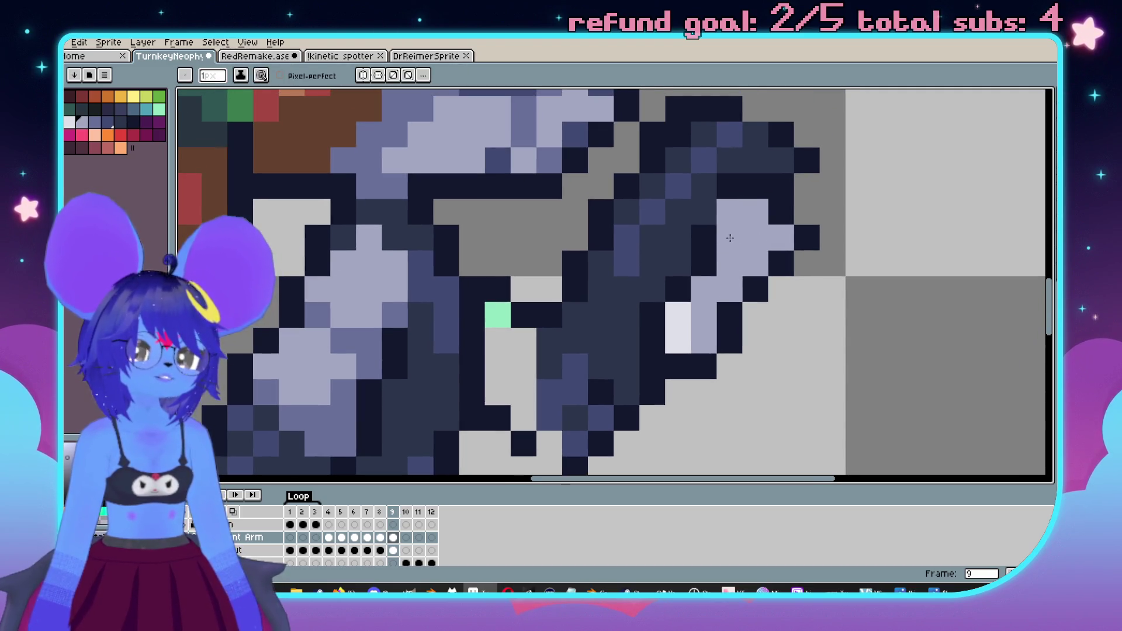
click(729, 212)
scroll(728, 205, down, 1)
scroll(725, 198, up, 1)
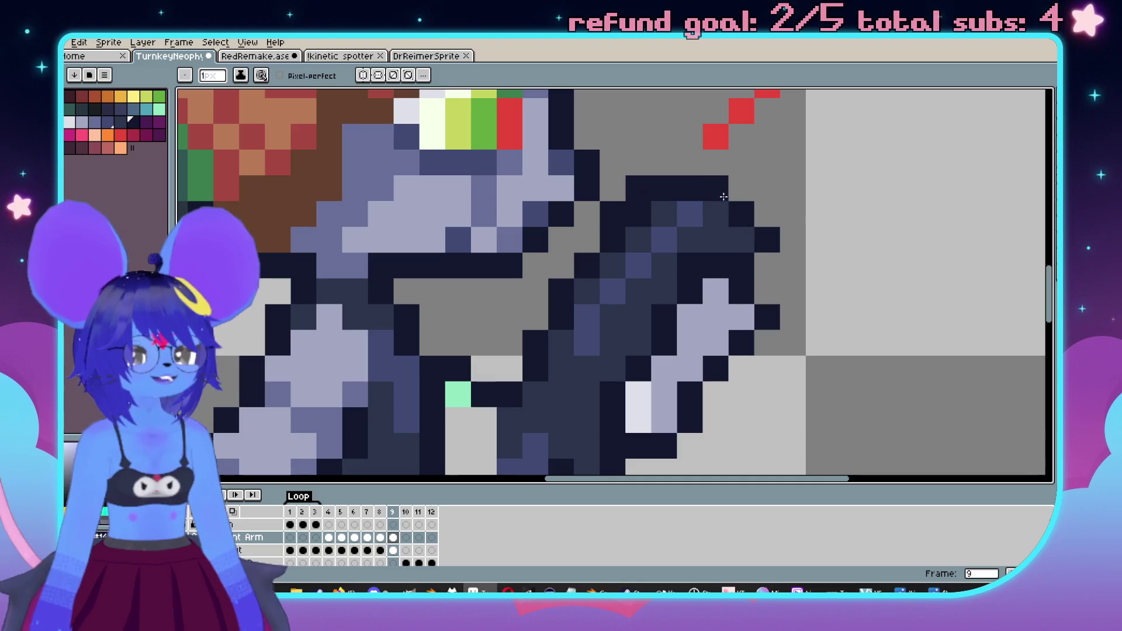
scroll(753, 211, down, 1)
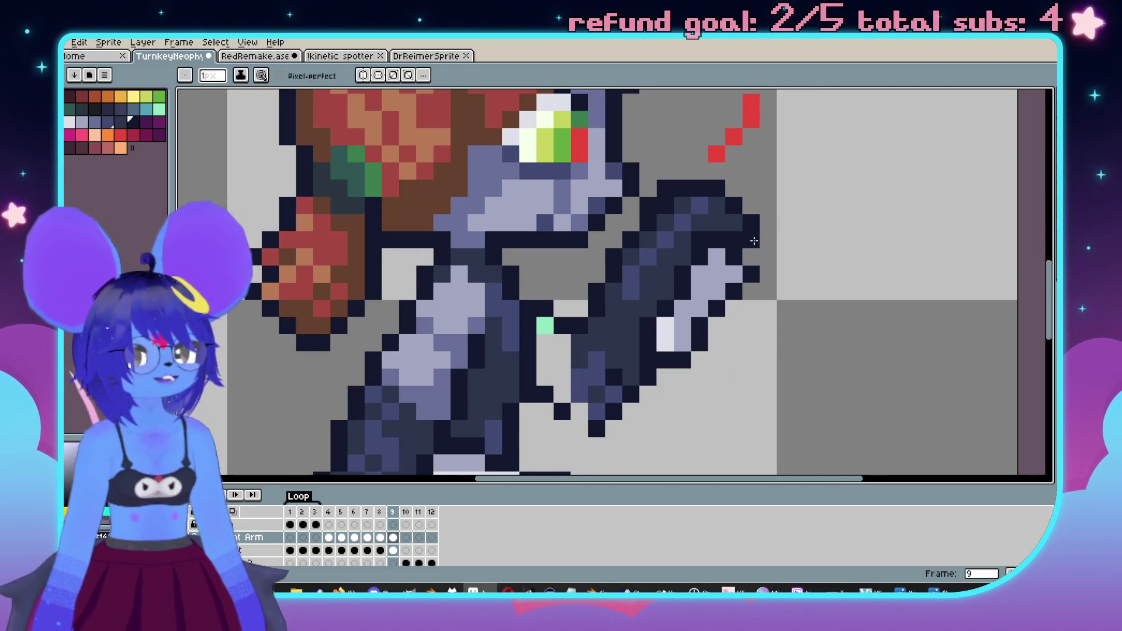
- Sample two shades from the gun arm and bring the arm and torso into view
key(alt)
scroll(748, 234, down, 1)
scroll(739, 222, up, 1)
alt+click(739, 219)
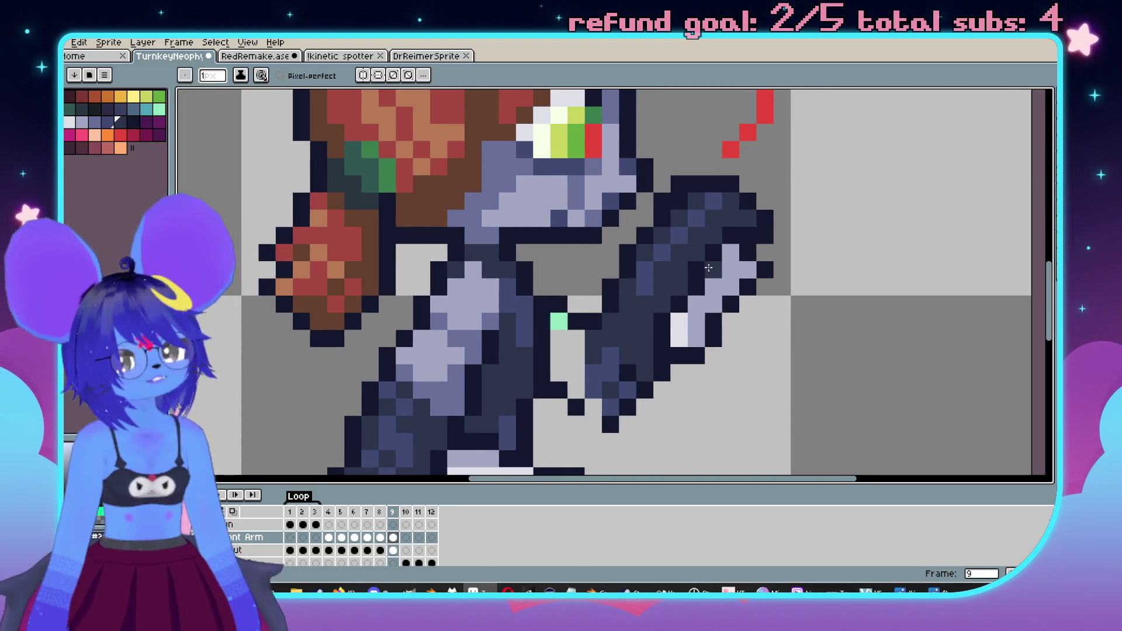
scroll(709, 267, up, 1)
scroll(731, 279, down, 1)
scroll(780, 271, down, 1)
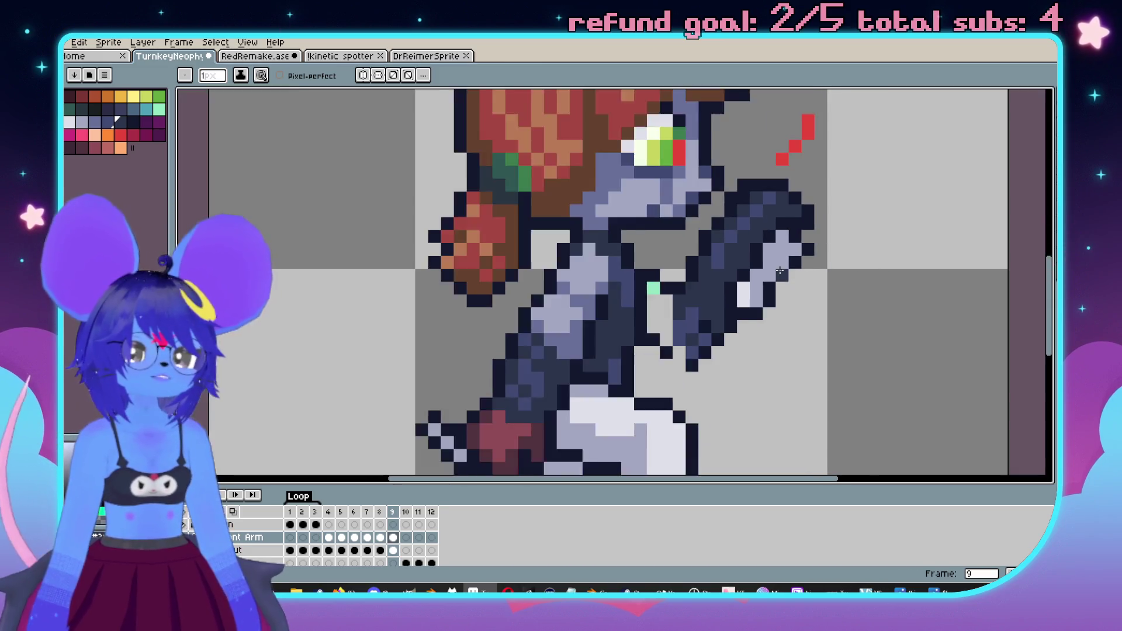
scroll(780, 271, up, 1)
alt+click(827, 140)
scroll(834, 203, down, 2)
scroll(834, 202, up, 1)
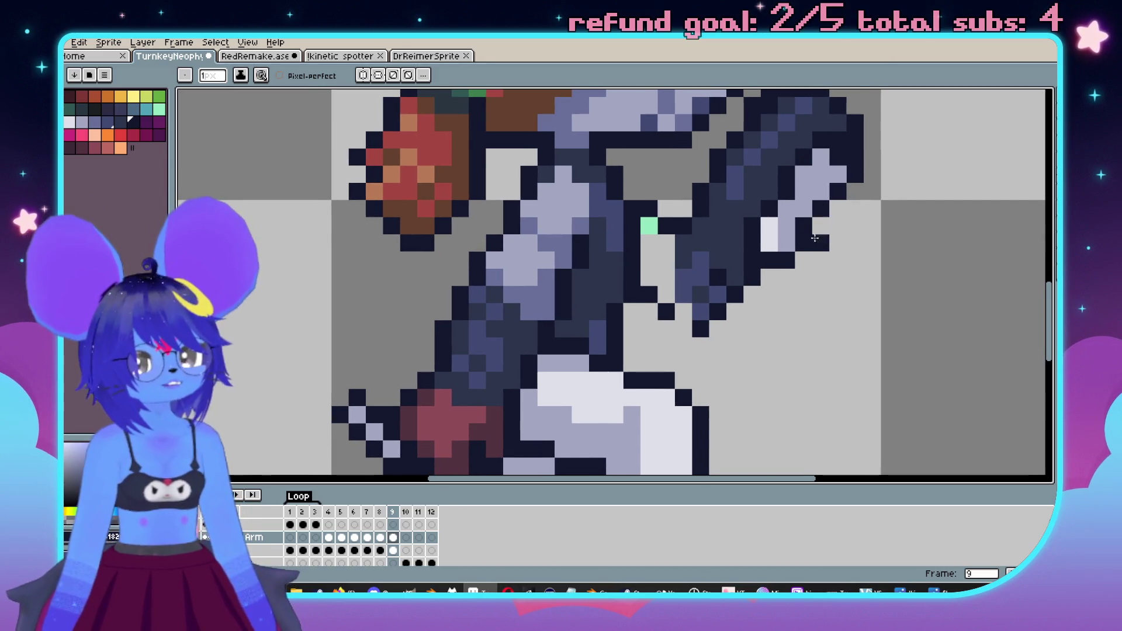
scroll(816, 236, up, 1)
drag(824, 197, 774, 295)
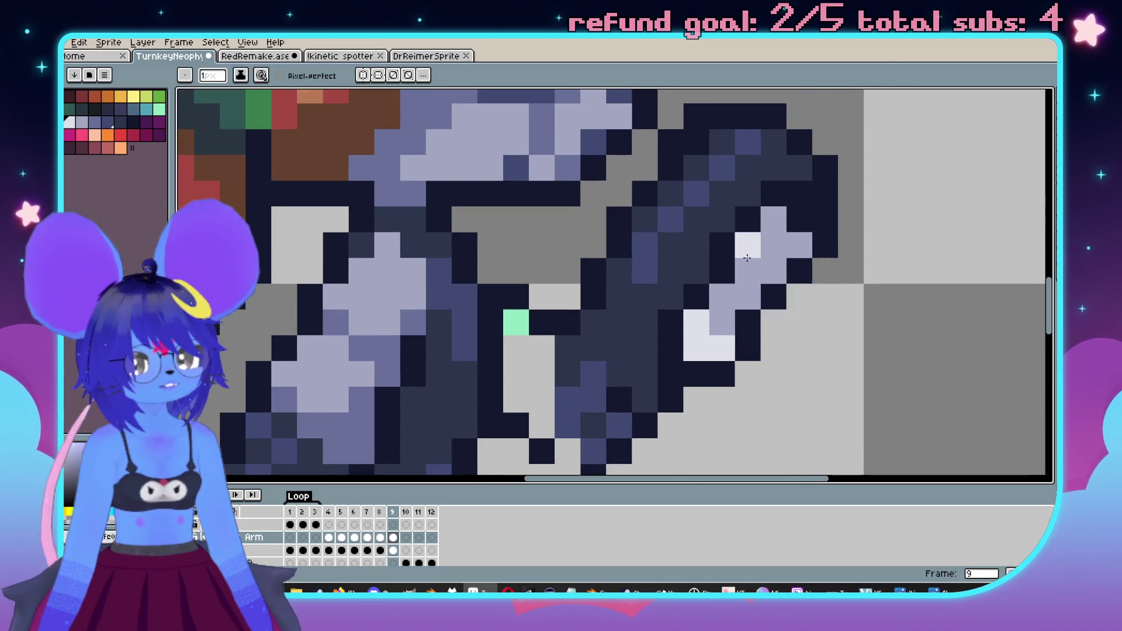
scroll(765, 272, down, 3)
scroll(808, 264, up, 2)
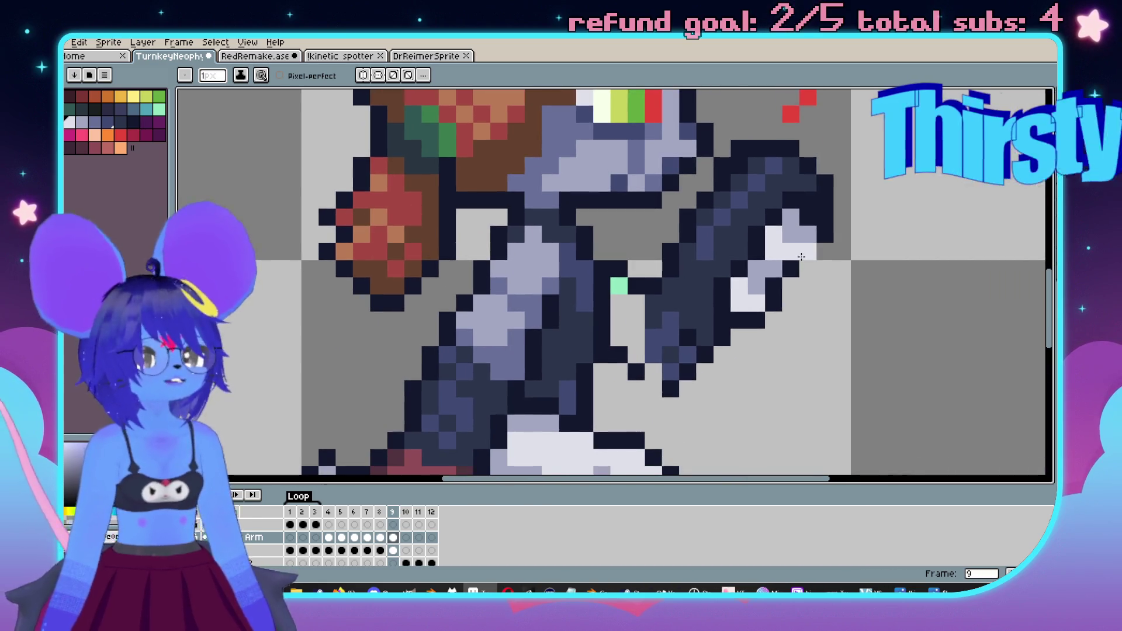
- Undo and redo the last arm pencil stroke, then check the previous frame and return
key(v)
key(b)
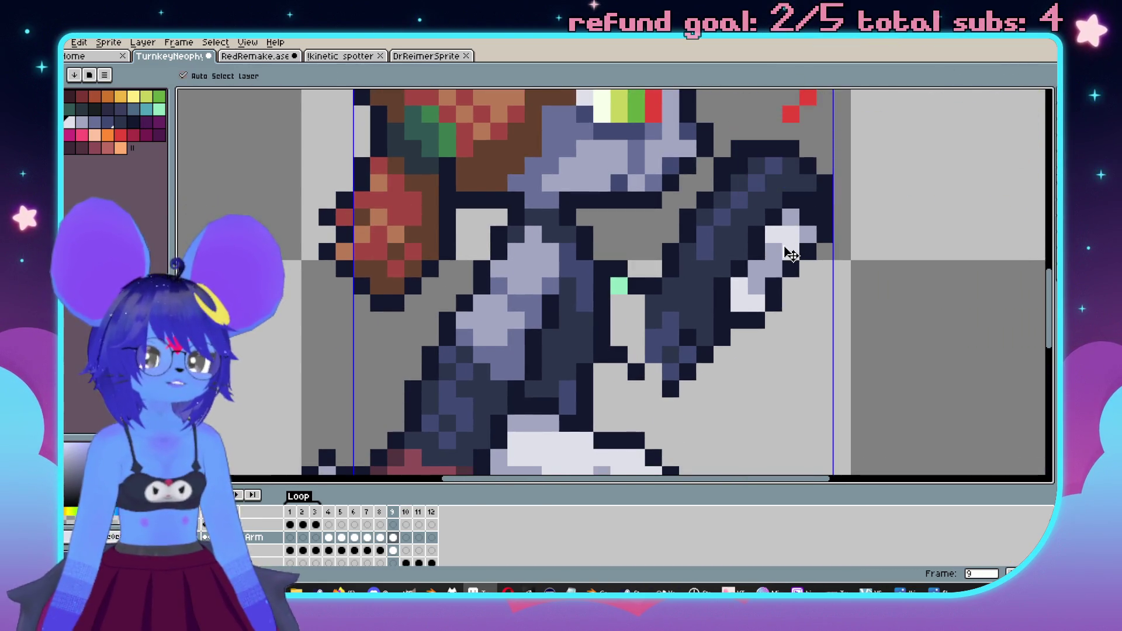
key(ctrl+z)
key(v)
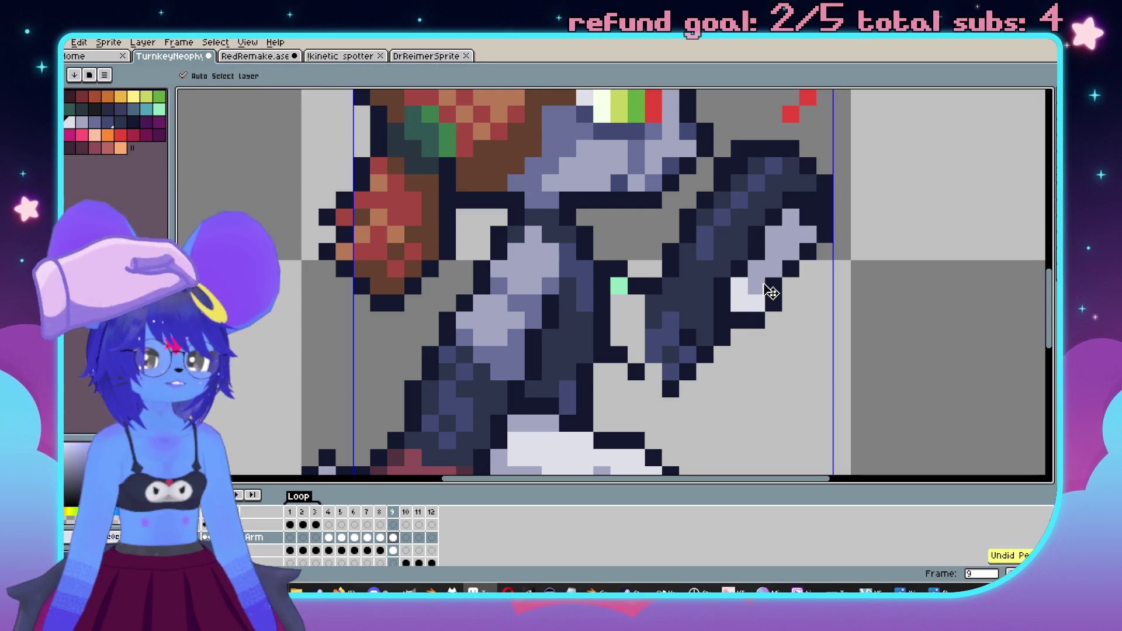
key(ctrl+y)
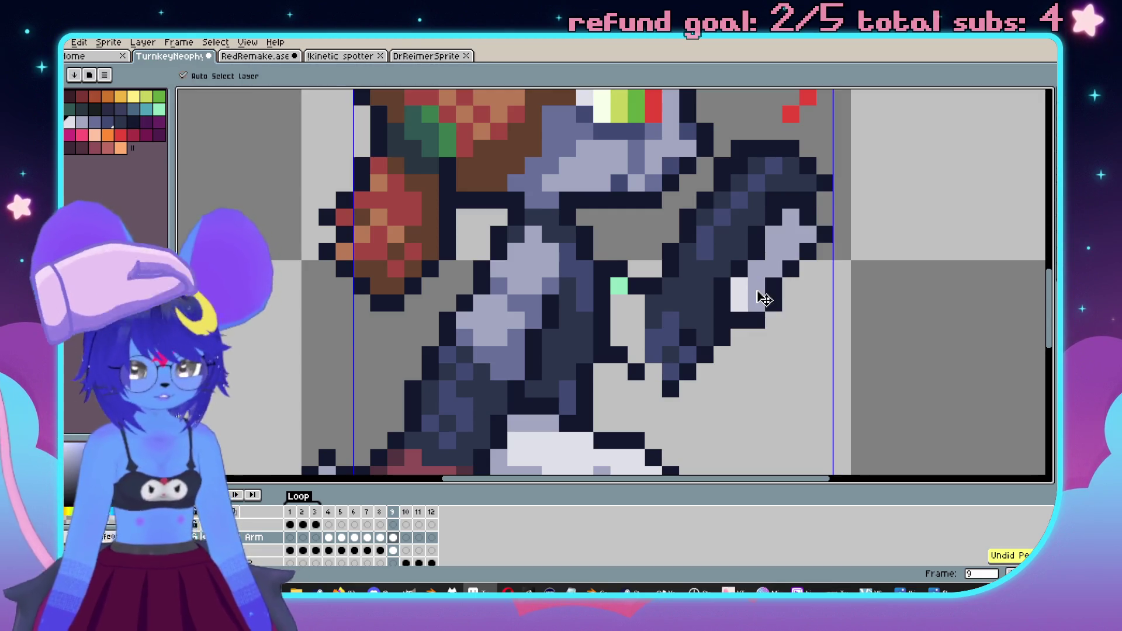
key(b)
key(Left)
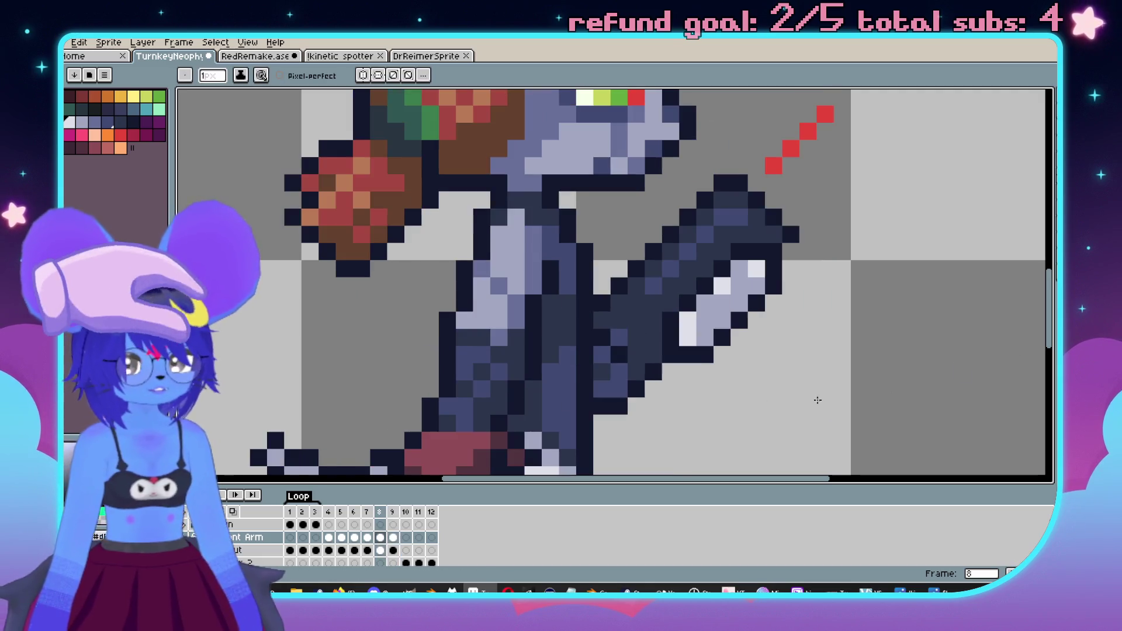
key(Right)
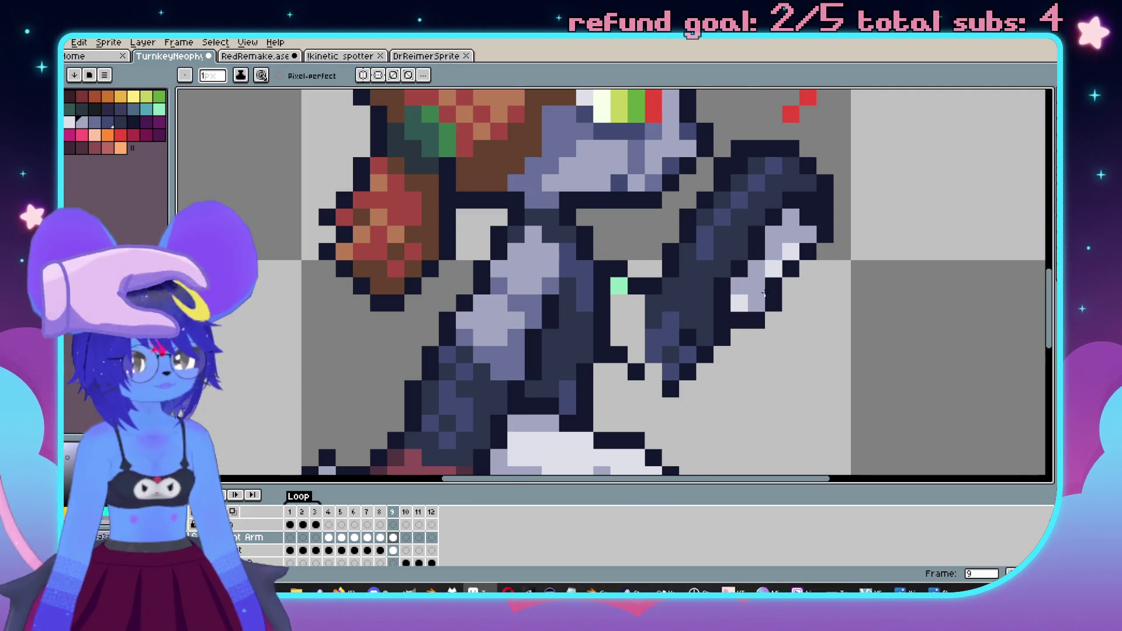
- Paint two dark blue pixels on the arm and sample another dark blue from the sprite
scroll(727, 252, up, 1)
alt+click(713, 204)
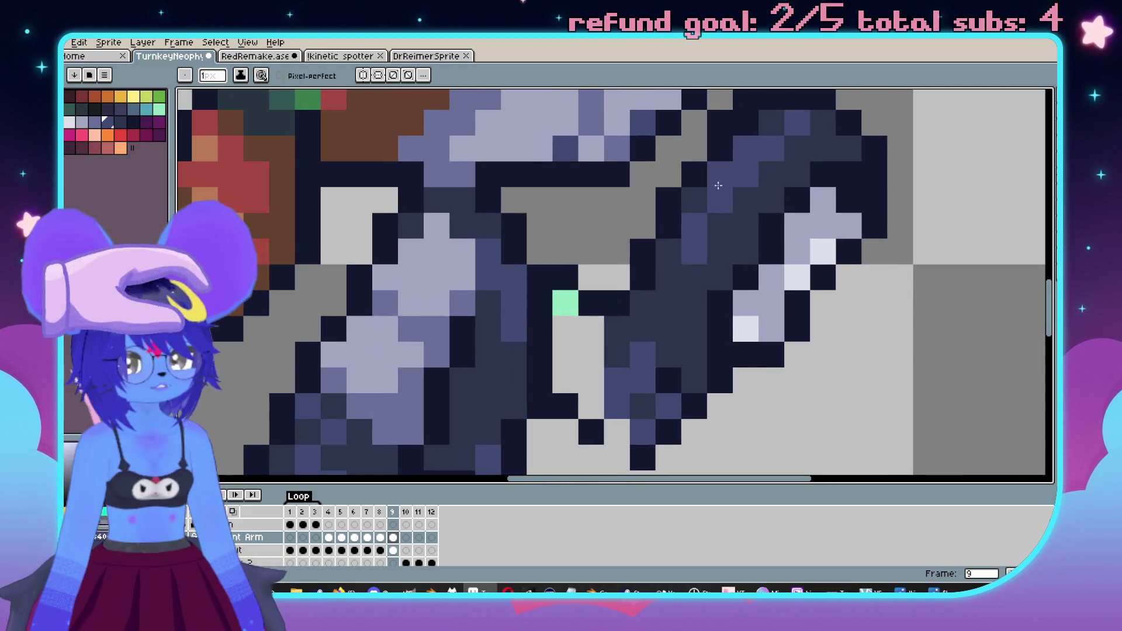
drag(666, 301, 652, 298)
scroll(691, 270, down, 2)
alt+click(743, 187)
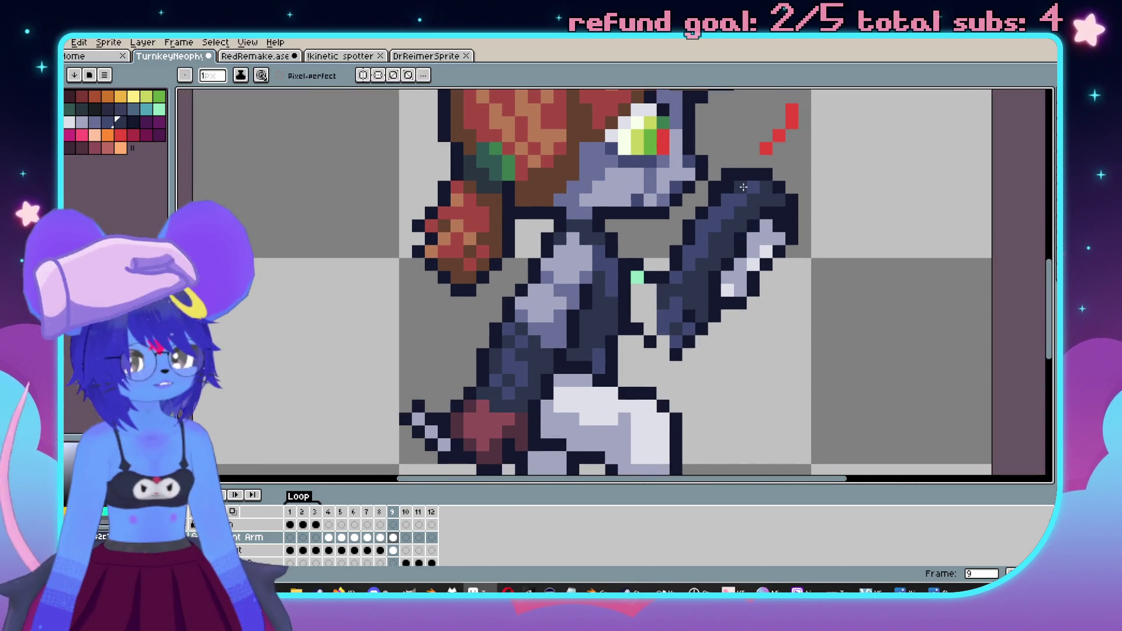
scroll(730, 188, down, 2)
scroll(710, 243, up, 2)
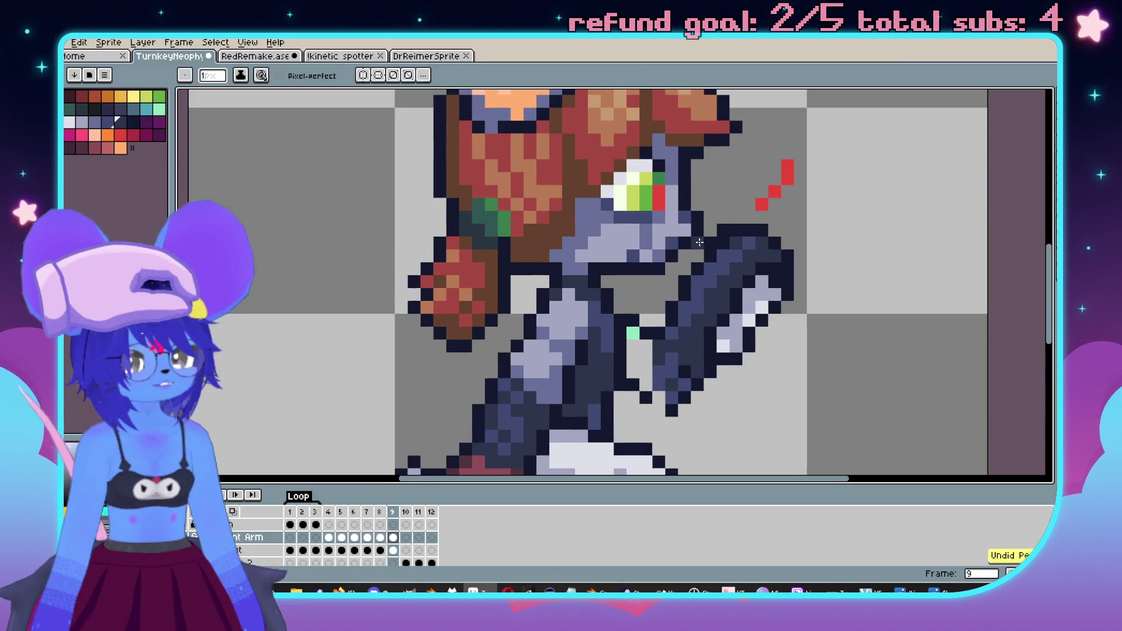
scroll(710, 244, down, 2)
scroll(721, 234, up, 2)
scroll(860, 251, down, 2)
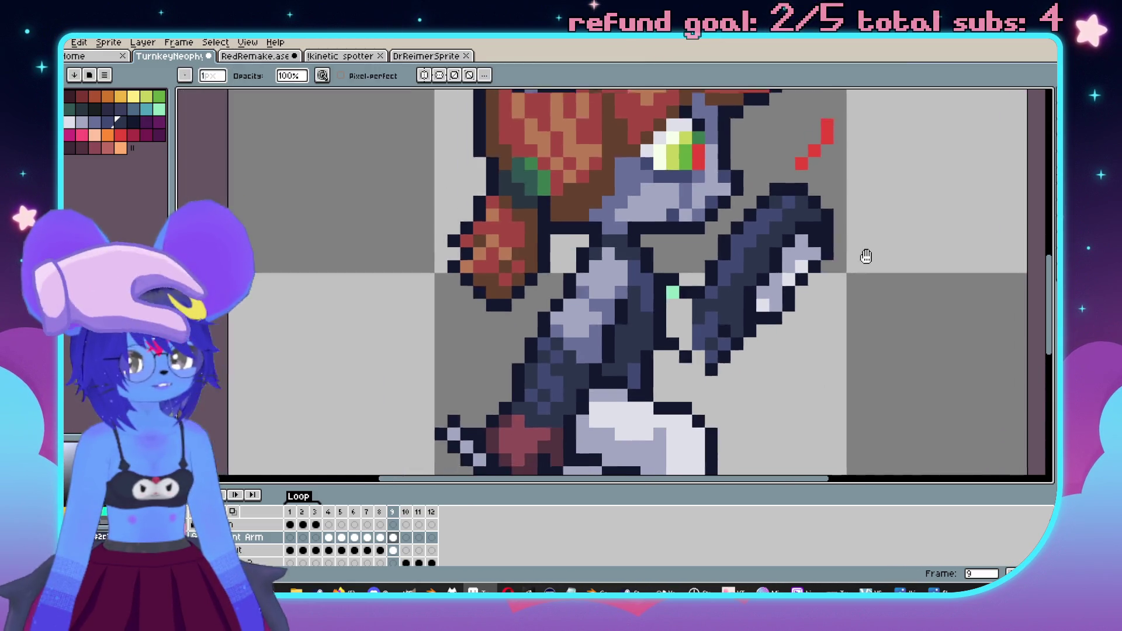
scroll(863, 246, up, 2)
scroll(834, 313, down, 2)
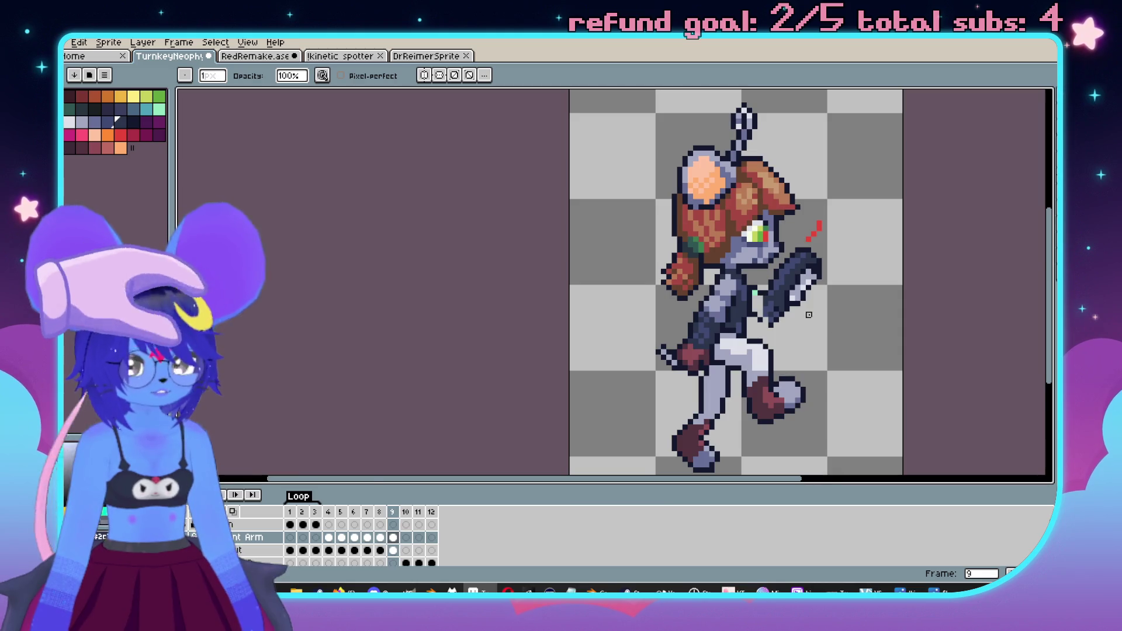
scroll(809, 315, up, 2)
scroll(778, 304, up, 1)
scroll(762, 310, down, 1)
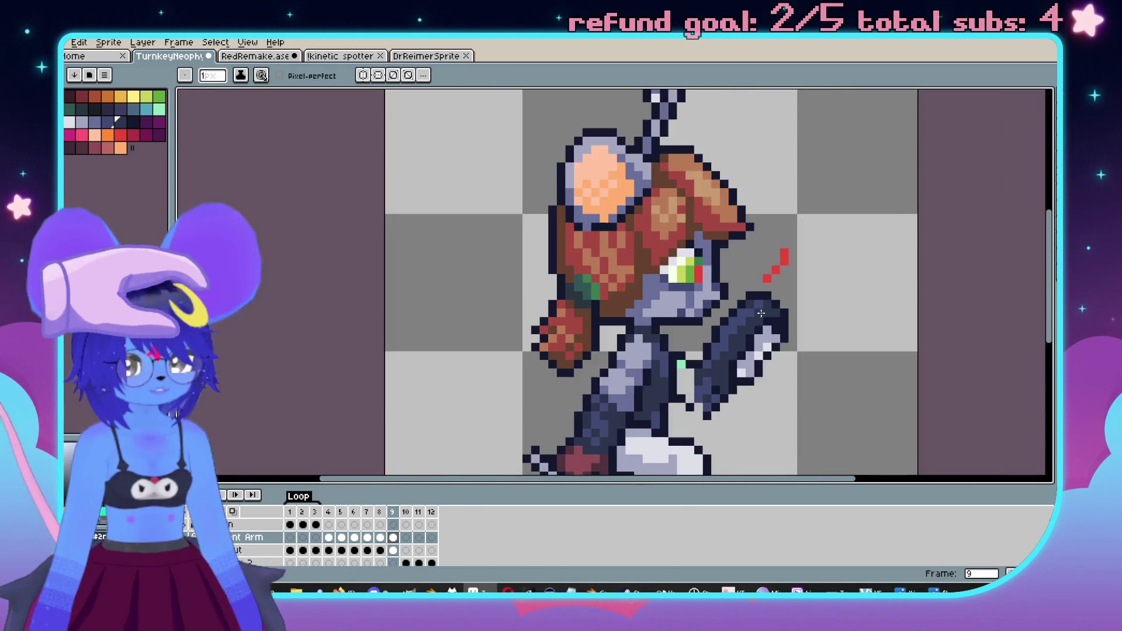
scroll(763, 311, down, 1)
scroll(723, 309, up, 2)
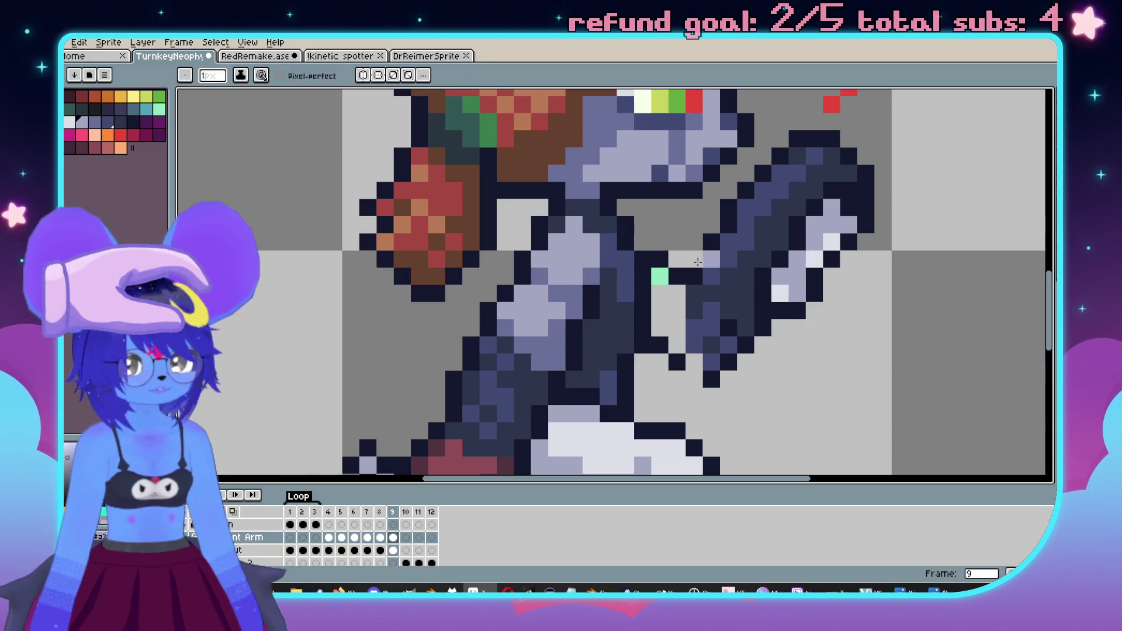
- Recolour the stray mint pixel lavender and paint a lavender column down the arm's inner edge
key(g)
click(674, 314)
key(ctrl+z)
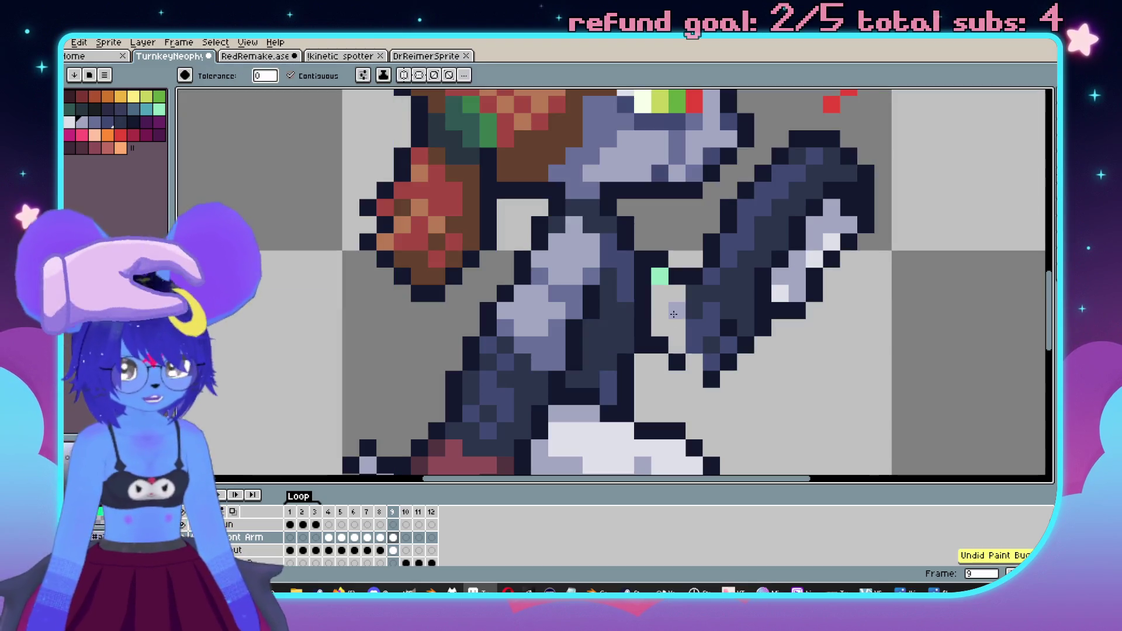
key(b)
click(659, 276)
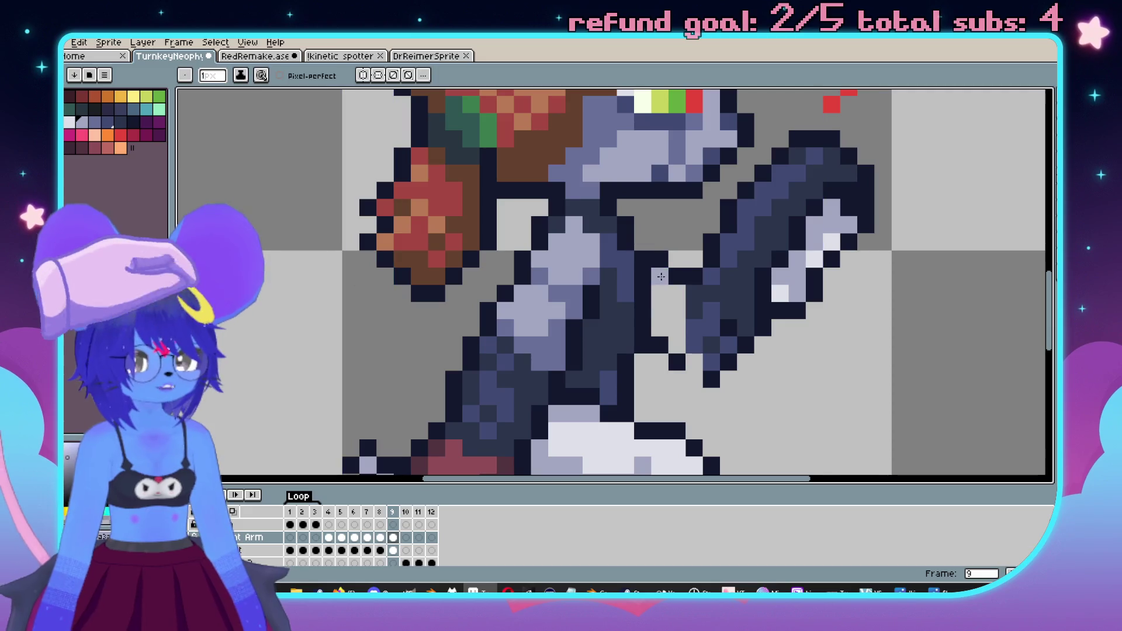
drag(660, 292, 666, 322)
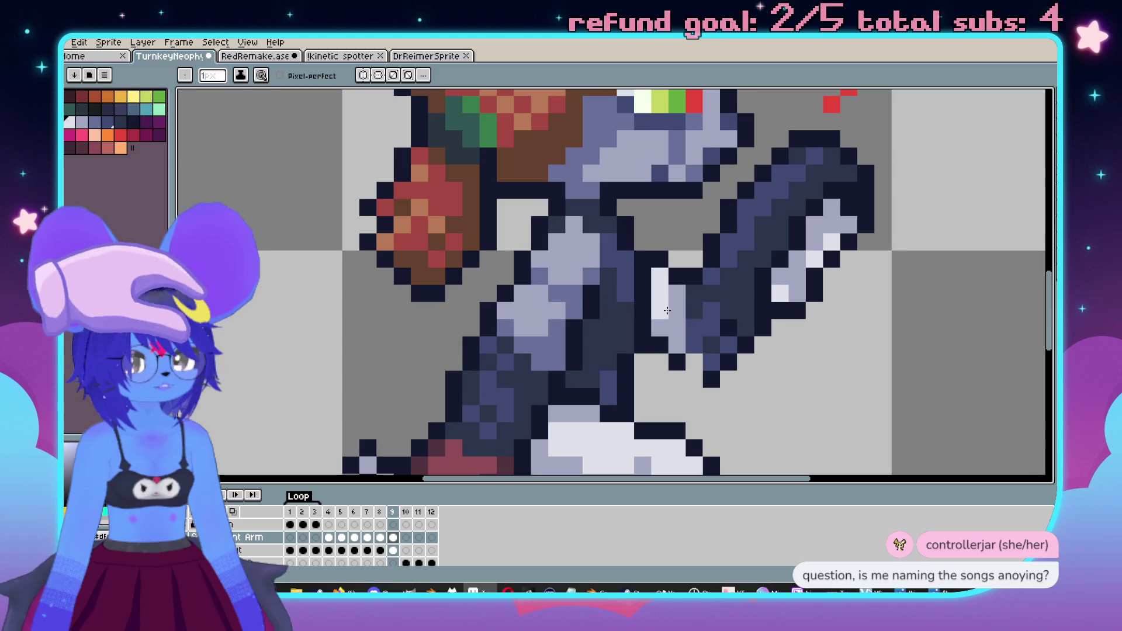
- Extend the arm's bottom outline by one dark pixel and repaint a white arm pixel lavender
scroll(682, 334, down, 3)
scroll(762, 249, up, 3)
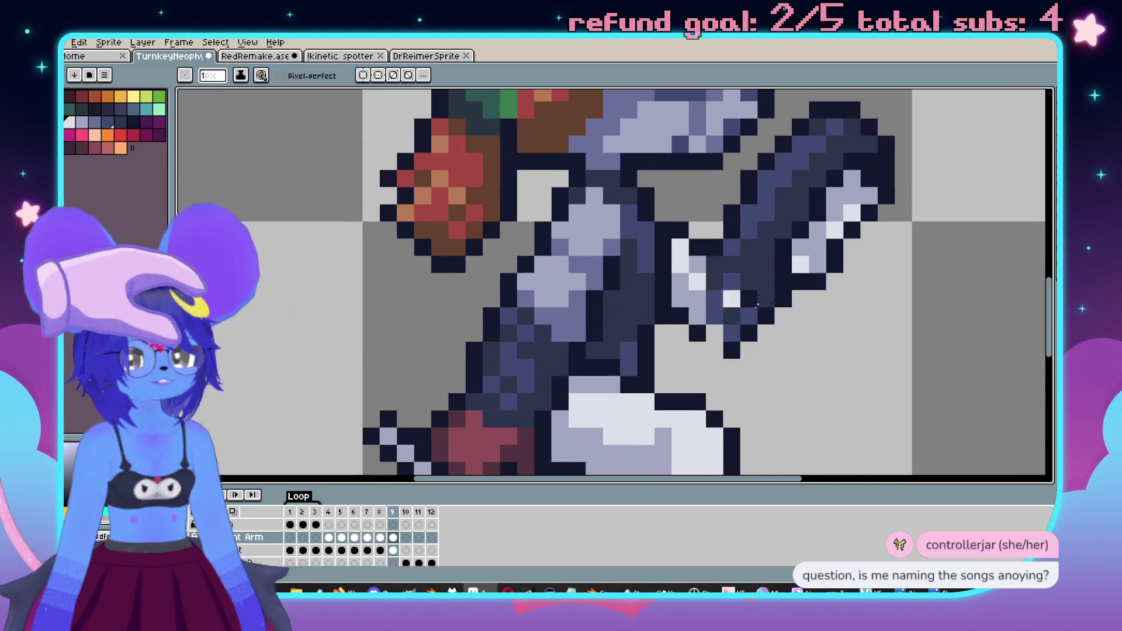
alt+click(596, 220)
alt+click(609, 238)
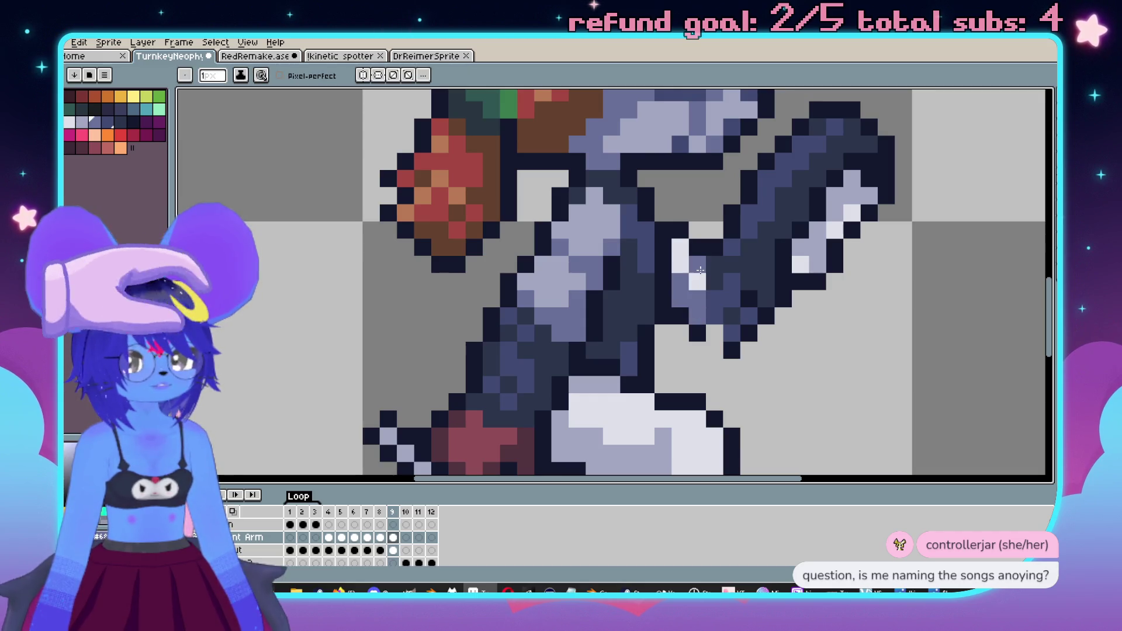
alt+click(730, 349)
click(714, 349)
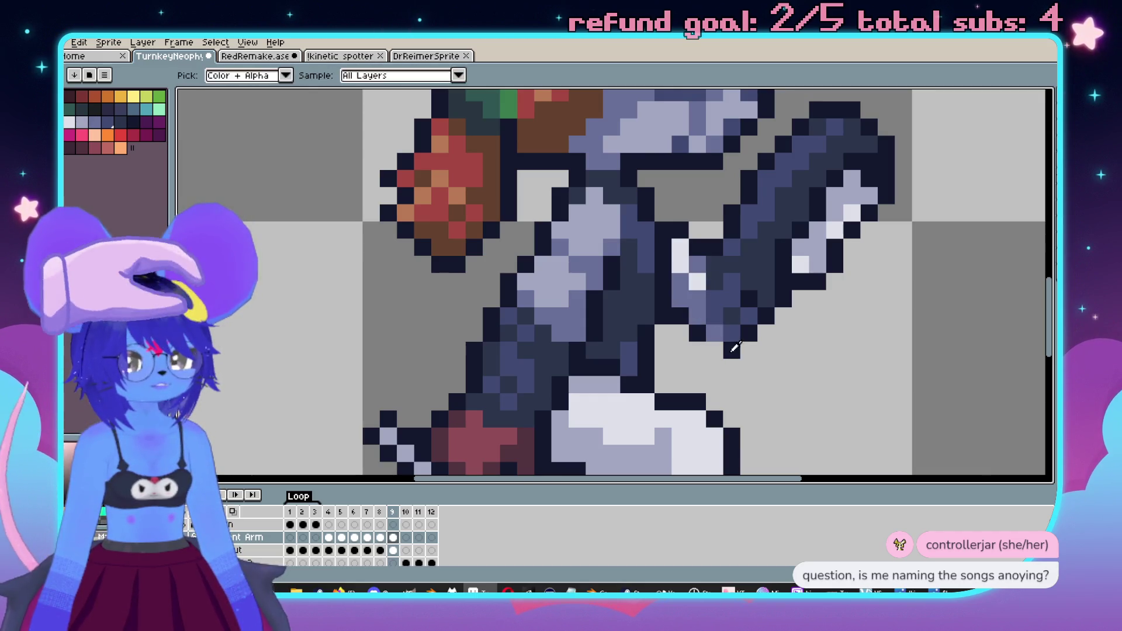
alt+click(605, 236)
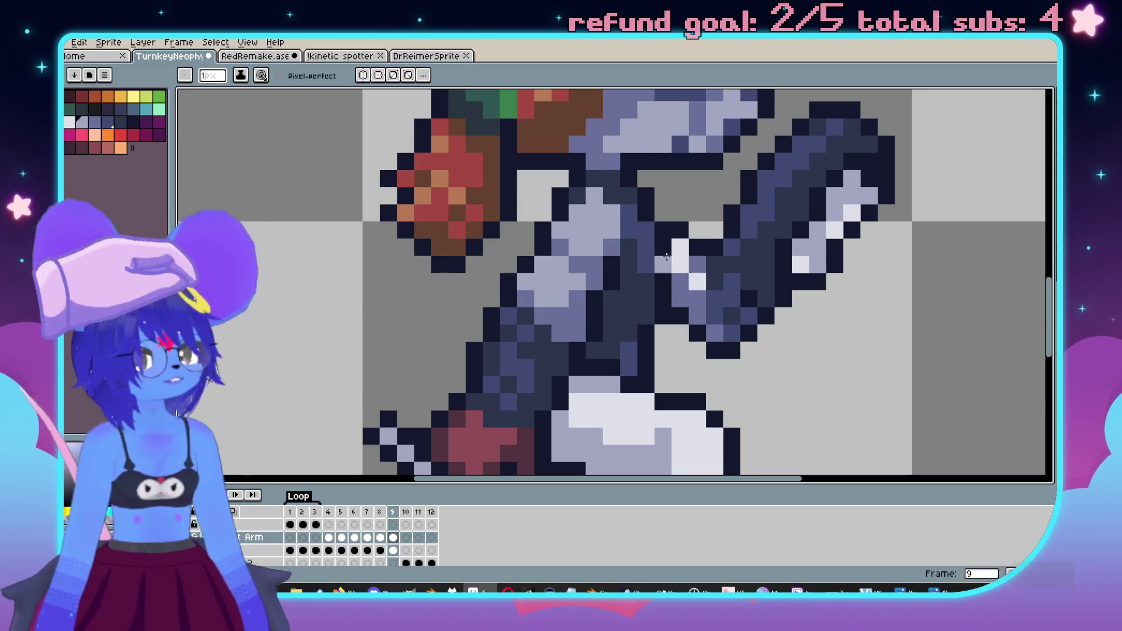
click(680, 263)
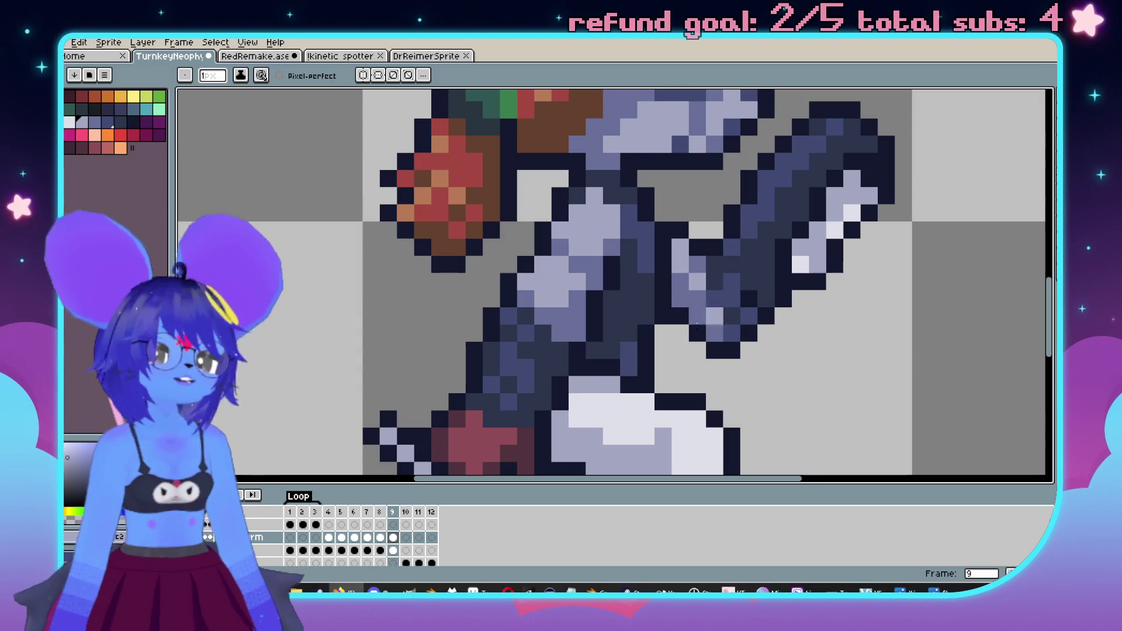
- Sample the shot's red and extend the streak up and right, undoing the overlong top
scroll(669, 282, down, 3)
scroll(669, 283, up, 1)
scroll(669, 282, down, 2)
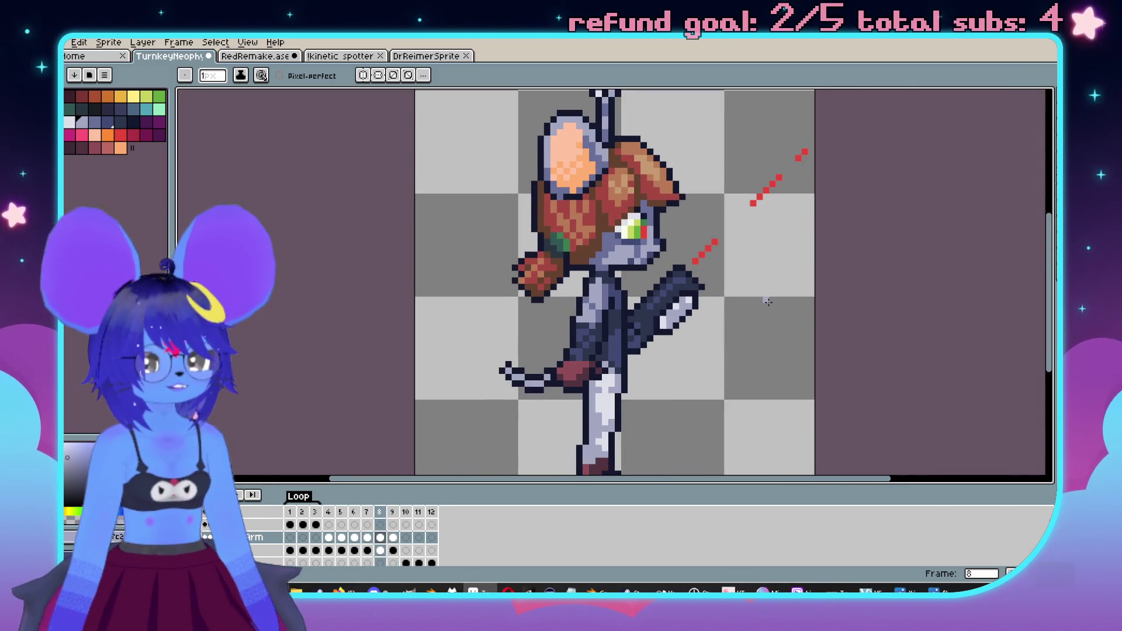
scroll(675, 269, up, 3)
scroll(681, 256, down, 2)
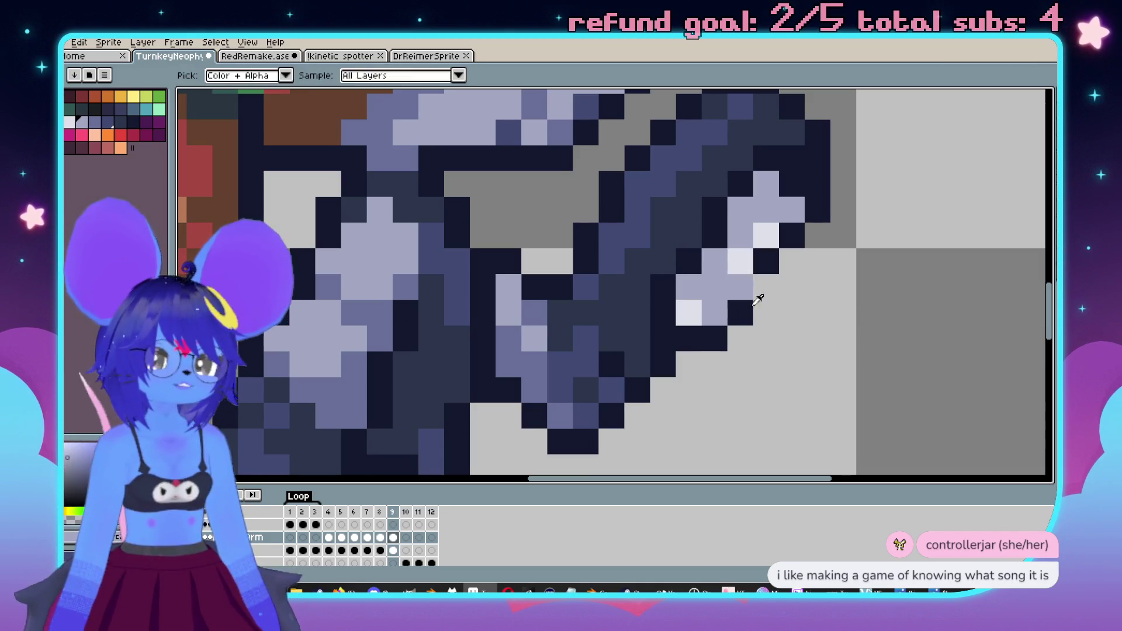
scroll(754, 290, down, 4)
key(v)
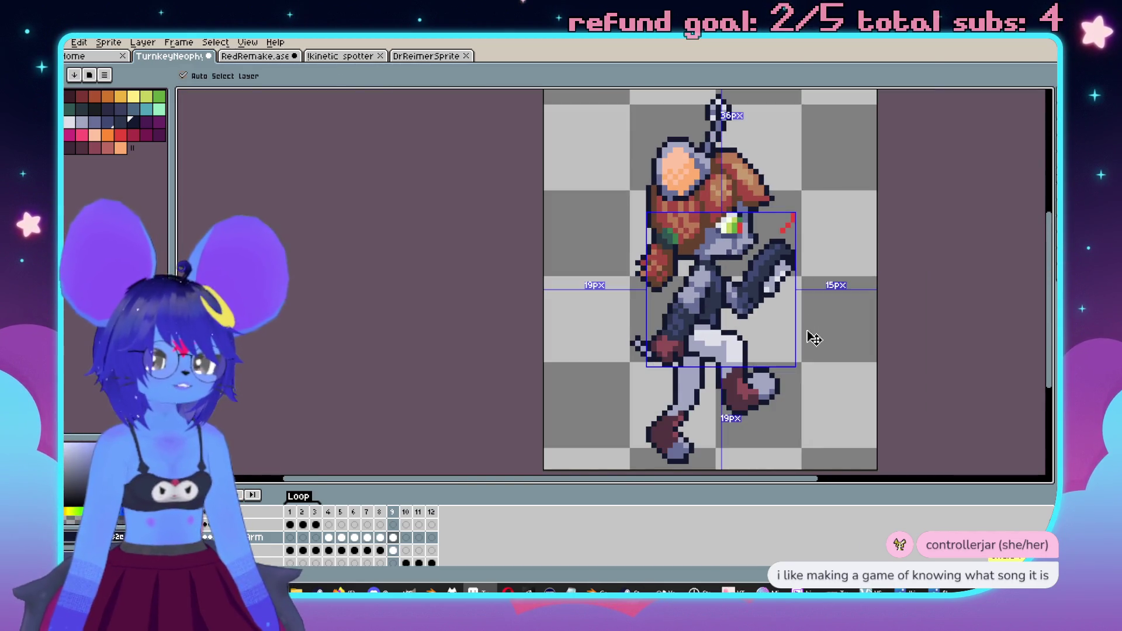
key(b)
scroll(740, 289, up, 3)
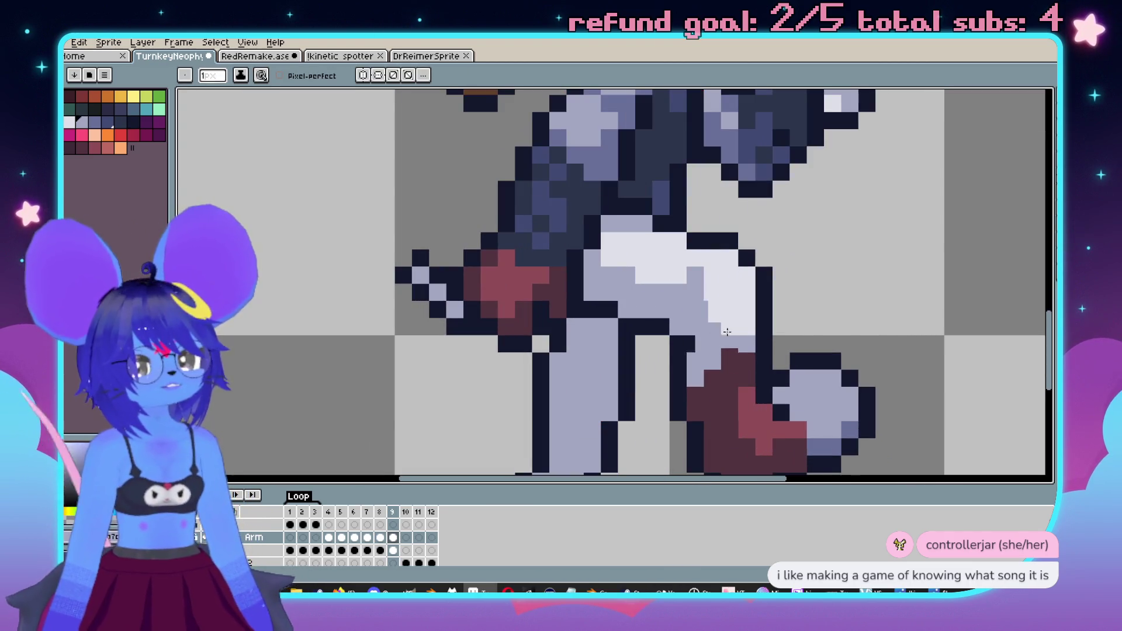
scroll(720, 334, down, 3)
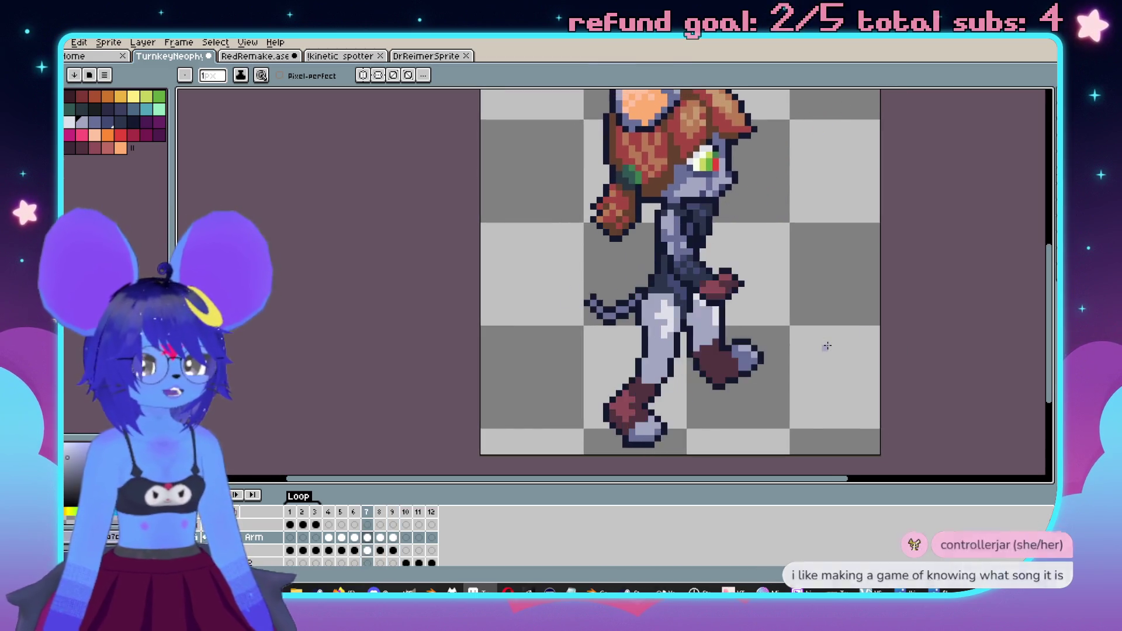
scroll(827, 339, down, 1)
scroll(815, 288, up, 2)
key(i)
alt+click(715, 255)
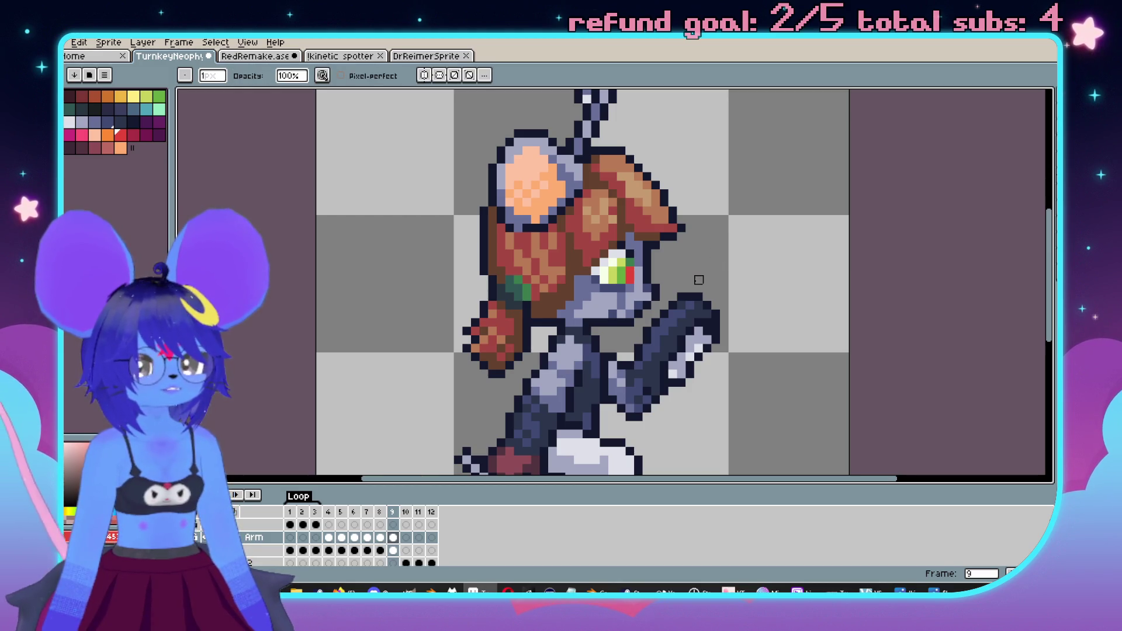
scroll(699, 280, down, 1)
shift+click(848, 134)
scroll(870, 111, down, 1)
key(v)
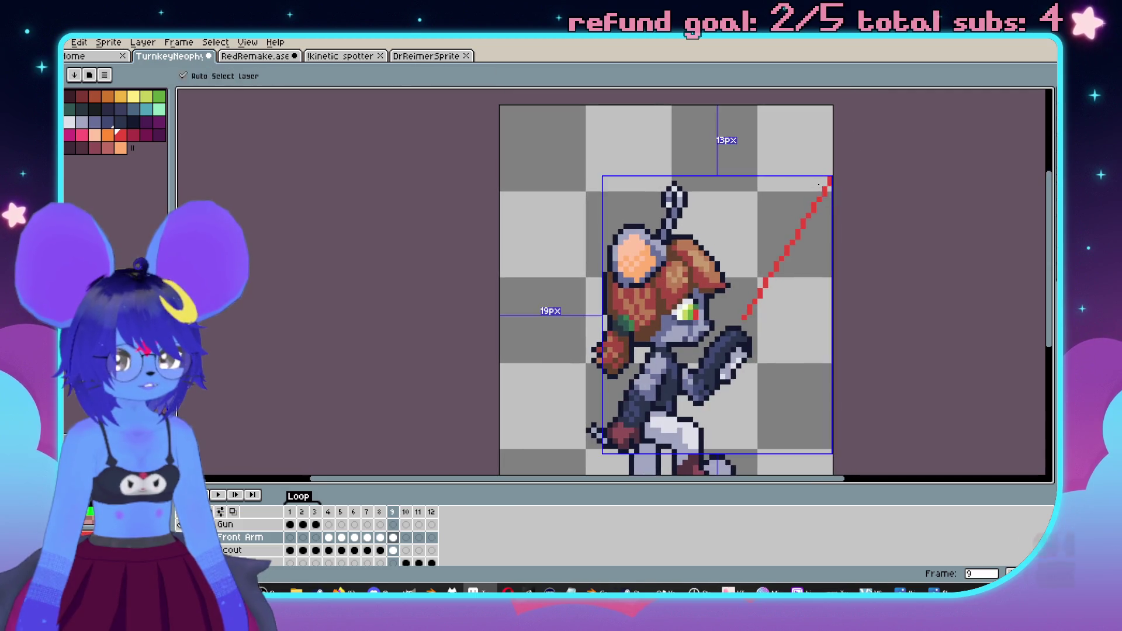
key(ctrl+z)
key(b)
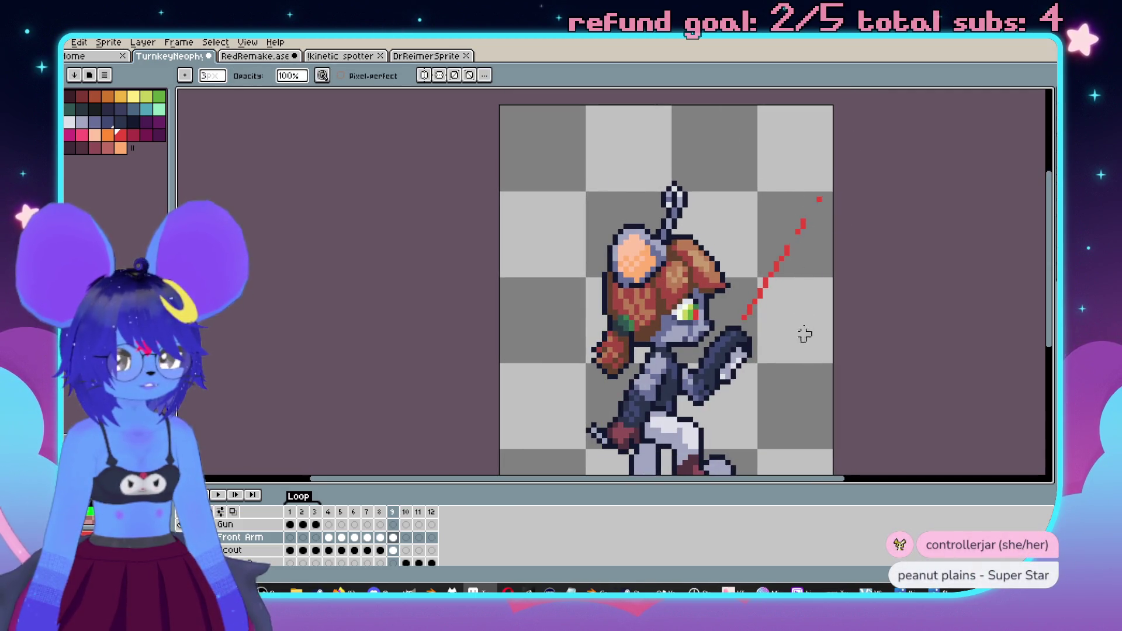
- Play the loop animation to preview the lengthened shot streak
scroll(756, 285, down, 4)
scroll(857, 314, up, 3)
key(Return)
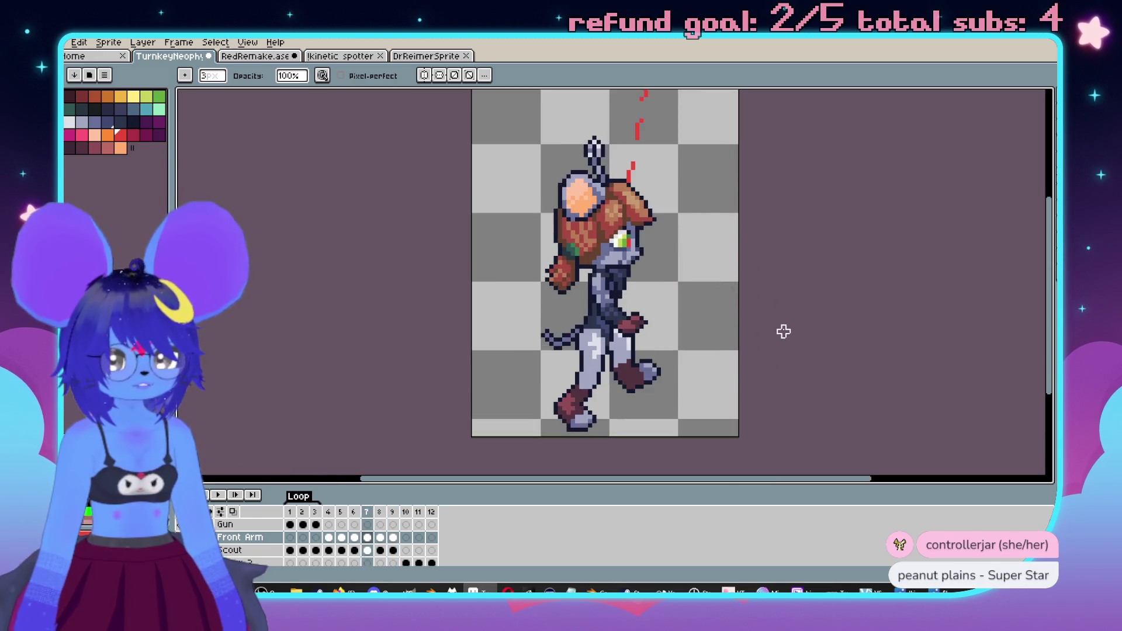
scroll(789, 321, down, 1)
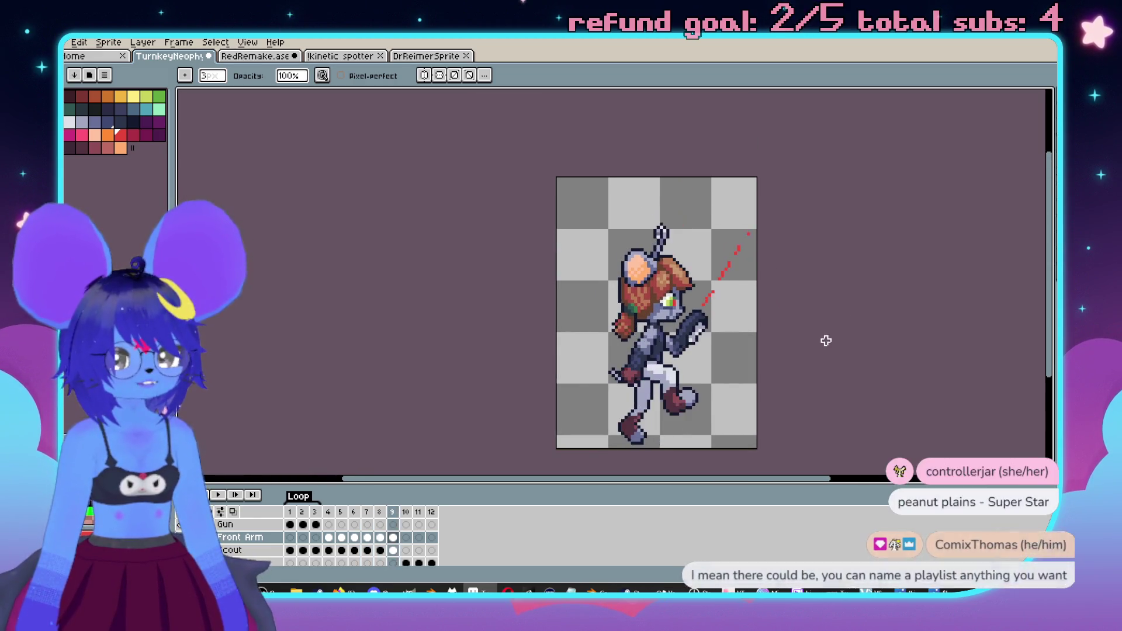
scroll(710, 272, up, 1)
scroll(710, 273, up, 1)
scroll(766, 293, down, 2)
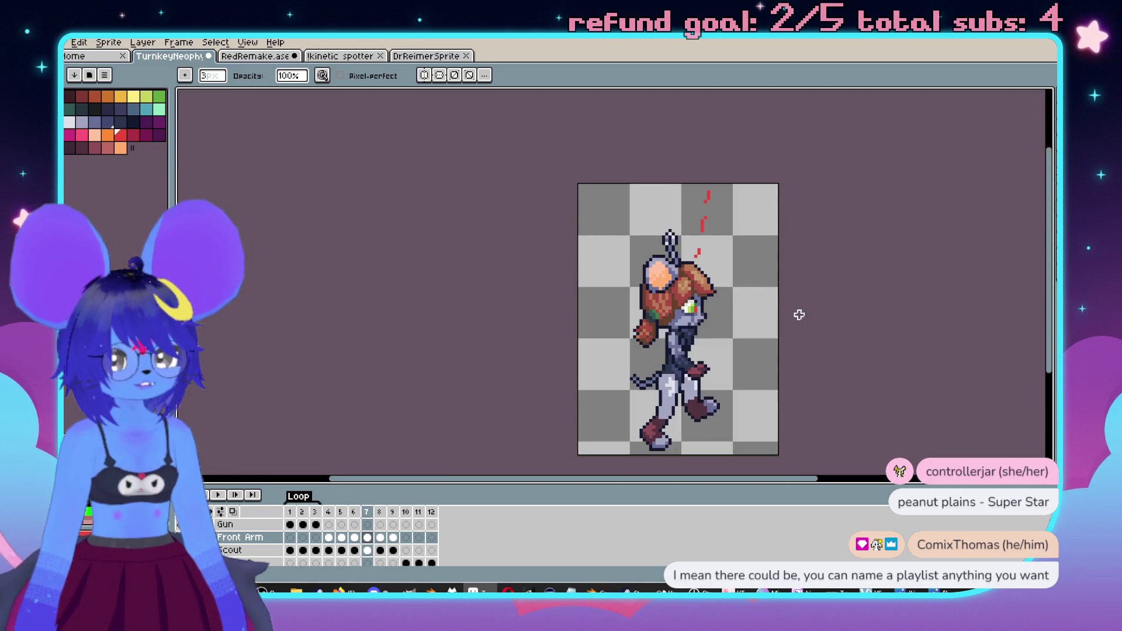
scroll(731, 234, up, 3)
- Draw a short red dash and a single red pixel above the head on frame 7, then replay the loop
drag(653, 225, 654, 247)
click(660, 189)
scroll(707, 247, down, 1)
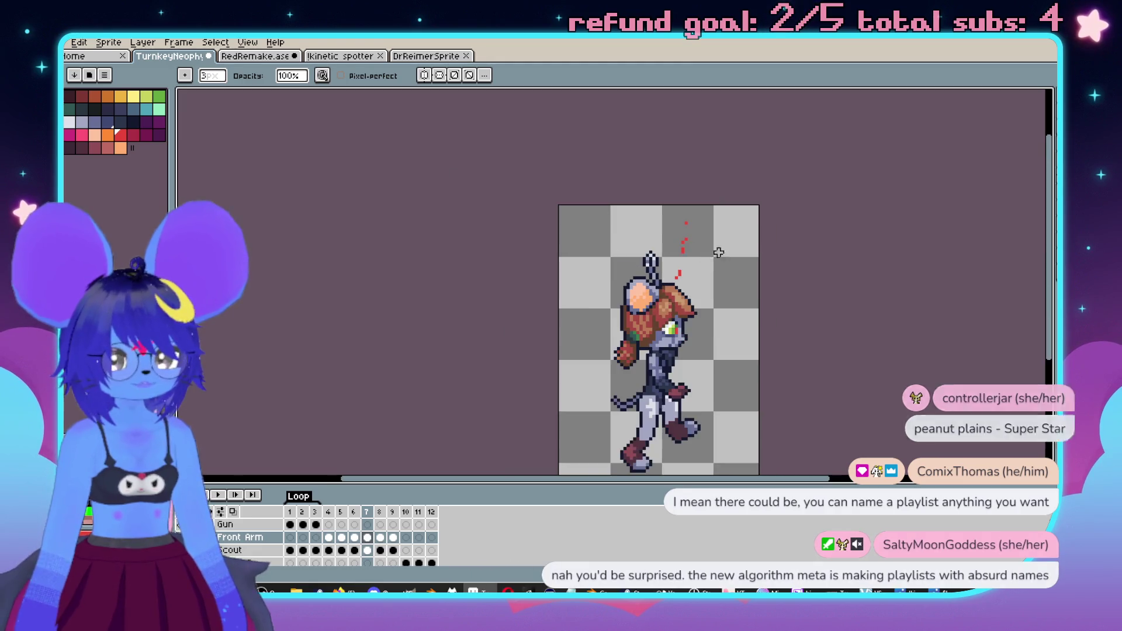
drag(874, 345, 879, 289)
key(Return)
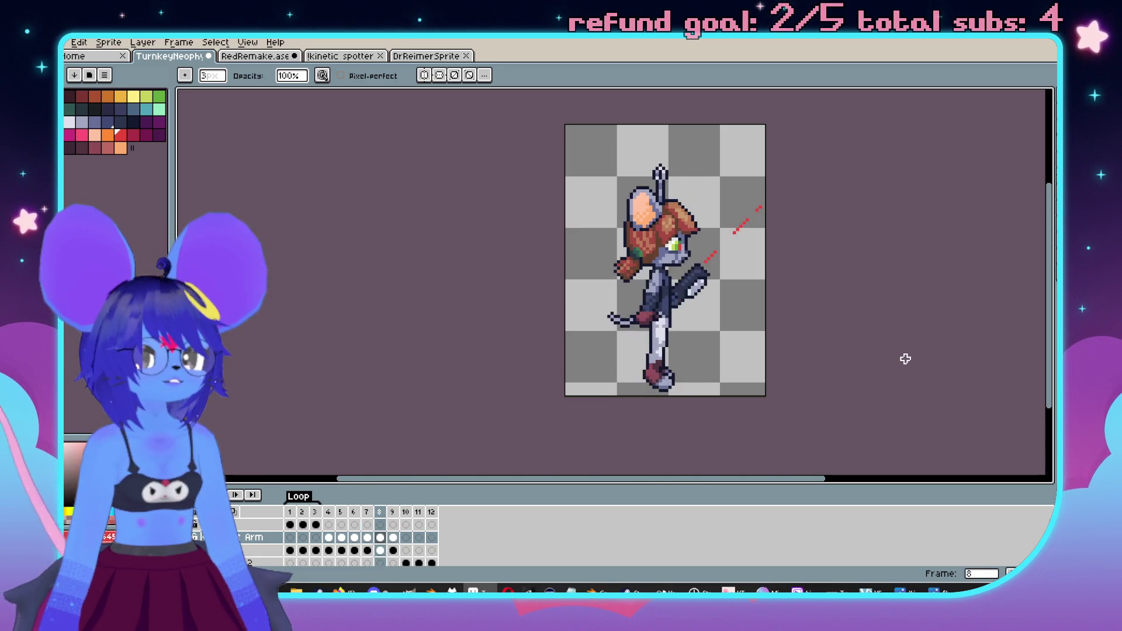
- Recentre the sprite on the canvas, then switch to the Nuclear Throne game launcher
drag(799, 328, 834, 345)
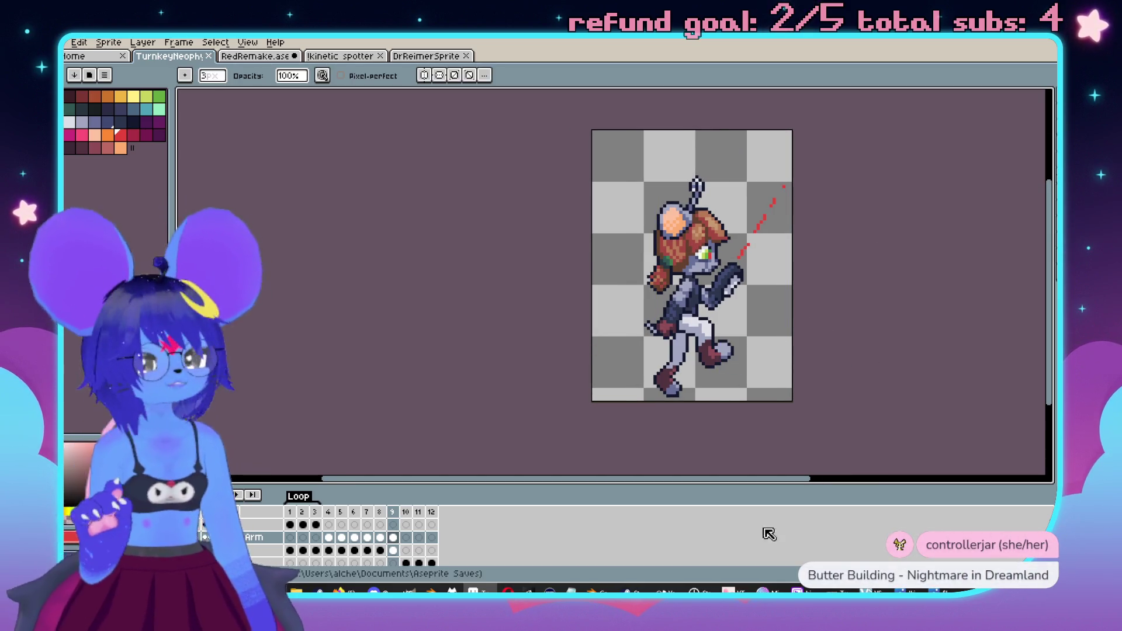
click(628, 591)
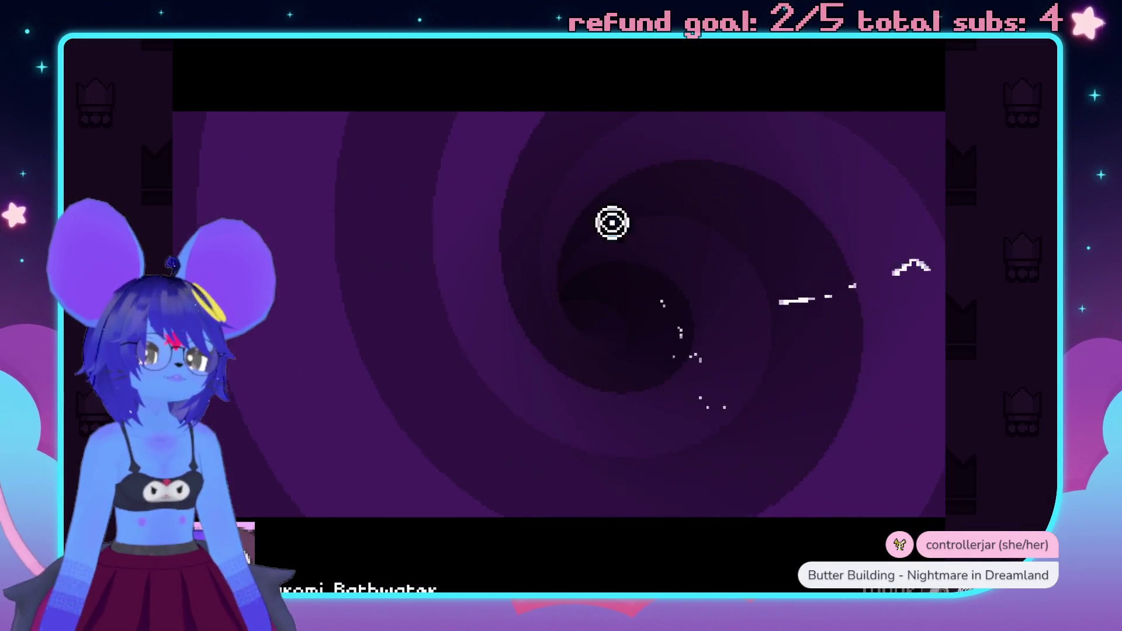
- Start a NORMAL mode run with Cuz as the character
click(531, 186)
click(539, 188)
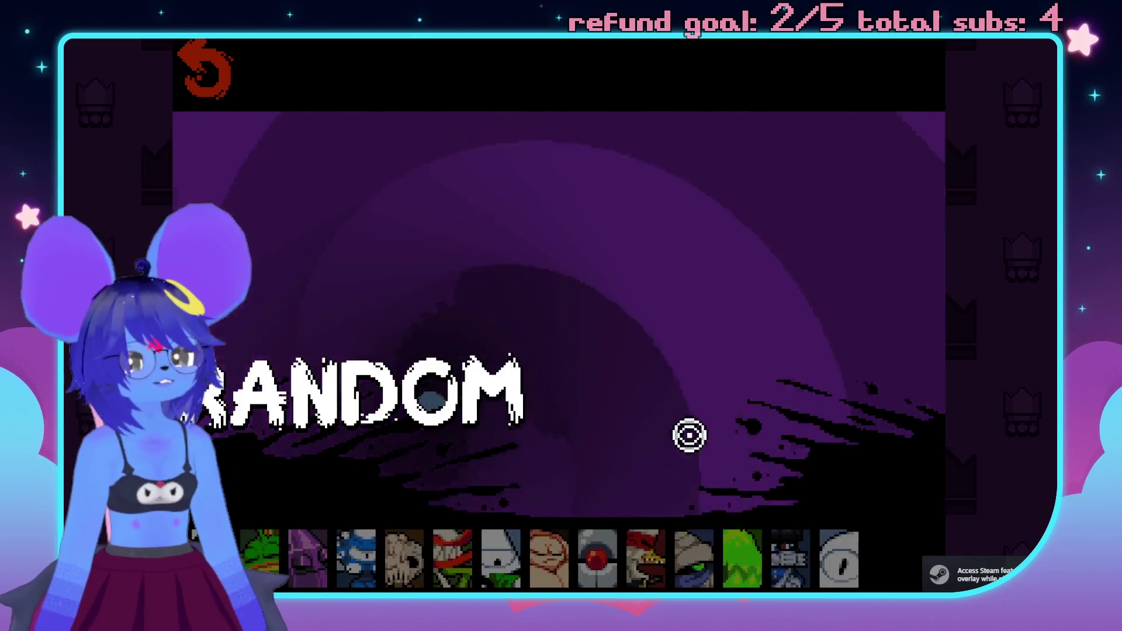
click(840, 561)
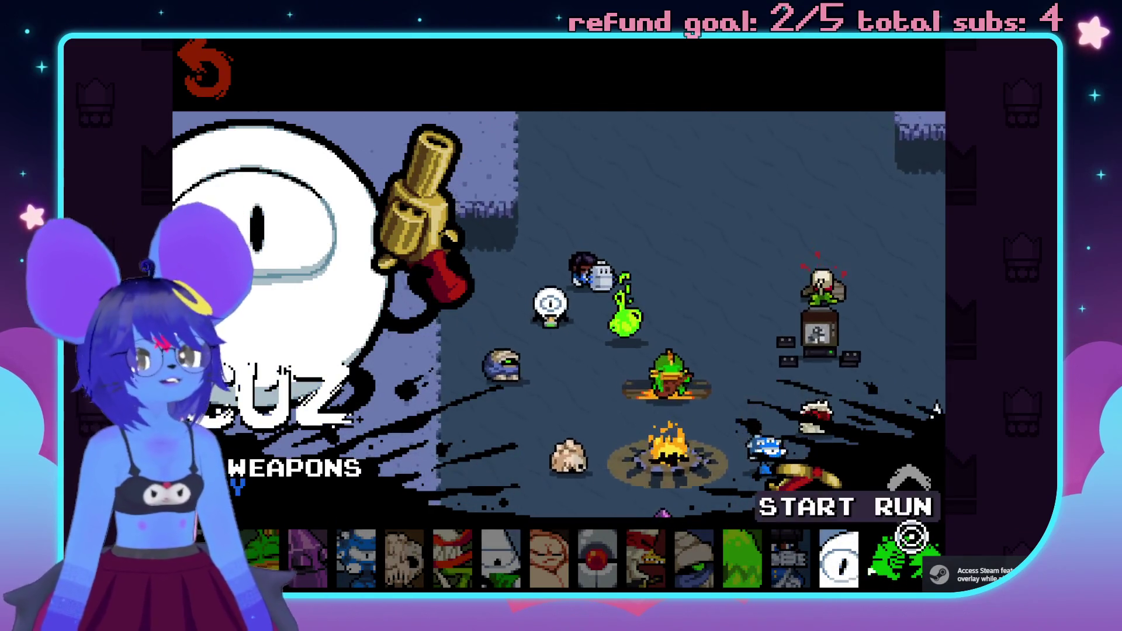
click(906, 507)
- Move through the desert and shoot the first bandits while collecting bolts
key(s)
key(d)
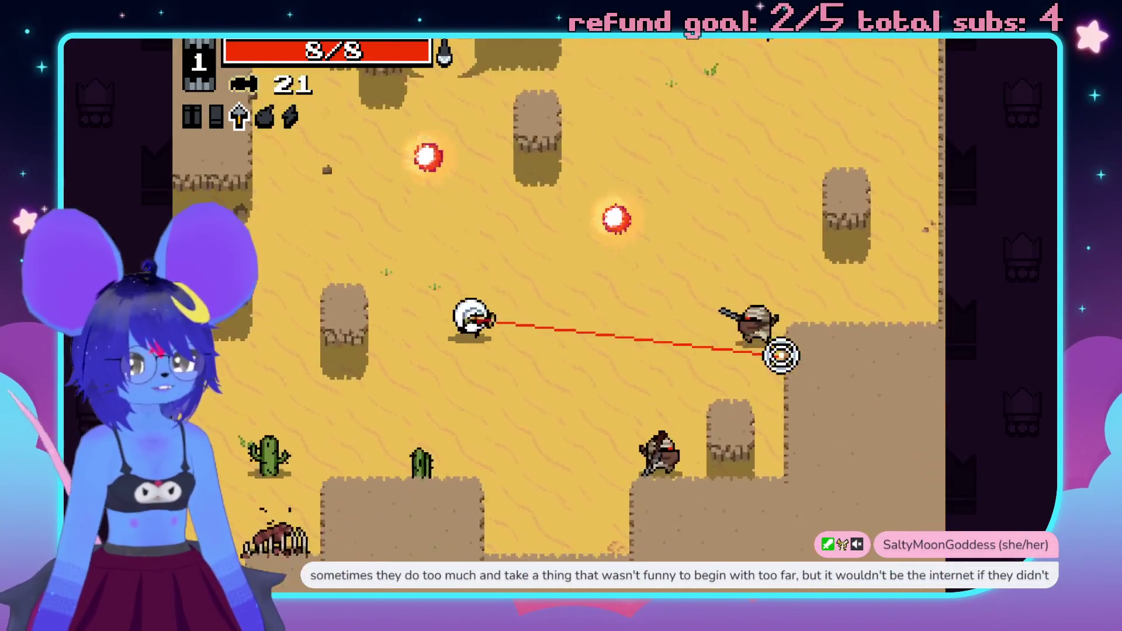
click(649, 443)
click(591, 468)
click(633, 159)
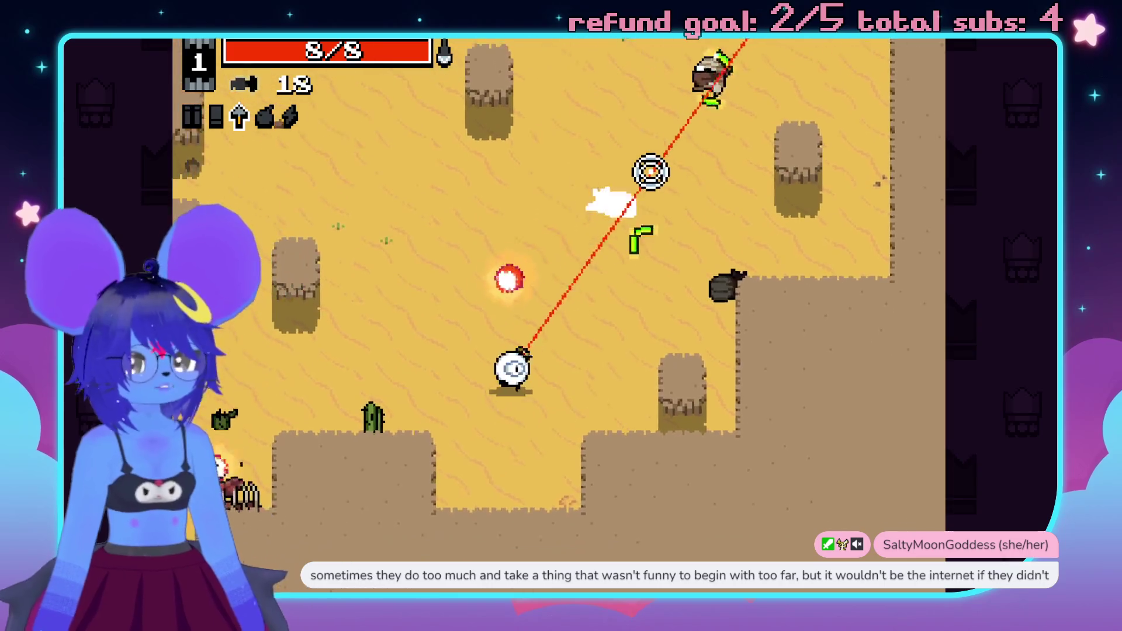
click(358, 456)
click(367, 496)
click(360, 409)
click(401, 230)
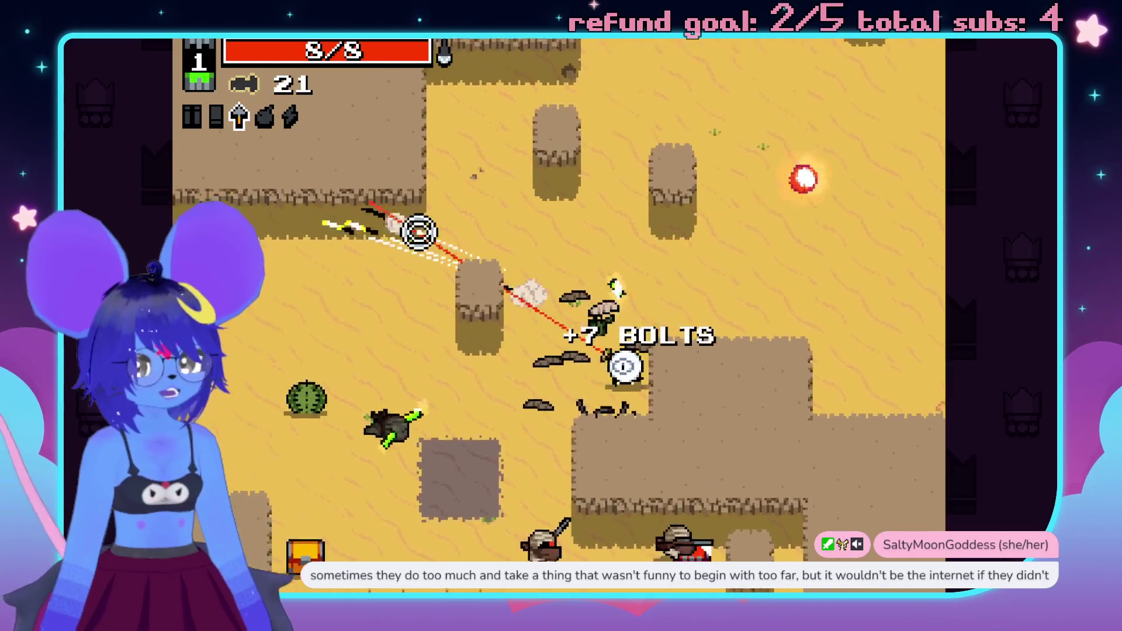
click(761, 439)
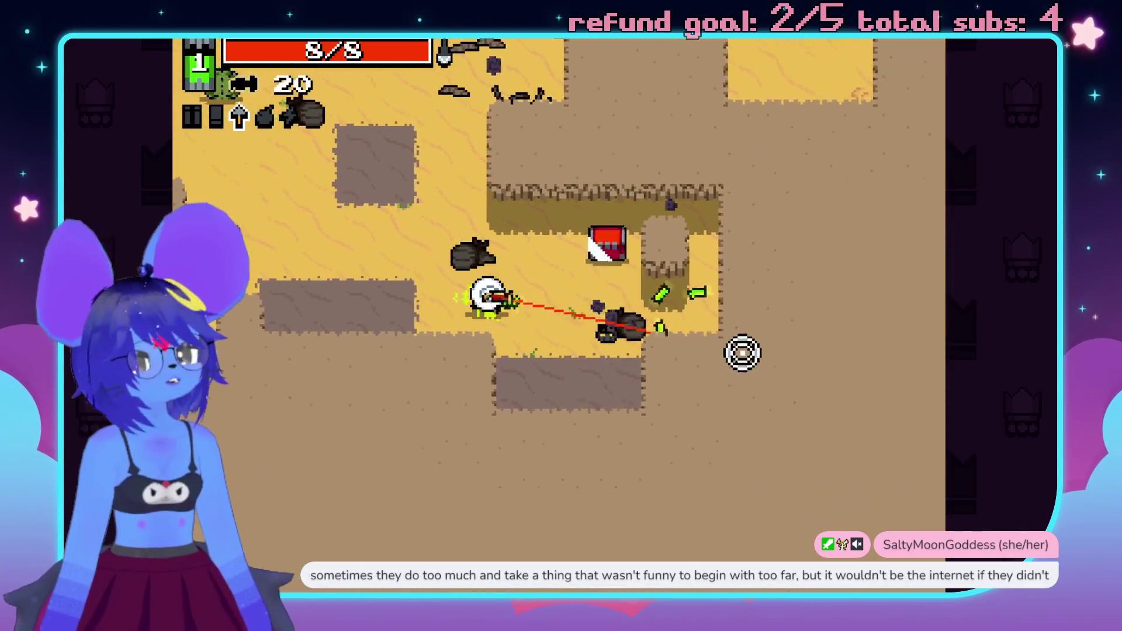
- Open the ammo chest, then shoot the scorpion and nearby enemies while grabbing bolts
key(w+a)
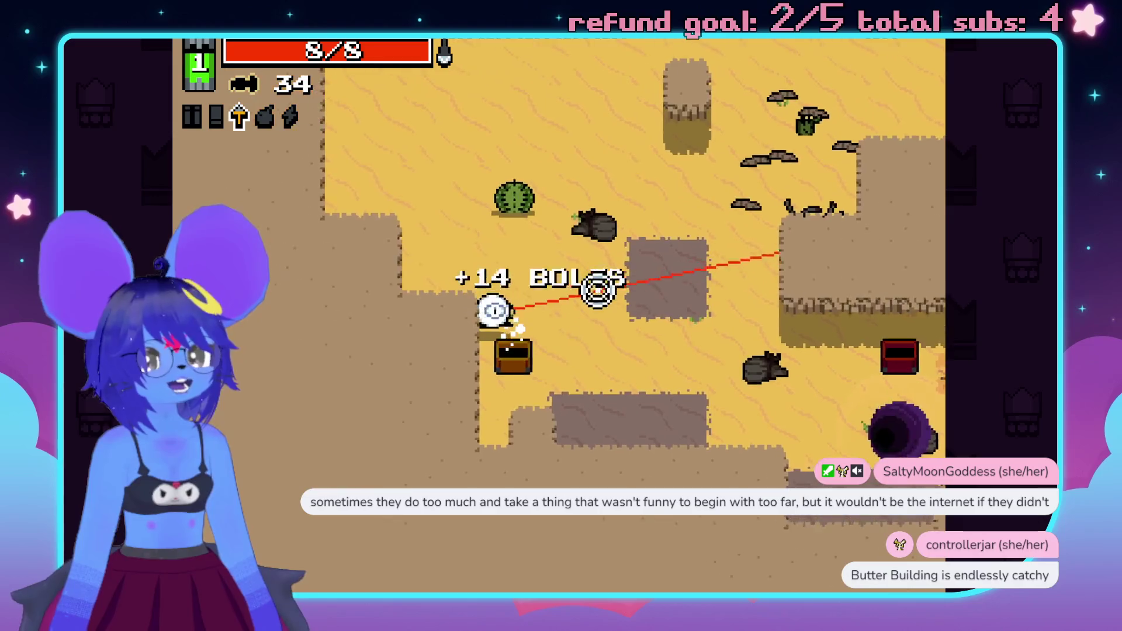
key(d)
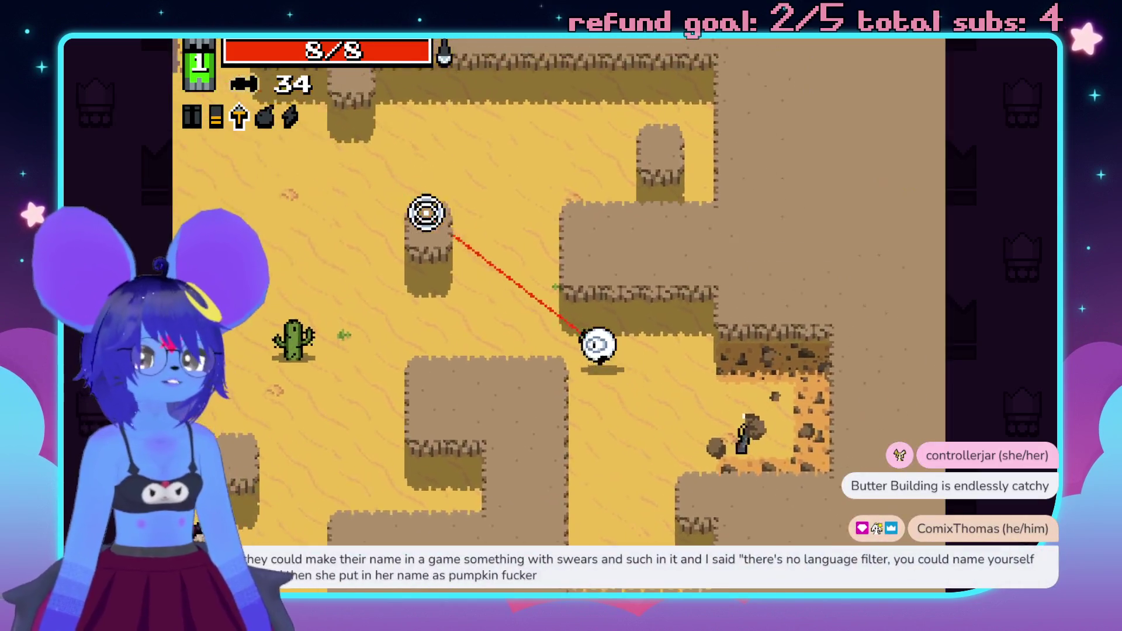
key(a+s)
click(444, 421)
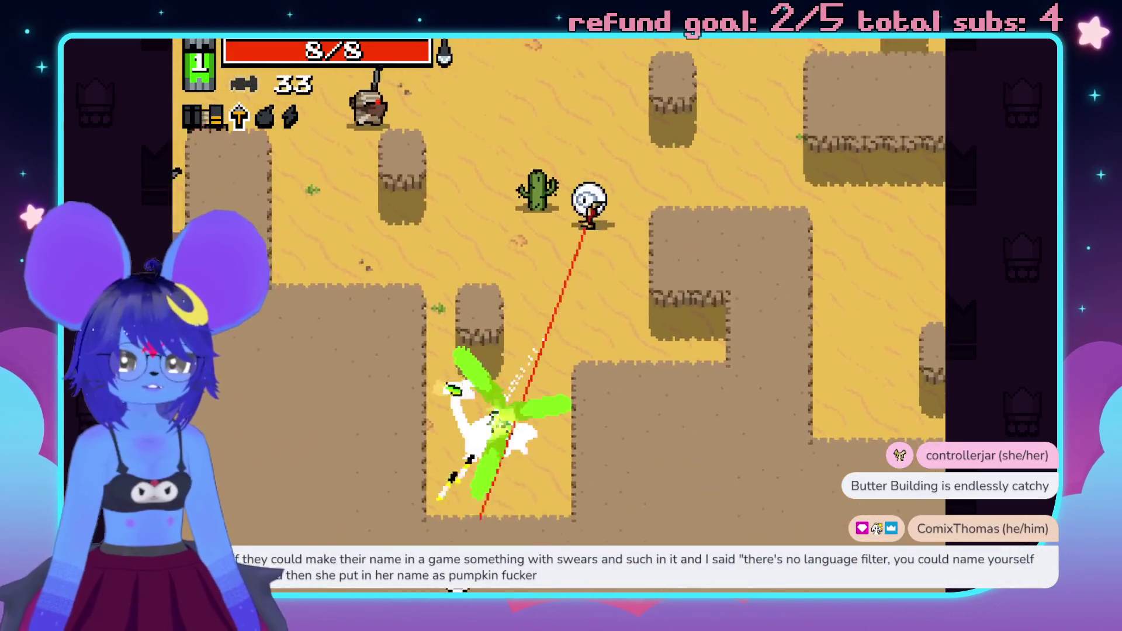
click(359, 210)
key(w)
click(496, 155)
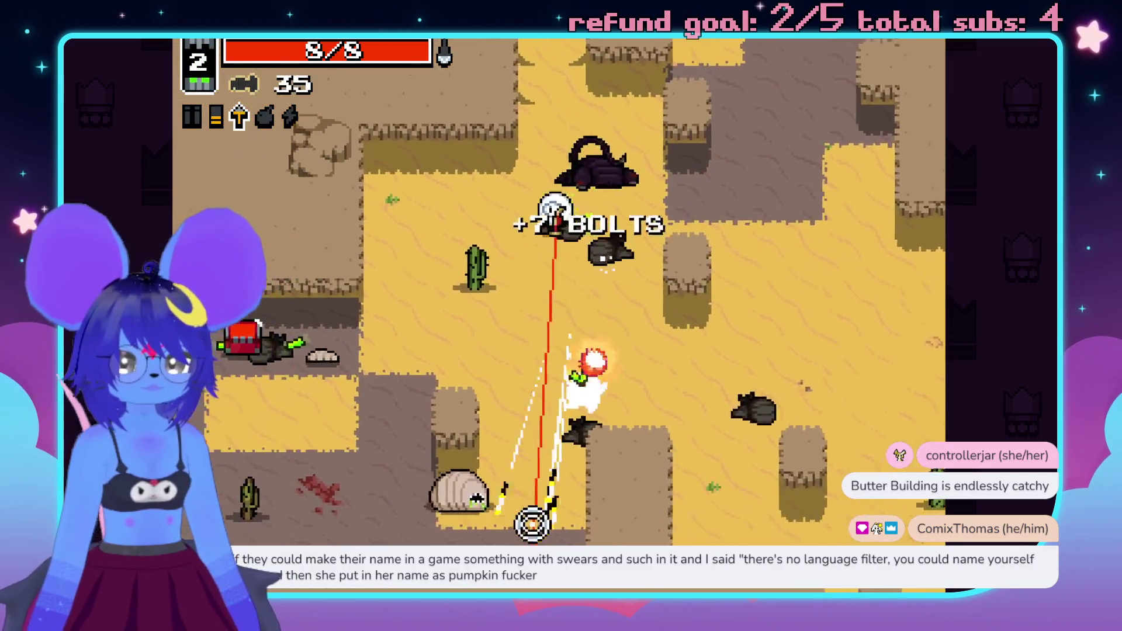
key(w)
click(412, 513)
key(a+s)
click(409, 502)
click(363, 291)
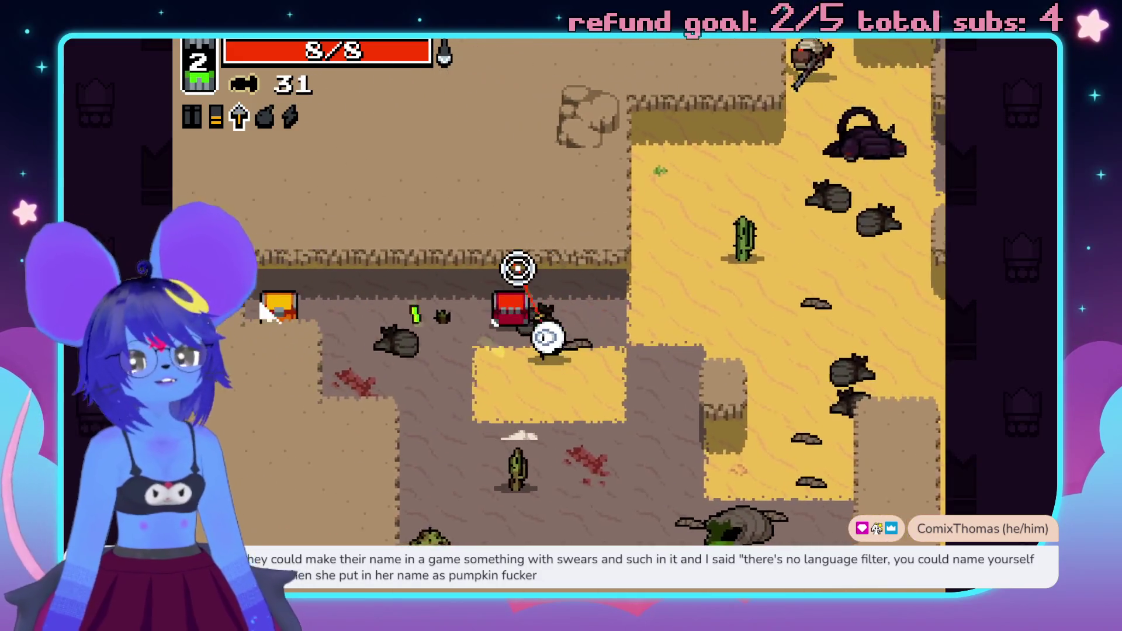
- Open another chest, clear the remaining enemies, and walk up toward the portal
key(a)
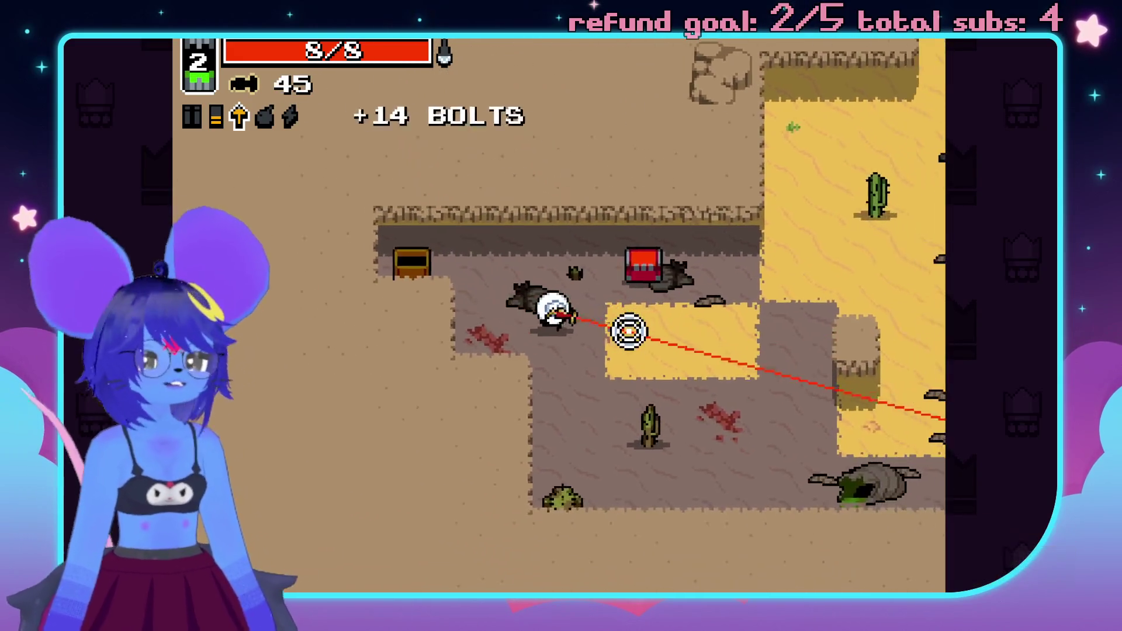
key(d)
key(w)
click(748, 235)
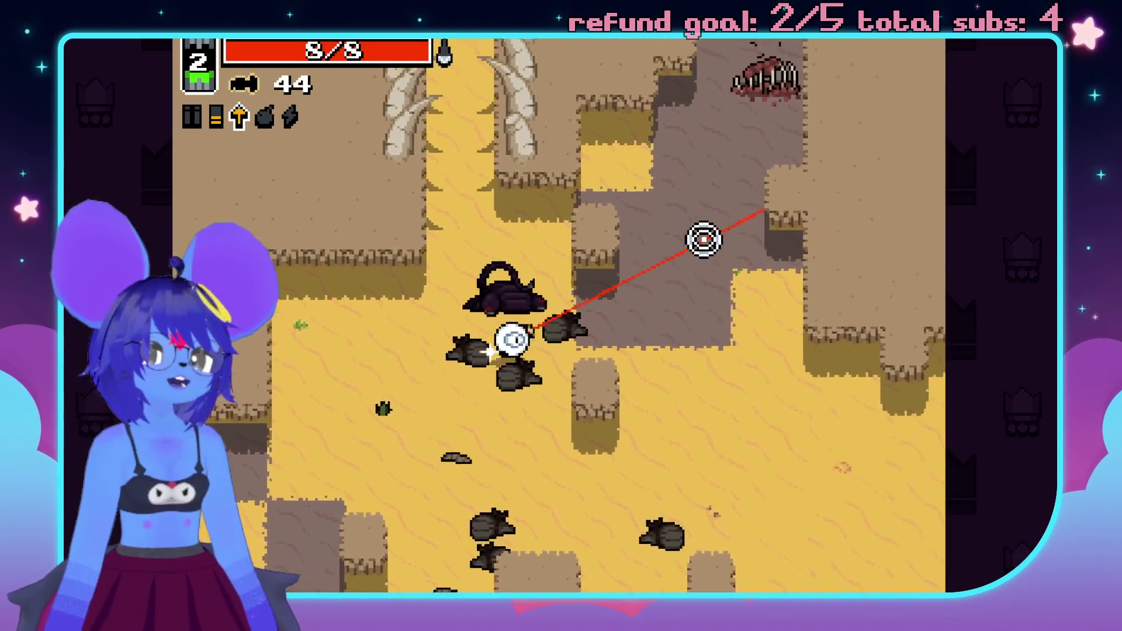
key(w)
click(636, 208)
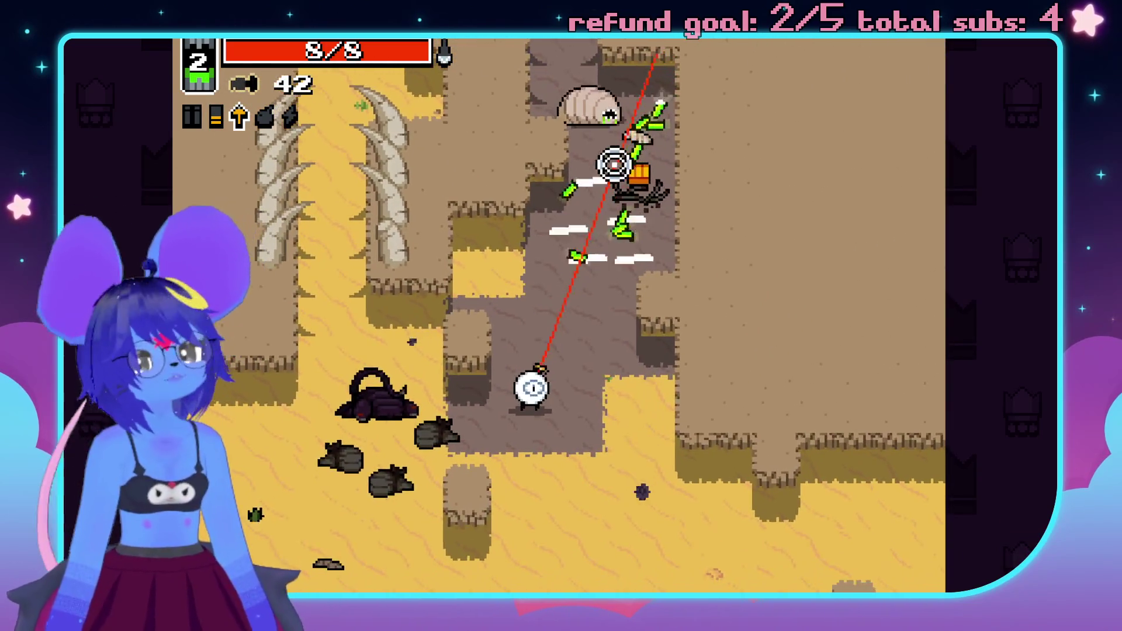
key(d)
click(605, 153)
click(553, 138)
click(558, 148)
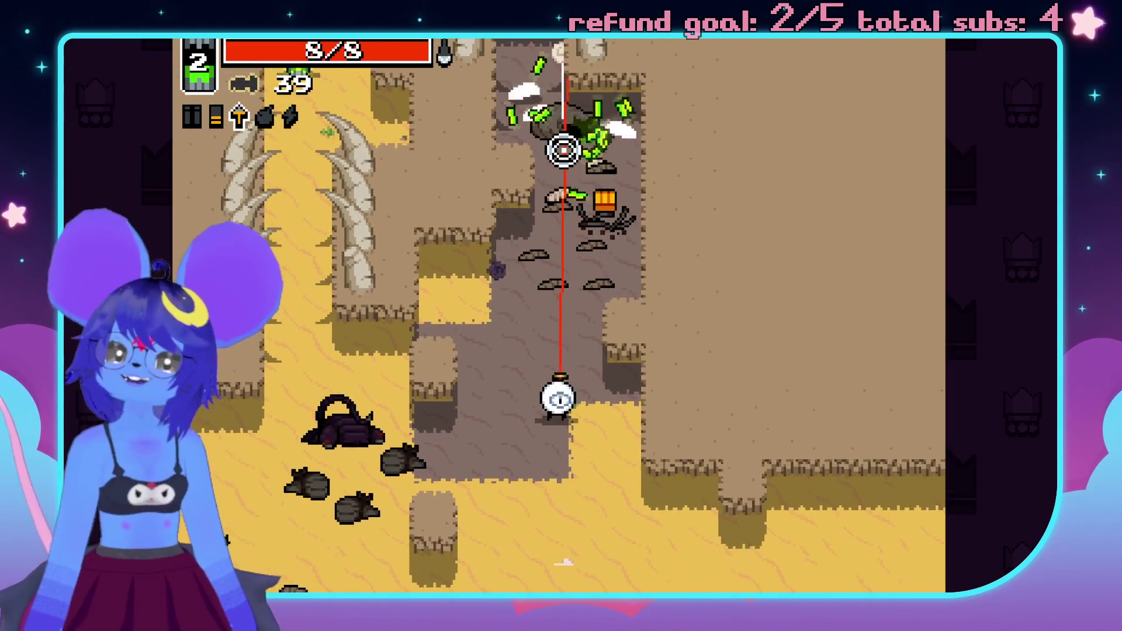
key(w)
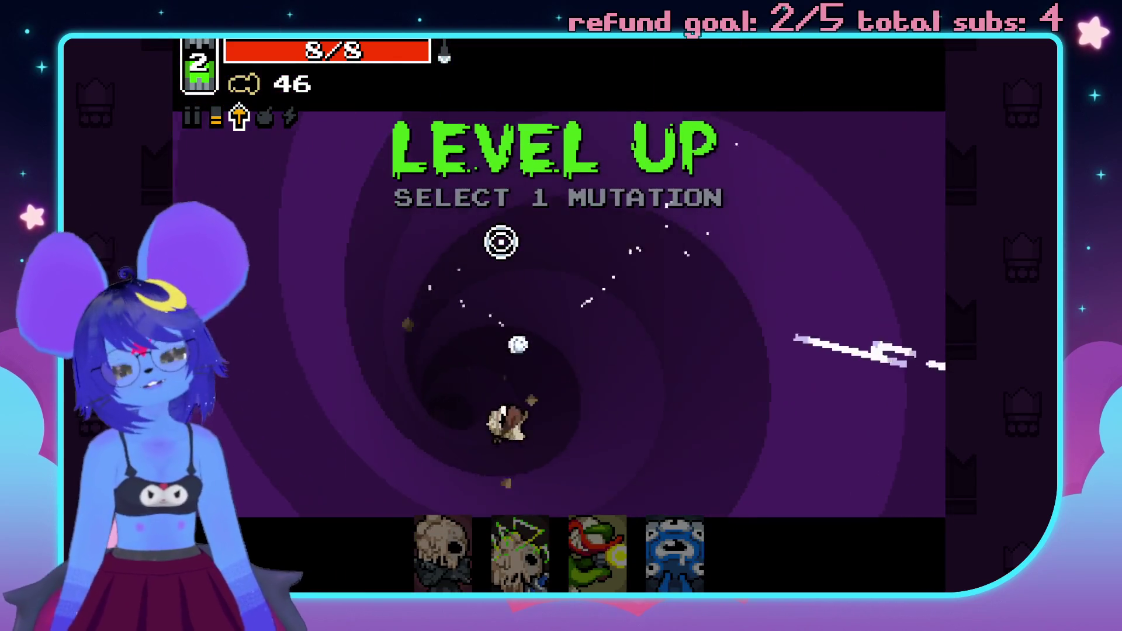
- Take the Rhino Skin mutation and start shooting the bandits in the new area
click(443, 552)
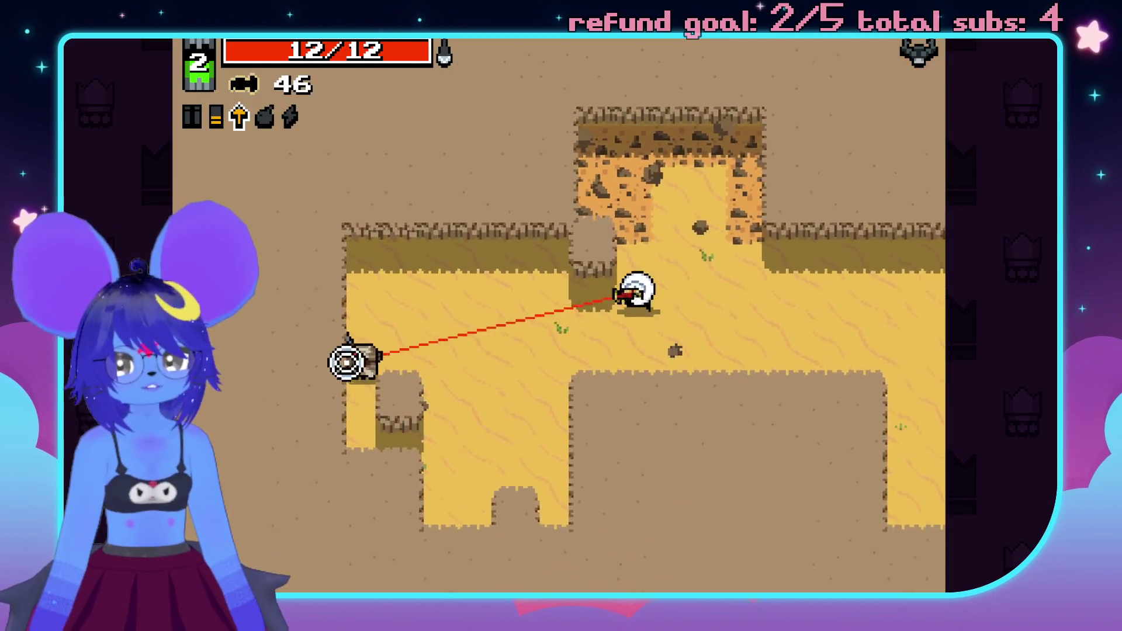
click(346, 365)
key(a)
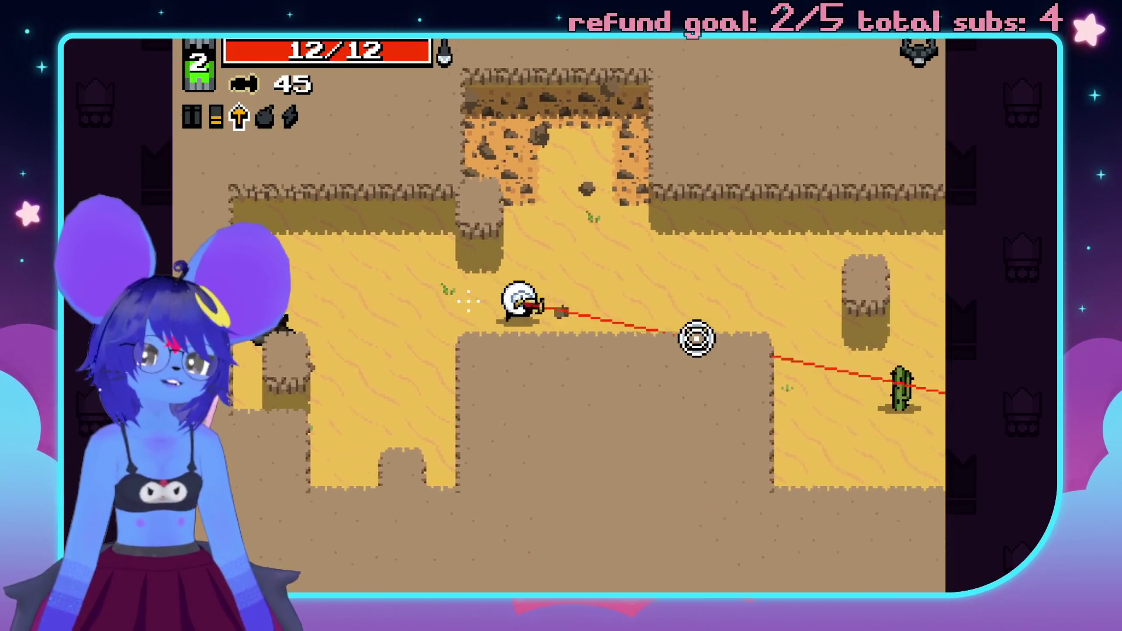
key(d)
click(778, 363)
click(798, 374)
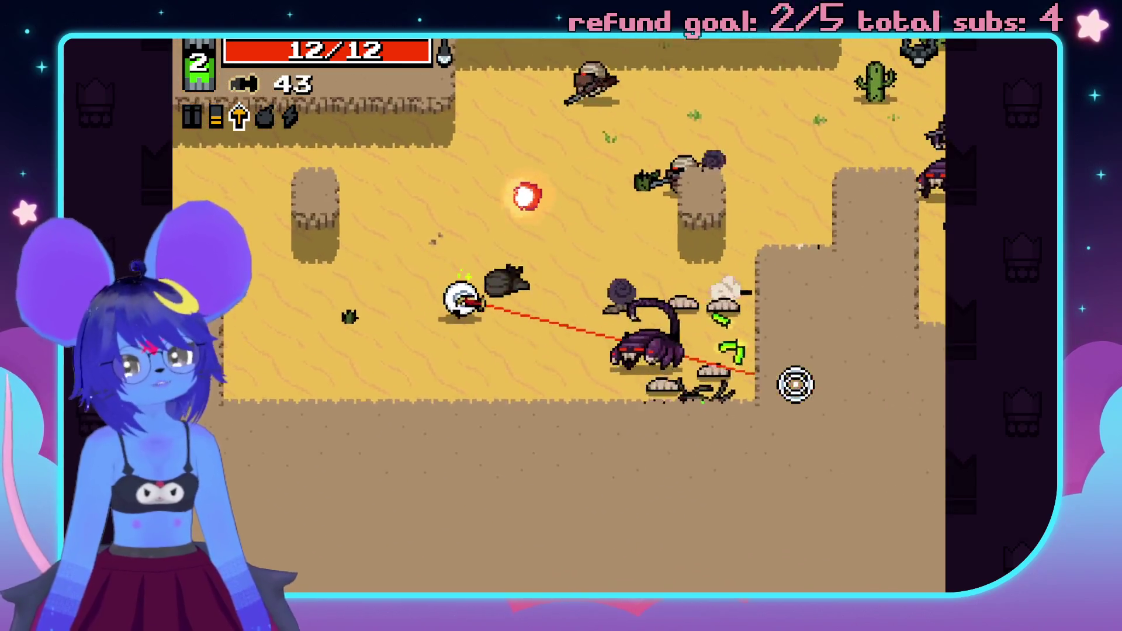
click(802, 315)
- Keep firing at the bandits while moving up-left to collect bolts
click(795, 252)
click(643, 234)
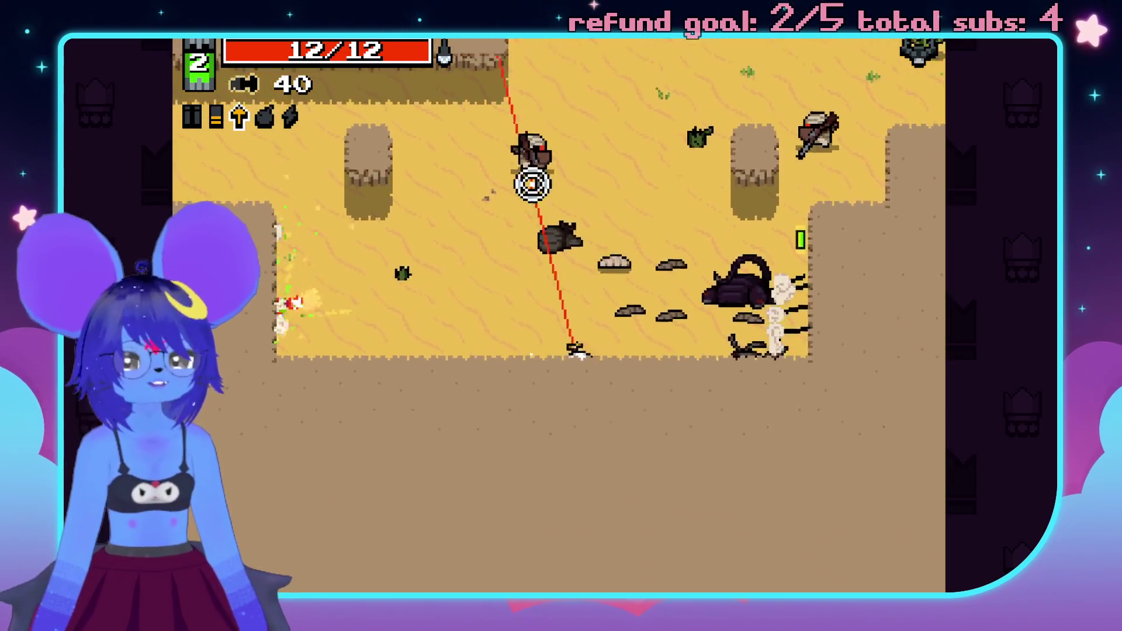
click(515, 175)
key(a)
key(w)
click(731, 239)
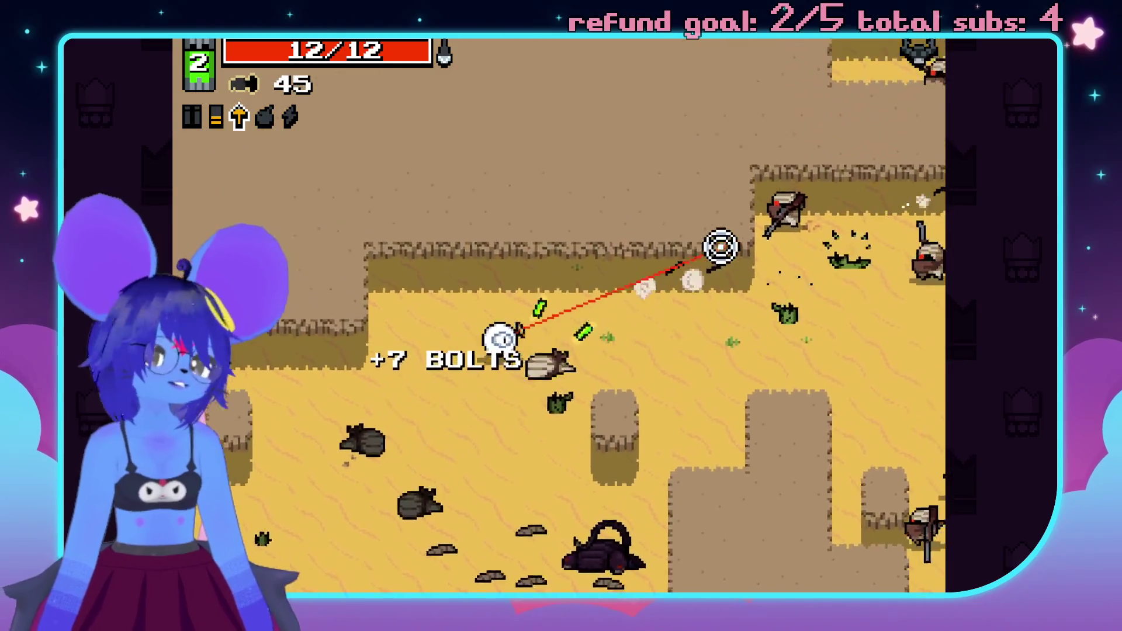
click(728, 240)
click(639, 268)
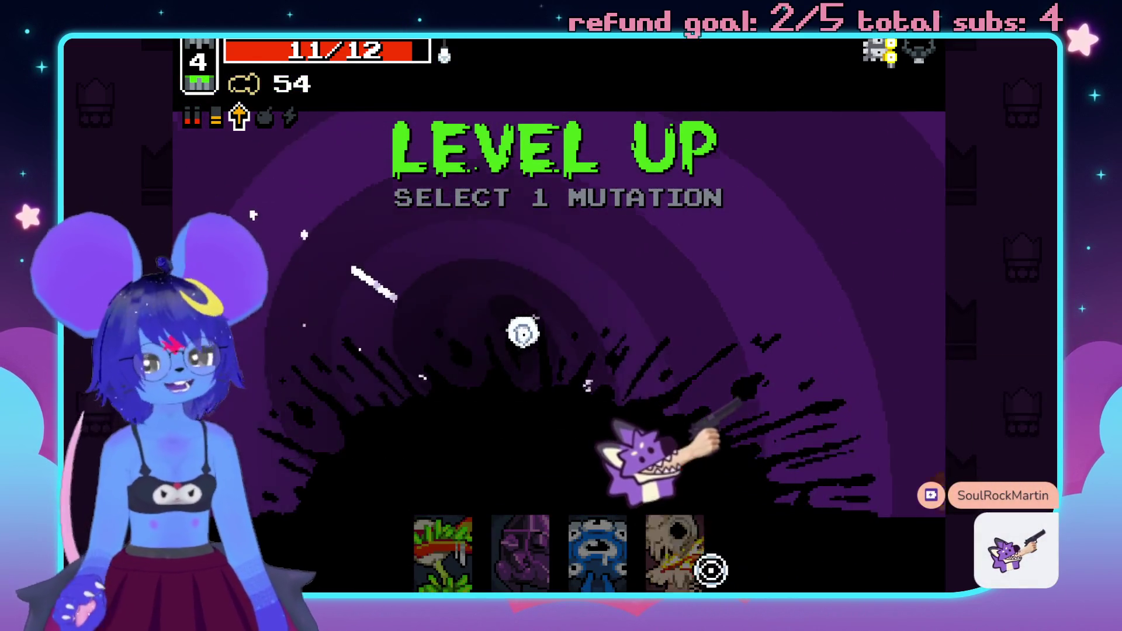
- Take the Boiling Veins mutation and fire at enemies in the new level
click(699, 579)
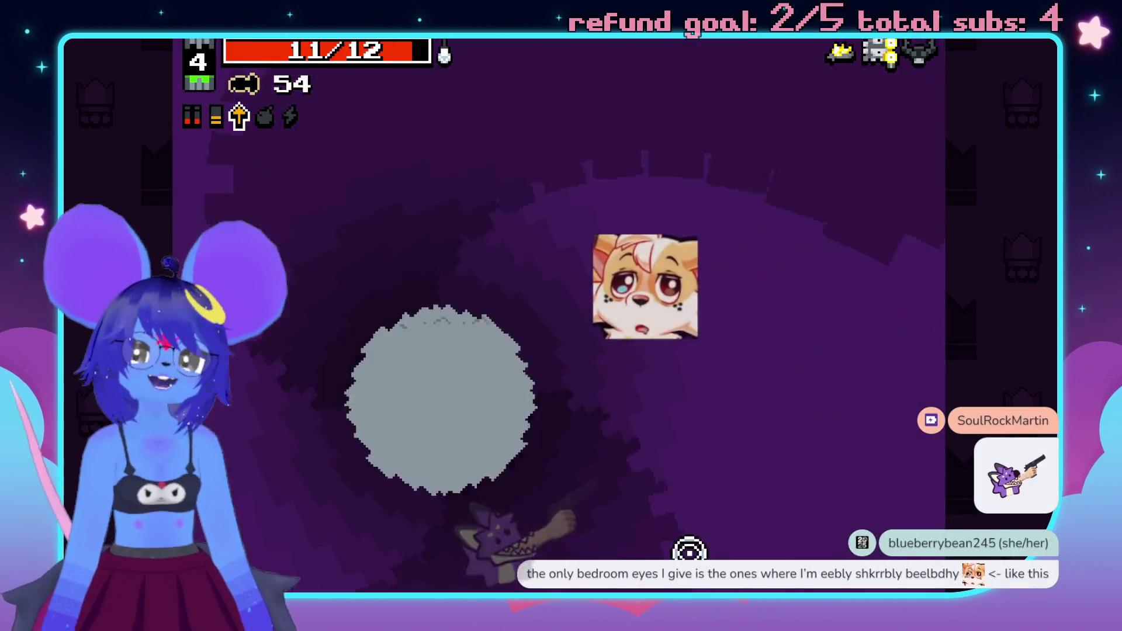
click(342, 322)
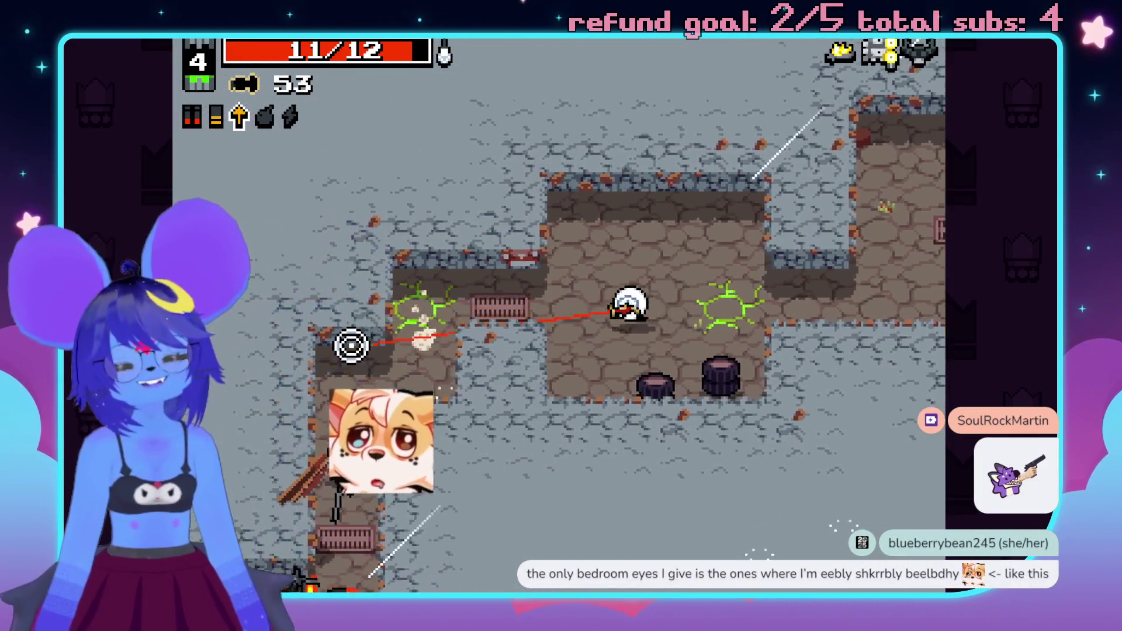
click(508, 462)
click(455, 515)
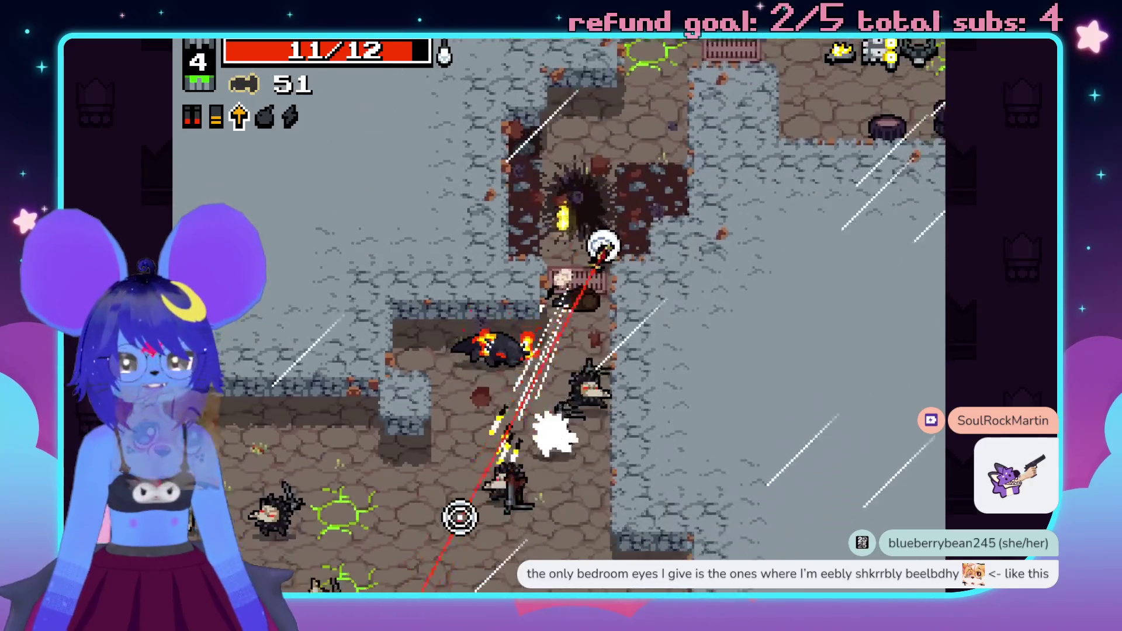
click(541, 541)
click(641, 553)
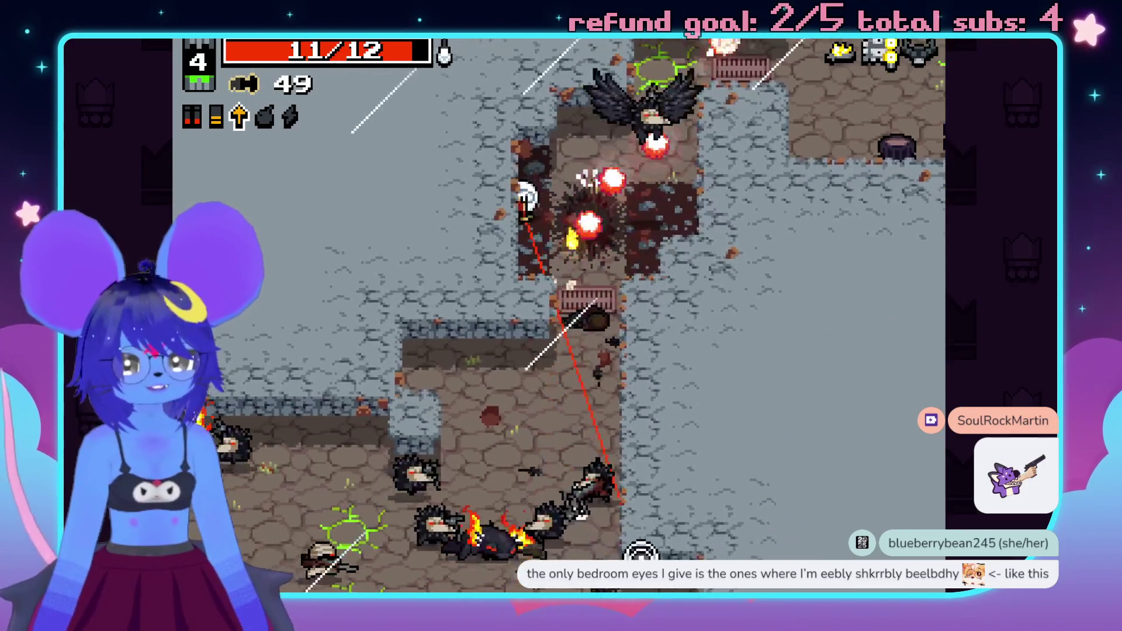
click(430, 539)
click(421, 508)
- Fire bolts at the enemy pack while advancing, then grab the bolt pickup
click(409, 485)
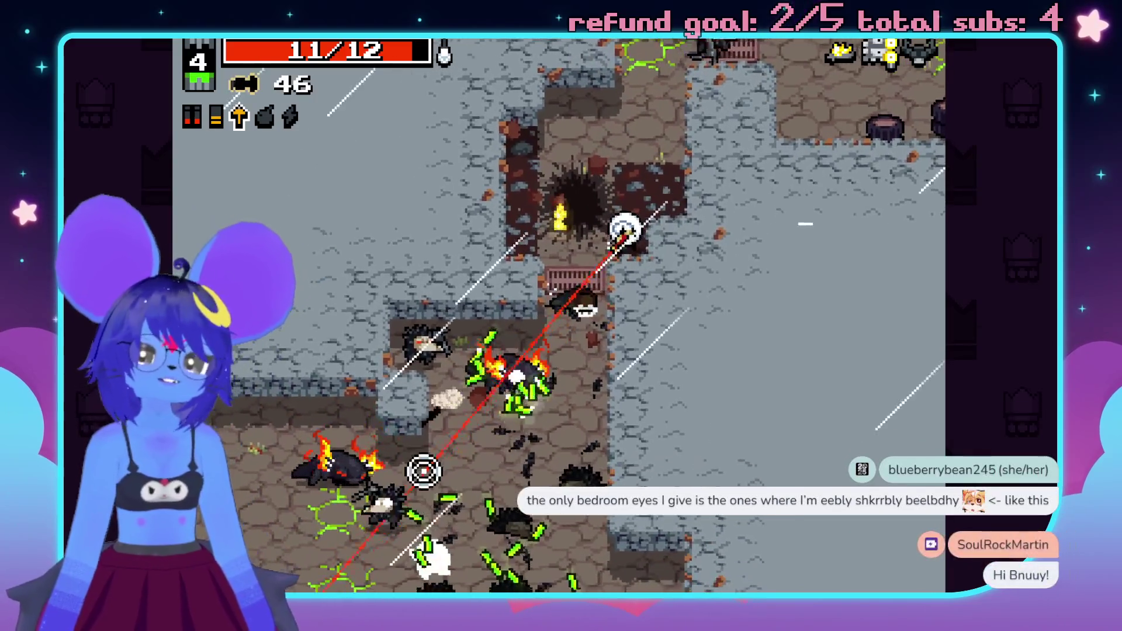
click(321, 333)
click(690, 483)
click(626, 536)
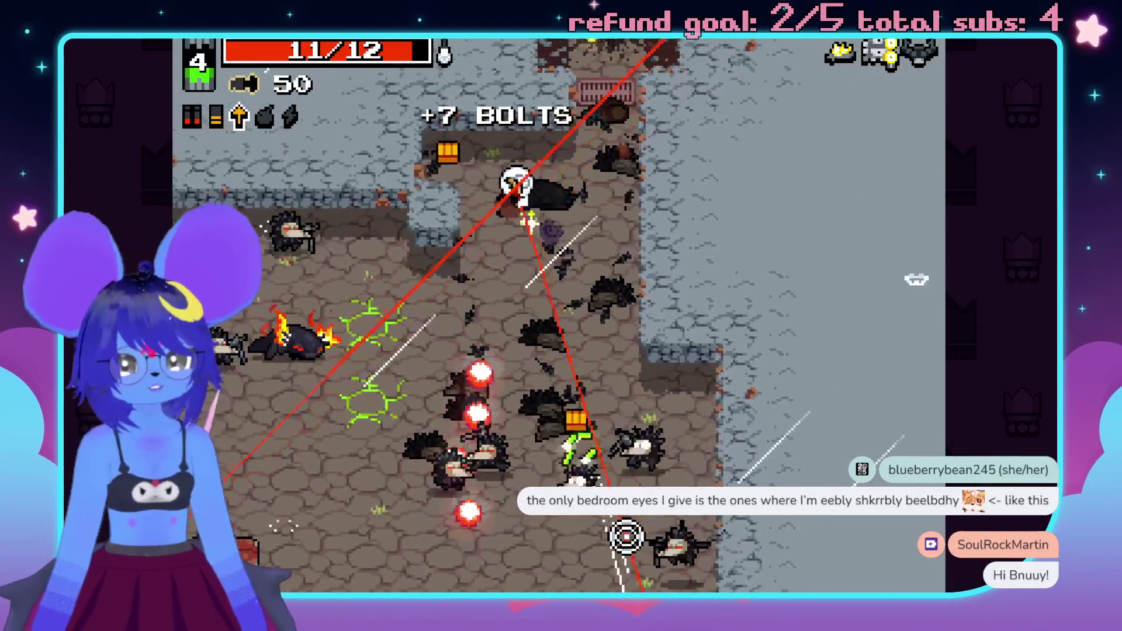
click(731, 380)
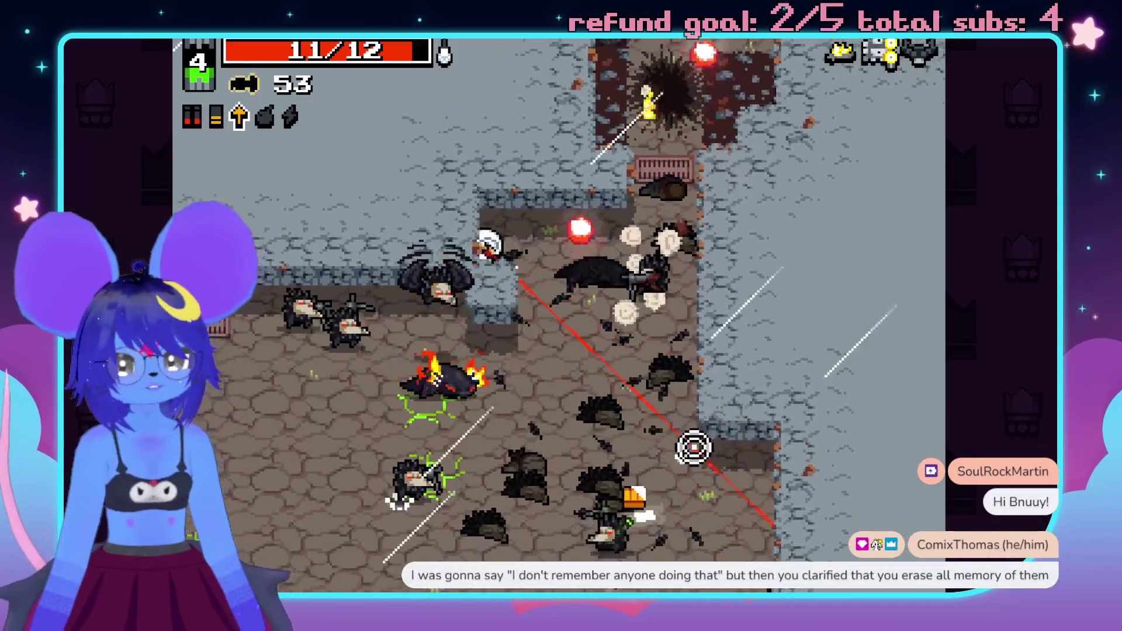
click(694, 467)
click(613, 514)
key(w)
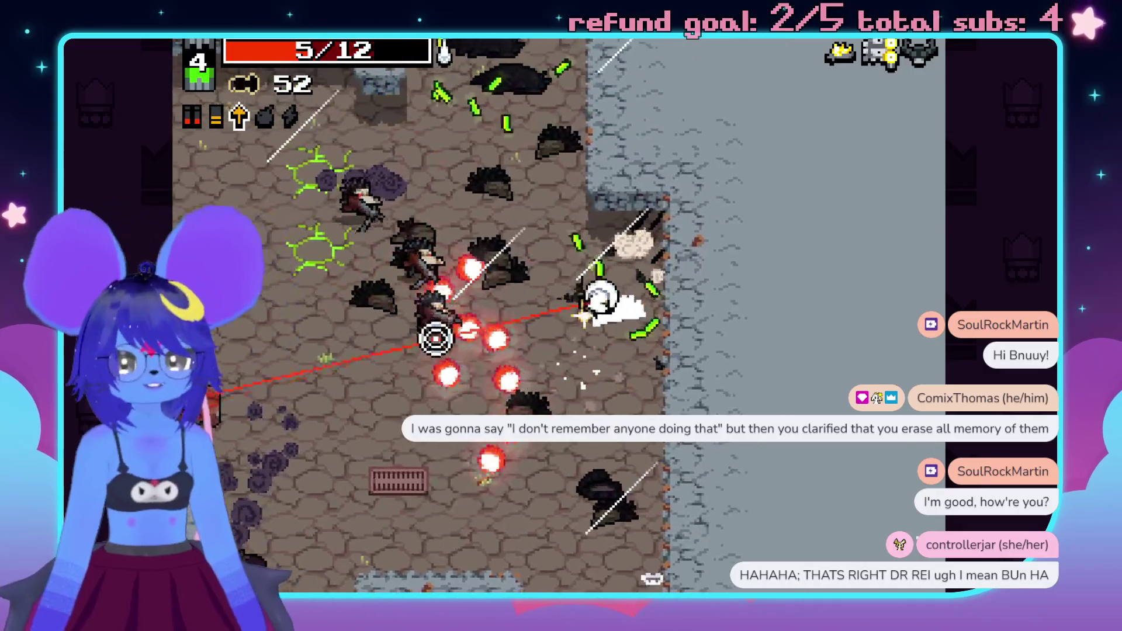
- Shoot the enemy group on the left, then walk through the rooms and down the corridor
click(517, 482)
click(514, 543)
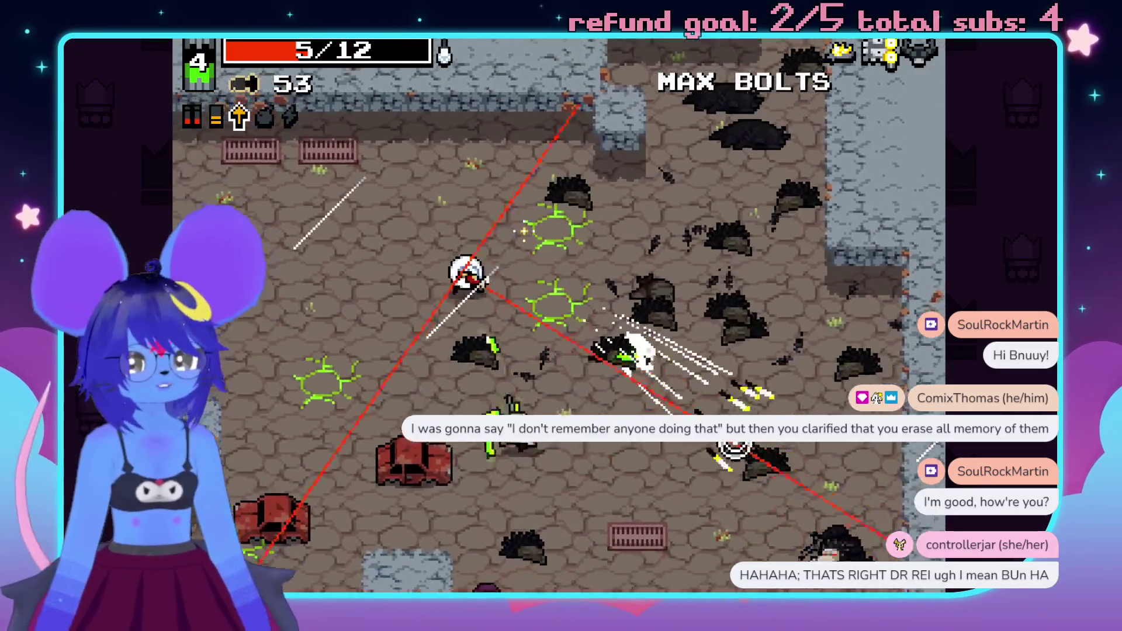
click(432, 432)
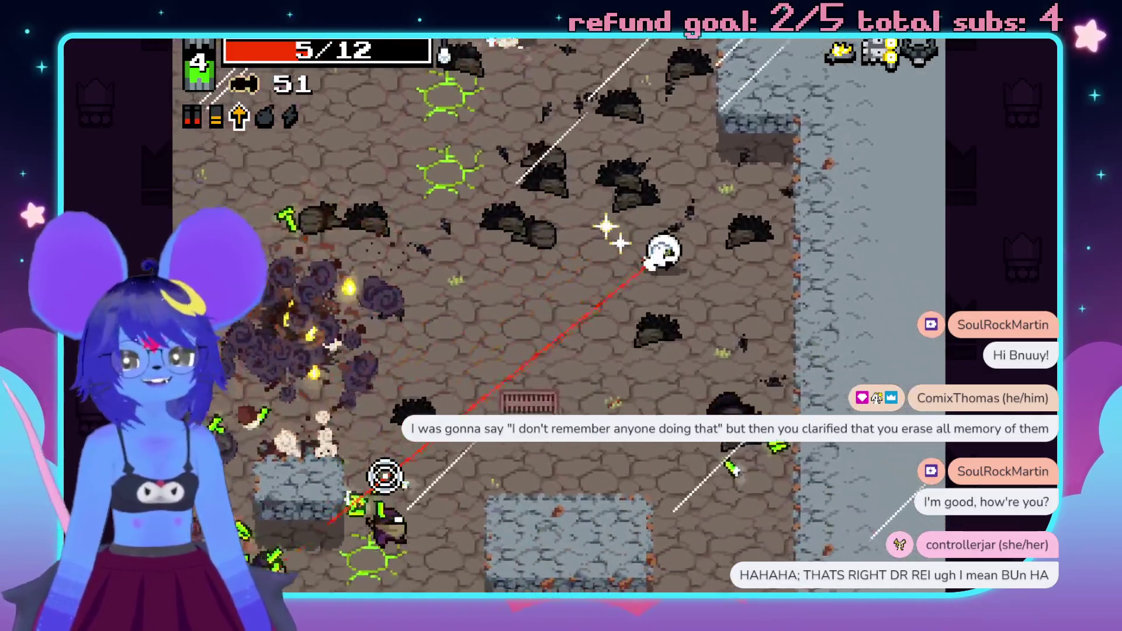
key(s)
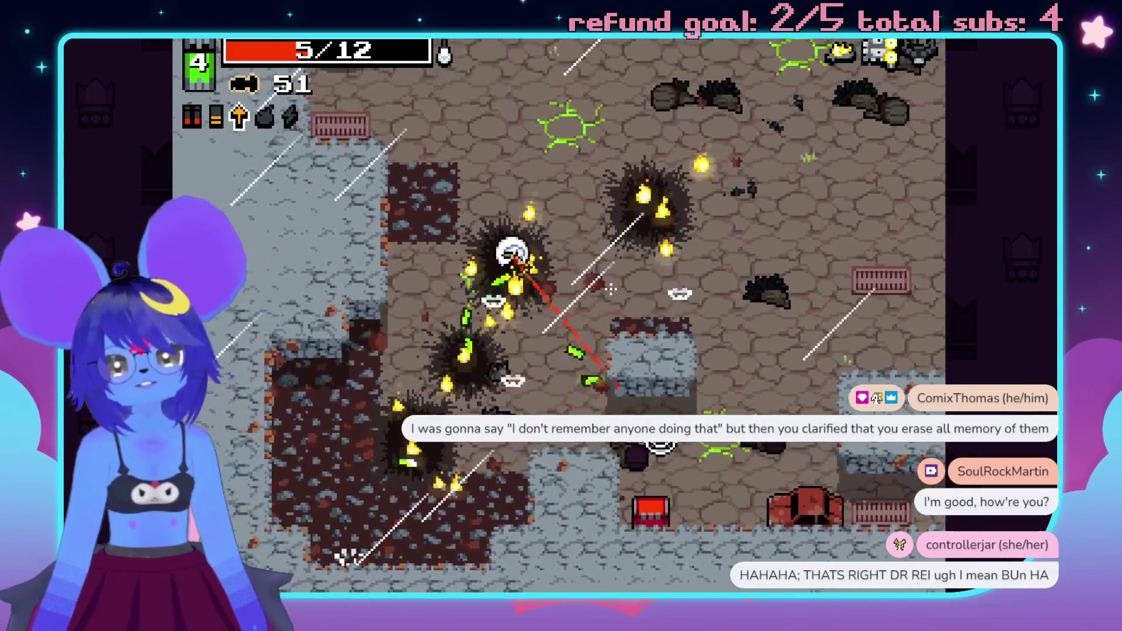
key(d)
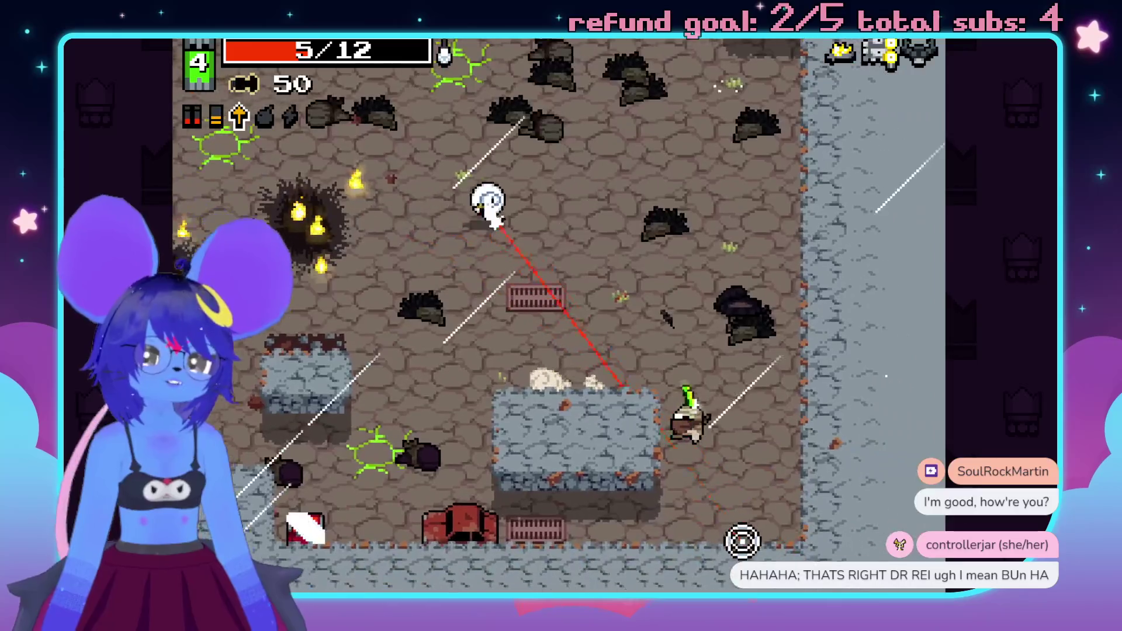
key(d)
key(s)
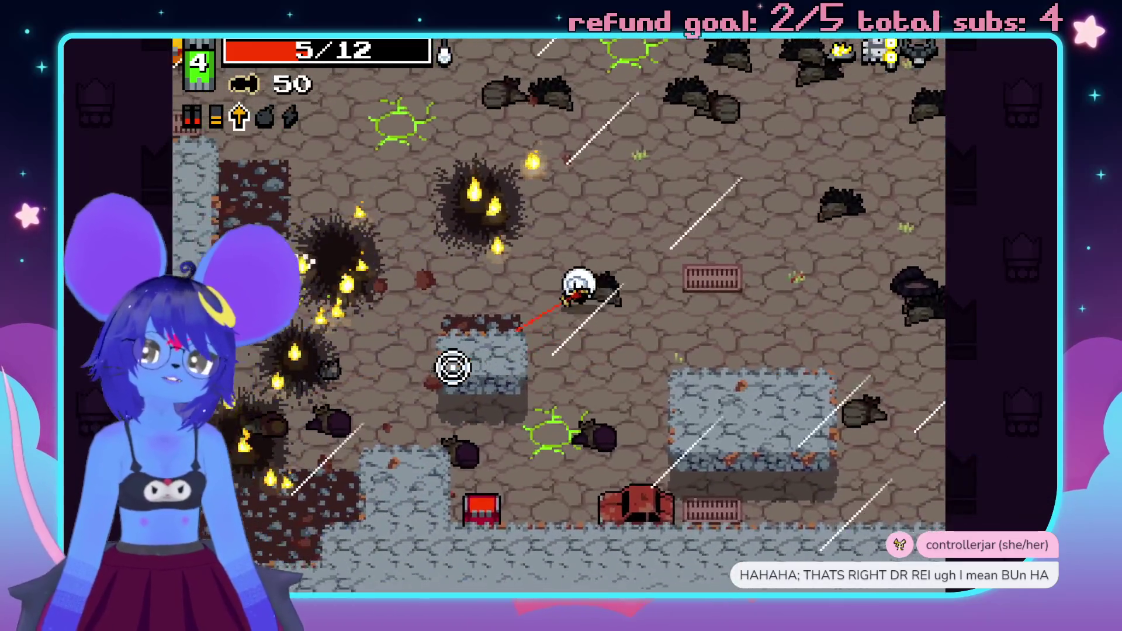
key(a)
key(w)
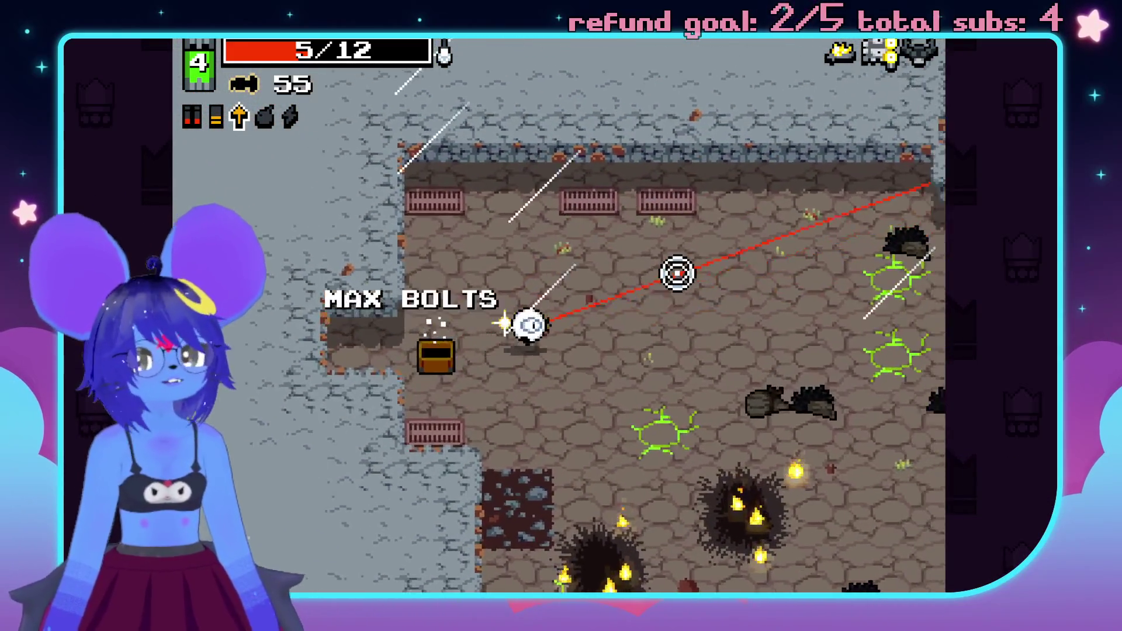
key(d)
key(w)
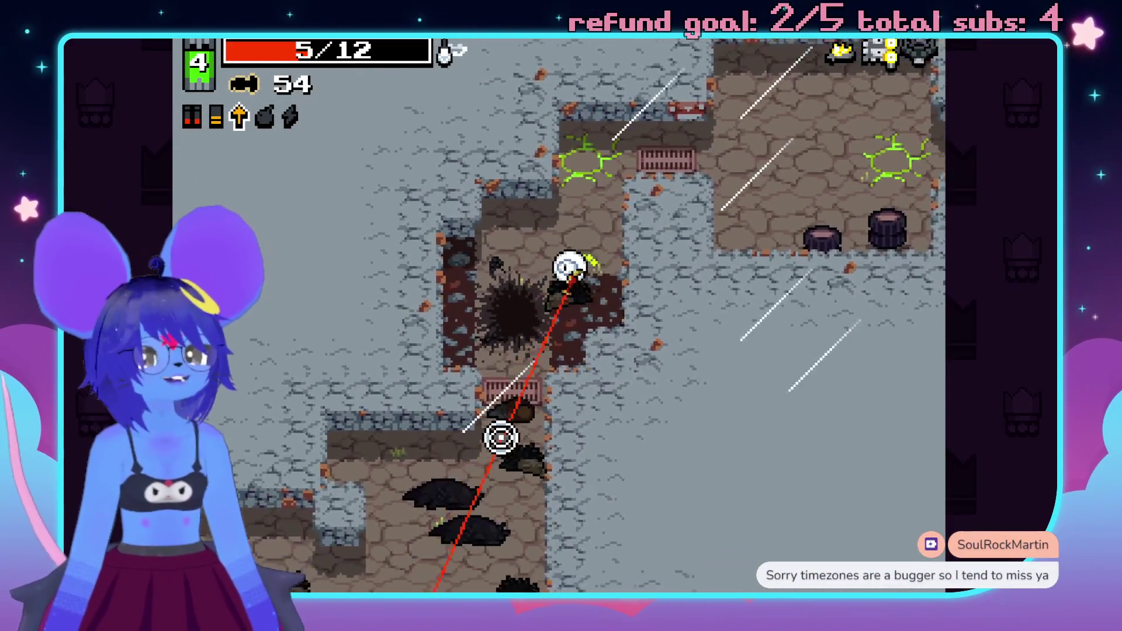
key(s)
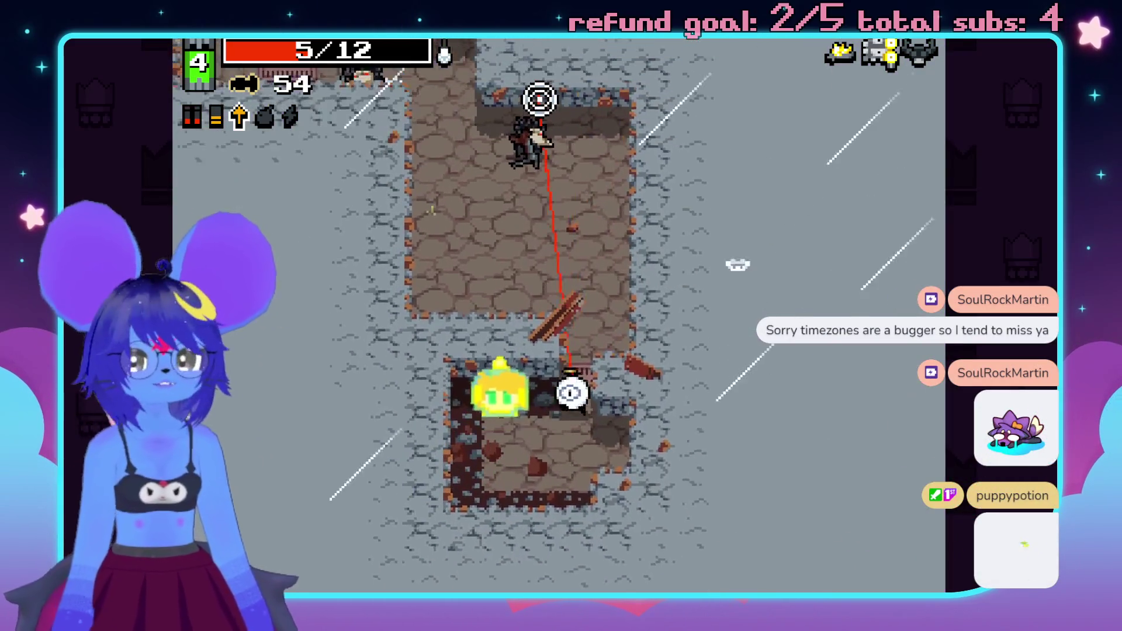
- Pick up the health and shoot the enemies in the room
key(w)
key(a)
click(363, 224)
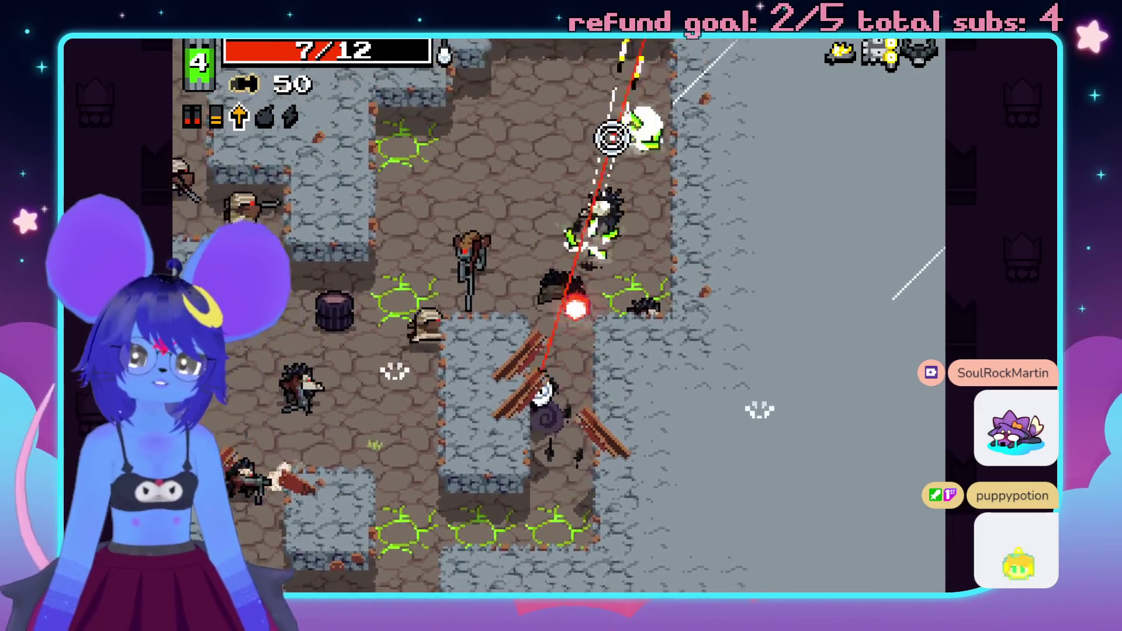
click(341, 383)
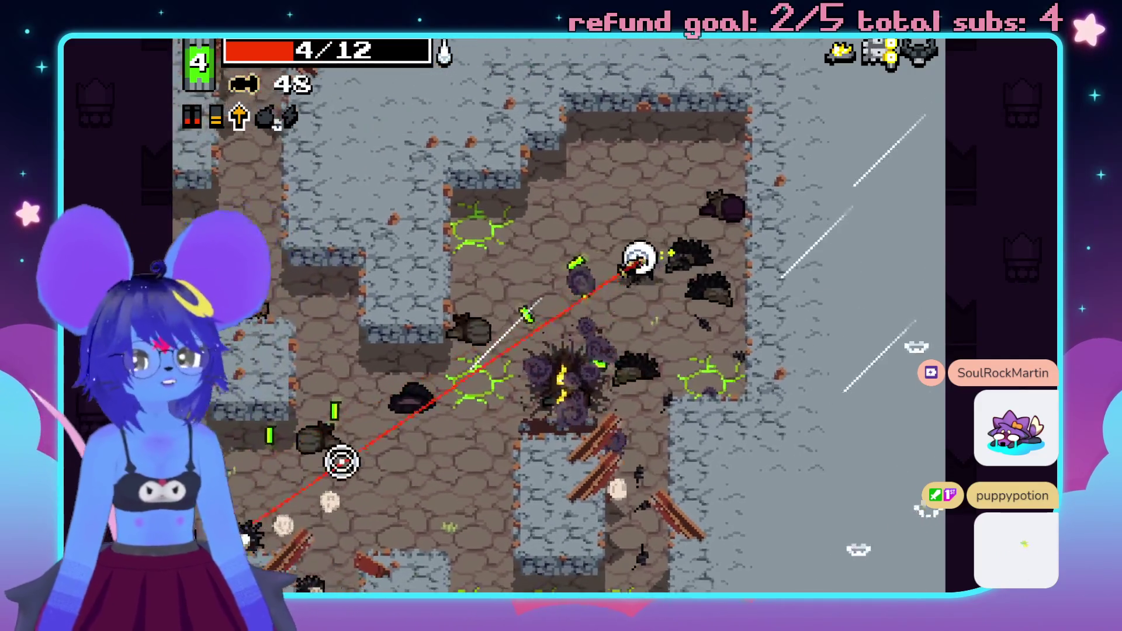
click(333, 495)
click(263, 376)
click(418, 291)
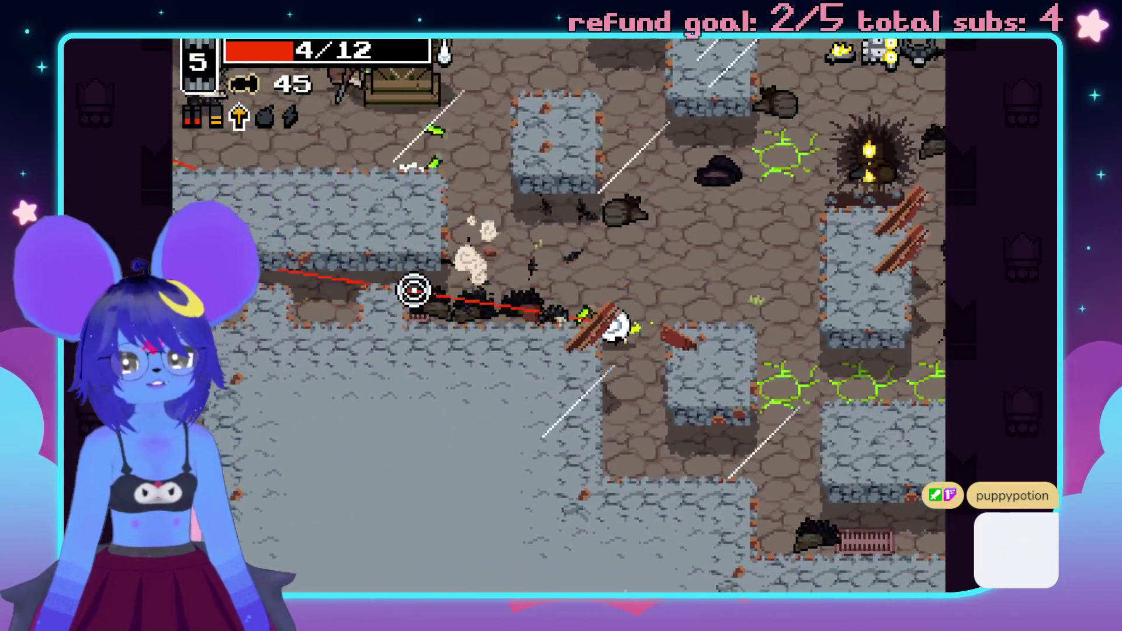
click(549, 213)
- Strafe around the room firing bolts at the remaining nearby enemies
key(w)
key(a)
click(336, 258)
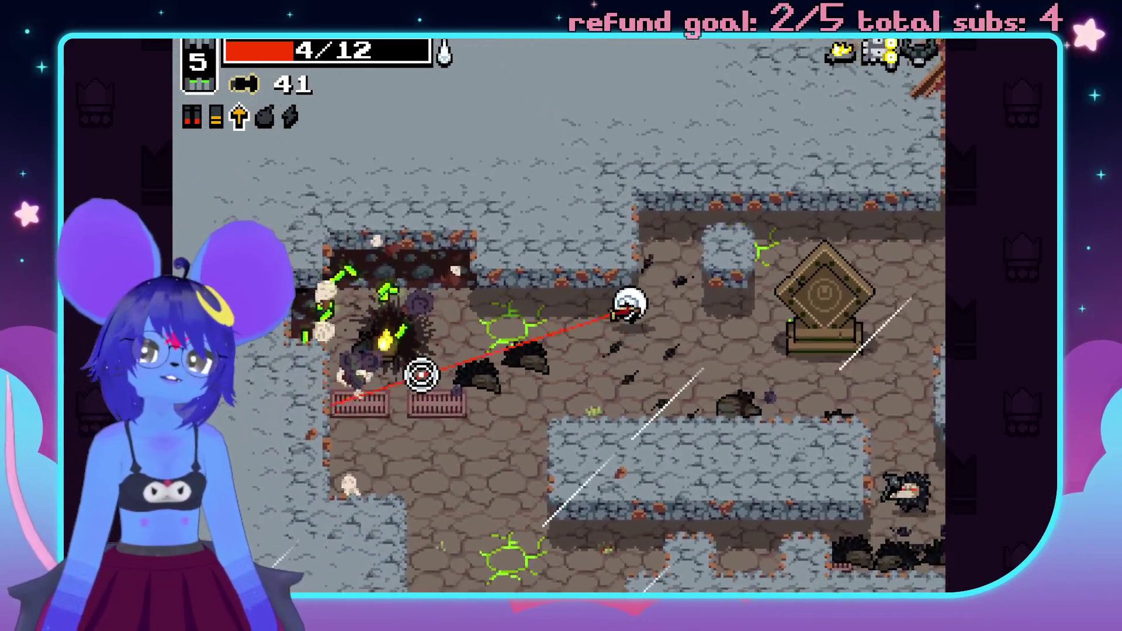
key(s)
key(a)
click(584, 503)
click(655, 485)
key(d)
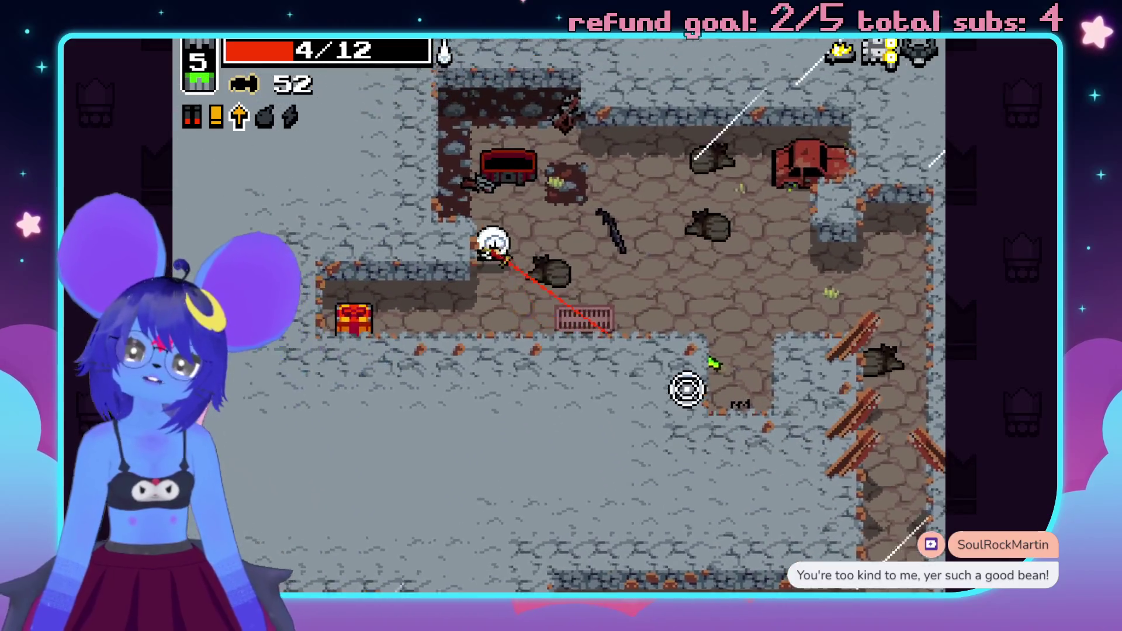
- Dodge the spiked machine's bullets, shoot it down, and walk north to collect its ammo
key(d)
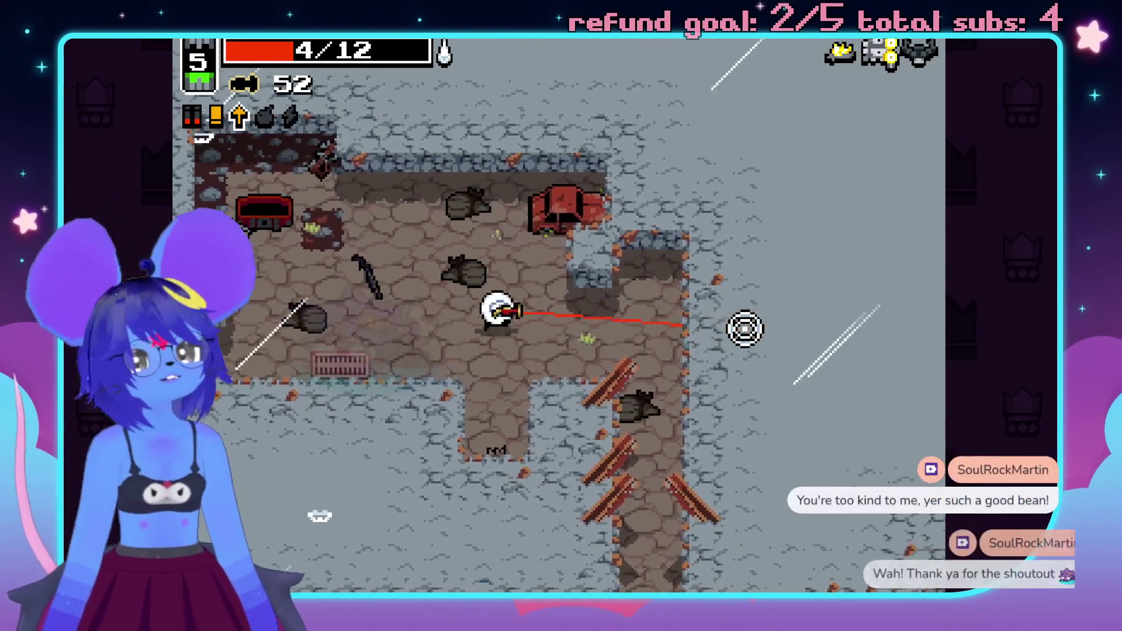
key(s)
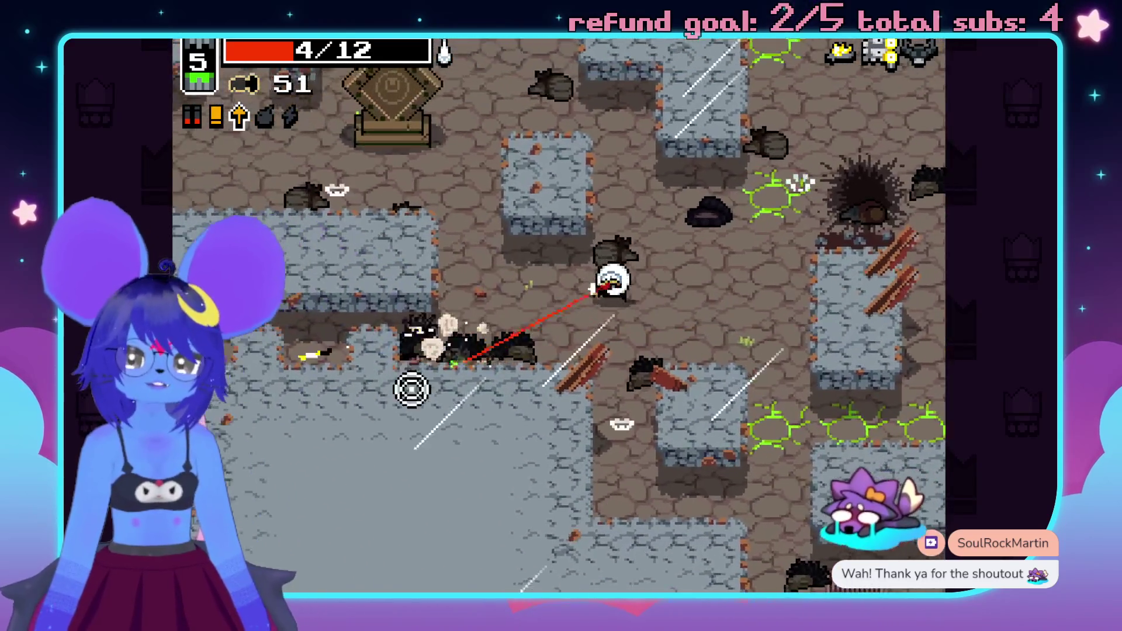
key(w)
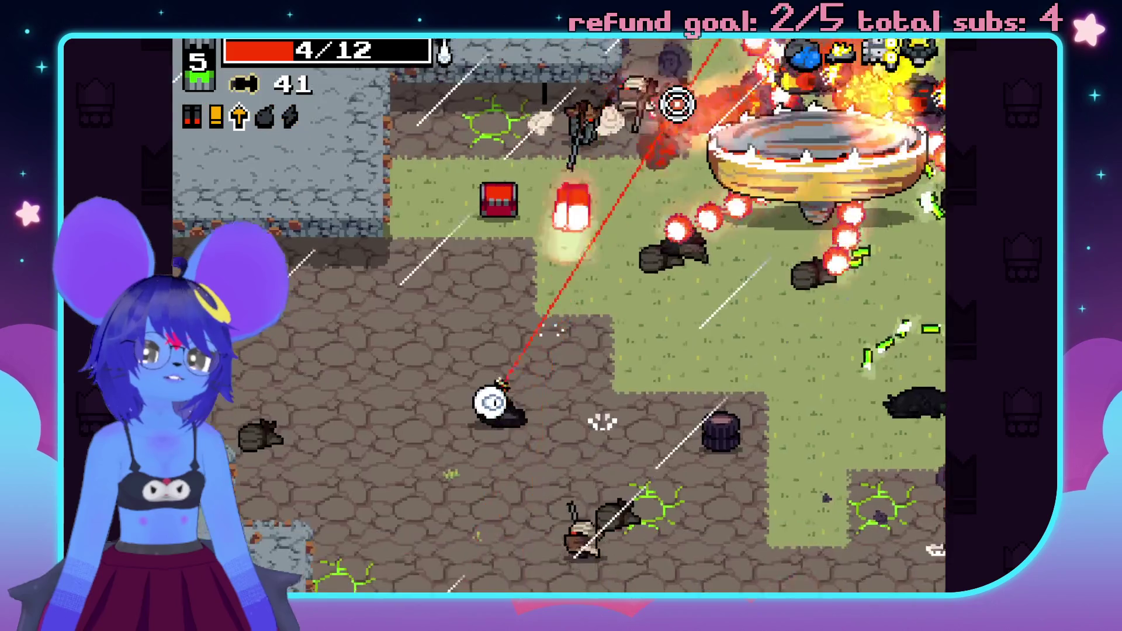
key(w)
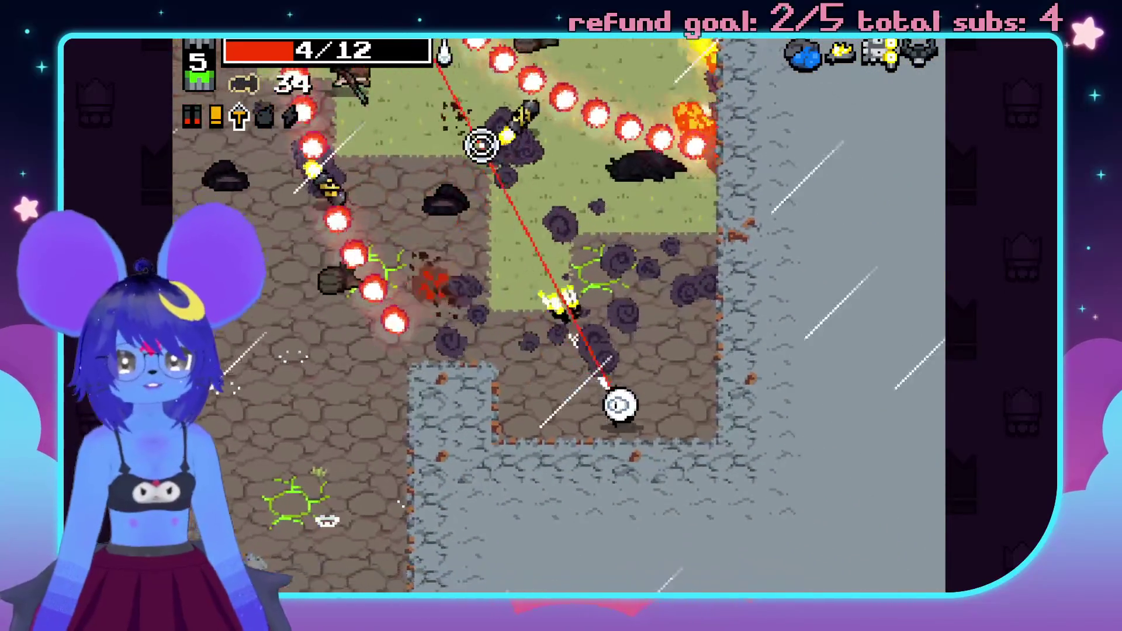
key(w)
click(588, 156)
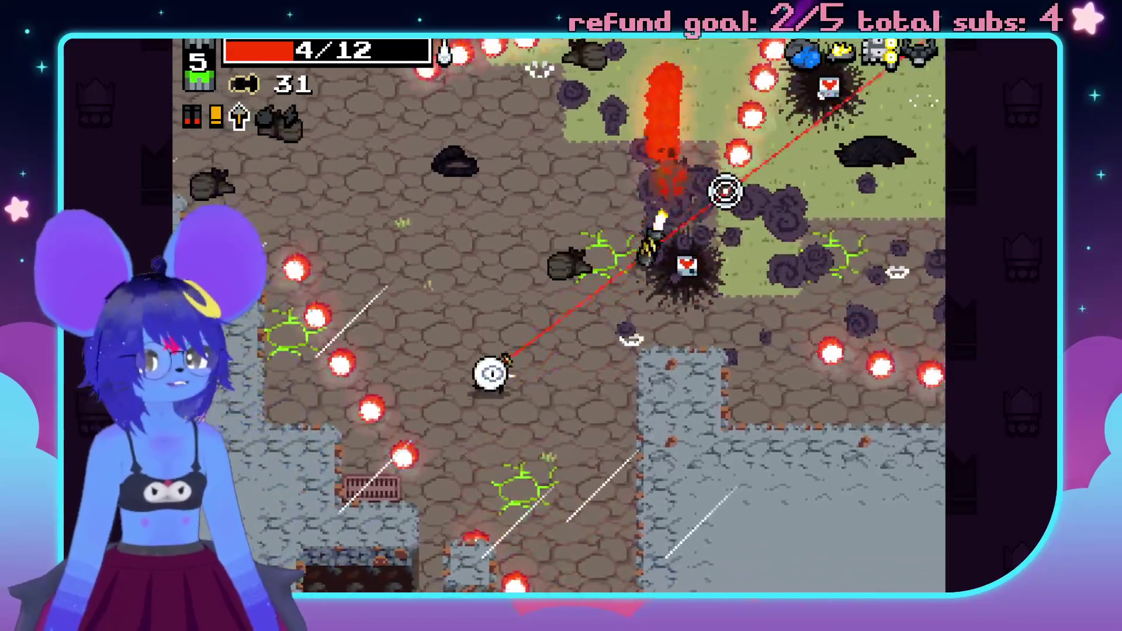
click(725, 190)
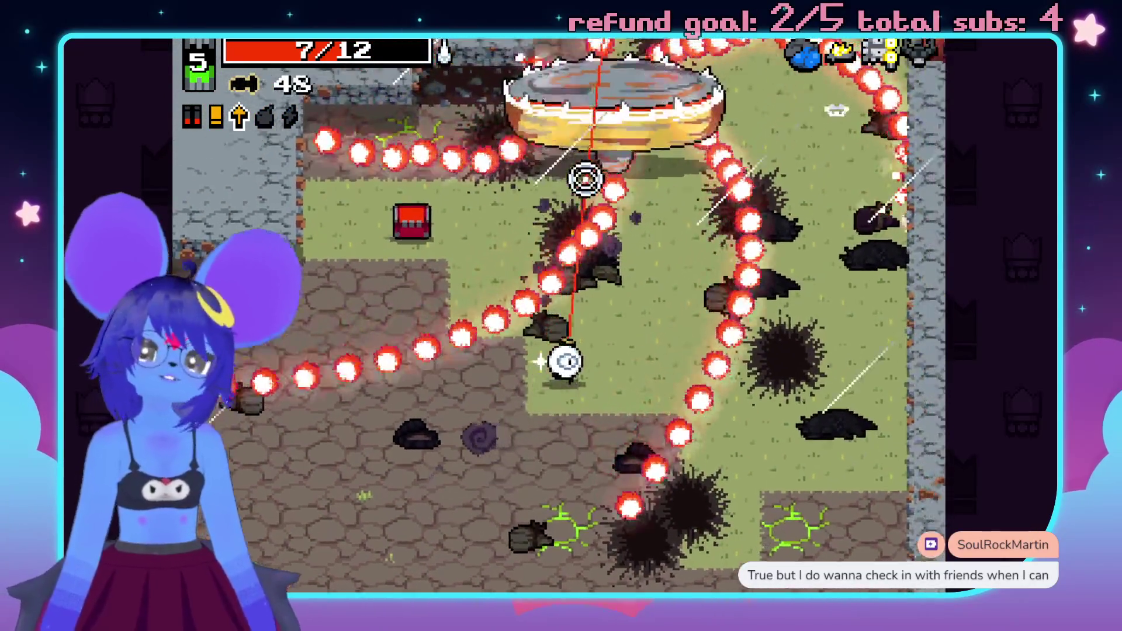
click(514, 181)
click(484, 186)
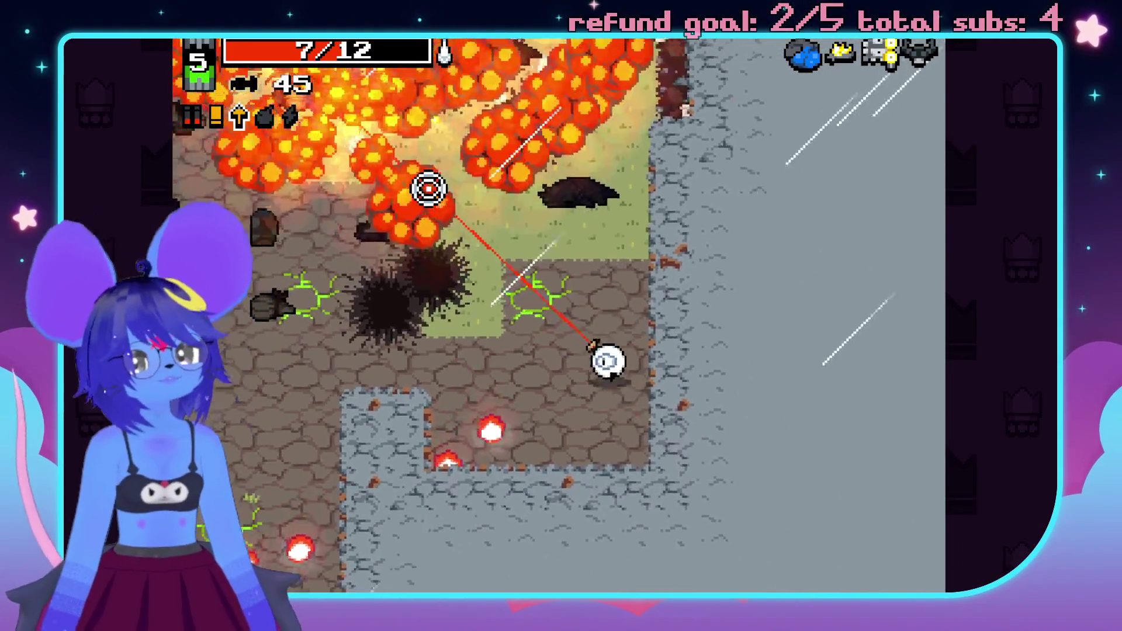
key(w)
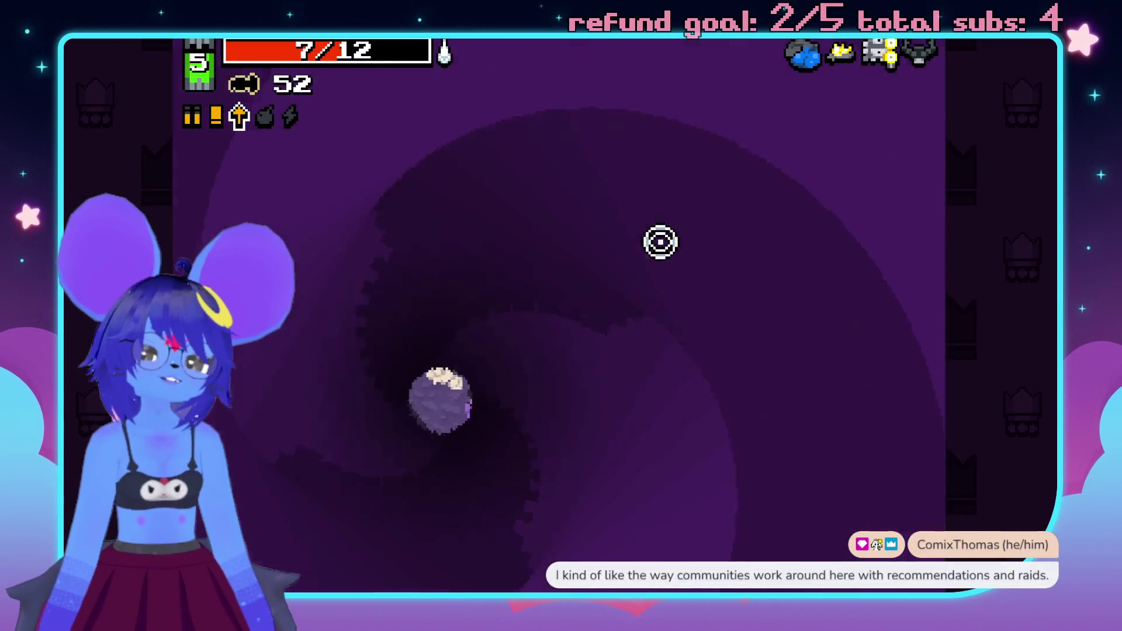
- Fire bolts at the enemies in the new cave until the approaching one is finished off
click(415, 321)
click(421, 402)
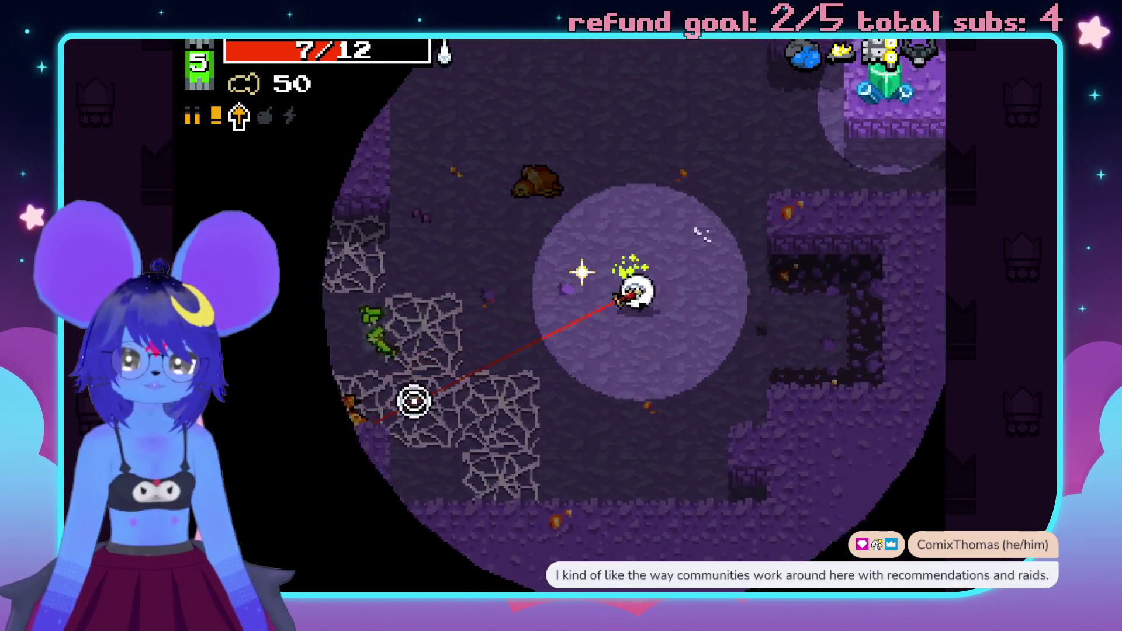
click(388, 343)
click(433, 395)
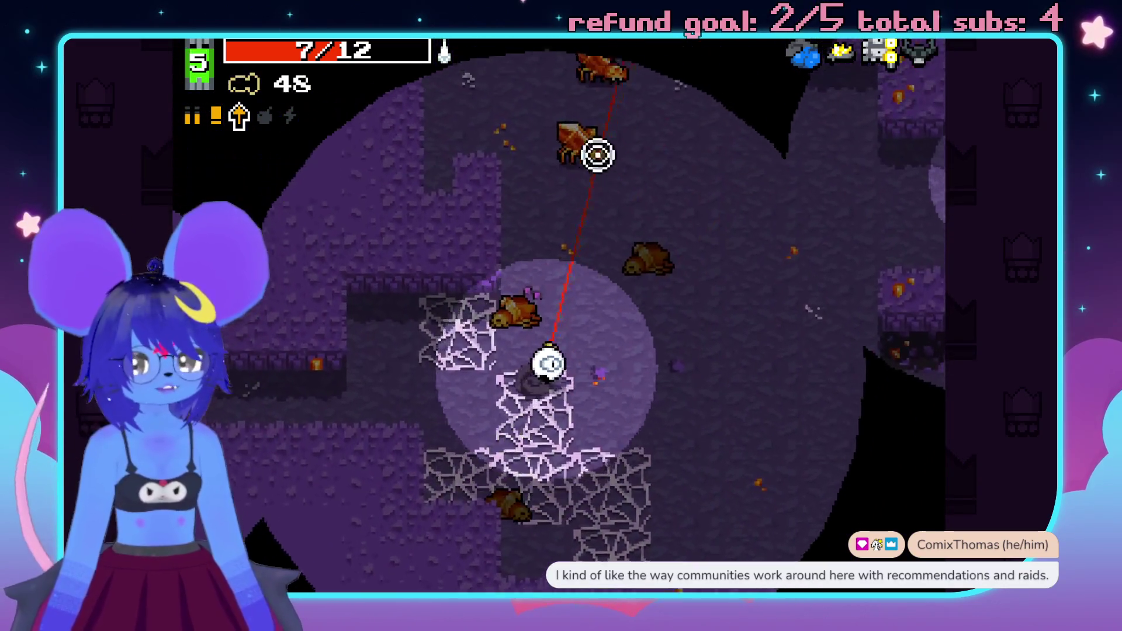
click(576, 165)
click(542, 167)
click(520, 140)
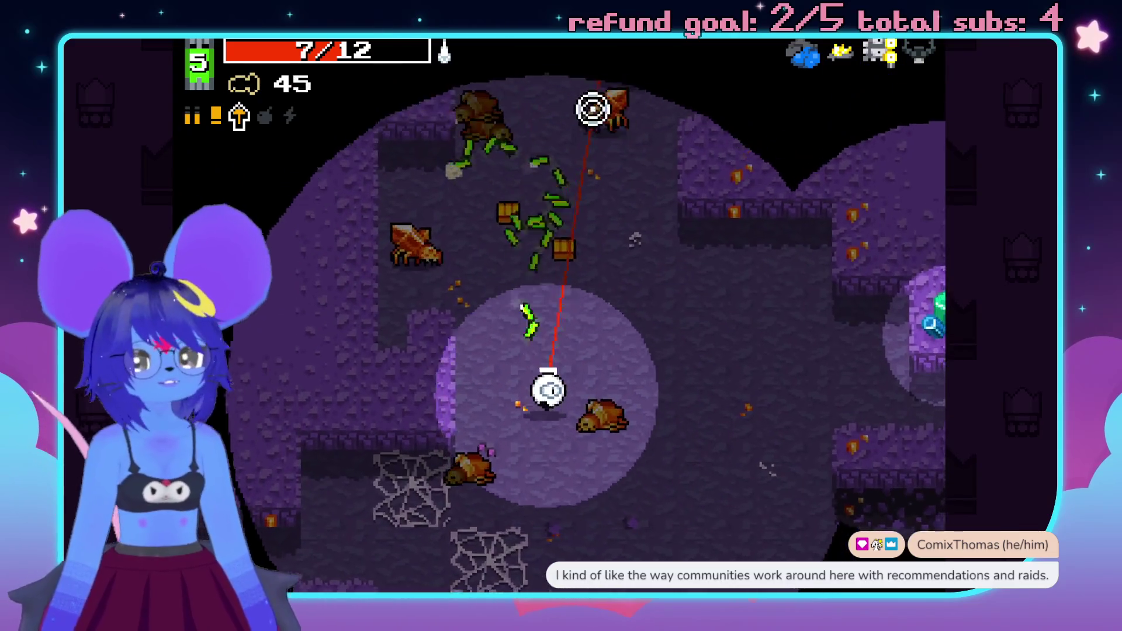
- Keep shooting cave enemies above and down-right while collecting the bolt pickup
click(468, 190)
click(491, 148)
click(514, 105)
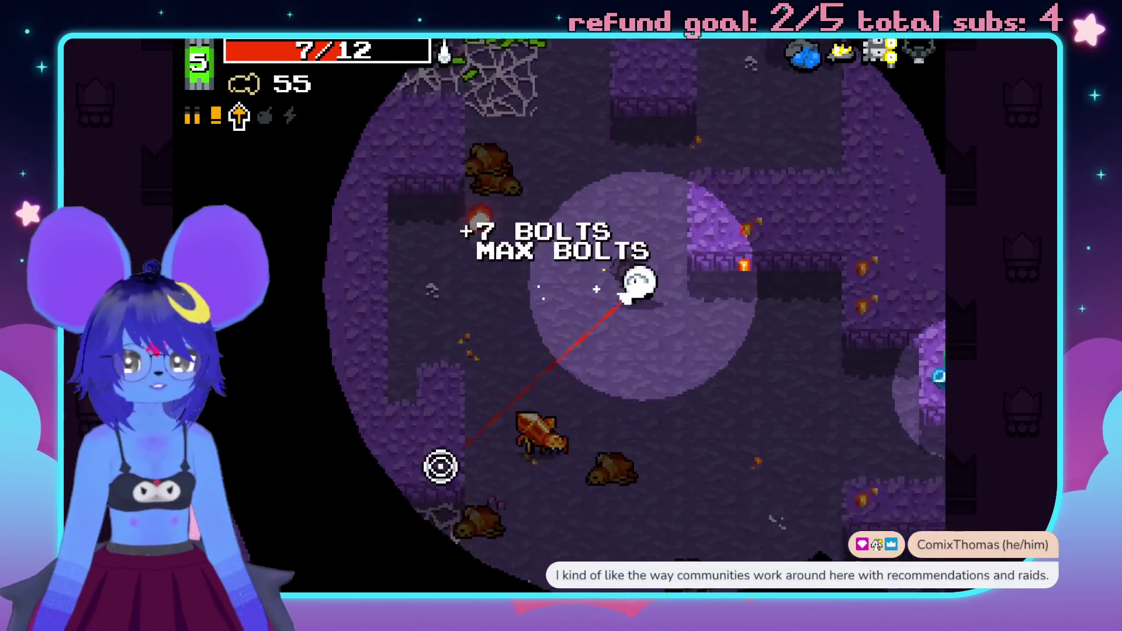
click(502, 389)
click(556, 145)
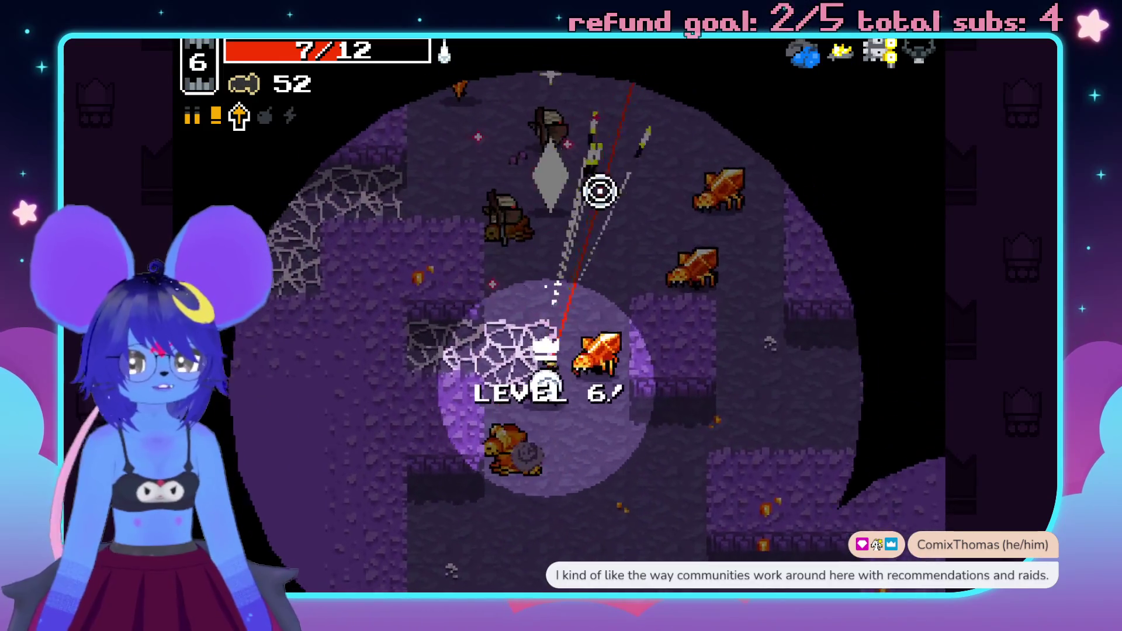
click(677, 243)
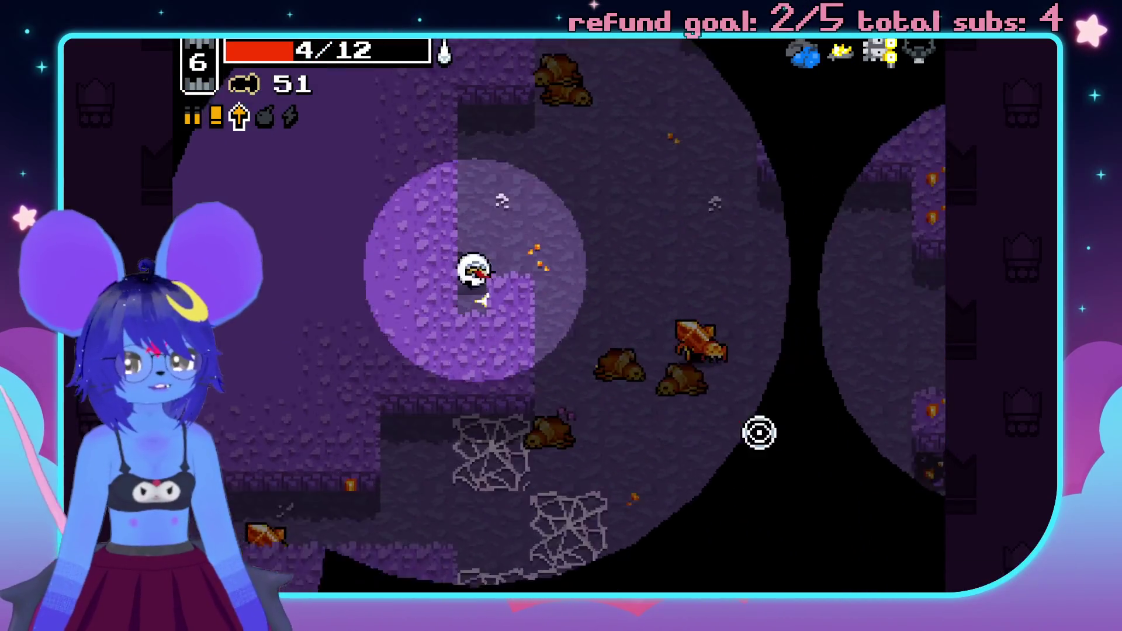
click(765, 461)
- Walk down-right, then up through the cave, shooting the maggot and other enemies and grabbing bolt ammo
key(s)
key(d)
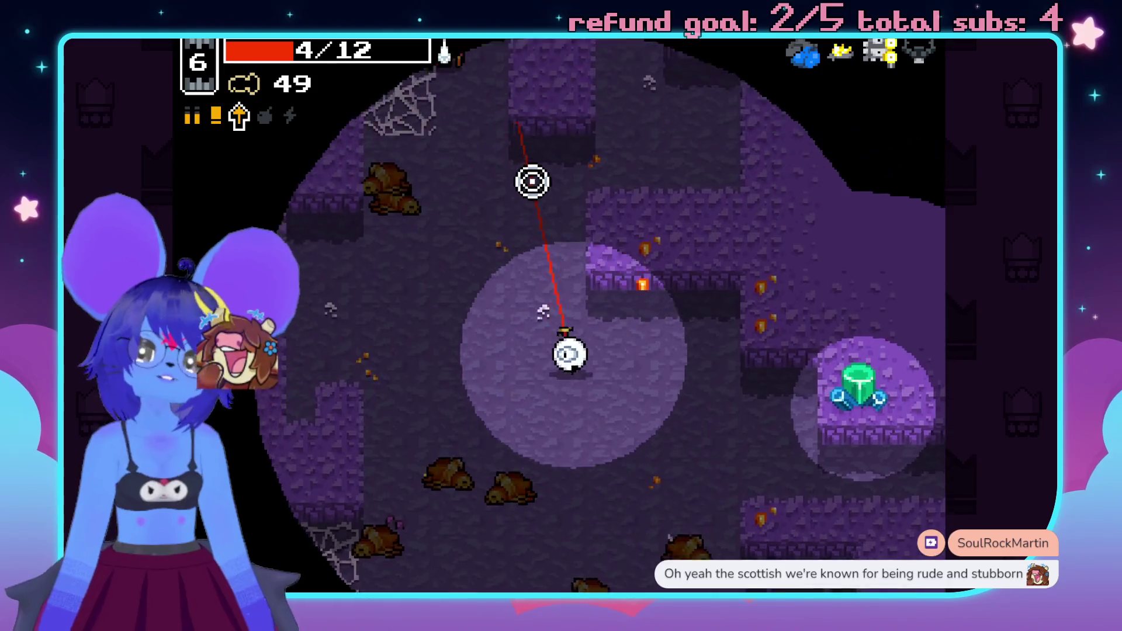
key(w)
click(602, 162)
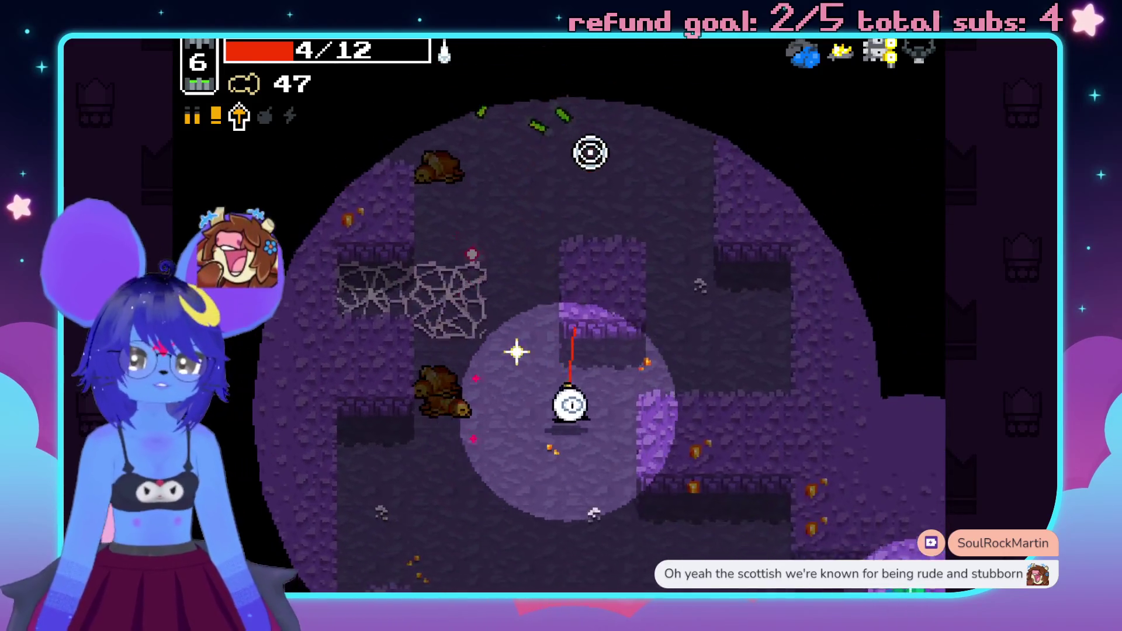
key(w)
click(471, 168)
click(578, 170)
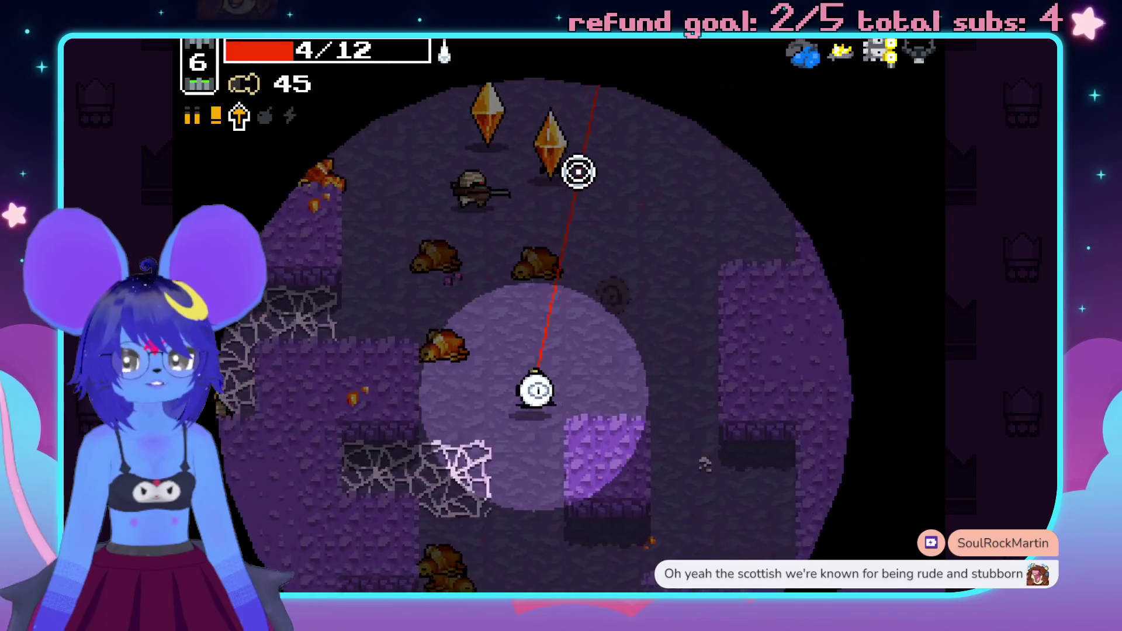
click(570, 151)
key(w)
click(759, 251)
click(798, 319)
click(634, 462)
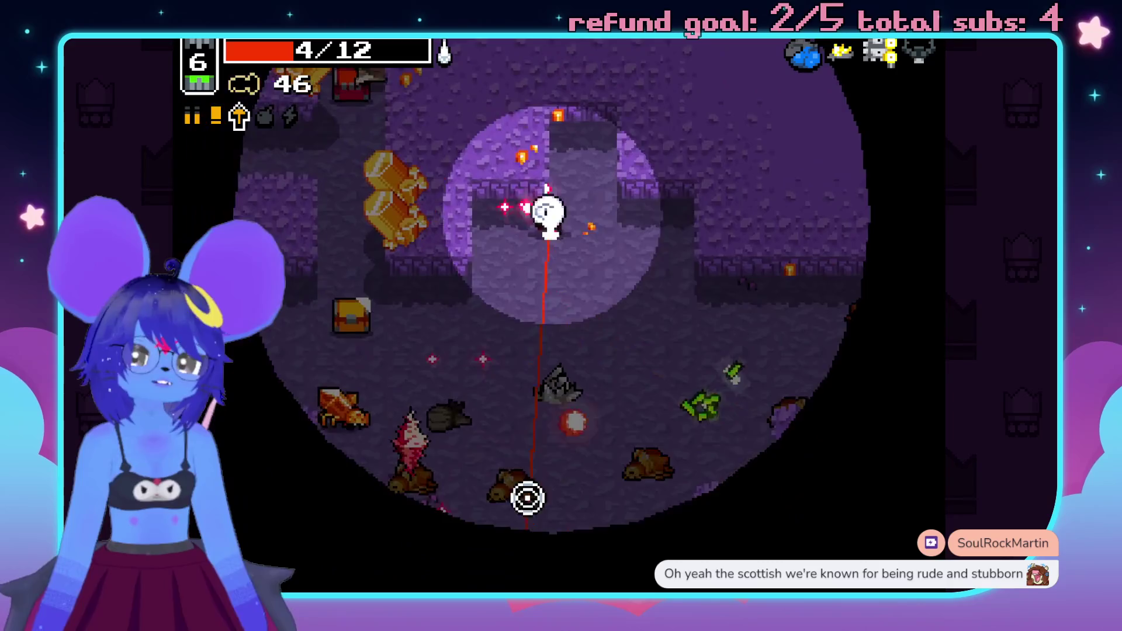
key(s)
click(407, 465)
click(311, 348)
click(436, 318)
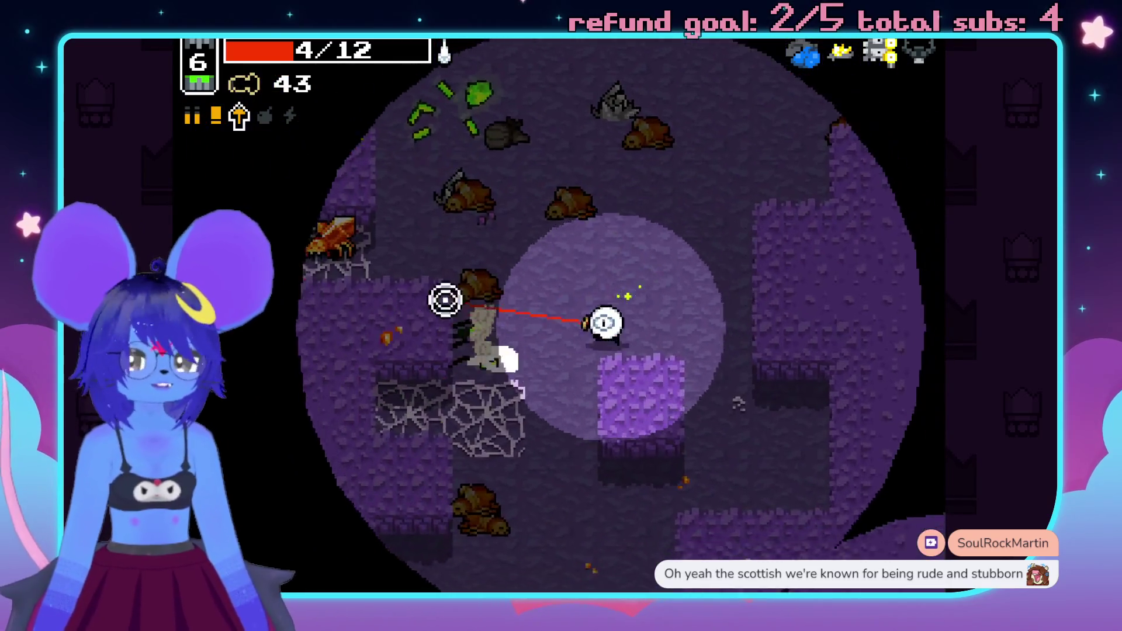
- Move up-left for the MAX BOLTS pickup, fight leftward enemies, and collect health
key(w)
click(453, 311)
key(a)
click(534, 463)
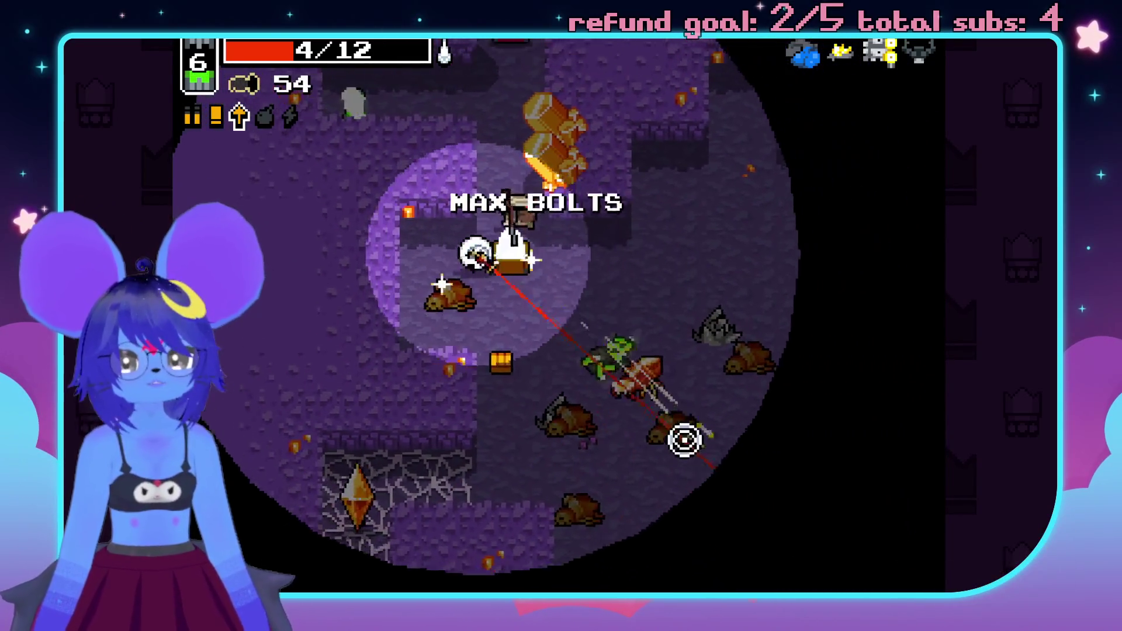
key(s)
click(353, 368)
click(375, 366)
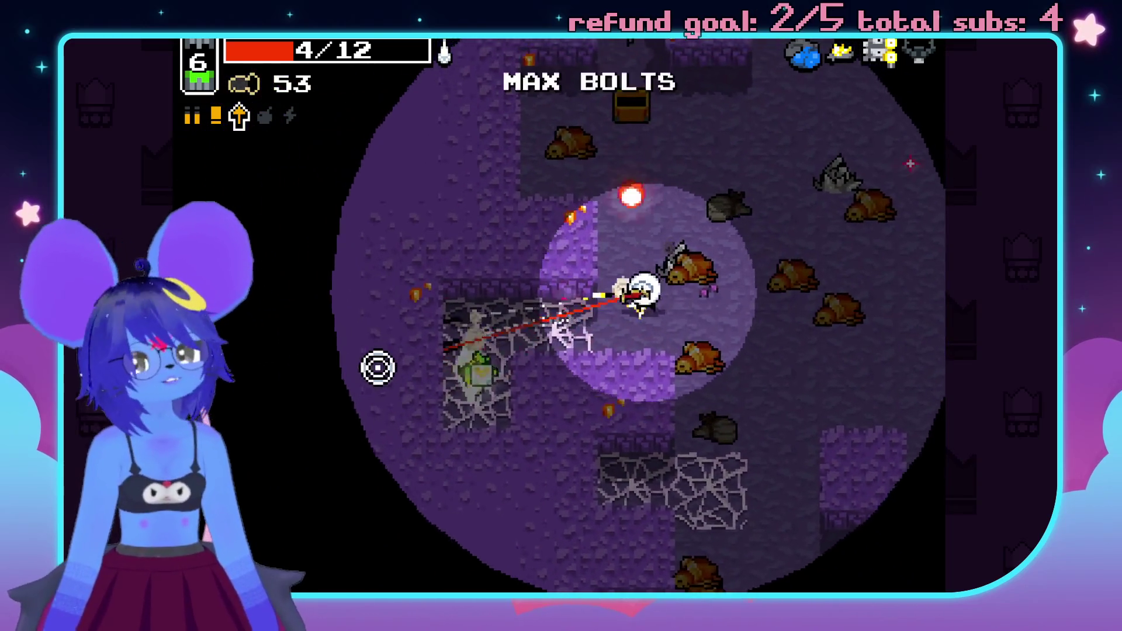
click(387, 360)
key(a)
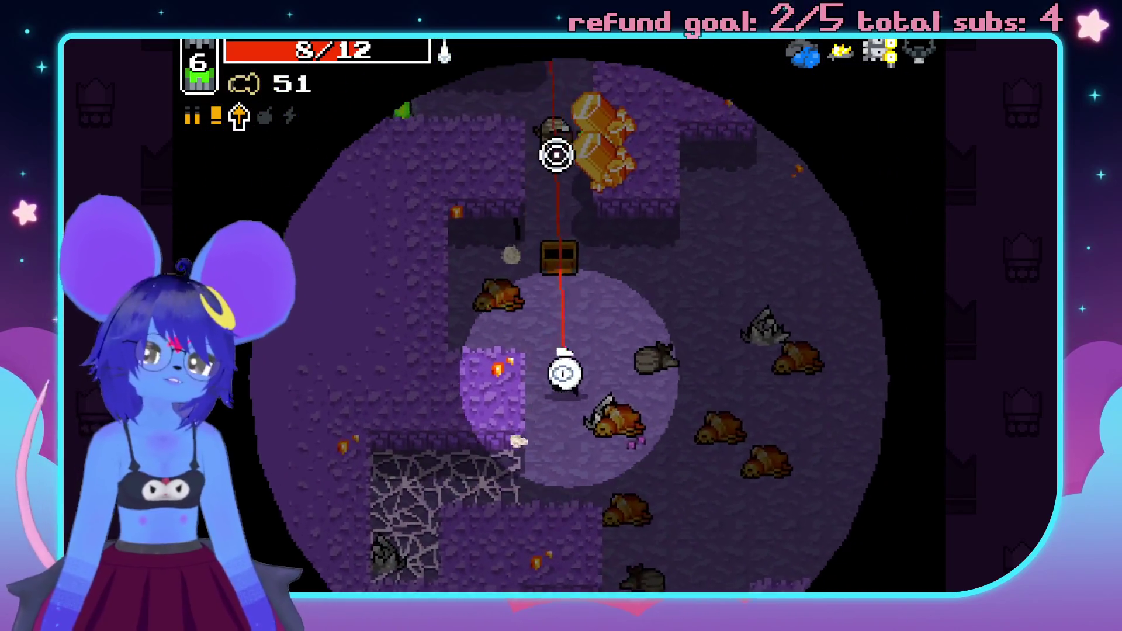
key(d)
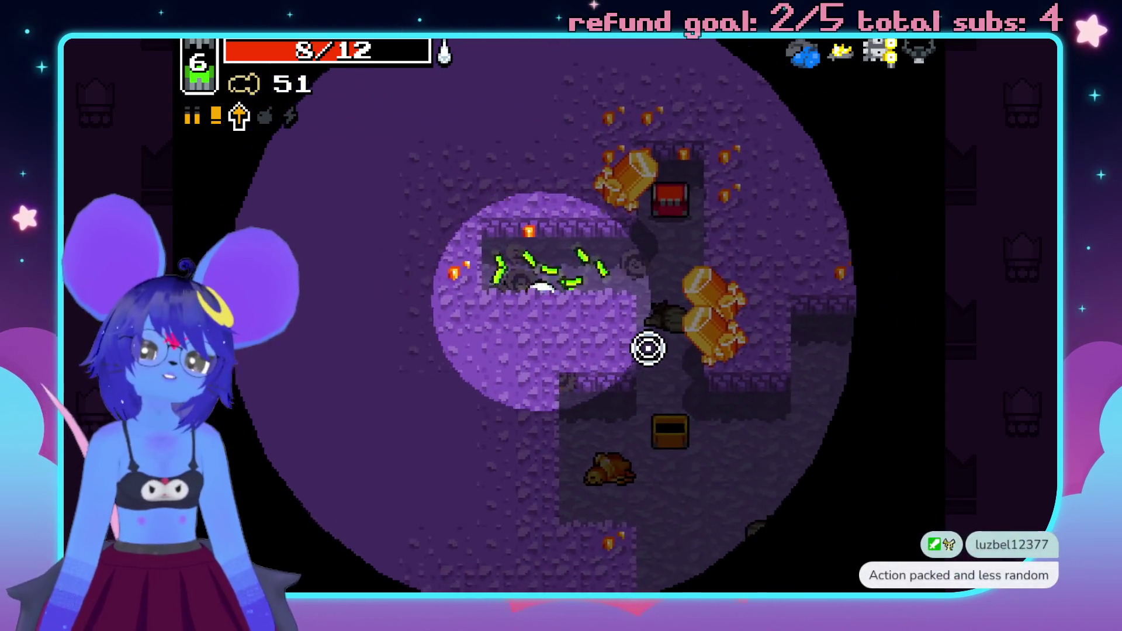
key(s)
key(s)
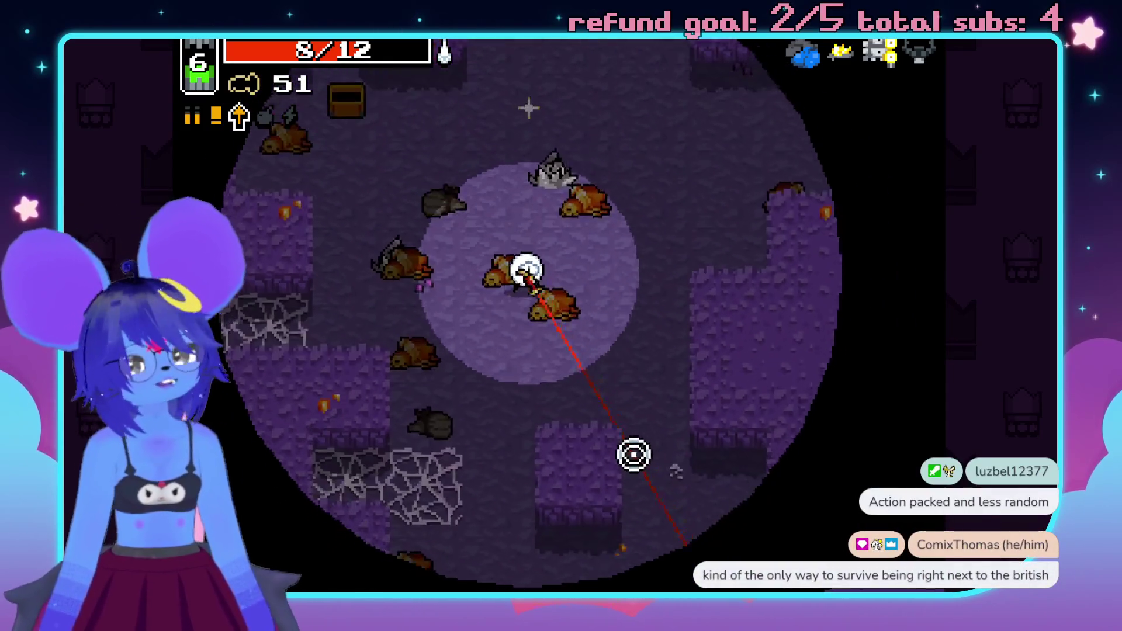
key(s)
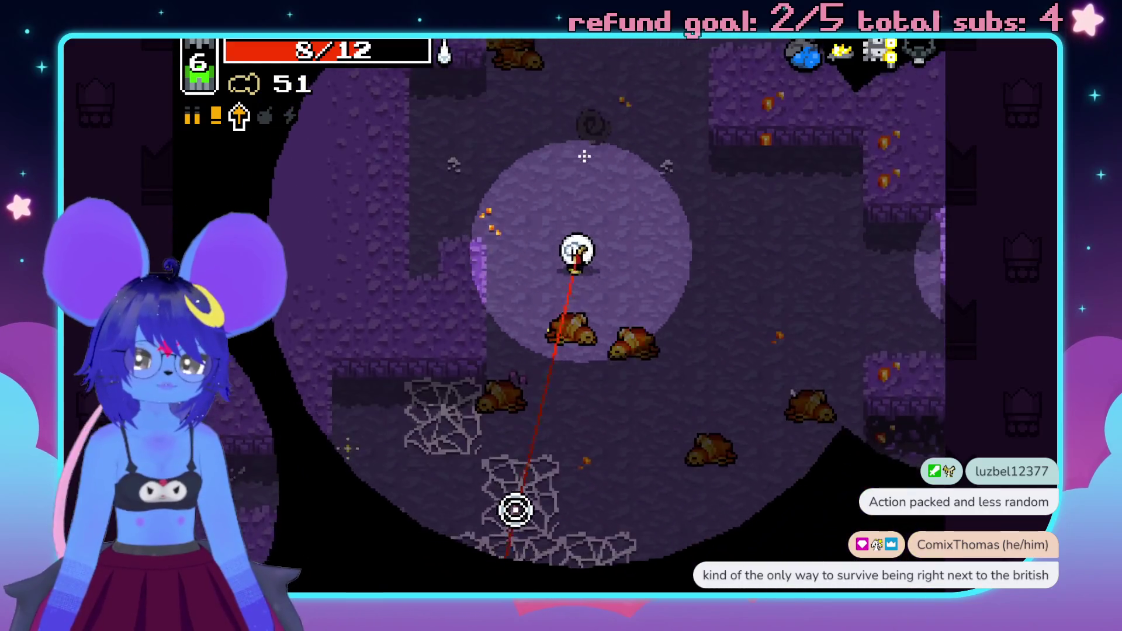
- Shoot the last enemies, enter the web-filled room, then pause and switch to Aseprite
click(308, 317)
click(316, 316)
key(a)
click(774, 320)
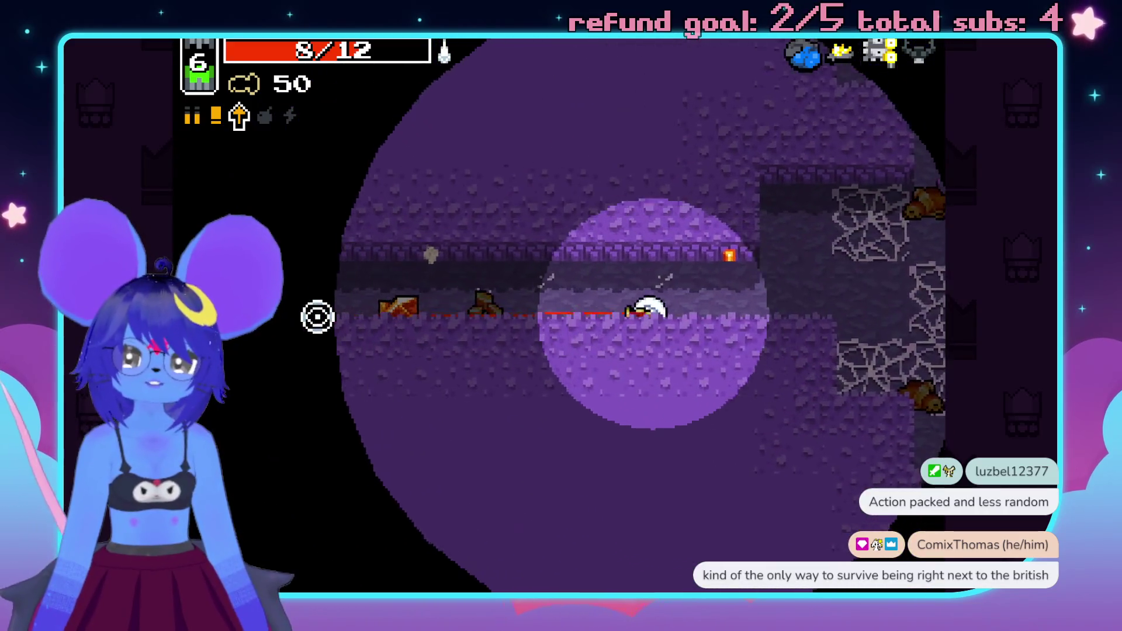
key(d)
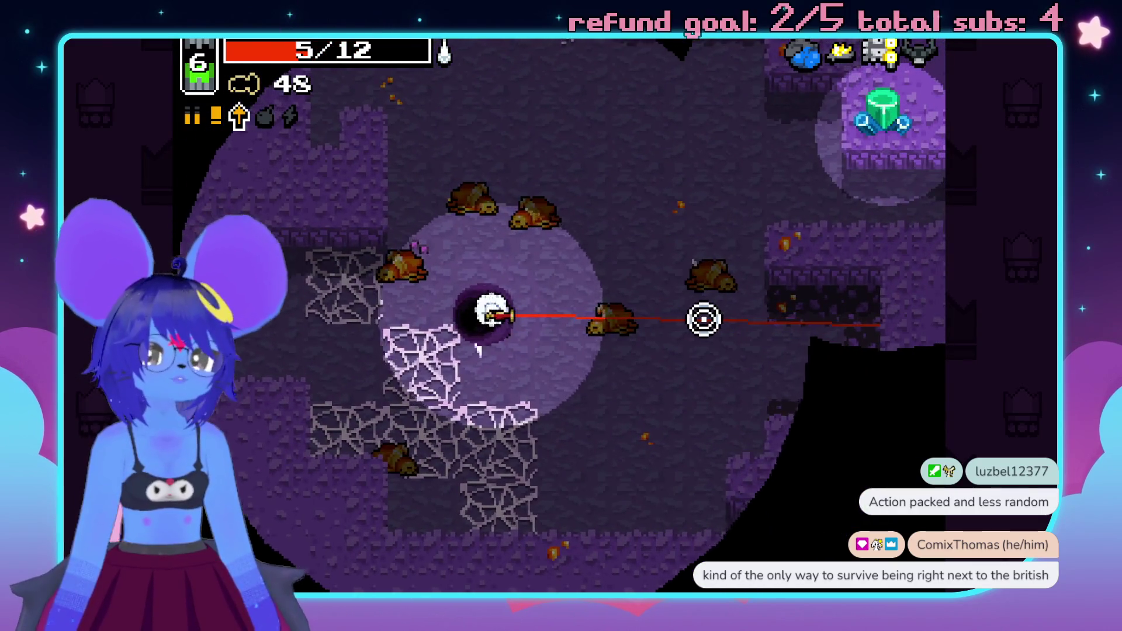
key(super)
key(alt+Tab)
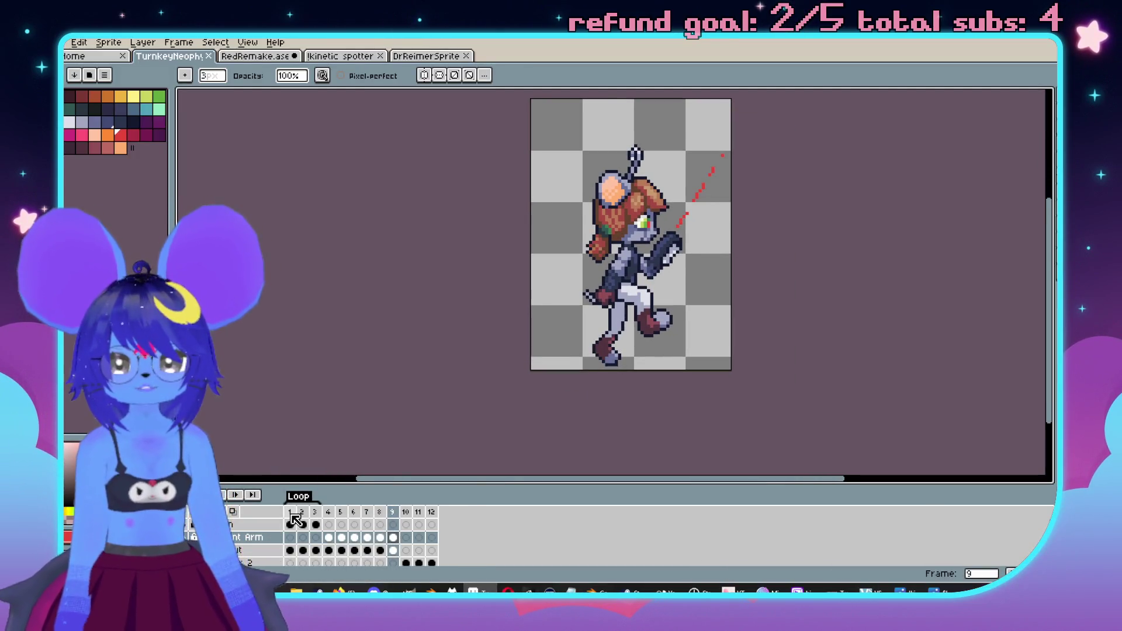
- Advance the mouse animation to frame 3 and adjust the zoom on the sprite
key(Right)
key(Right)
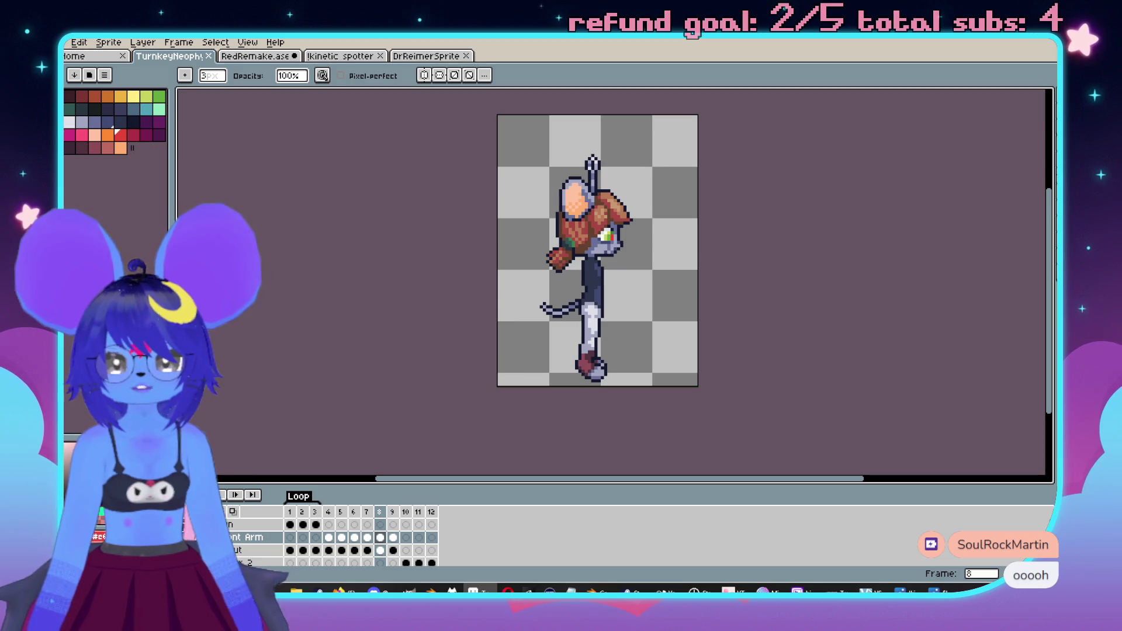
scroll(351, 535, down, 1)
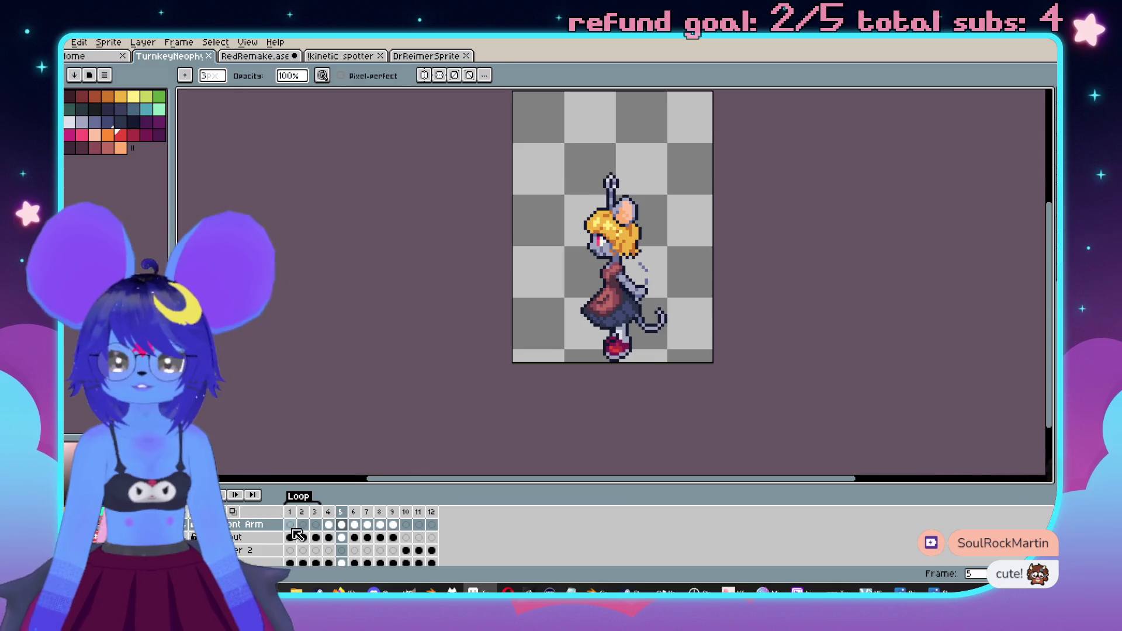
scroll(262, 556, down, 1)
scroll(185, 530, up, 1)
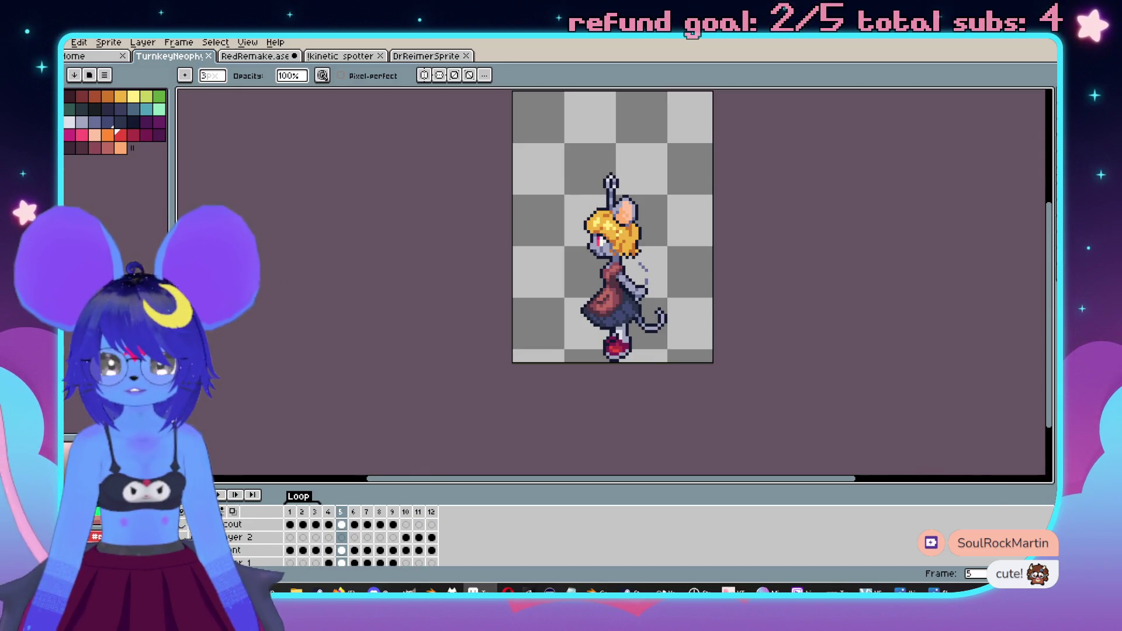
scroll(327, 538, down, 1)
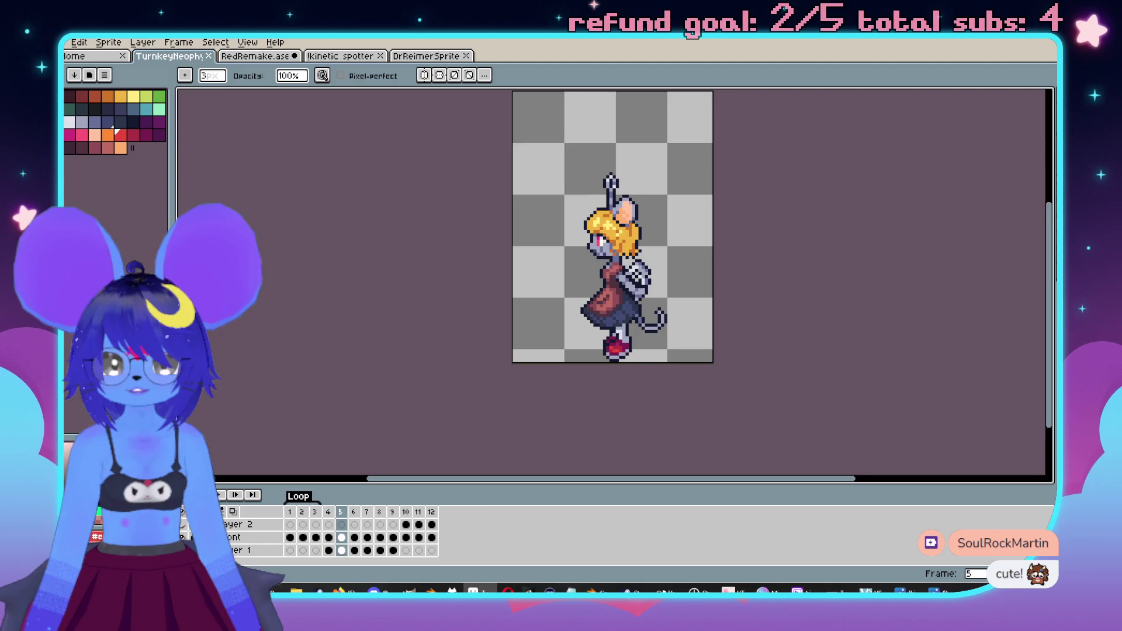
- Recentre the mouse sprite on the canvas, then open the kinetic spotter sprite image
drag(556, 321, 531, 381)
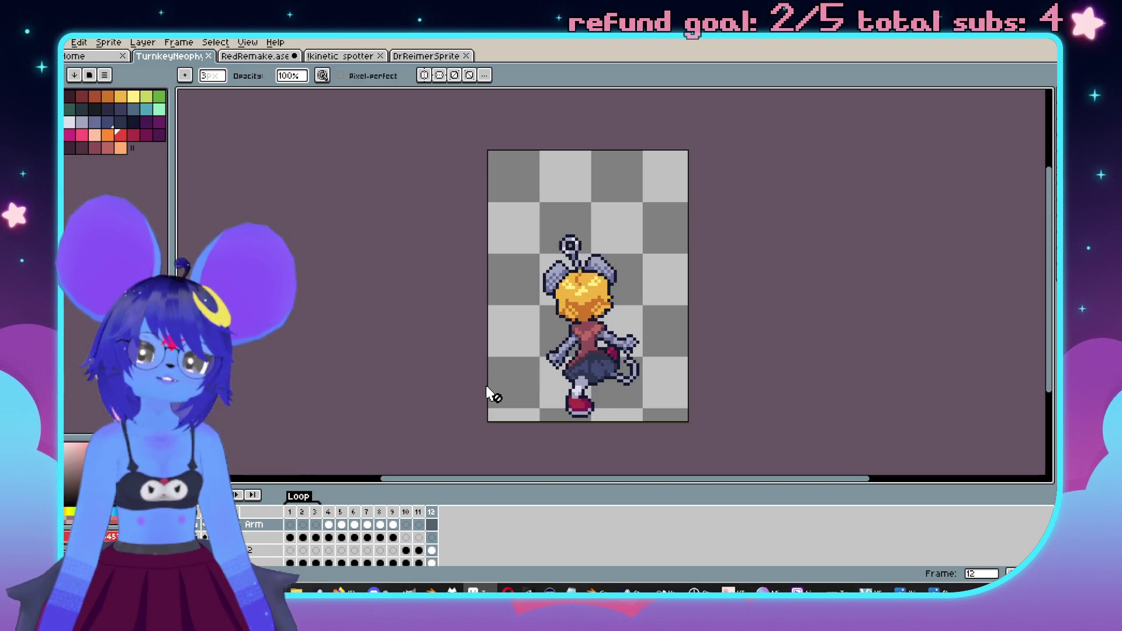
scroll(503, 389, left, 1)
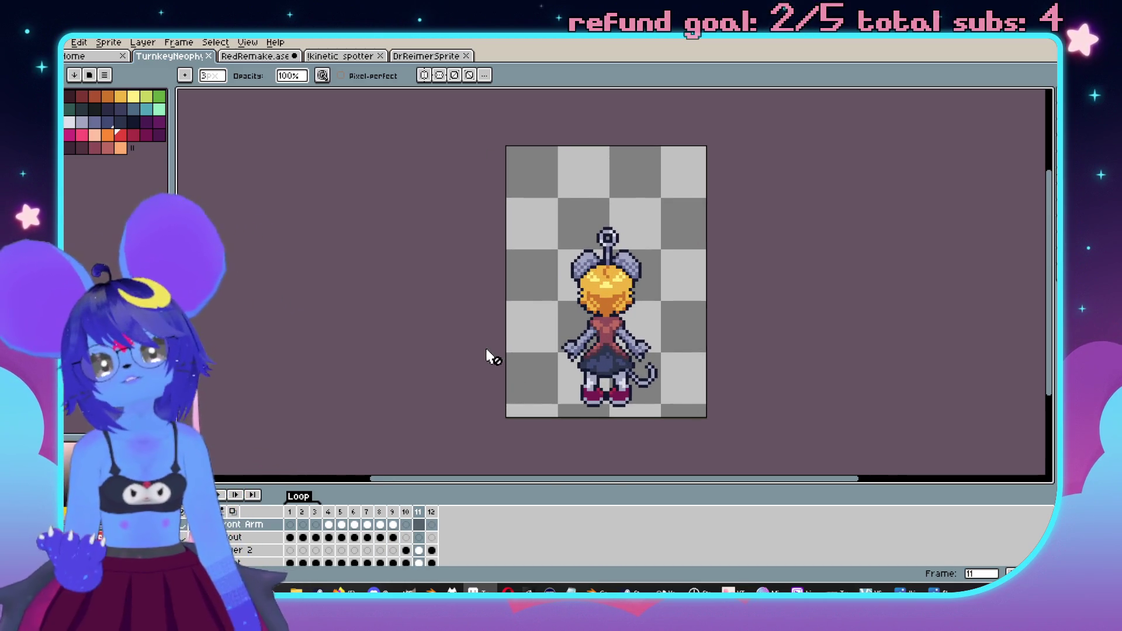
scroll(491, 358, down, 1)
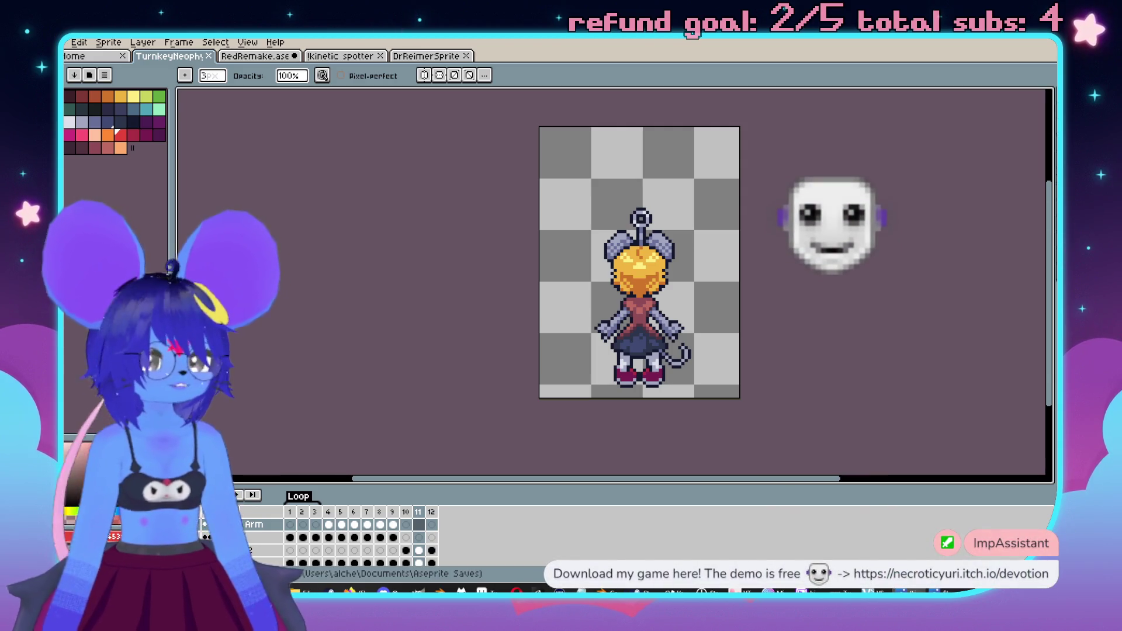
click(643, 592)
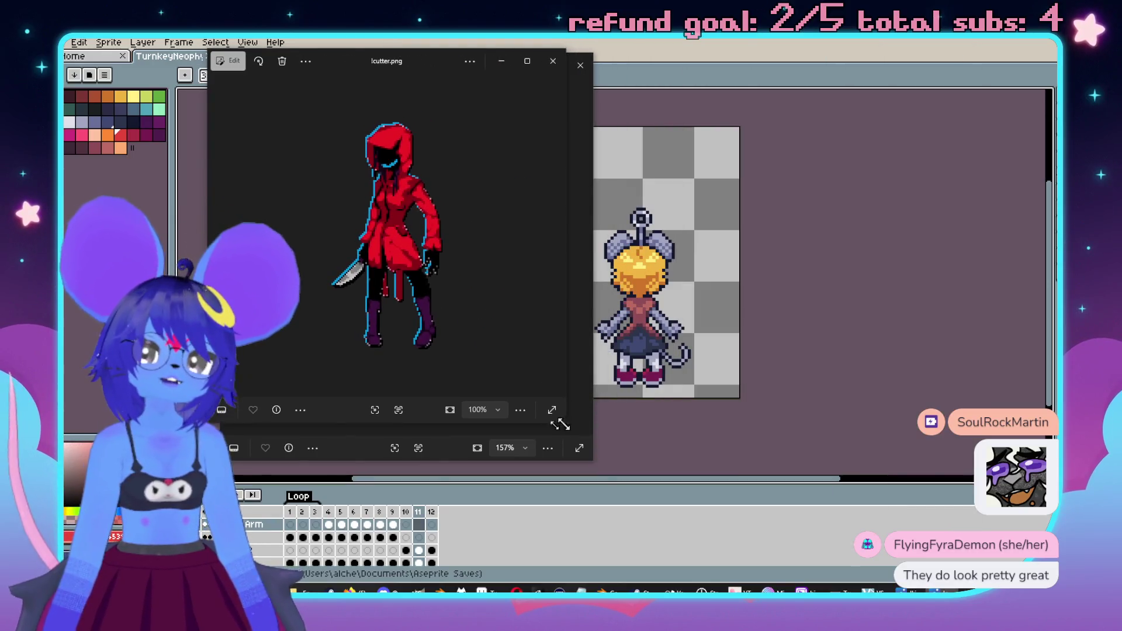
- Place !cutter.png on the right, bring up !bitsweep.png zoomed in, and advance to the next image
scroll(436, 234, up, 1)
mouse_move(358, 58)
mouse_down()
mouse_move(865, 48)
mouse_move(827, 48)
mouse_move(854, 35)
mouse_up()
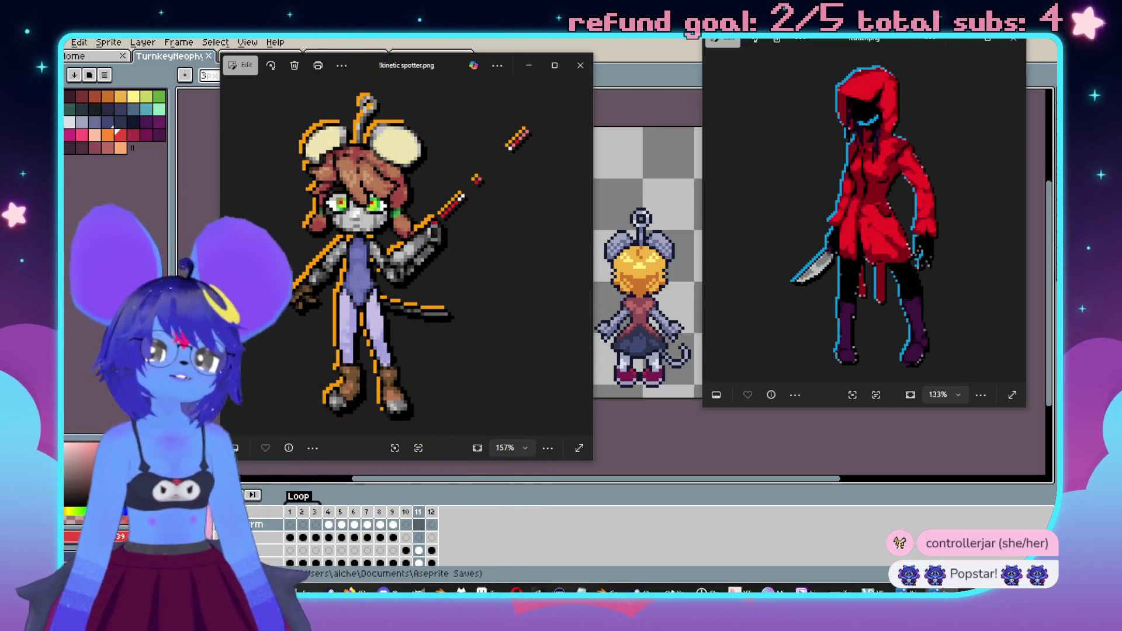
mouse_move(1055, 99)
mouse_down()
mouse_move(762, 100)
mouse_move(699, 75)
mouse_up()
scroll(697, 192, up, 5)
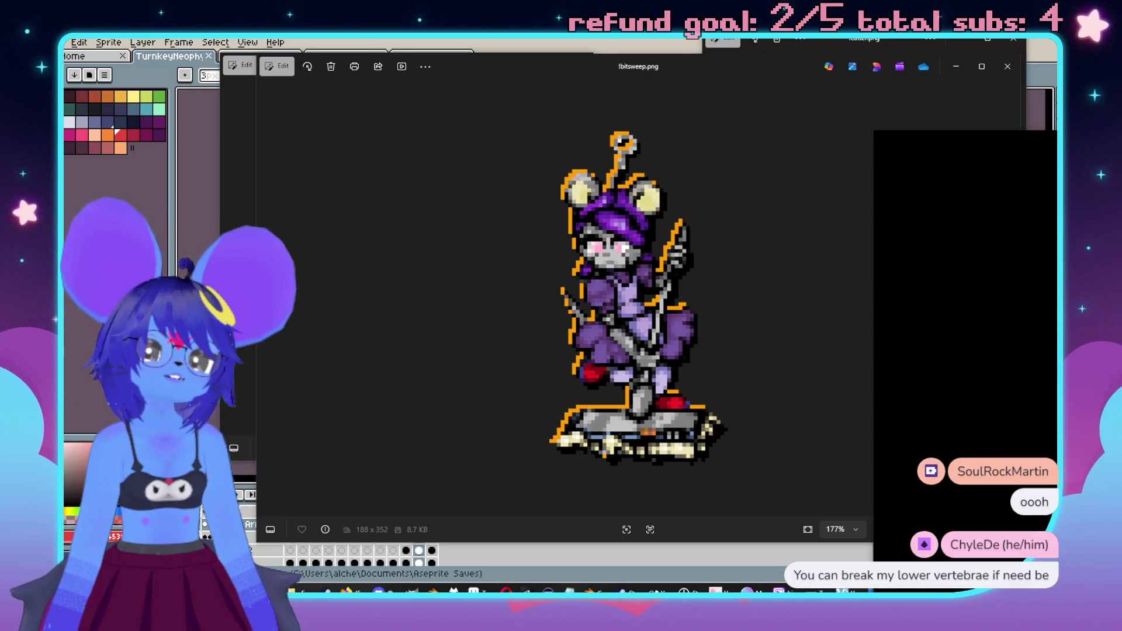
key(Right)
- Zoom in on the following sprite images, reaching lava.png's scythe creature
scroll(763, 241, up, 5)
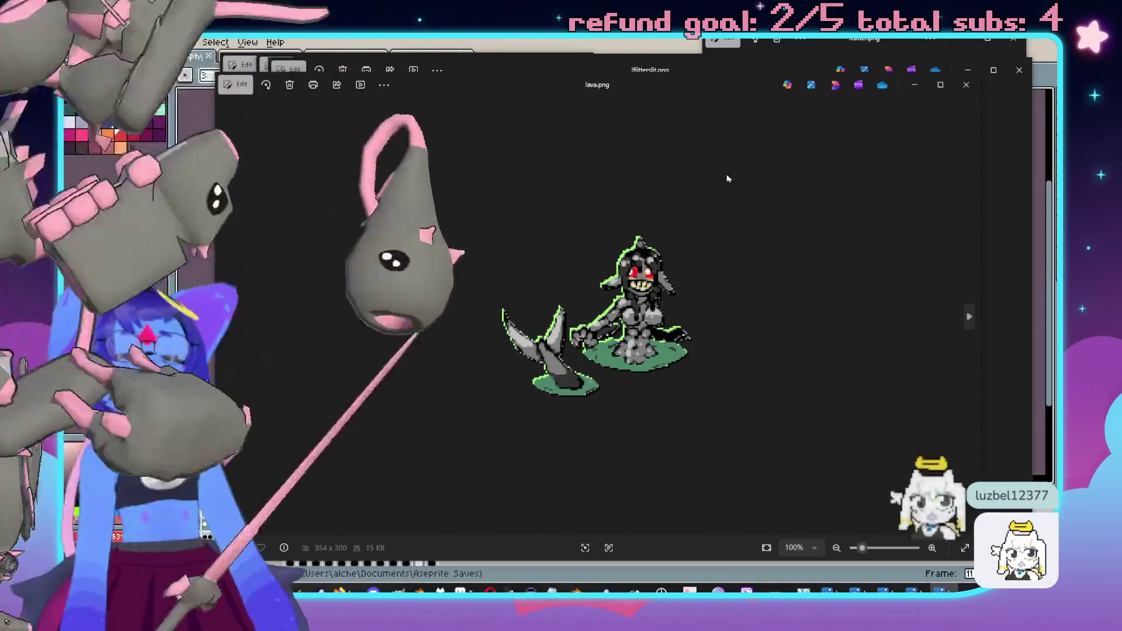
scroll(759, 265, up, 5)
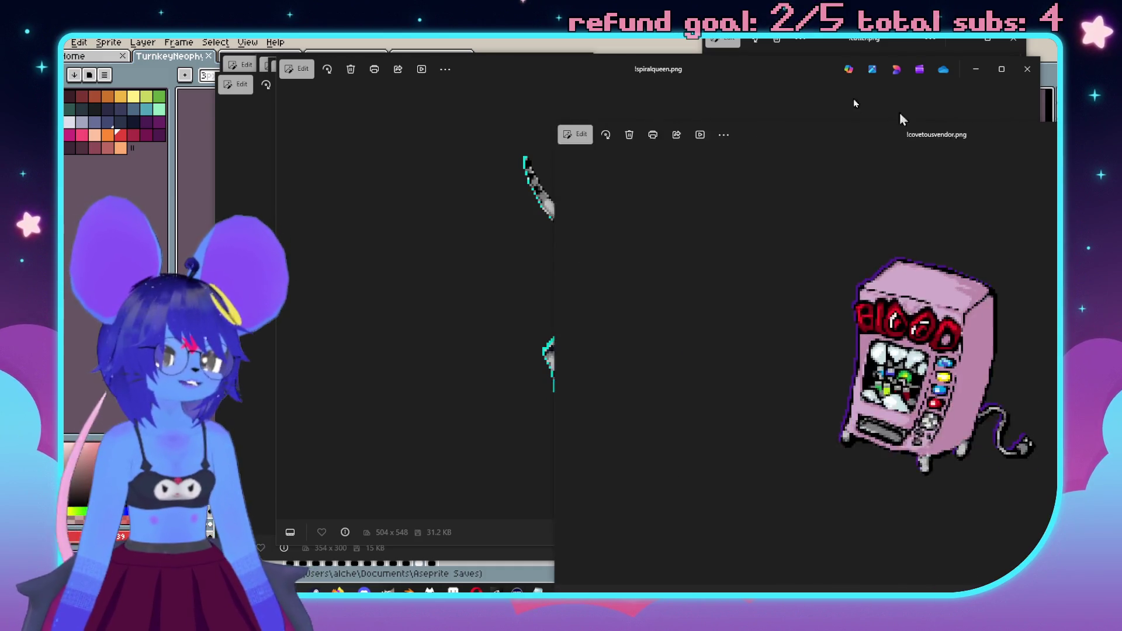
- Zoom into !covetousvendor.png, then close the vending machine, spiralqueen, scythe, flitterslit, bitsweep and imp viewers
scroll(749, 188, up, 4)
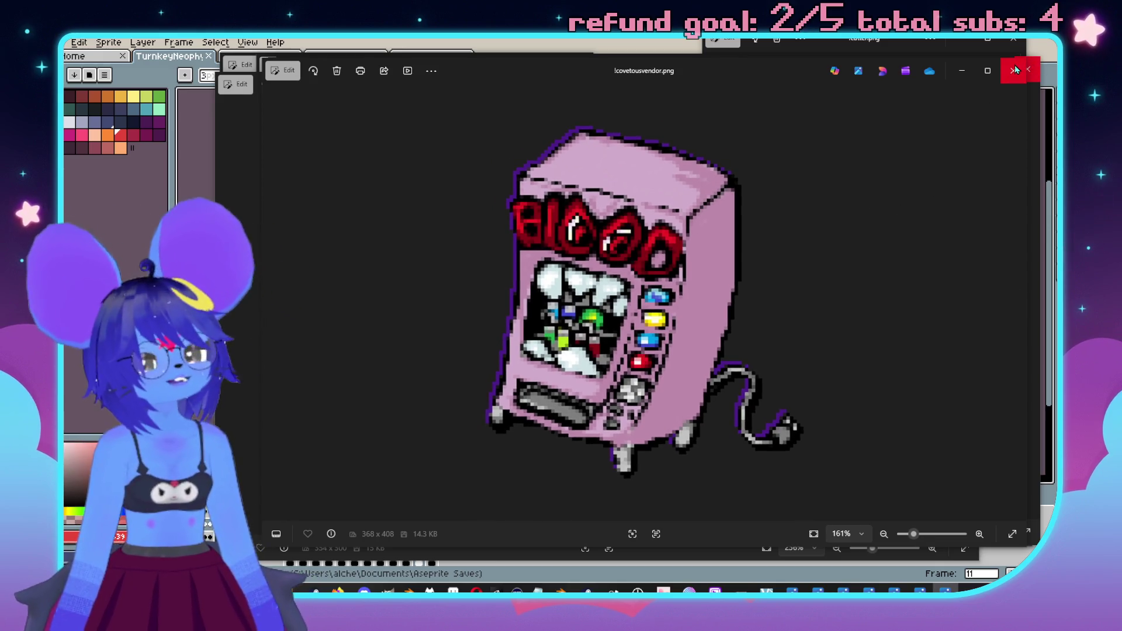
click(1014, 69)
click(1017, 69)
click(1019, 71)
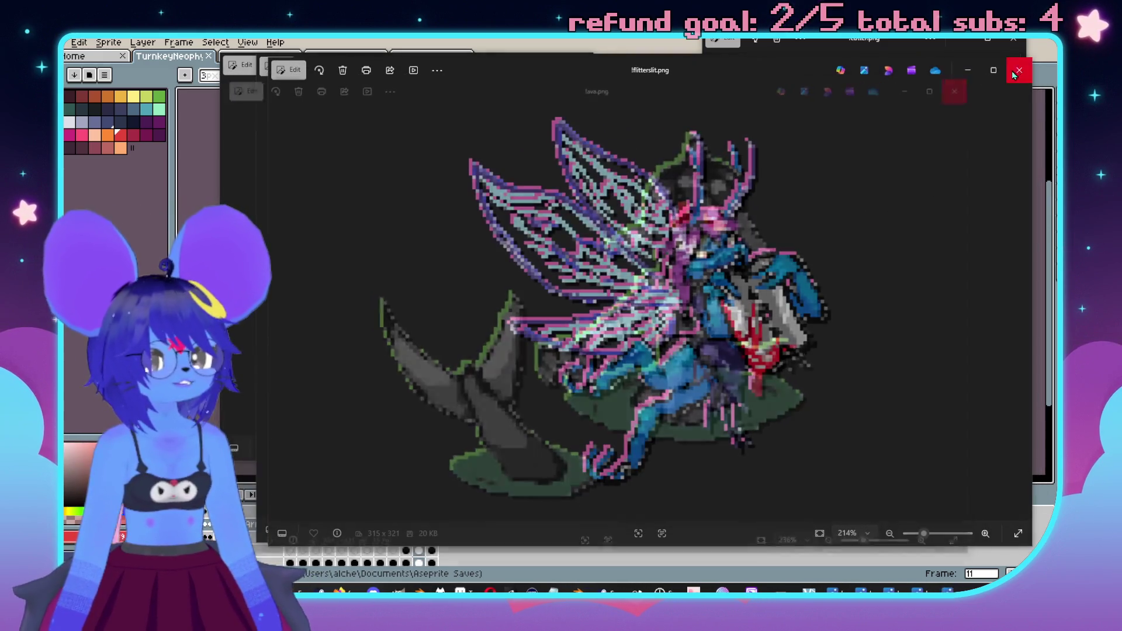
click(1018, 71)
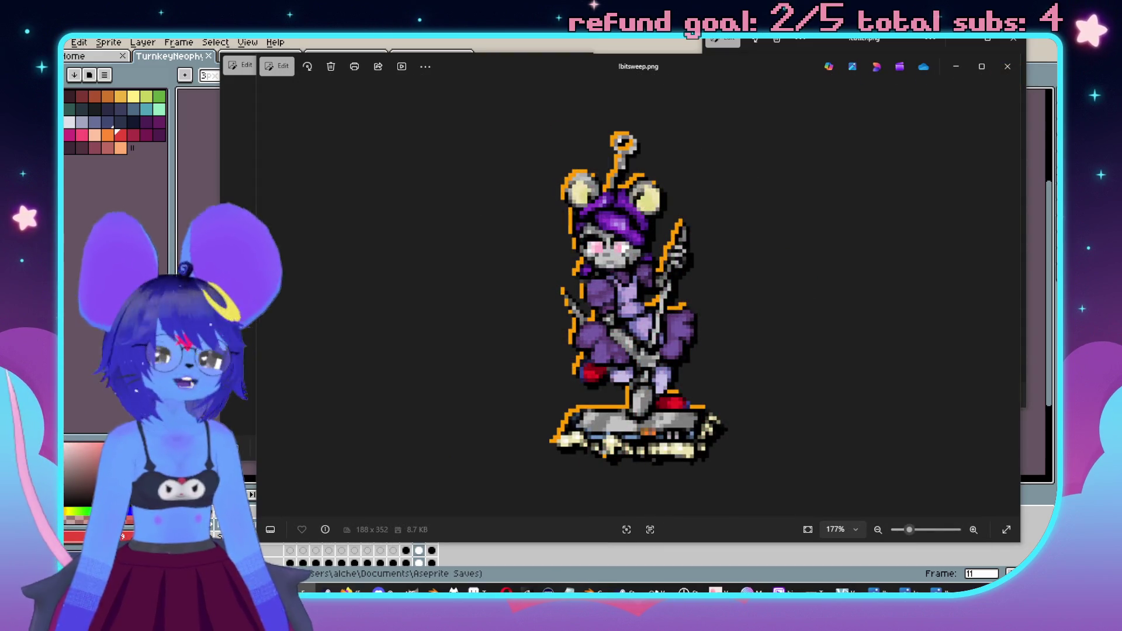
click(1017, 70)
click(1019, 70)
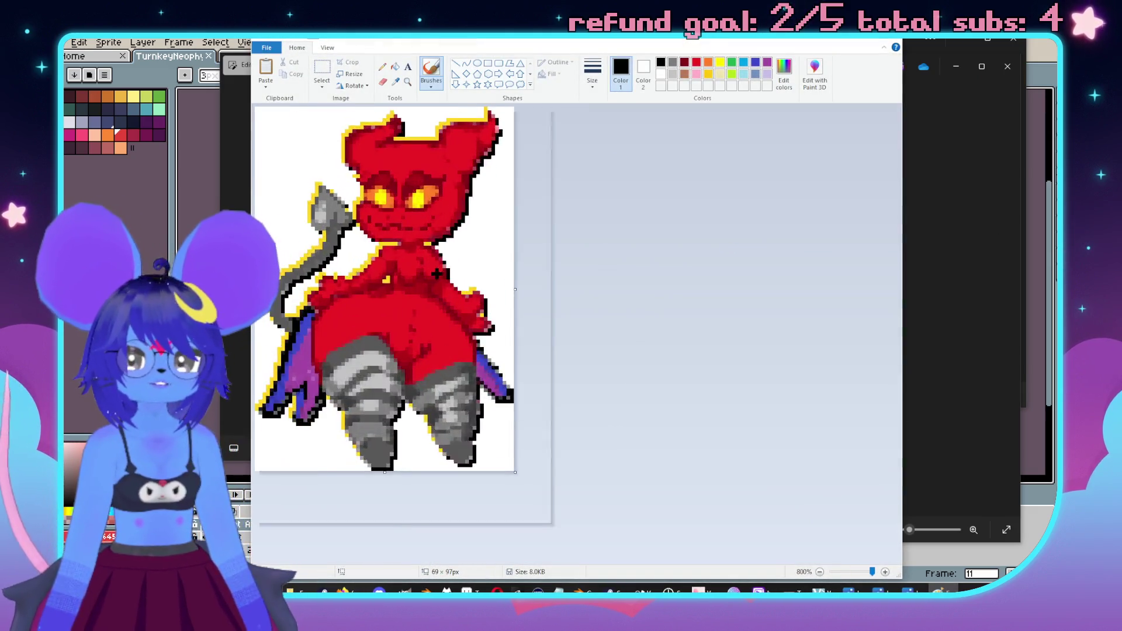
- Slide the Paint imp window right, then close Paint and the top image viewer
drag(409, 32, 580, 40)
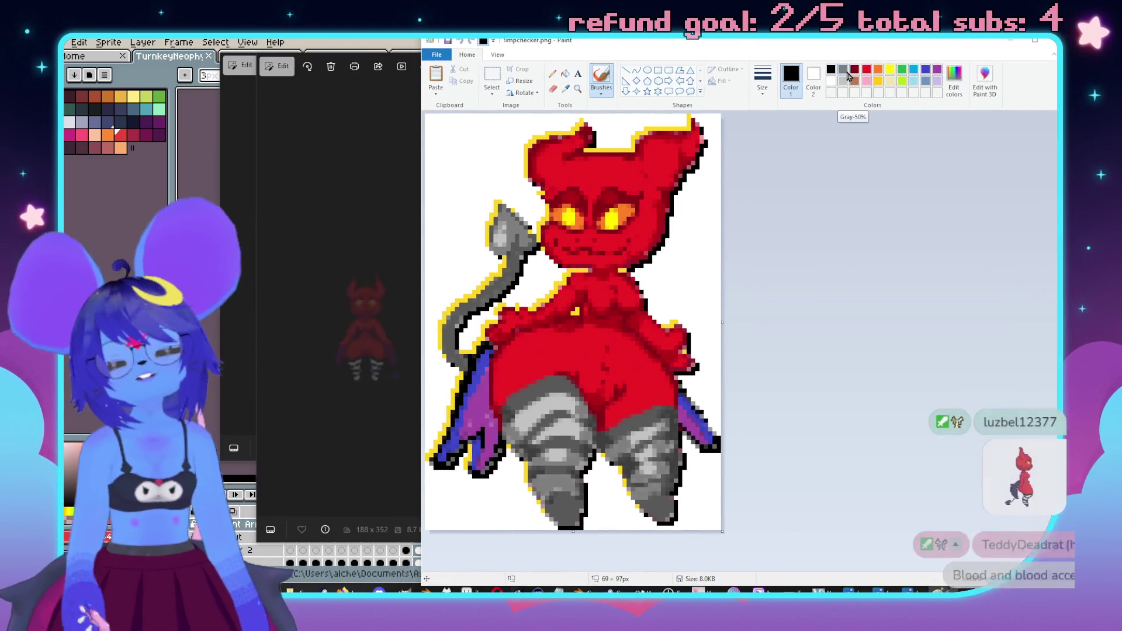
click(1046, 54)
click(1015, 44)
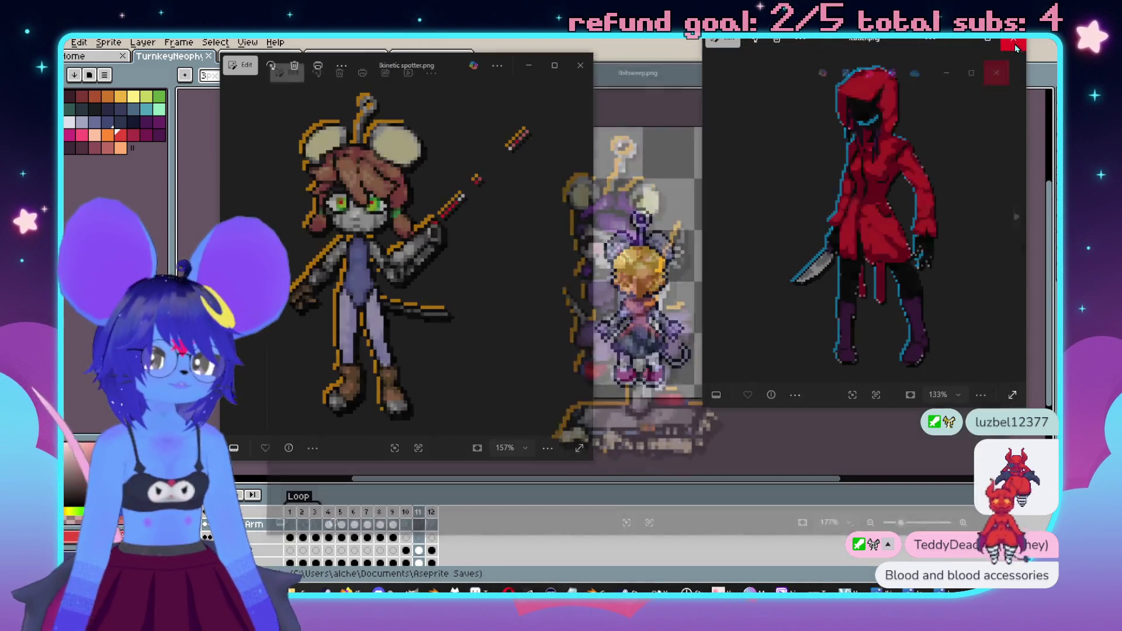
- Close the remaining viewers and the kinetic spotter preview, then move and zoom the CV.gif vending machine animation
click(1016, 46)
click(581, 66)
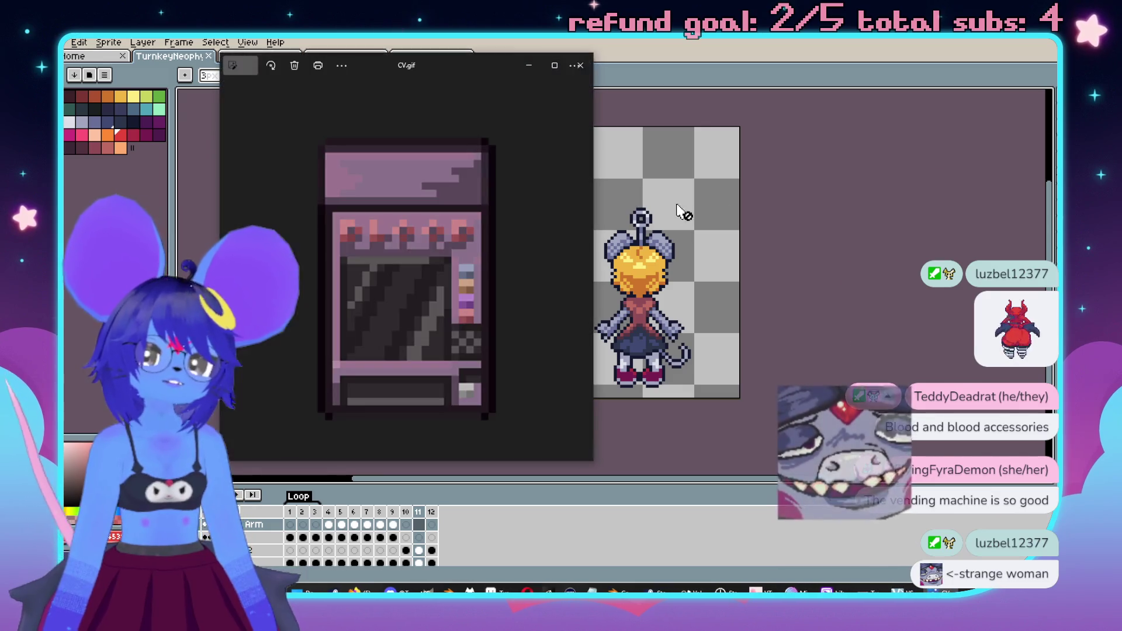
drag(439, 67, 733, 76)
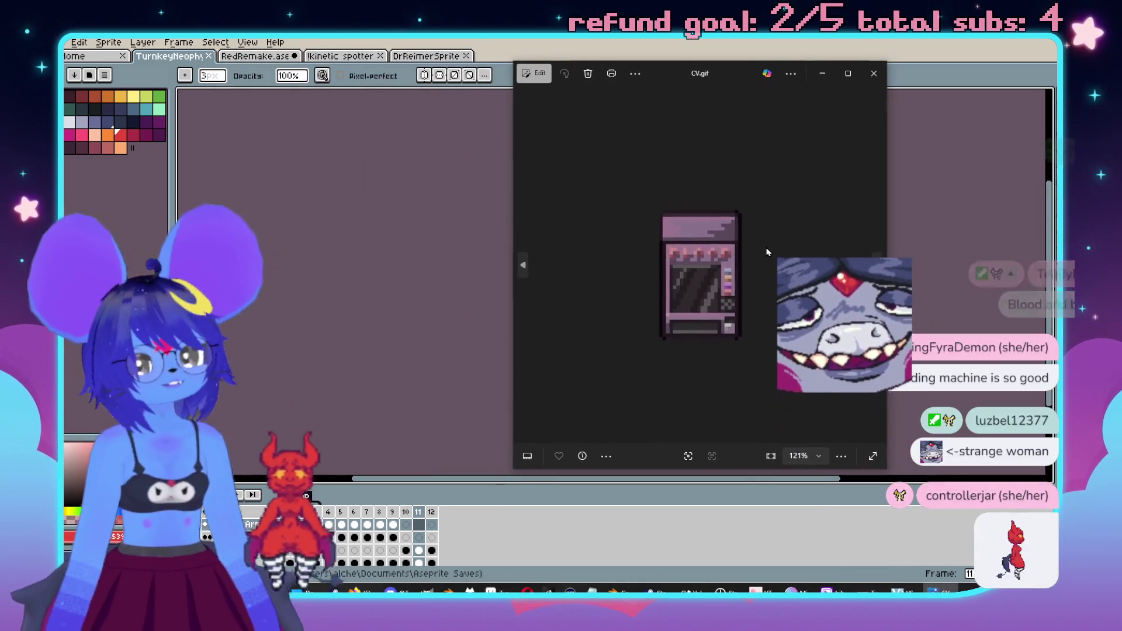
scroll(810, 299, up, 2)
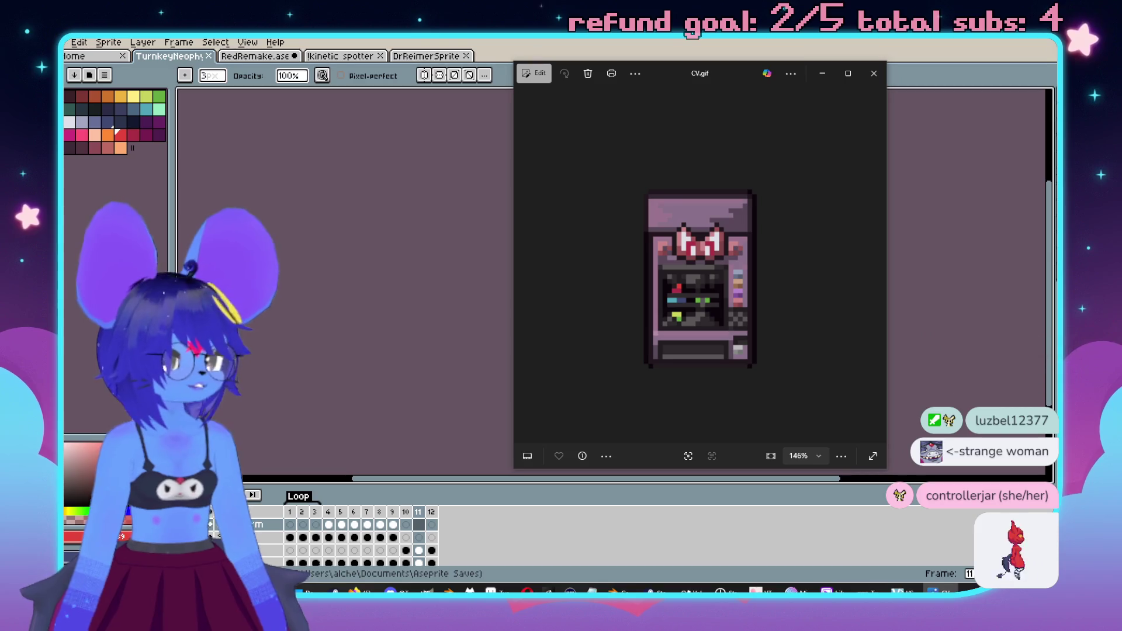
- Place CV2.gif over CV.gif, close both, and return to Aseprite's Home recent files
mouse_move(409, 70)
mouse_down()
mouse_move(775, 90)
mouse_move(821, 130)
mouse_up()
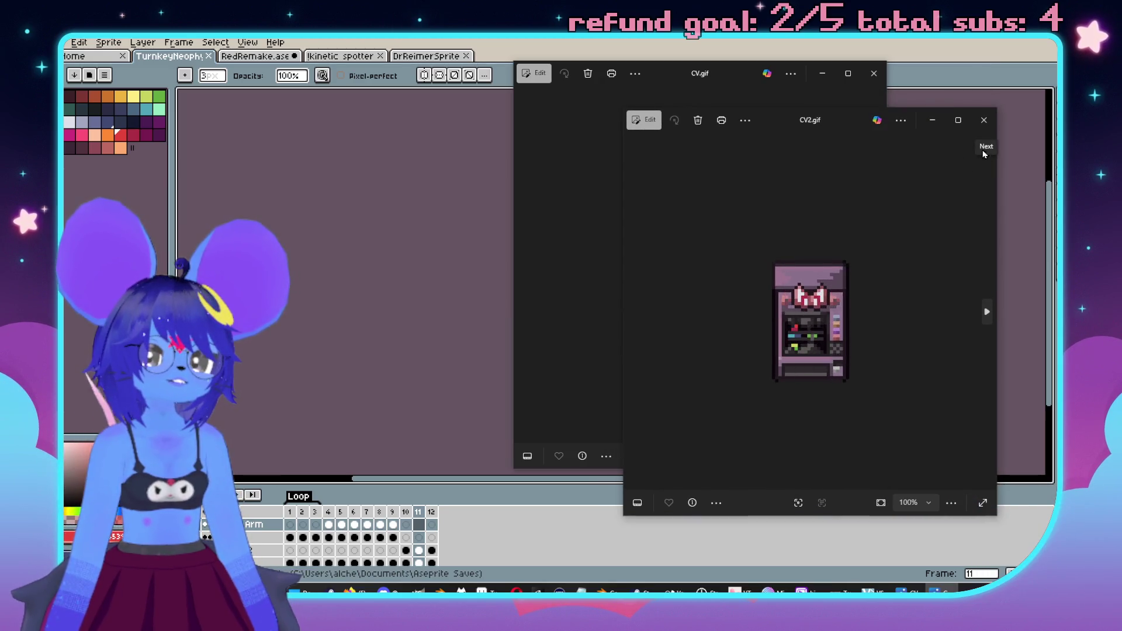
click(991, 130)
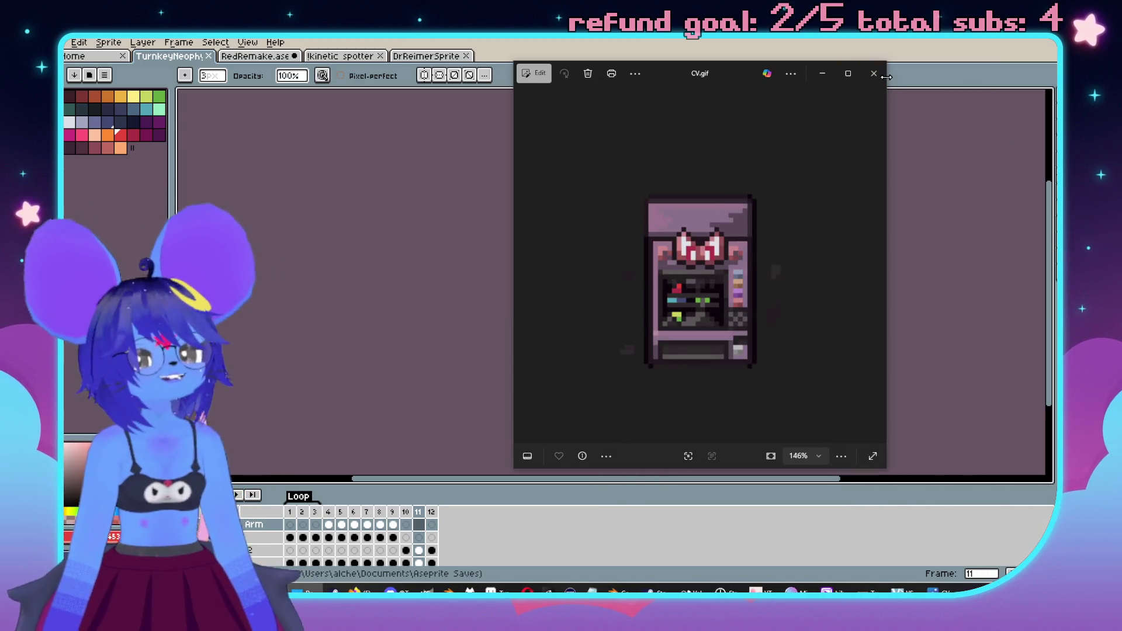
click(874, 73)
click(79, 56)
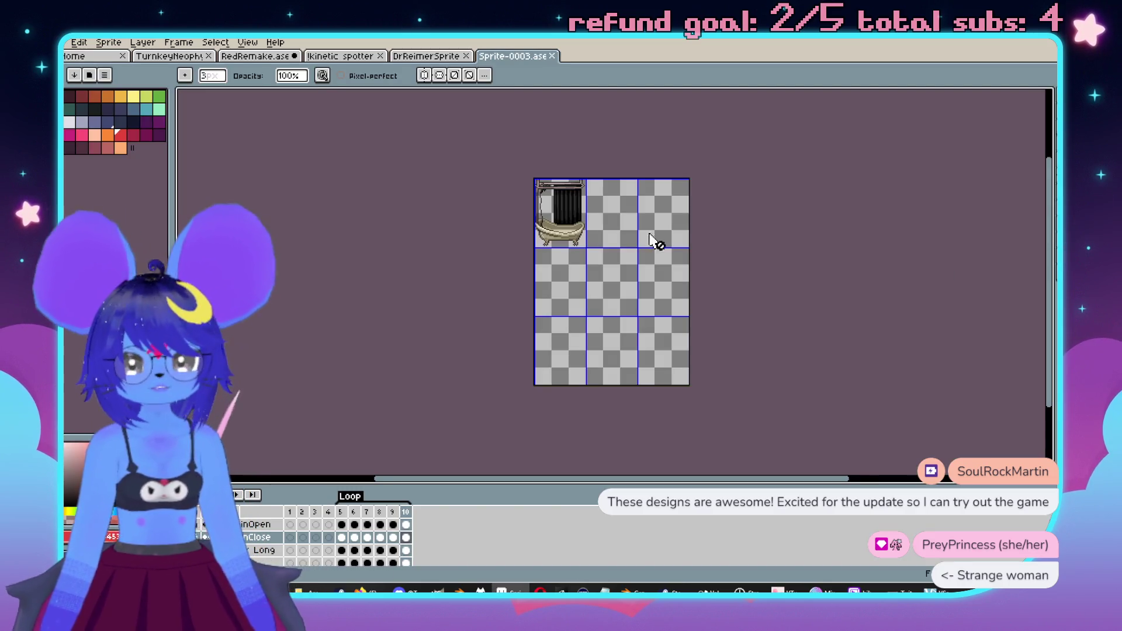
- Frame the bathtub, select the rainOpen layer, and play the curtain loop starting at frame 5
scroll(581, 210, up, 4)
drag(582, 210, 759, 200)
scroll(731, 240, down, 1)
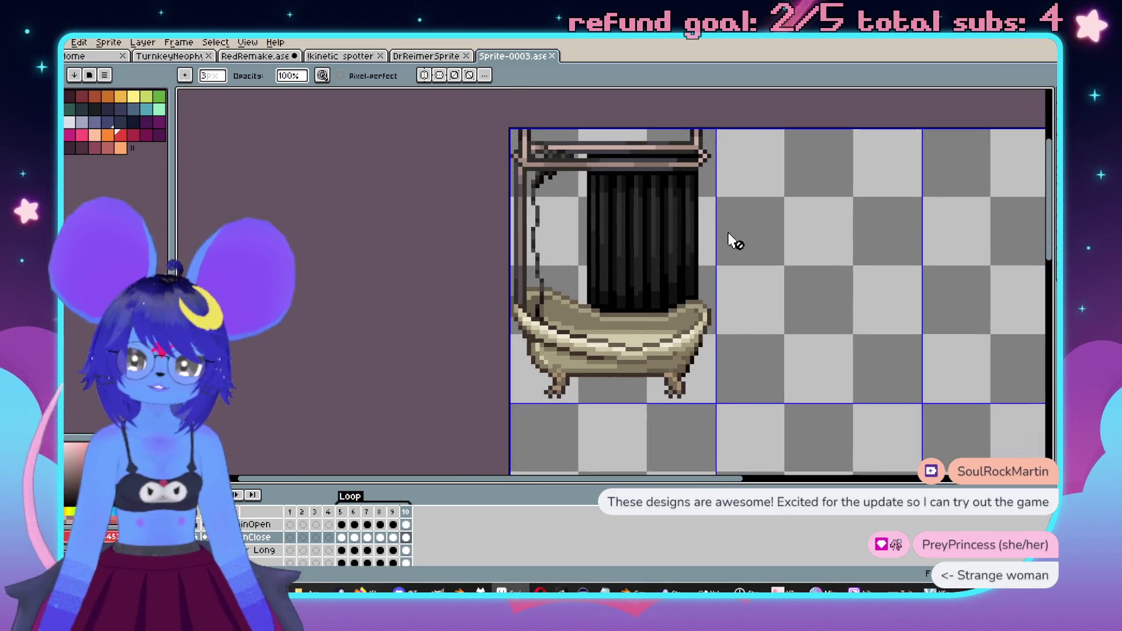
click(257, 525)
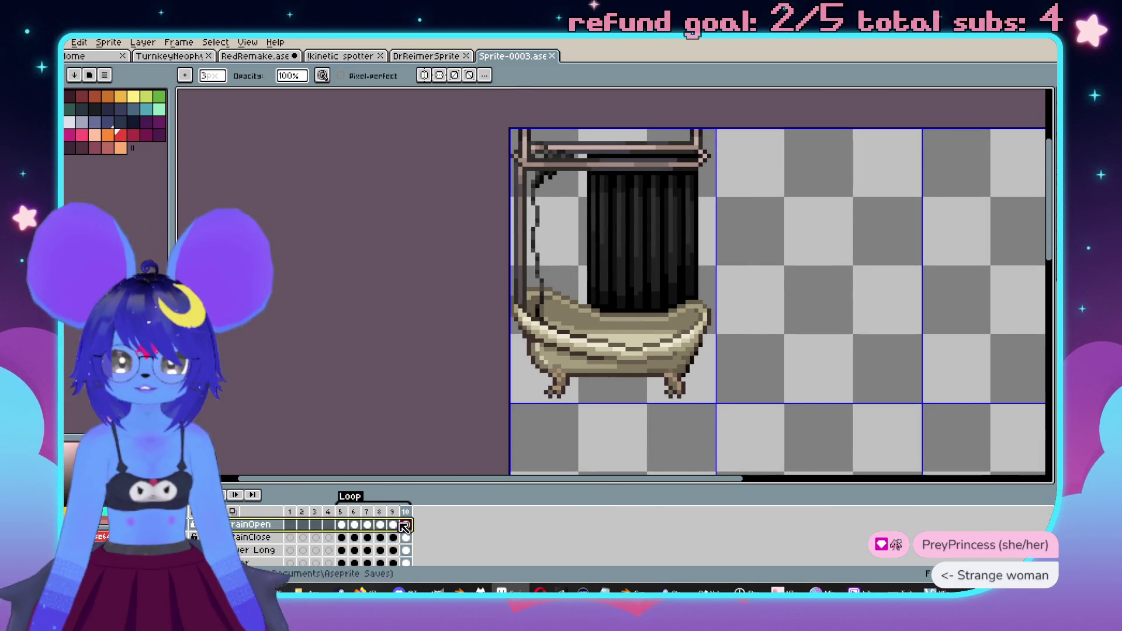
click(340, 512)
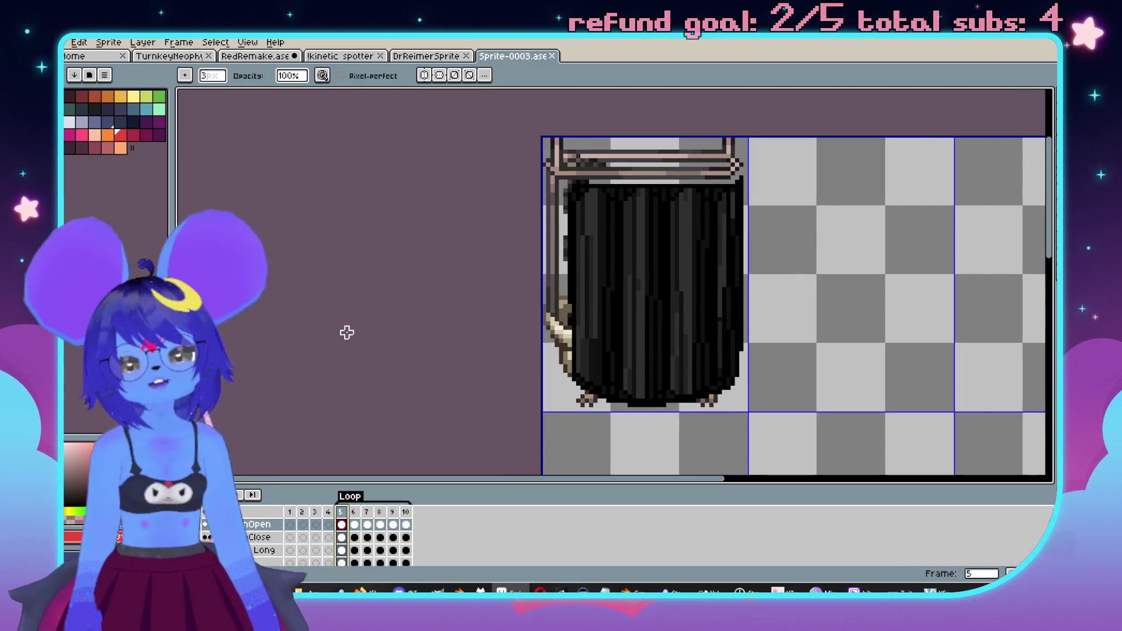
key(Return)
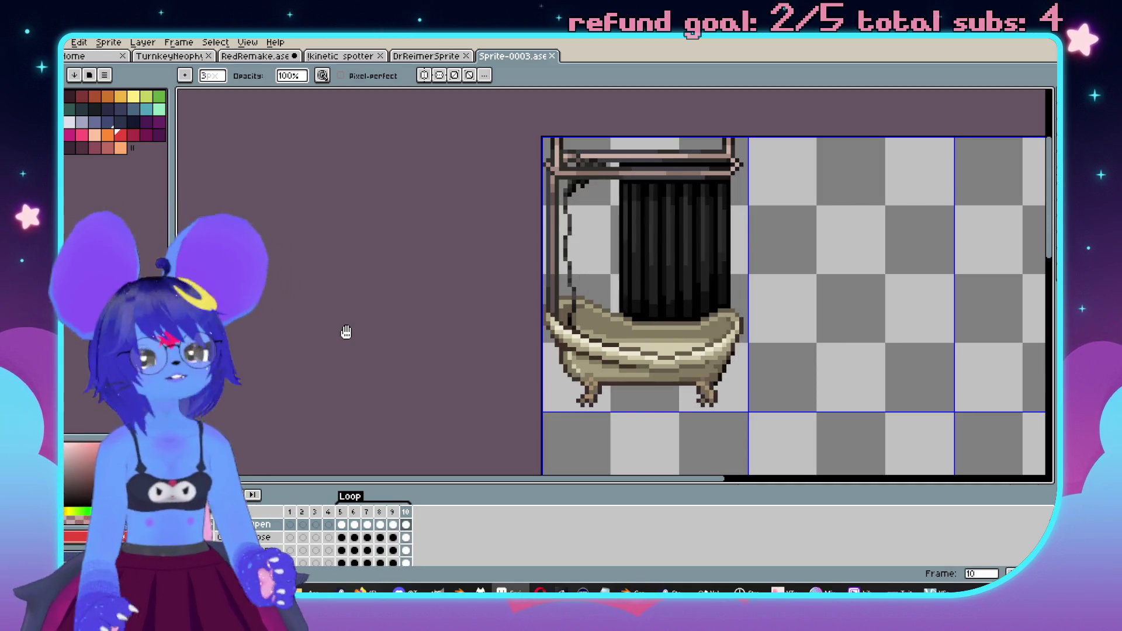
mouse_move(416, 248)
mouse_down()
mouse_move(431, 240)
mouse_move(421, 232)
mouse_up()
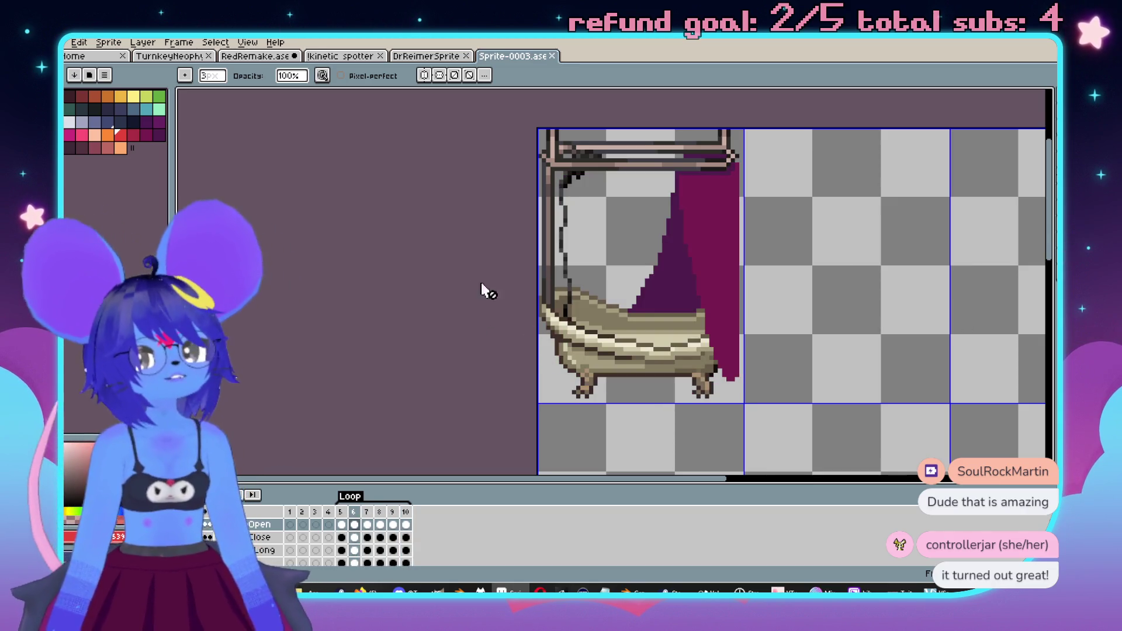
- Close Sprite-0003.ase, then nudge and zoom the DrReimerSprite canvas
click(552, 55)
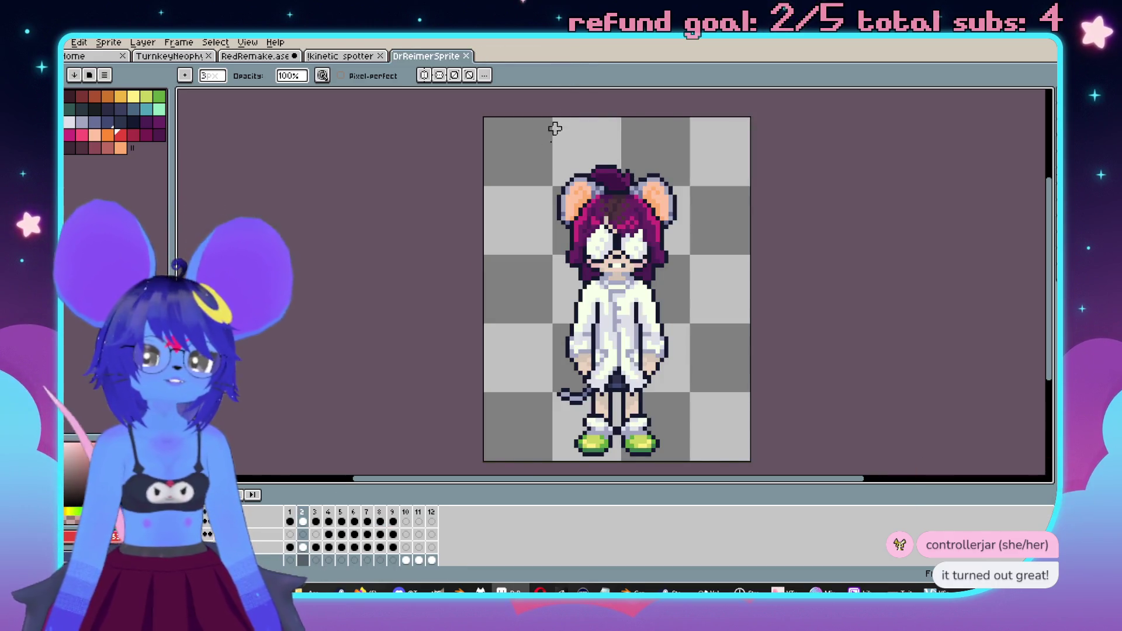
drag(719, 251, 700, 253)
scroll(700, 253, down, 1)
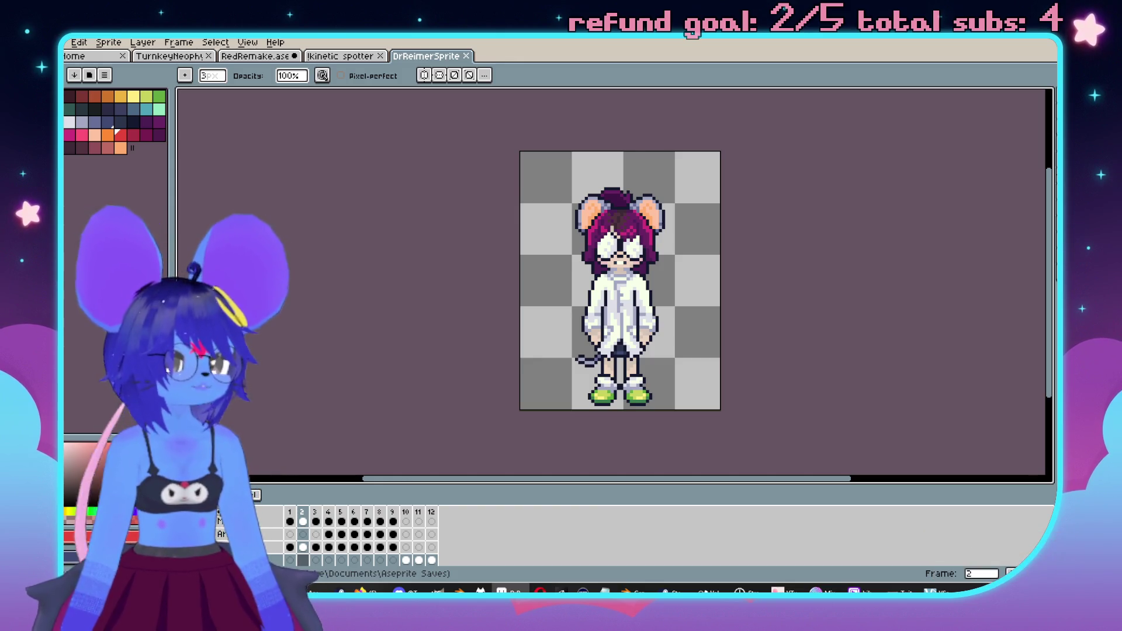
scroll(750, 136, up, 4)
scroll(750, 137, down, 1)
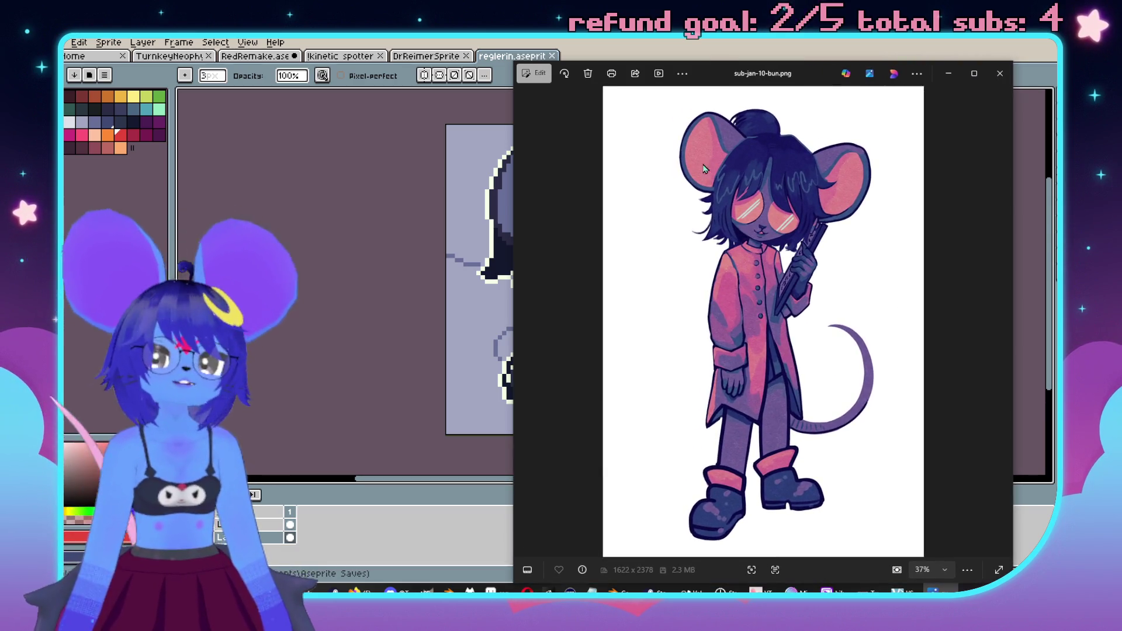
- Shift the Photos window left, go back to shep sweat.png, then close the viewer
drag(714, 85, 666, 77)
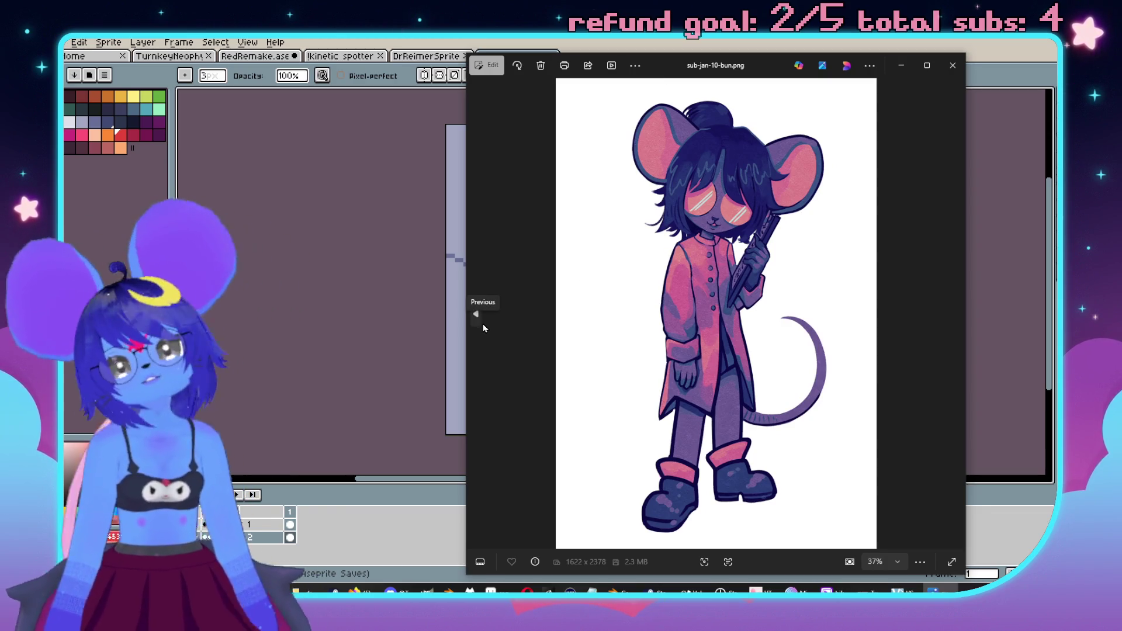
click(483, 326)
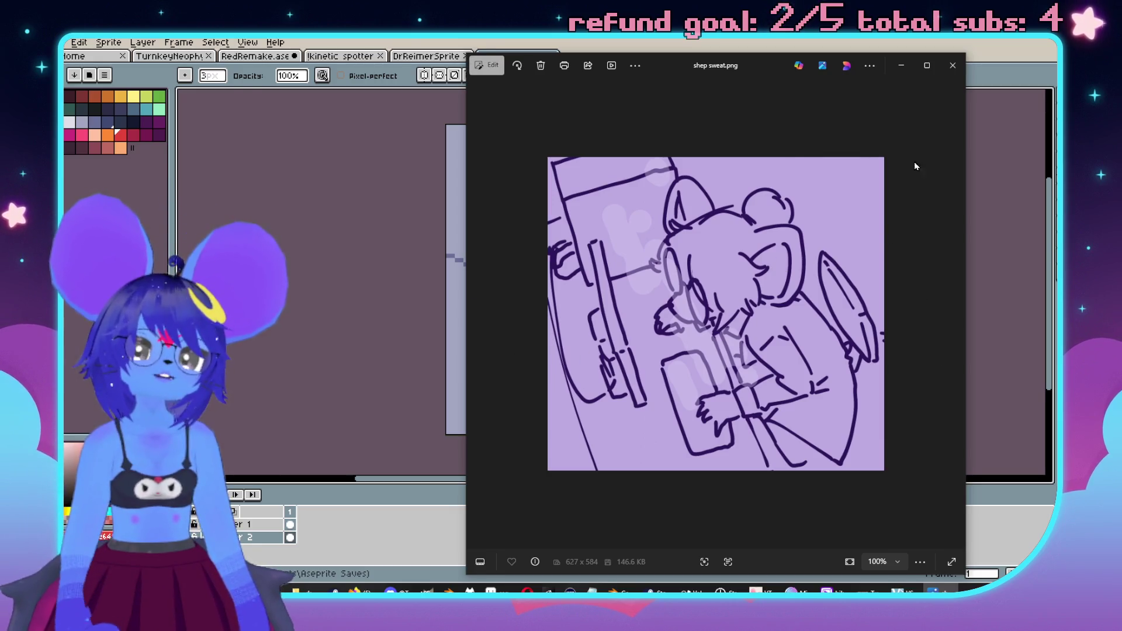
click(952, 65)
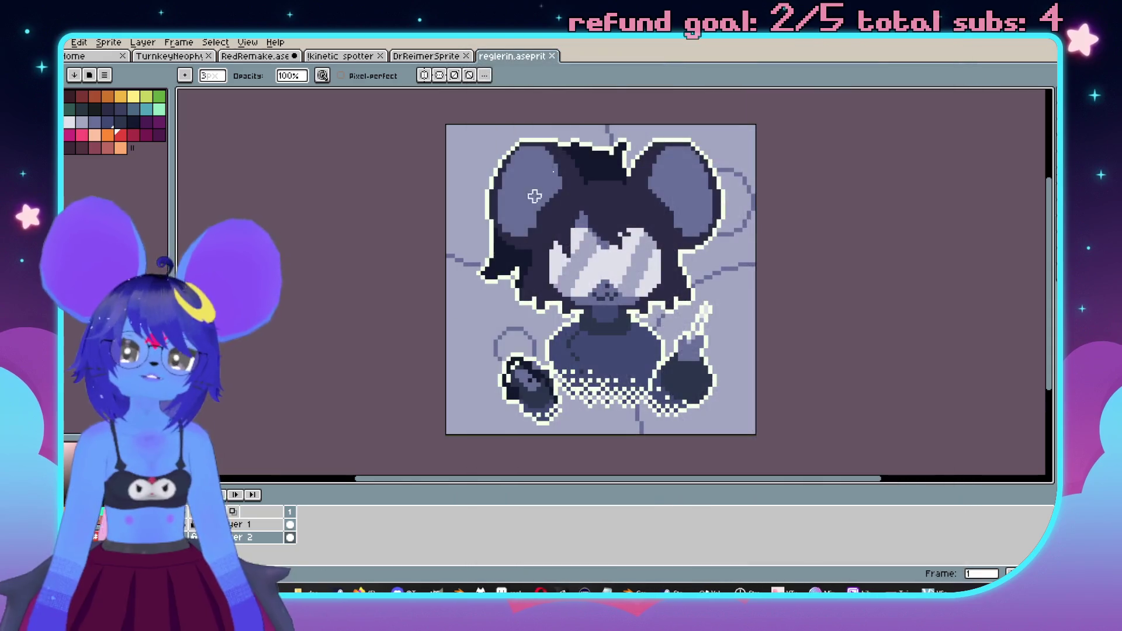
- Close the reglerin, DrReimerSprite and kinetic spotter files, return to TurnkeyNeophyte, then Alt+Tab to Nuclear Throne
click(552, 56)
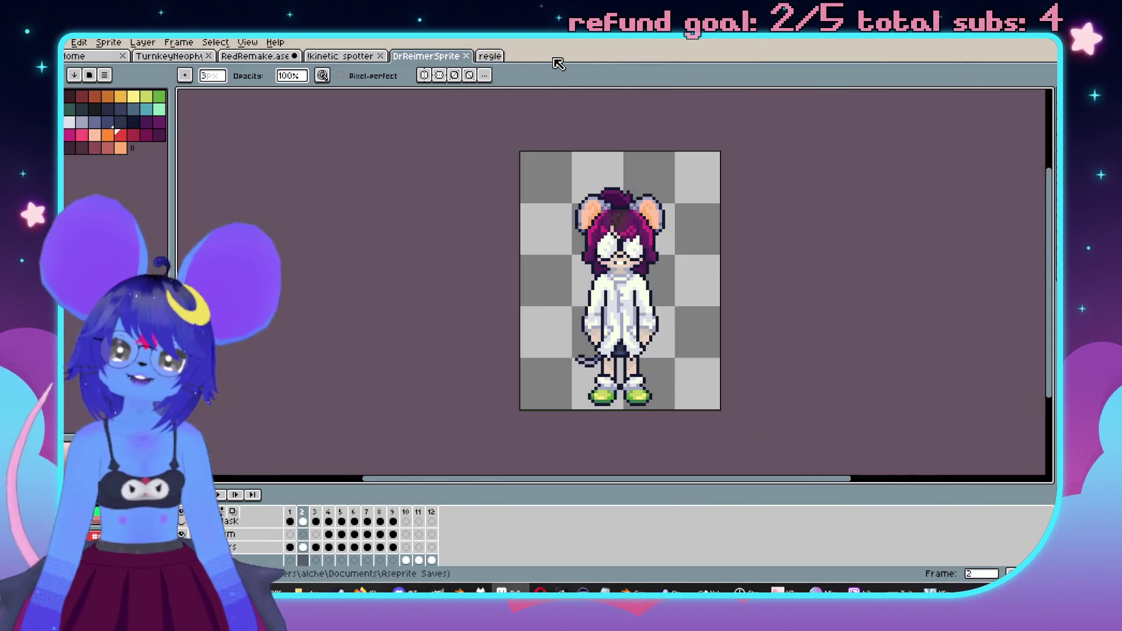
click(466, 56)
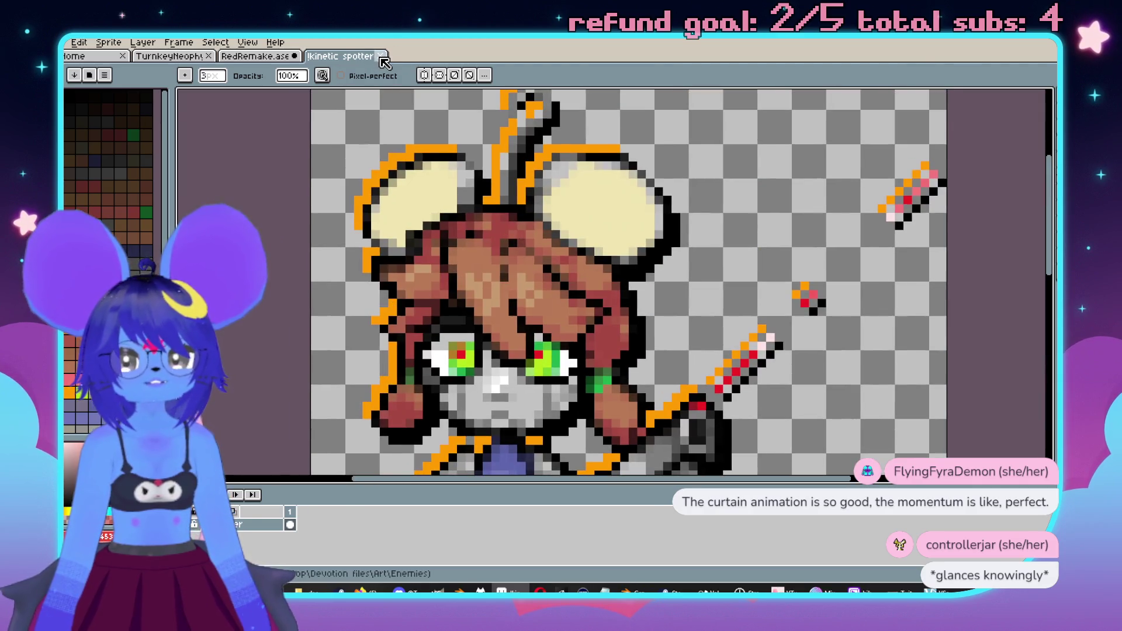
click(380, 56)
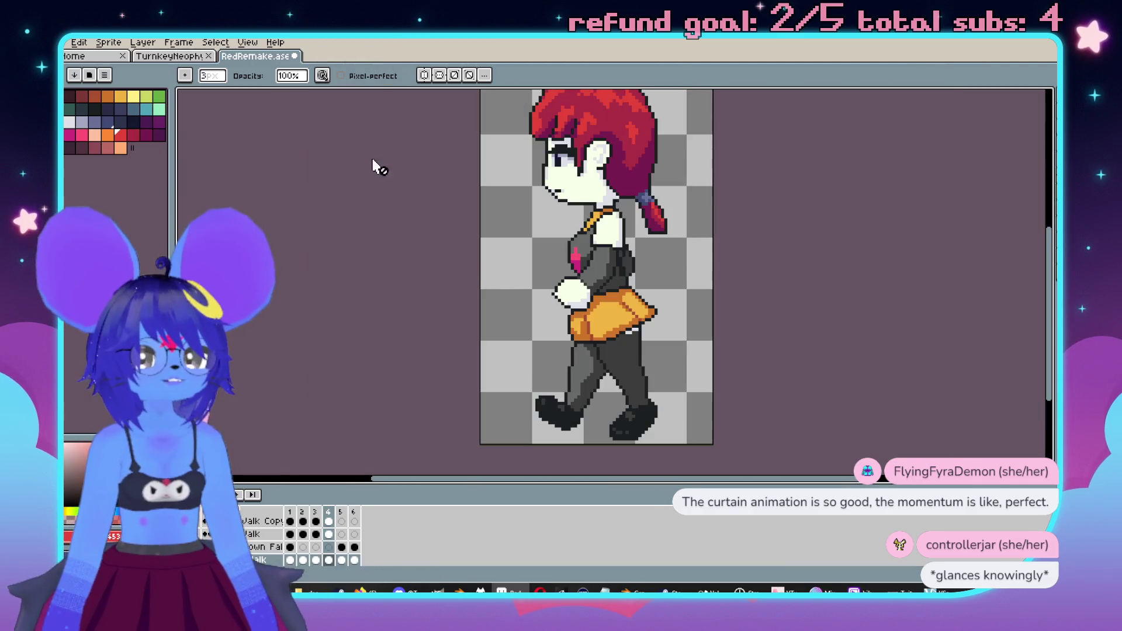
click(172, 57)
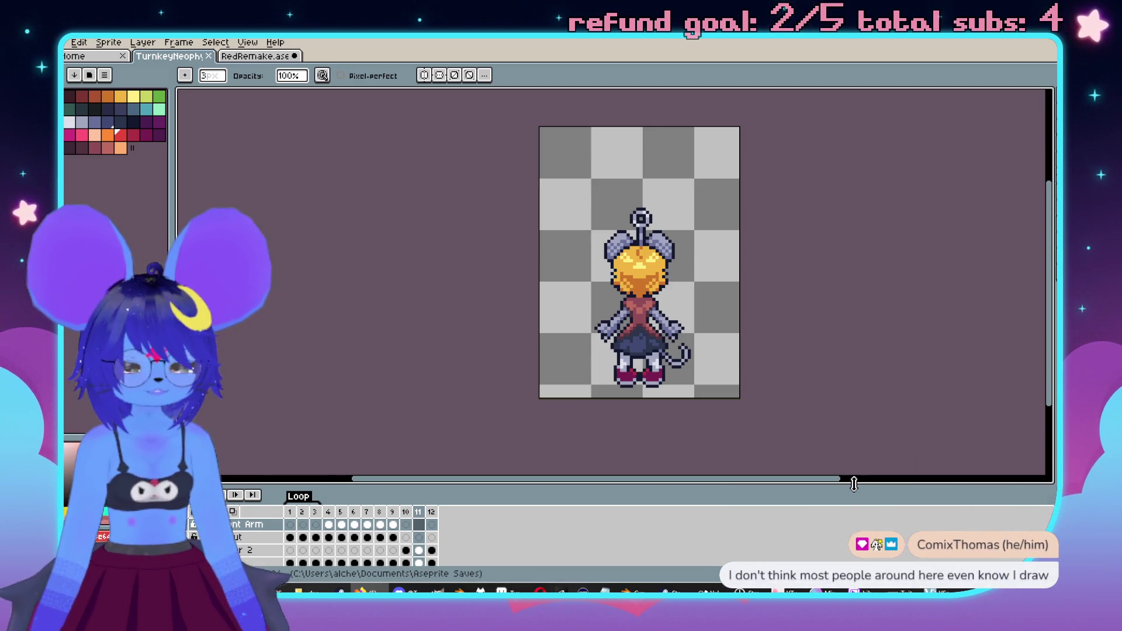
key(alt+Tab)
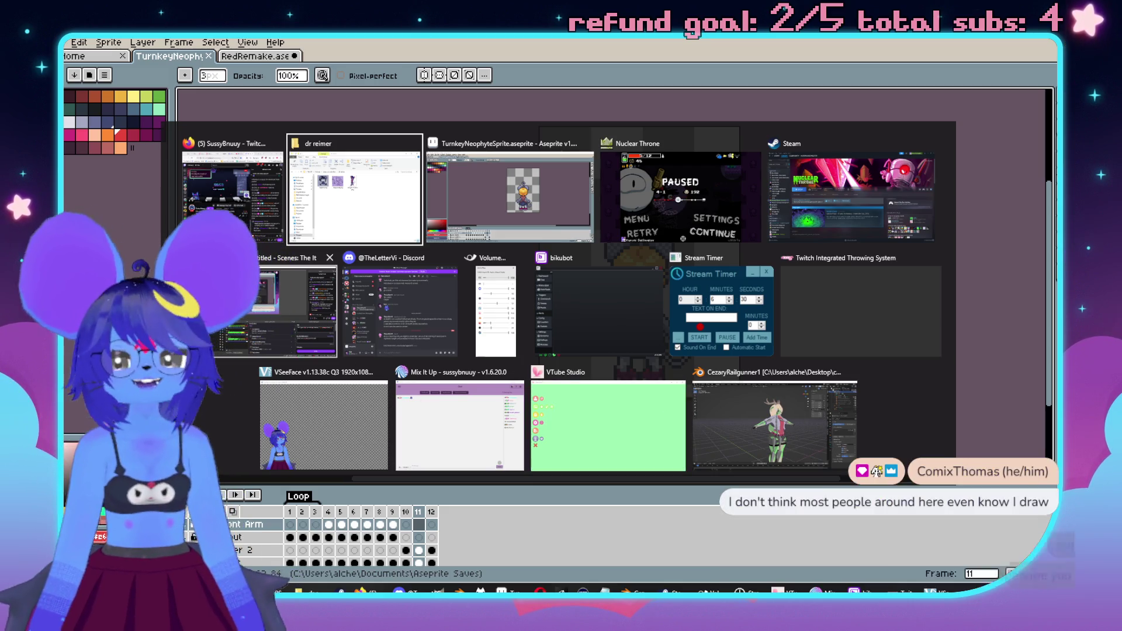
key(Tab)
key(Tab)
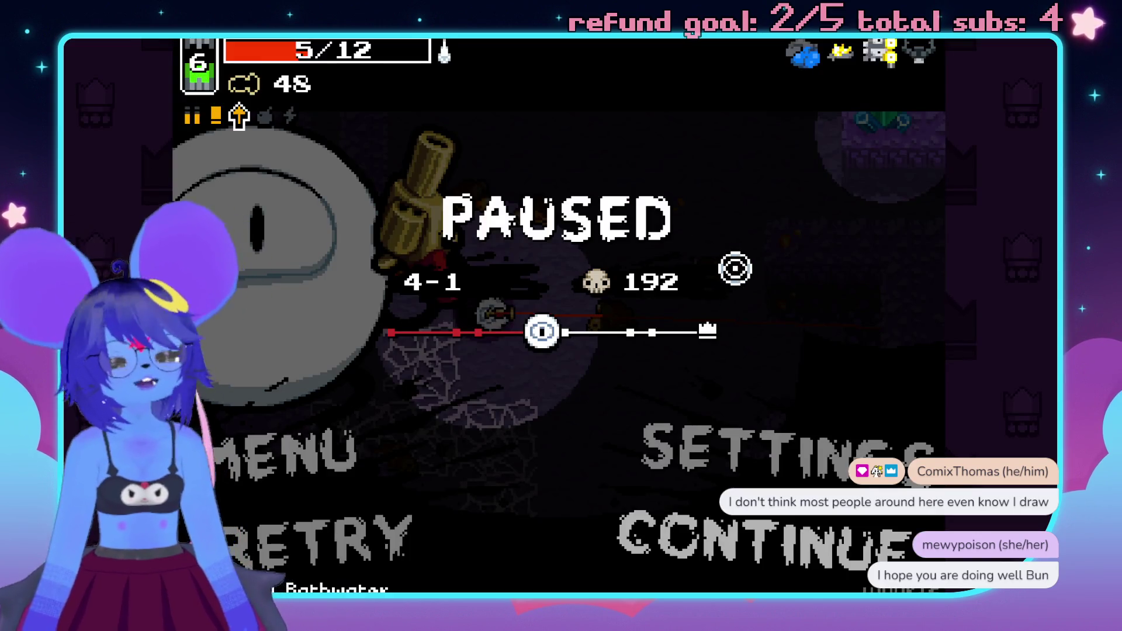
- Unpause the Nuclear Throne run at 4-1 and fight into the snowy 5-1 area, shooting enemies
key(Escape)
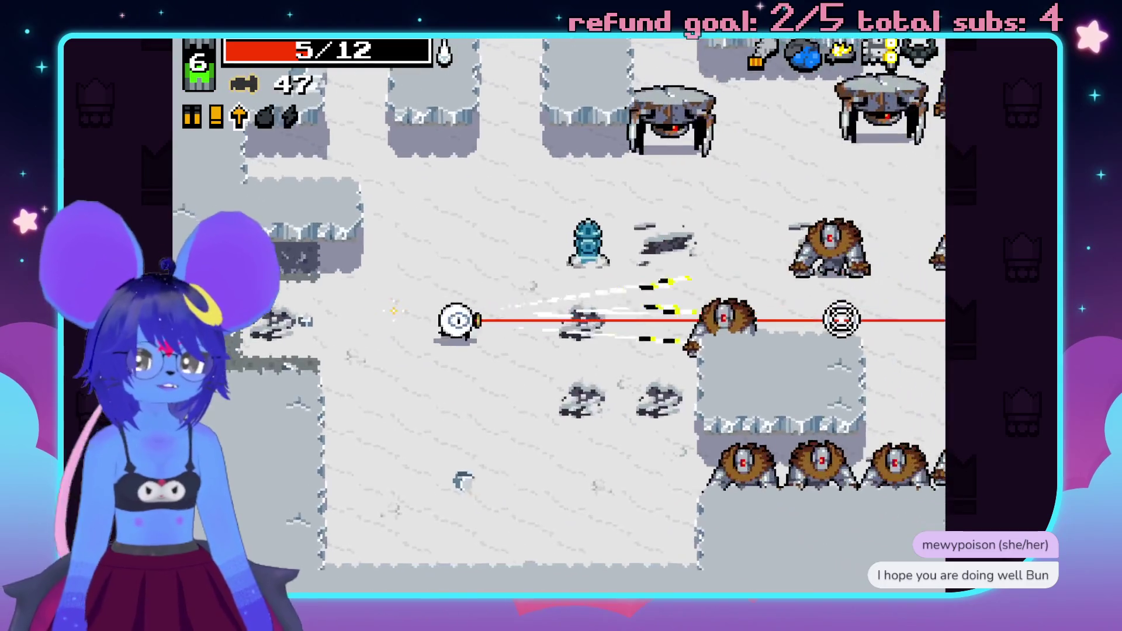
click(496, 427)
key(w)
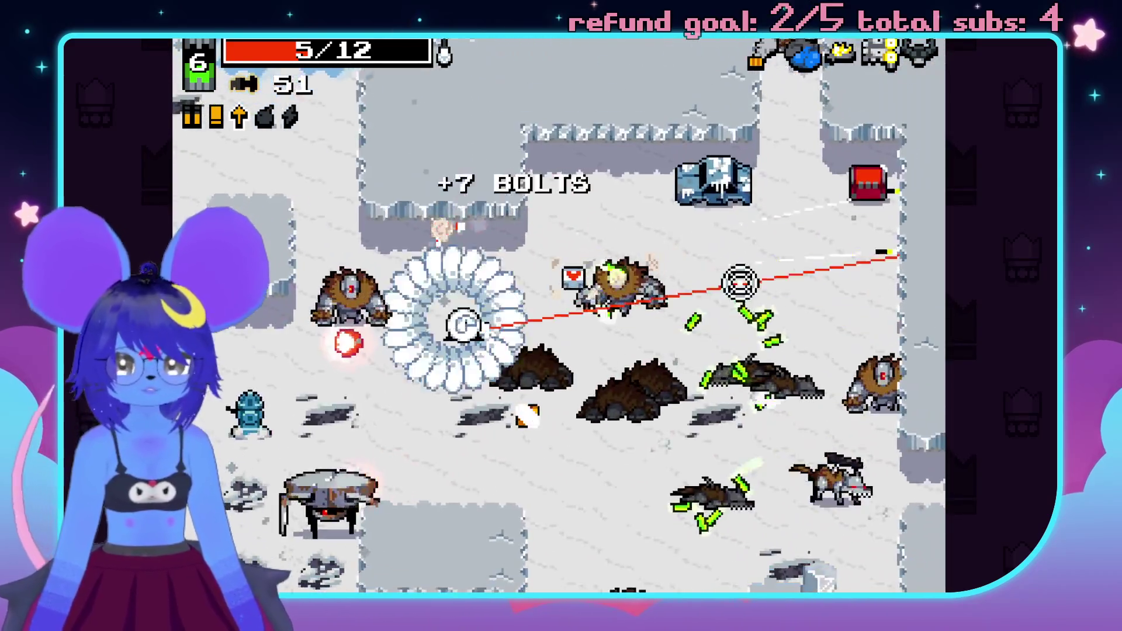
key(d)
click(743, 437)
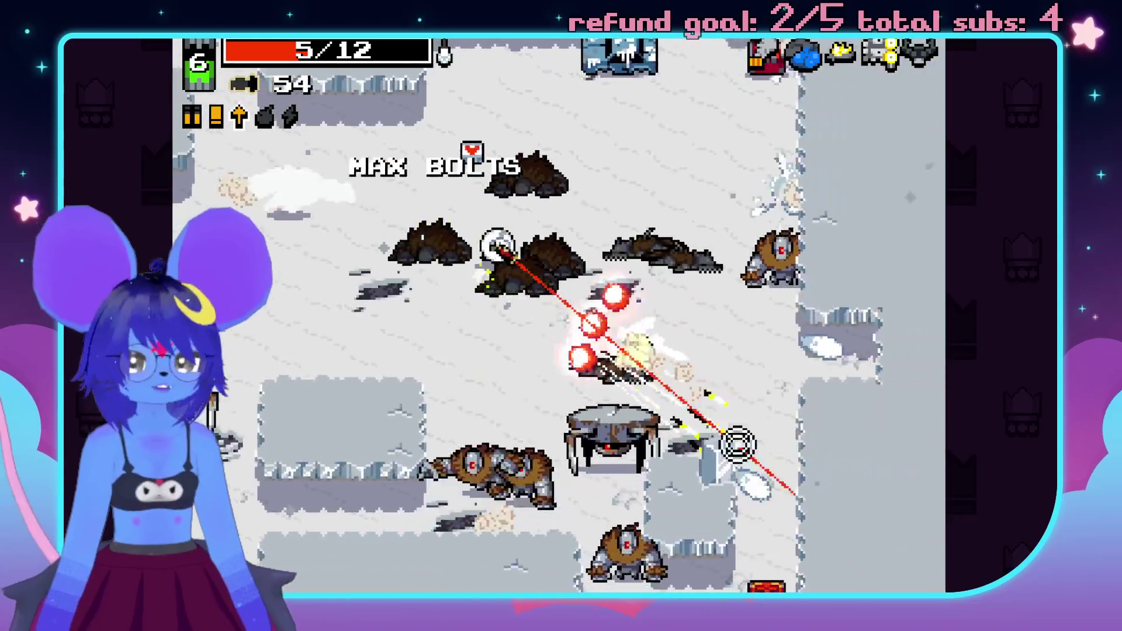
key(d)
click(788, 522)
key(d)
click(616, 514)
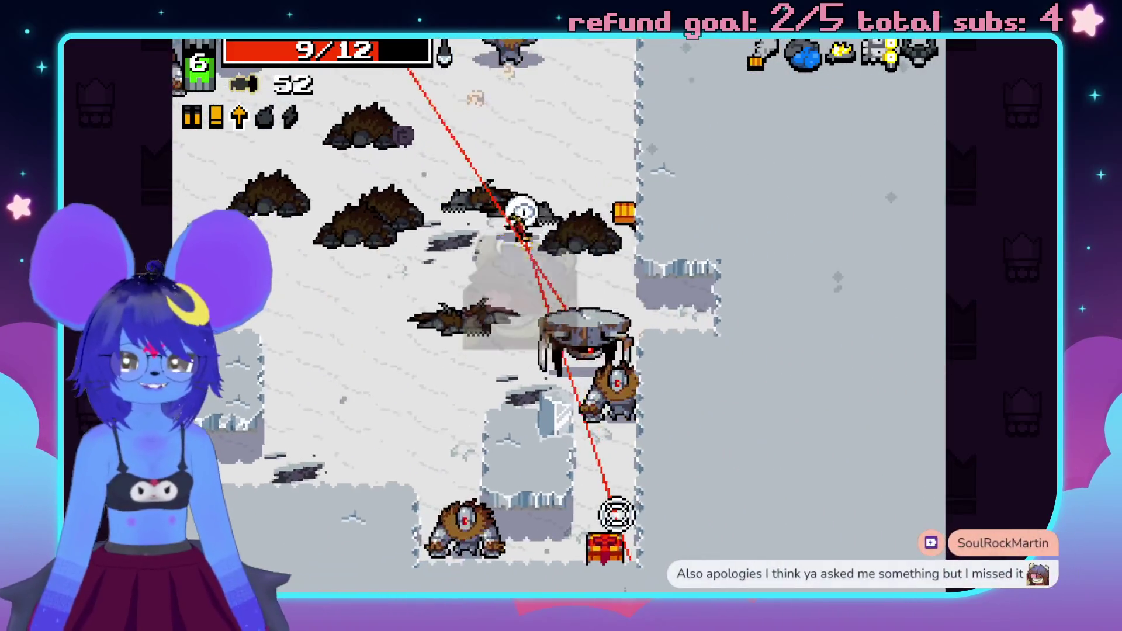
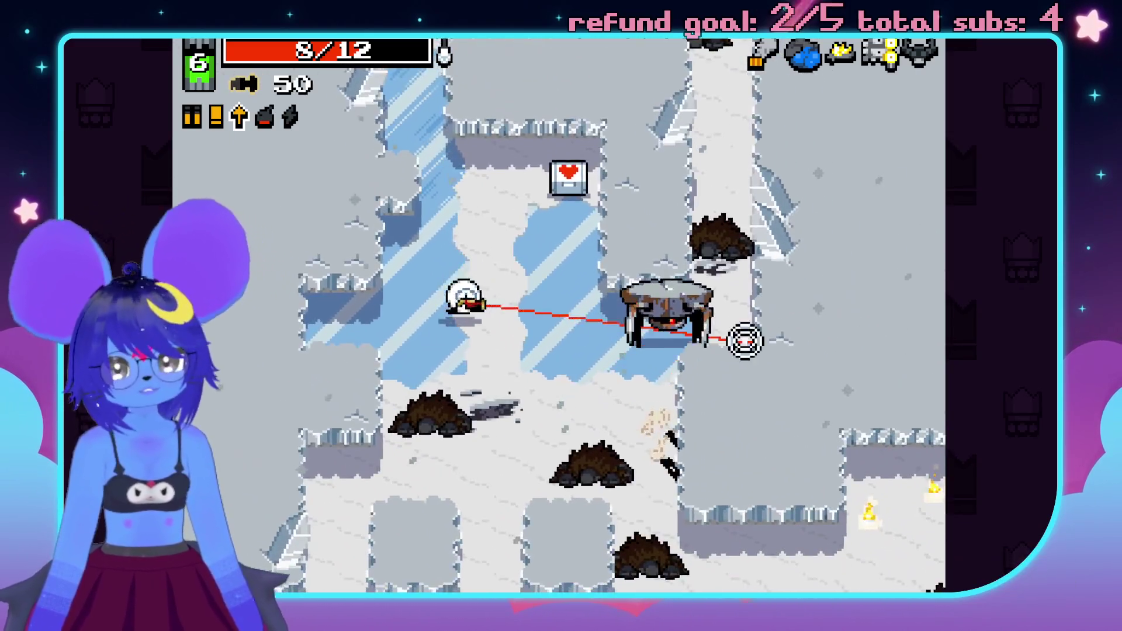
- Shoot the enemies ahead, collect the dropped bolts, and move through the snowy level
click(755, 281)
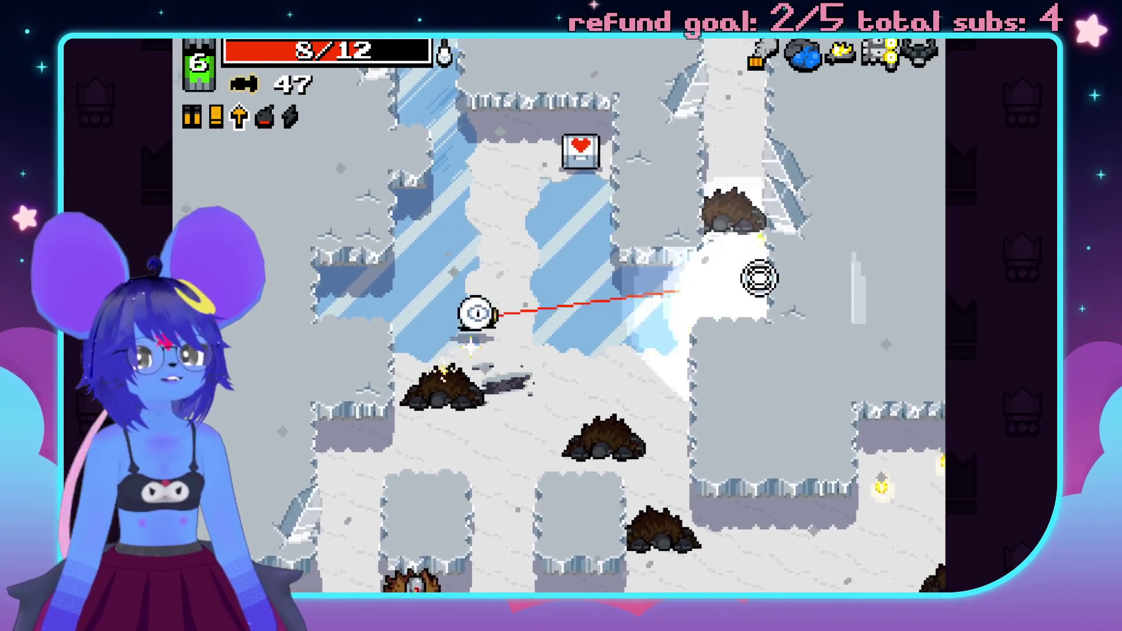
key(d)
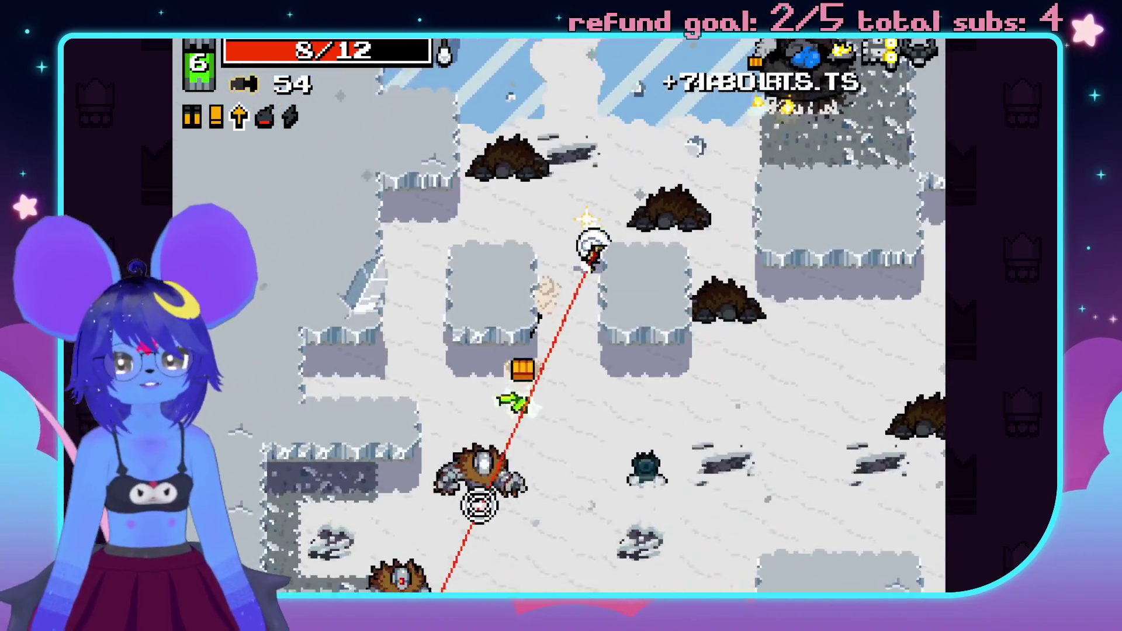
key(s)
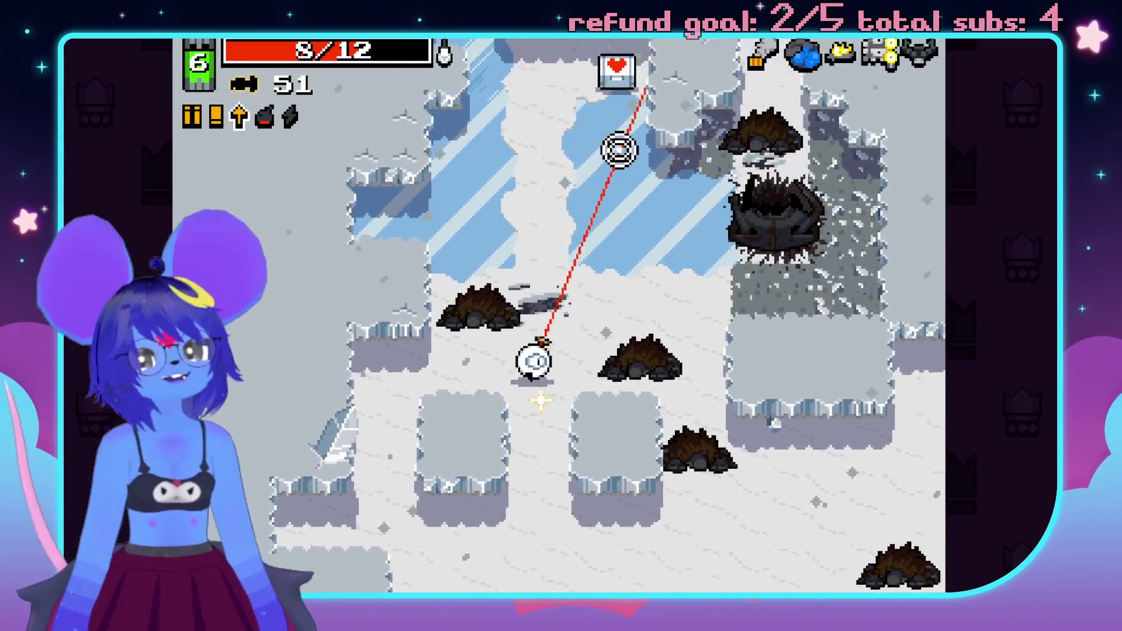
key(w)
key(d)
- Walk onto the health pack to refill to 12/12, then move past the rubble
key(s)
key(d)
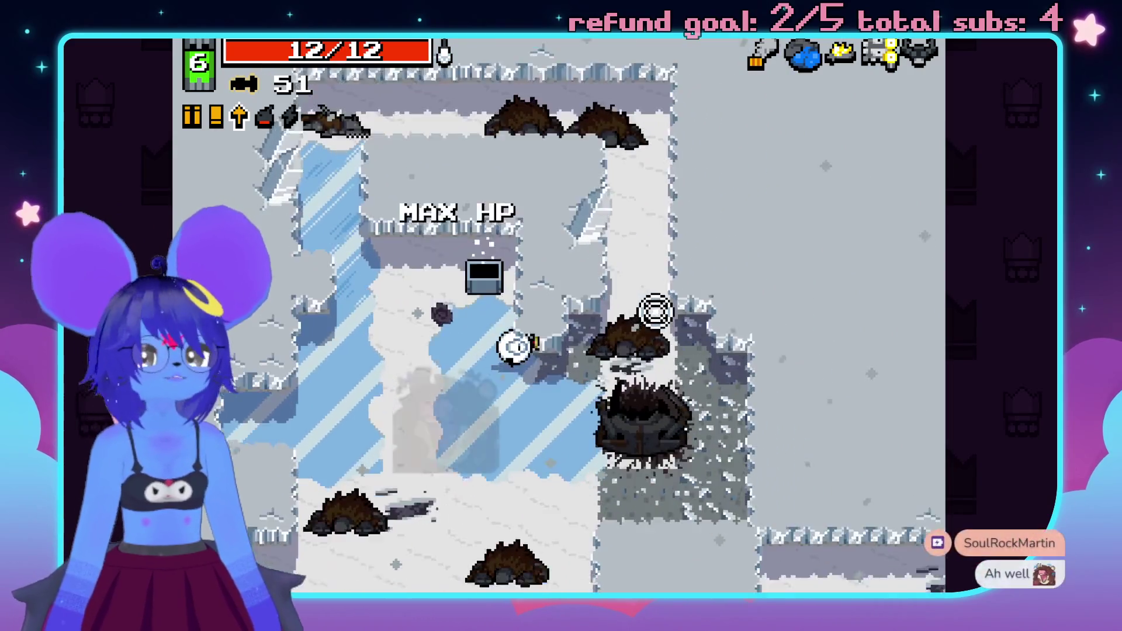
key(s)
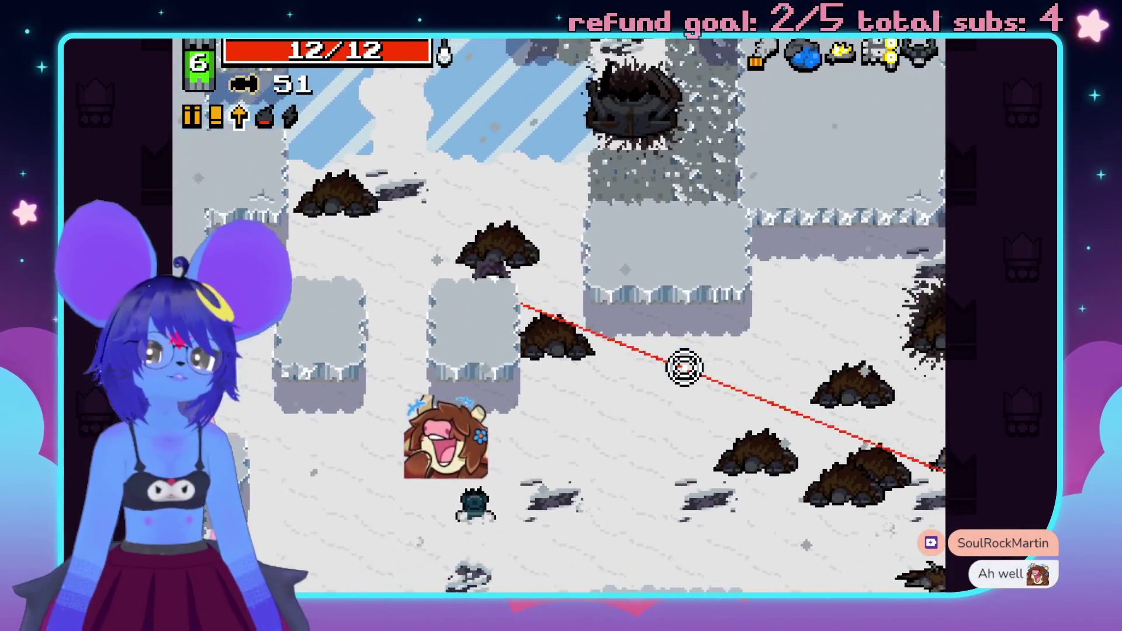
key(d)
key(s)
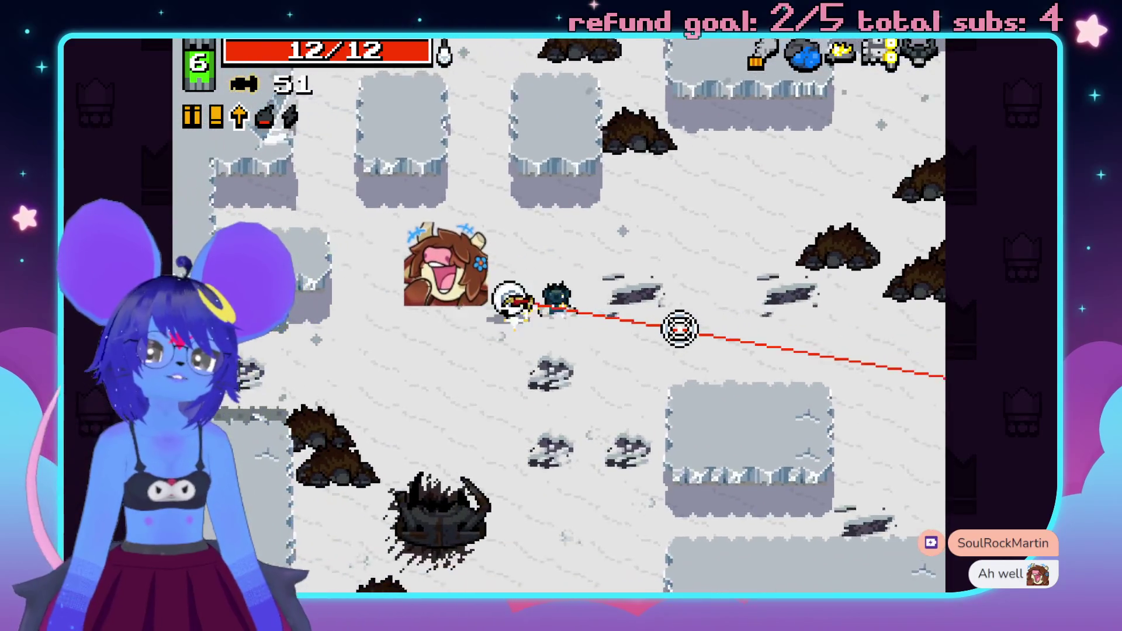
- Head toward the red chest and up the icy corridor, firing a bolt at nearby enemies
key(w)
key(d)
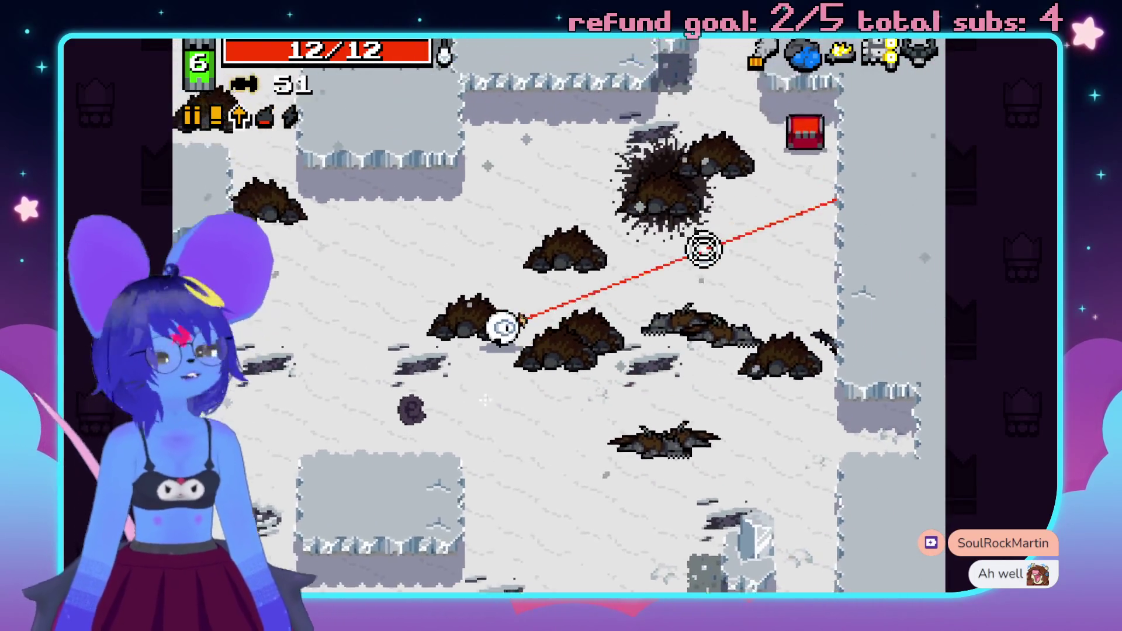
key(w)
click(565, 162)
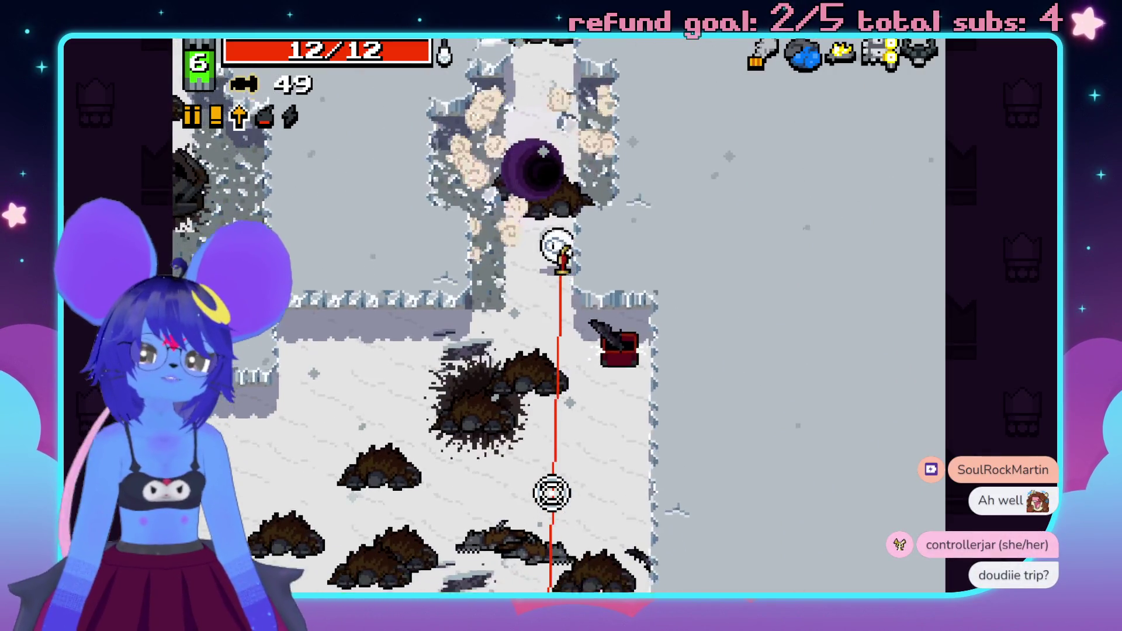
key(w)
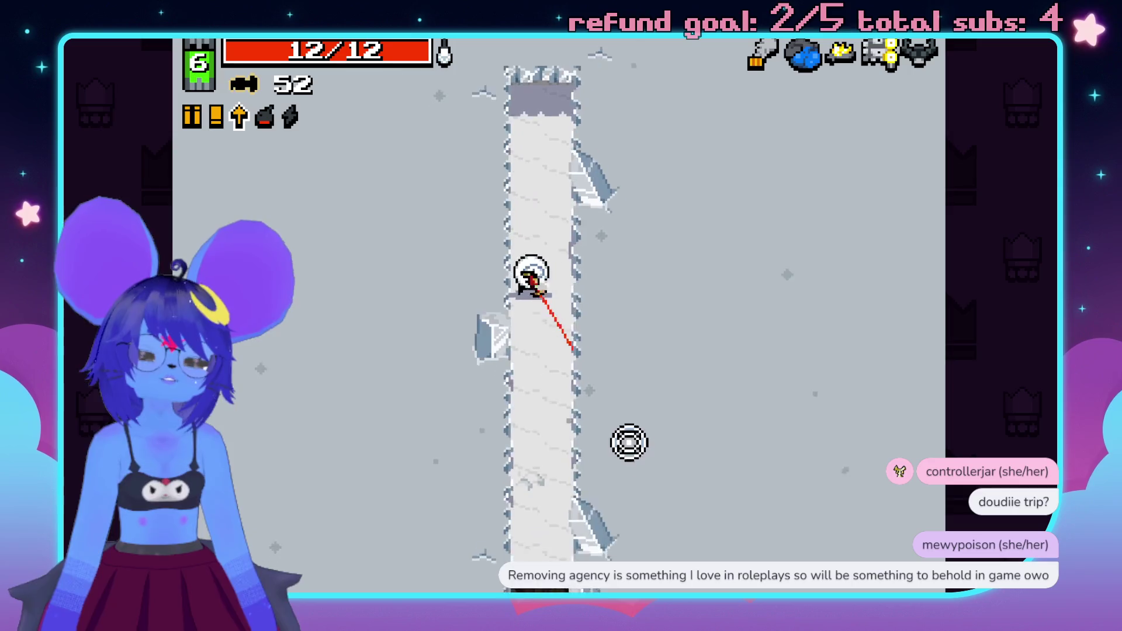
- Walk down the icy corridor and fire crossbow bolts at the approaching enemy group
key(s)
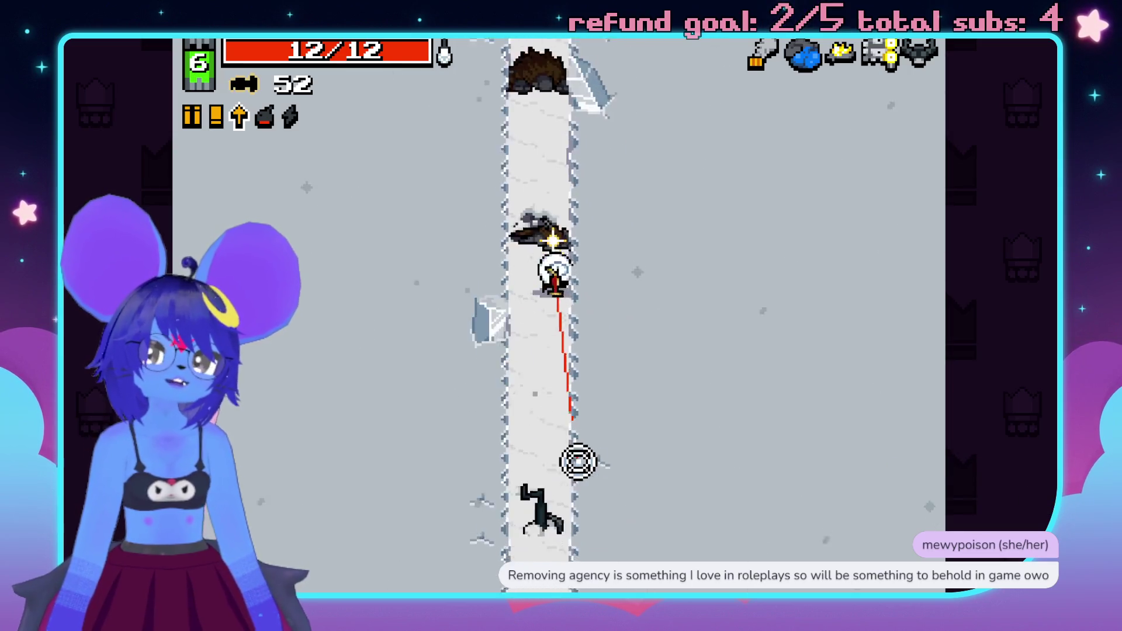
key(s)
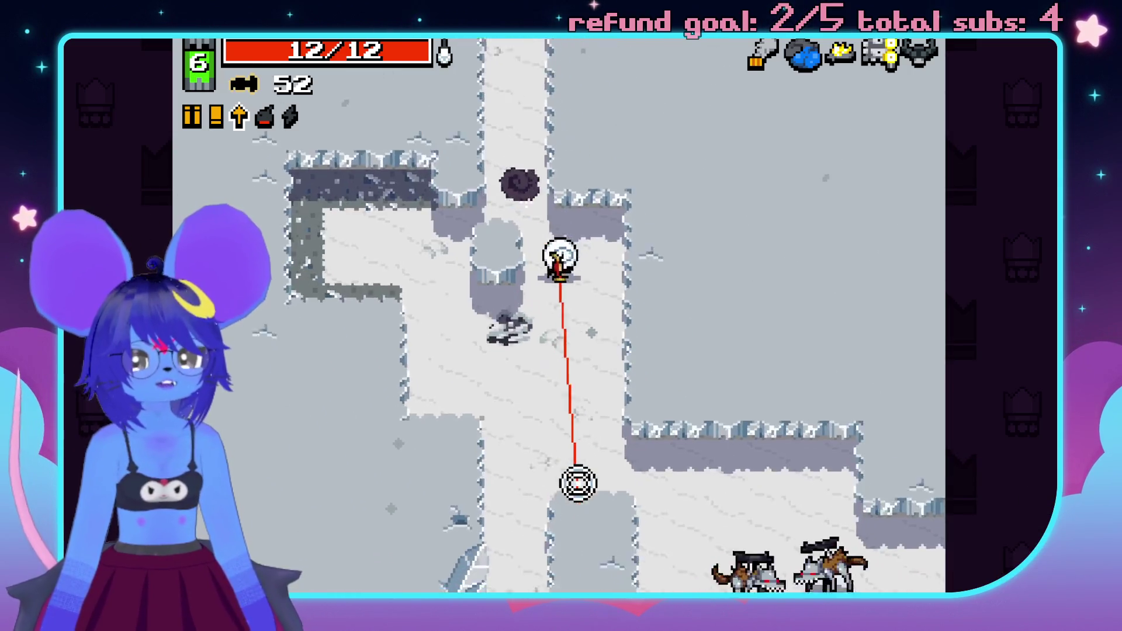
key(s)
key(d)
click(759, 393)
click(701, 450)
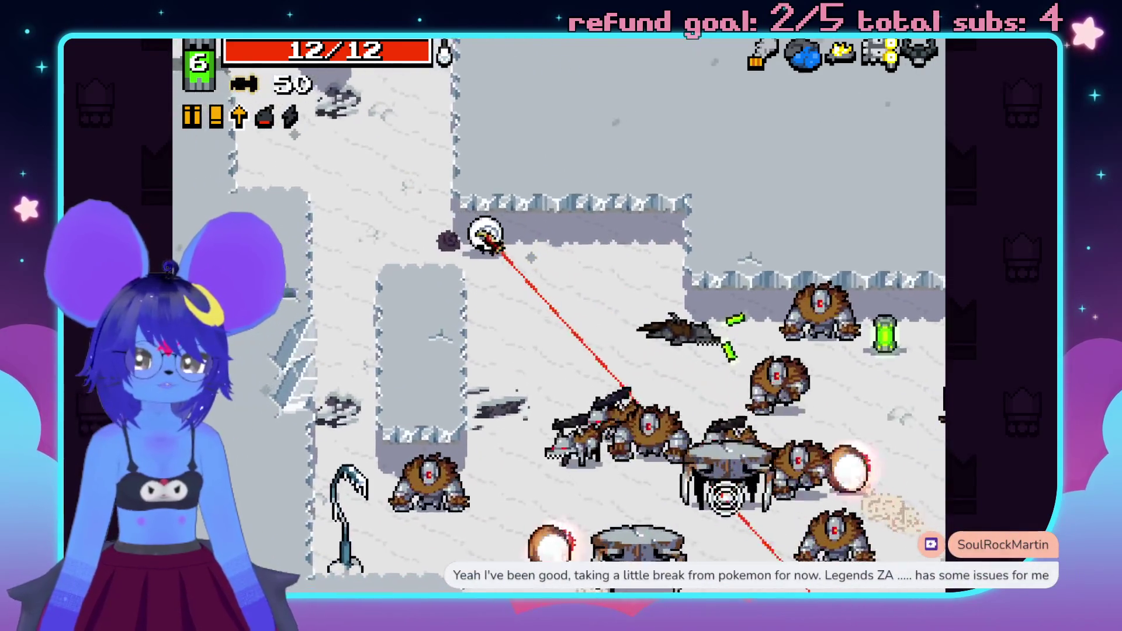
click(778, 497)
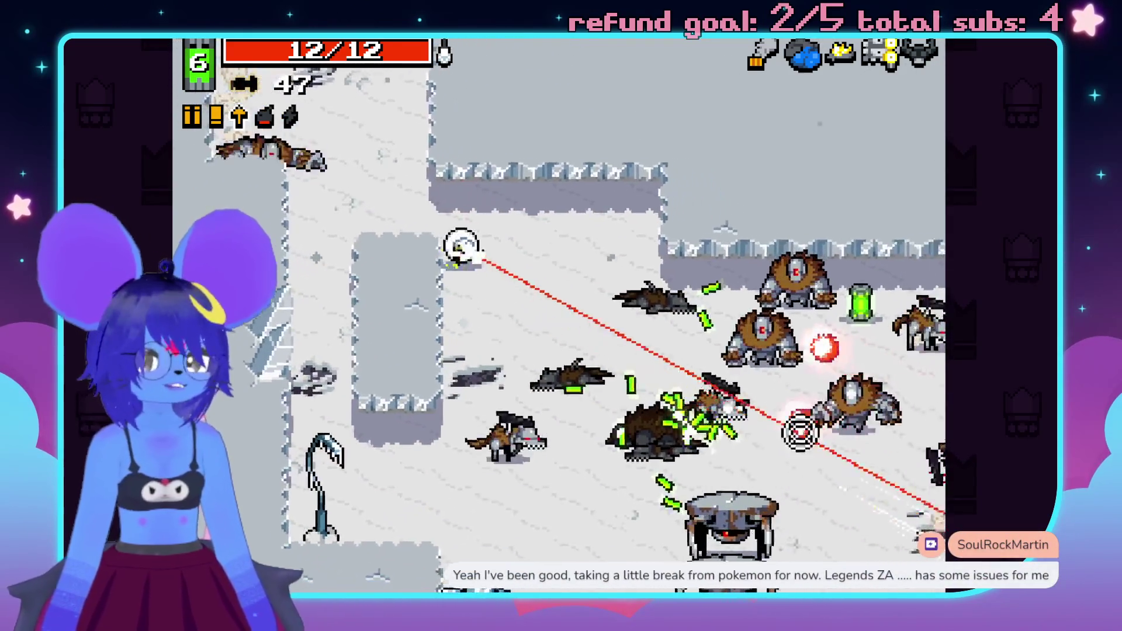
- Retreat past the pillar, shooting enemies to the left and above while collecting ammo
key(s)
key(a)
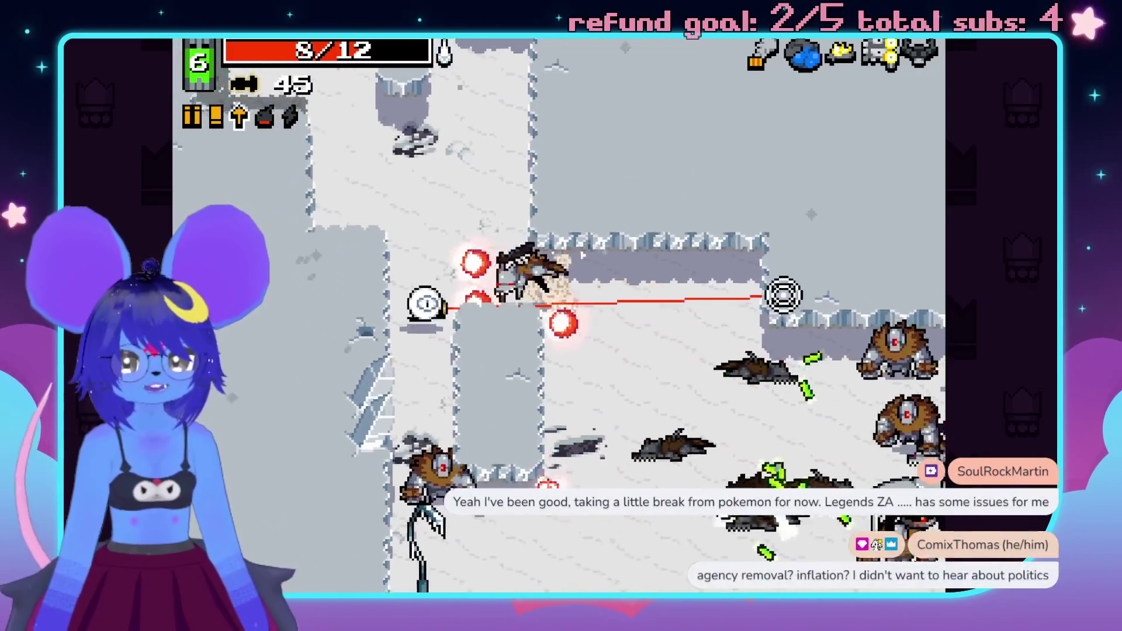
key(w)
key(d)
click(442, 317)
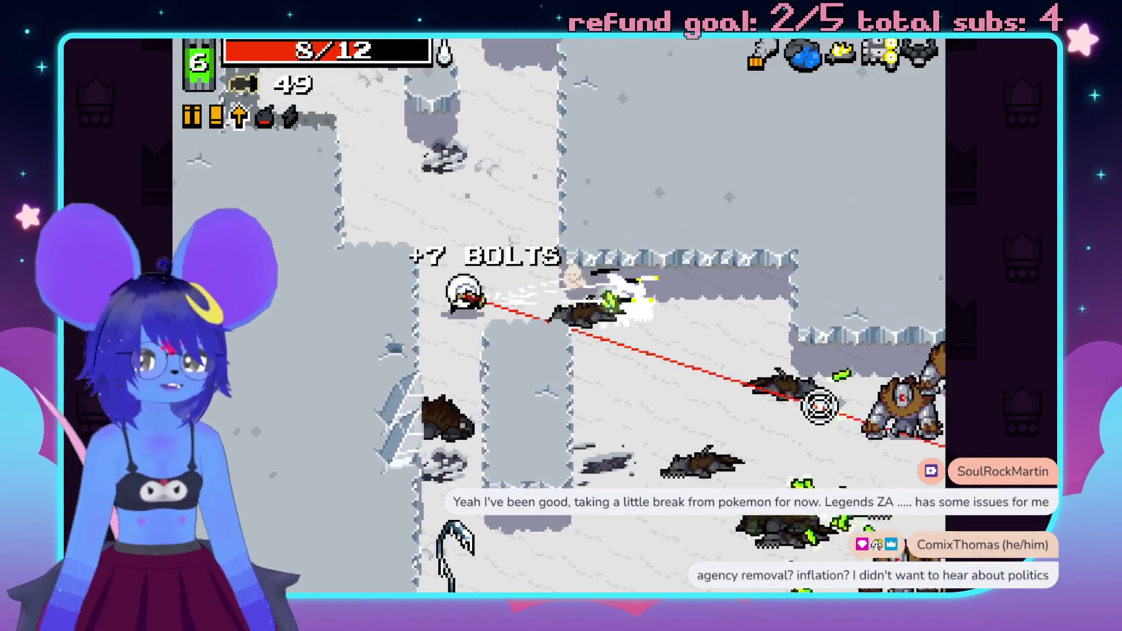
key(s)
key(d)
click(754, 128)
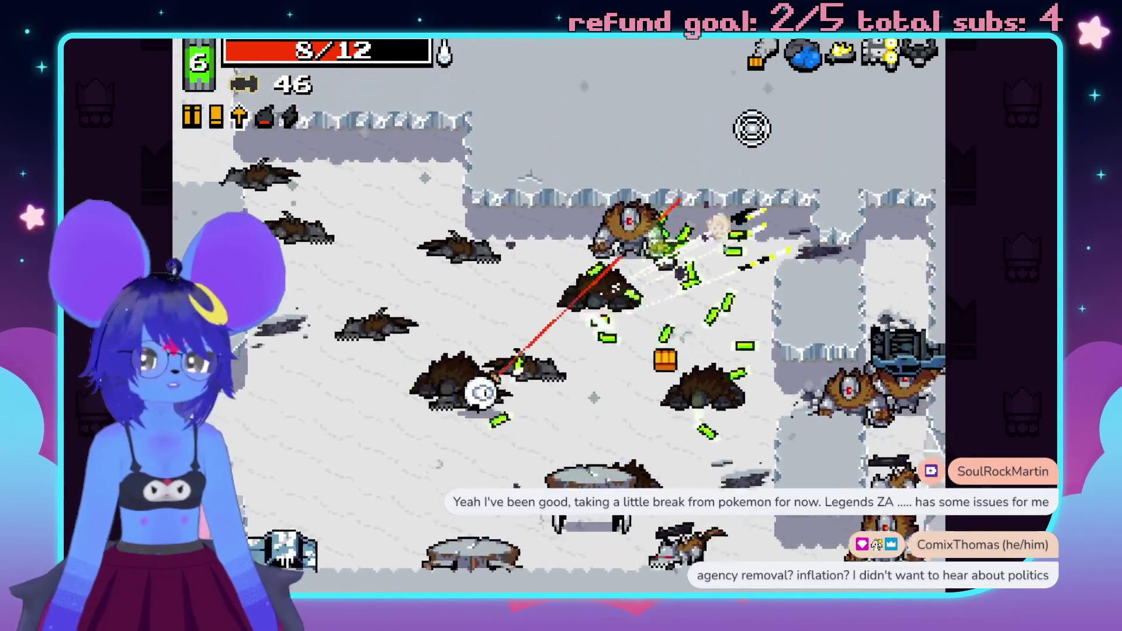
- Move down-left to grab bolts while shooting the enemies to the lower left
key(s)
key(a)
click(457, 485)
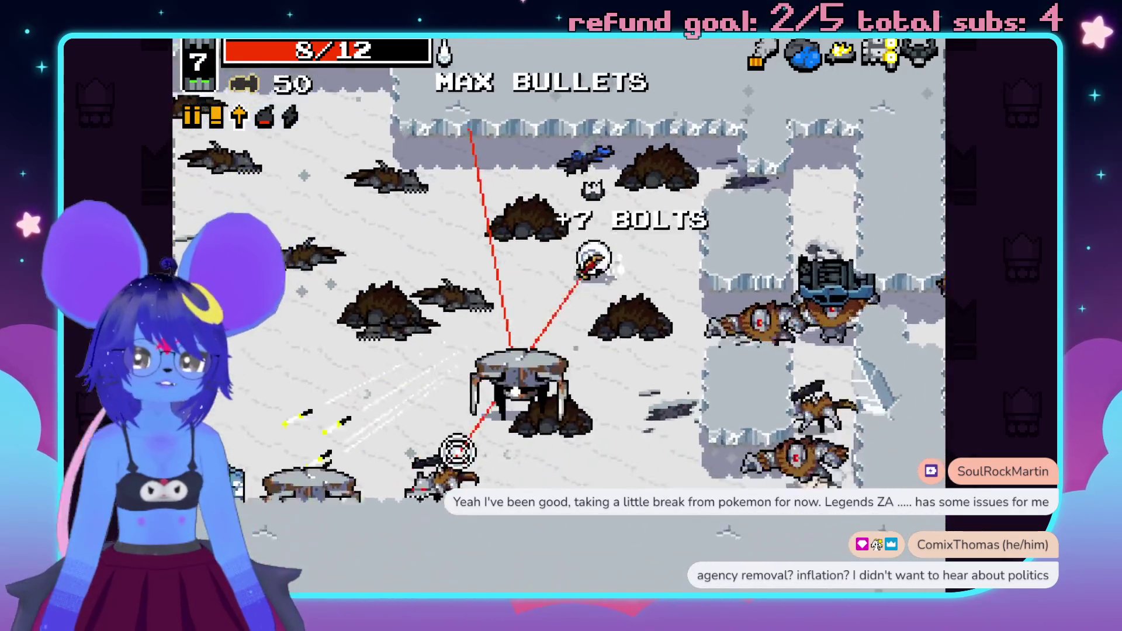
click(475, 449)
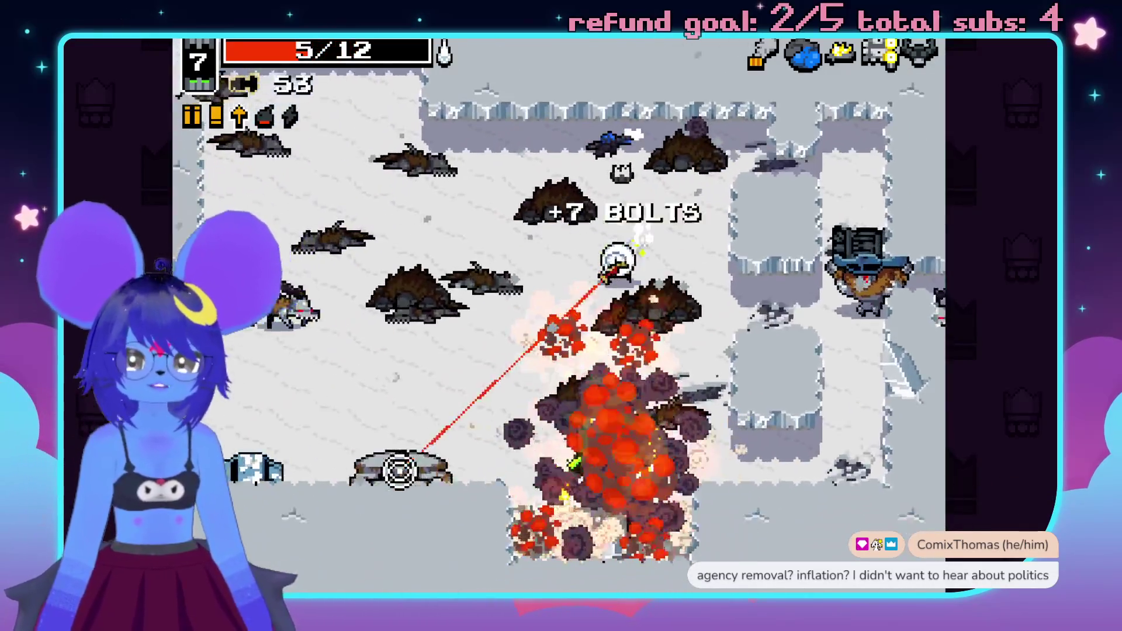
key(s)
click(374, 409)
click(356, 322)
- Circle left and up through the room, firing bolts at enemies up-right and ahead
key(a)
click(432, 234)
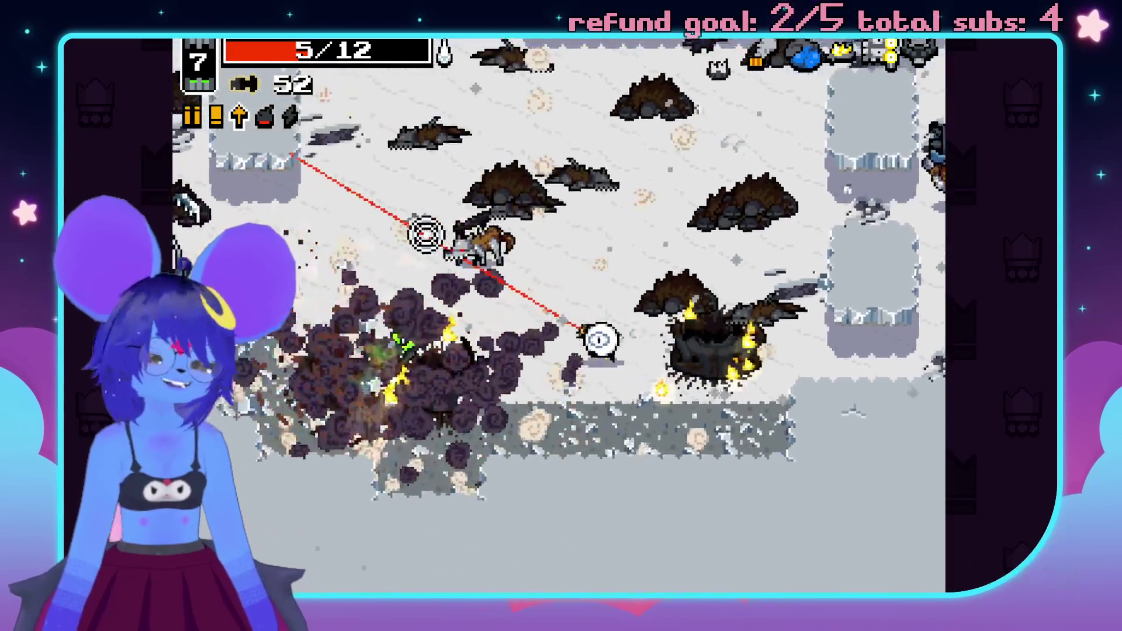
click(464, 228)
key(w)
click(629, 225)
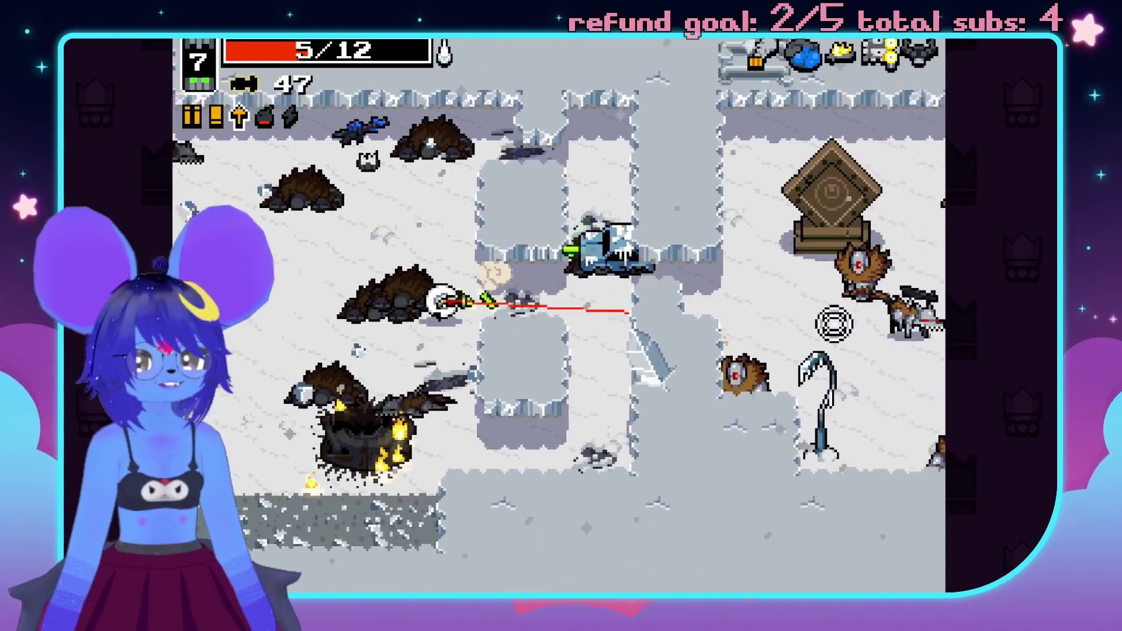
key(d)
click(747, 255)
click(859, 343)
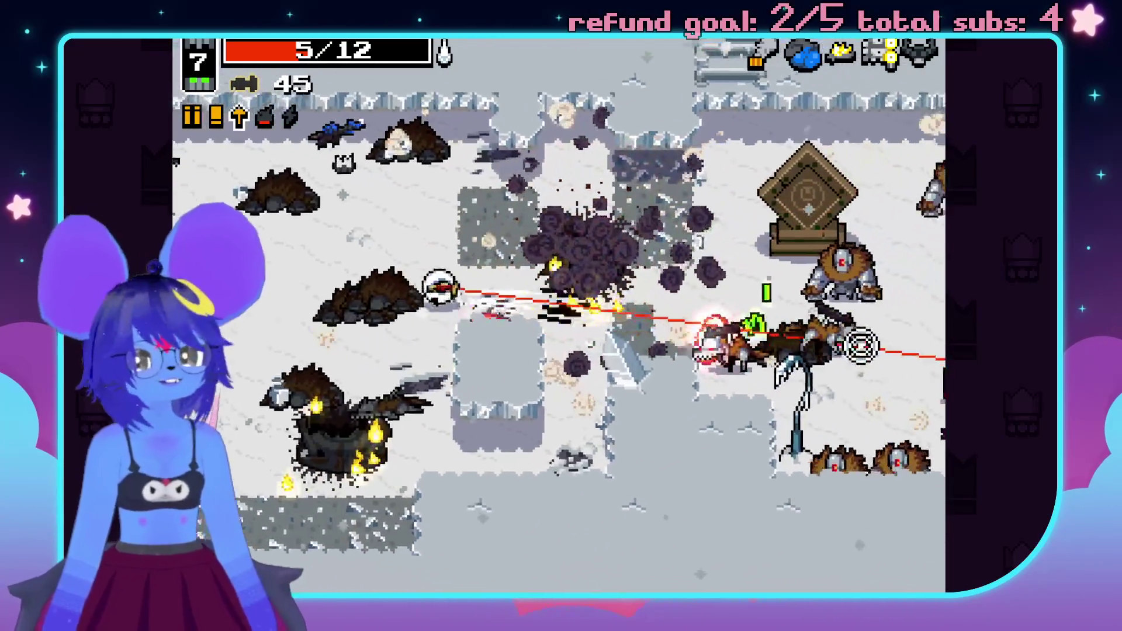
- Move down and fire repeatedly at the enemies below, then at those above
key(s)
click(852, 450)
click(806, 458)
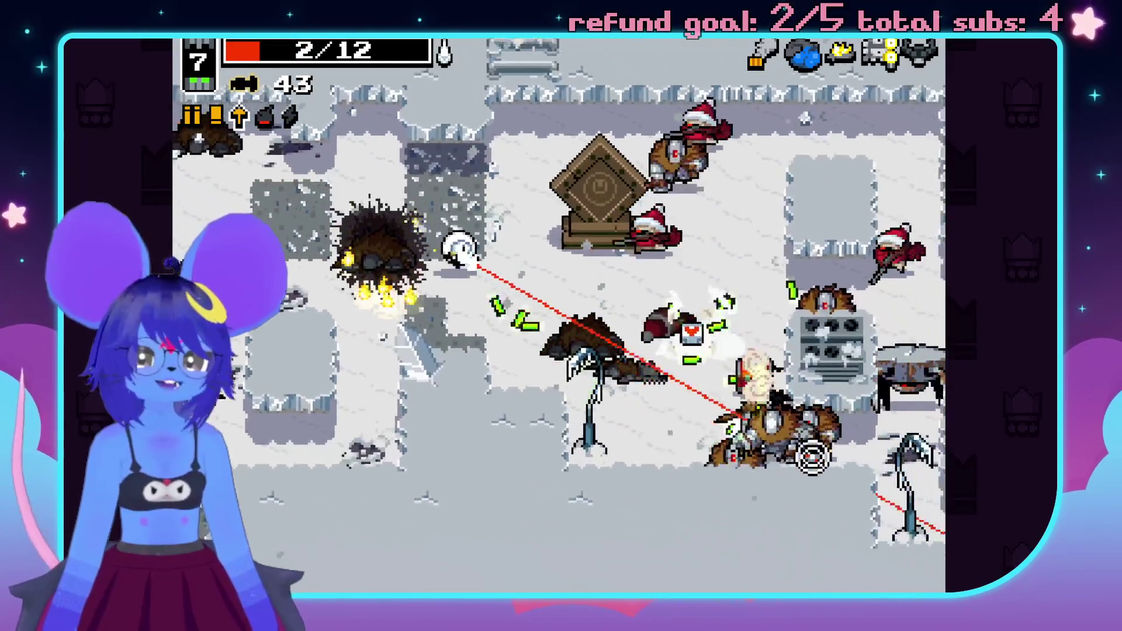
click(835, 419)
key(a)
click(754, 304)
click(687, 151)
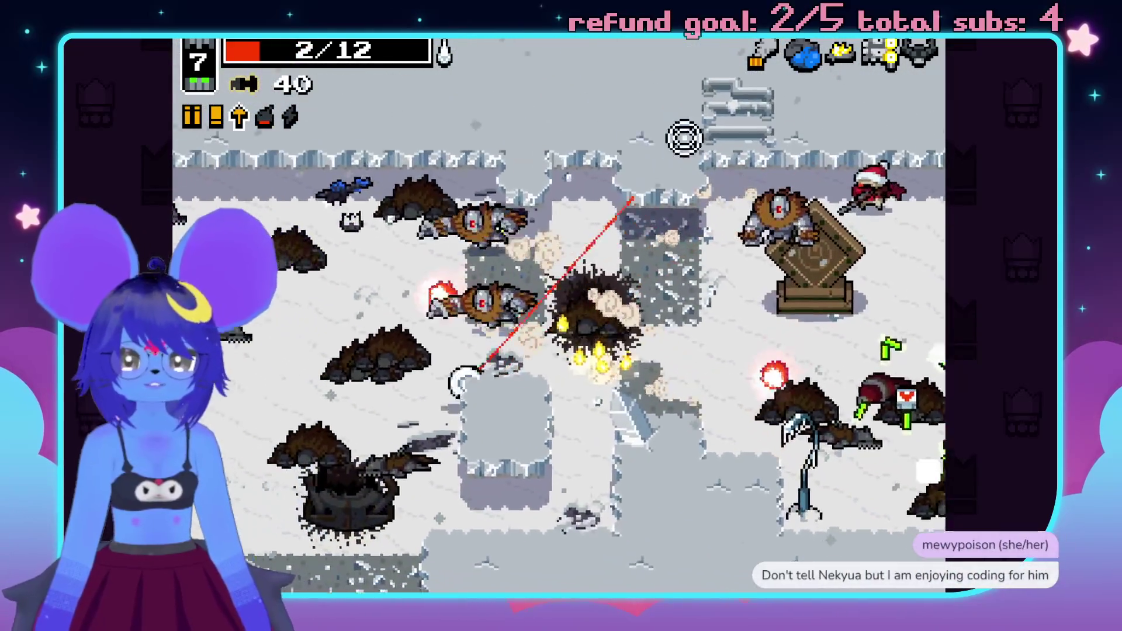
- Walk onto the health pickups and gather bolts up-left while shooting nearby enemies
key(d)
click(760, 158)
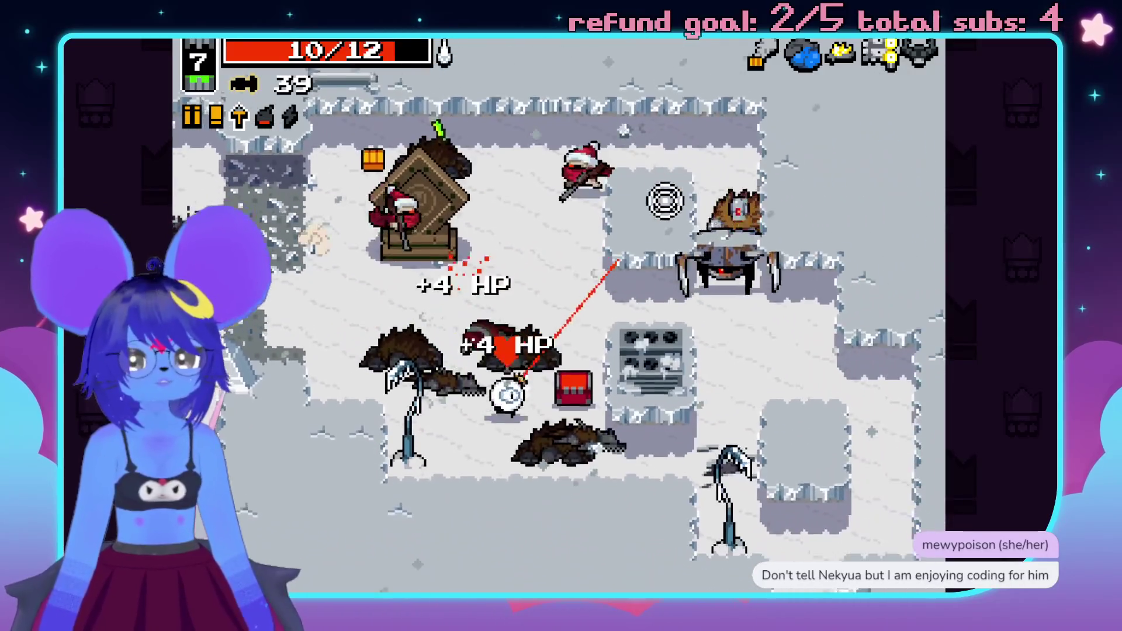
key(w)
key(a)
click(608, 150)
click(333, 268)
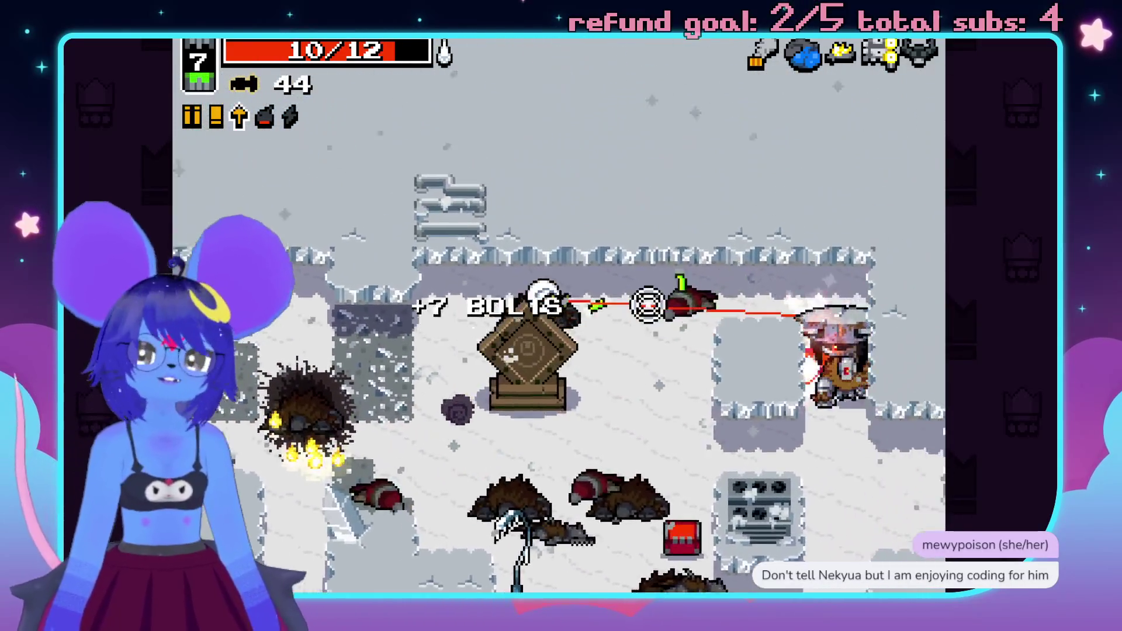
- Move right through the room, sidestepping and firing at enemies to the lower right
key(d)
click(651, 496)
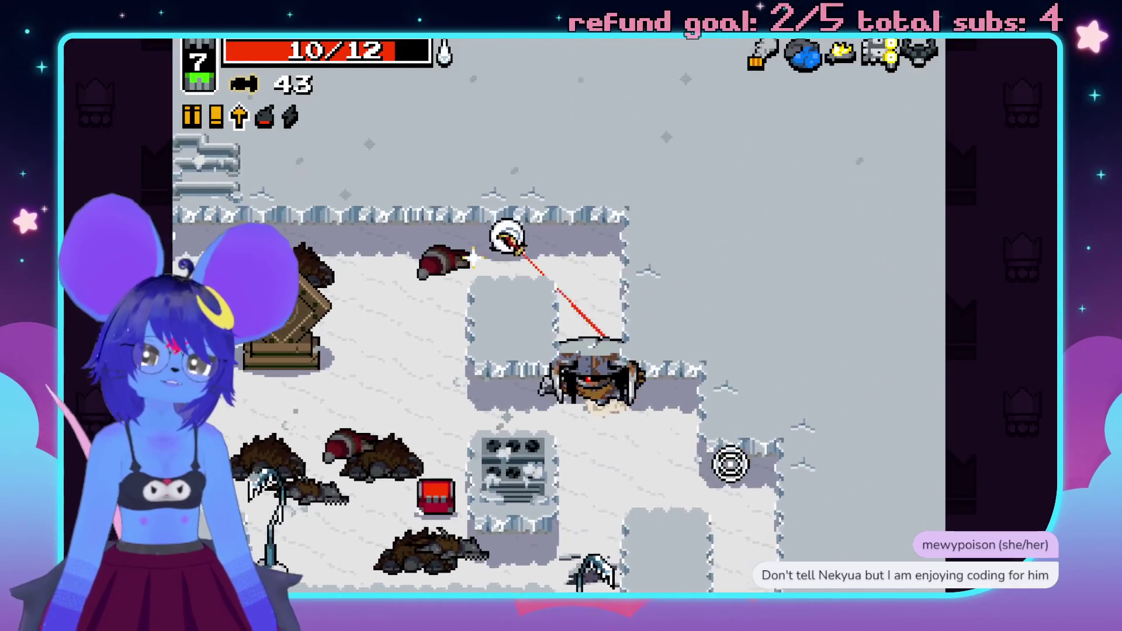
click(728, 484)
click(797, 313)
key(a)
key(d)
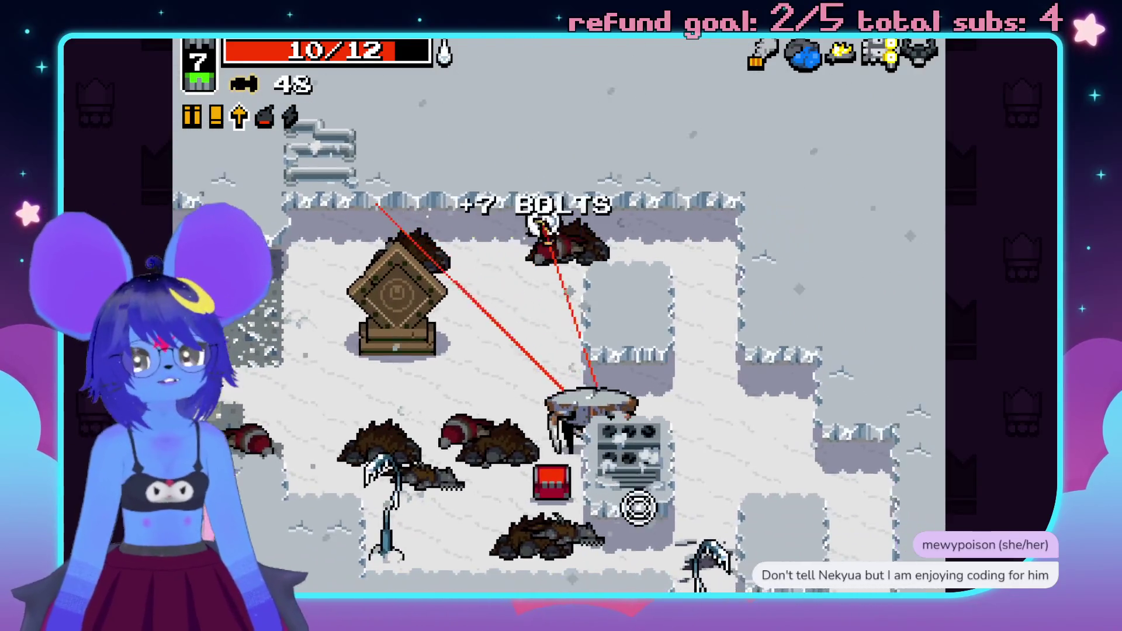
click(557, 570)
- Blow up the enemy with a bolt, shoot the one up-left, and collect the bolts
key(s)
click(553, 496)
key(d)
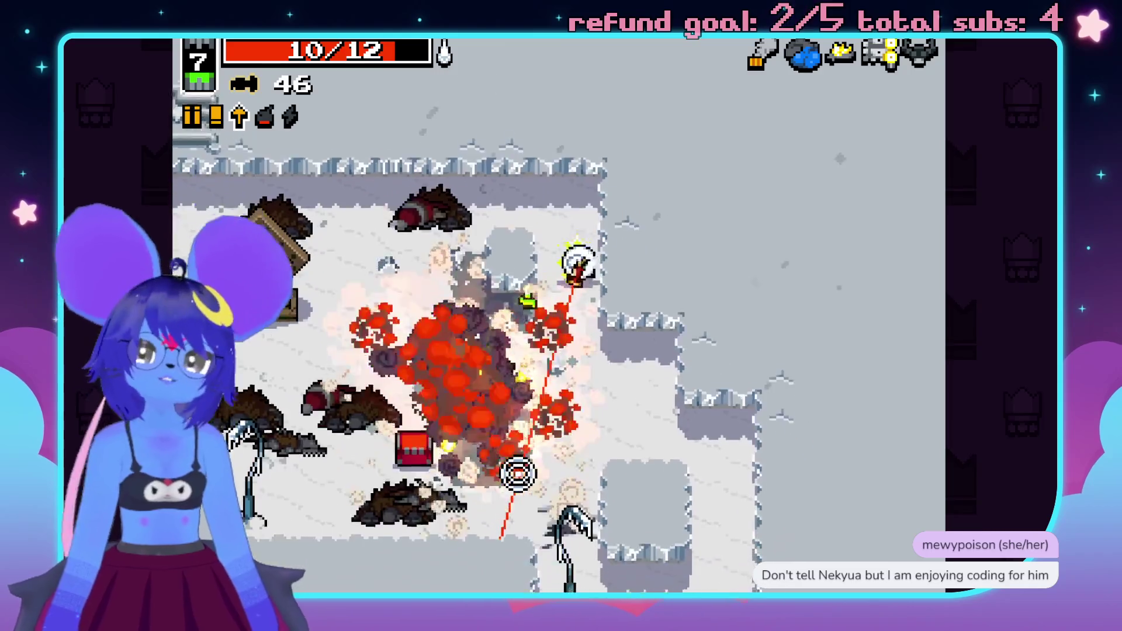
key(a)
click(378, 137)
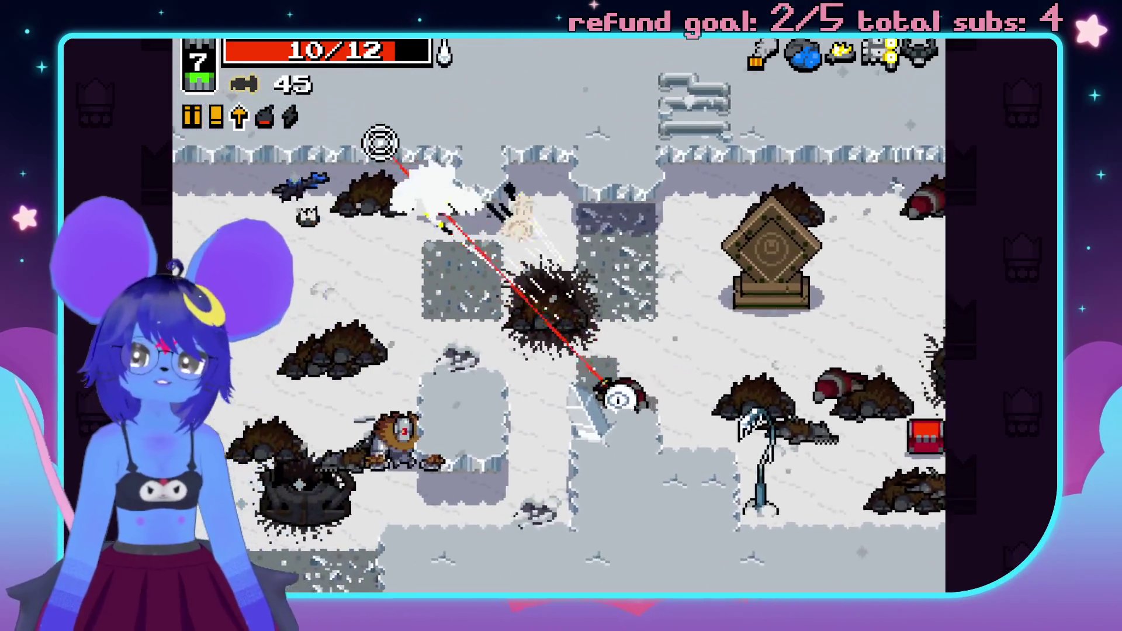
click(538, 514)
key(a)
key(d)
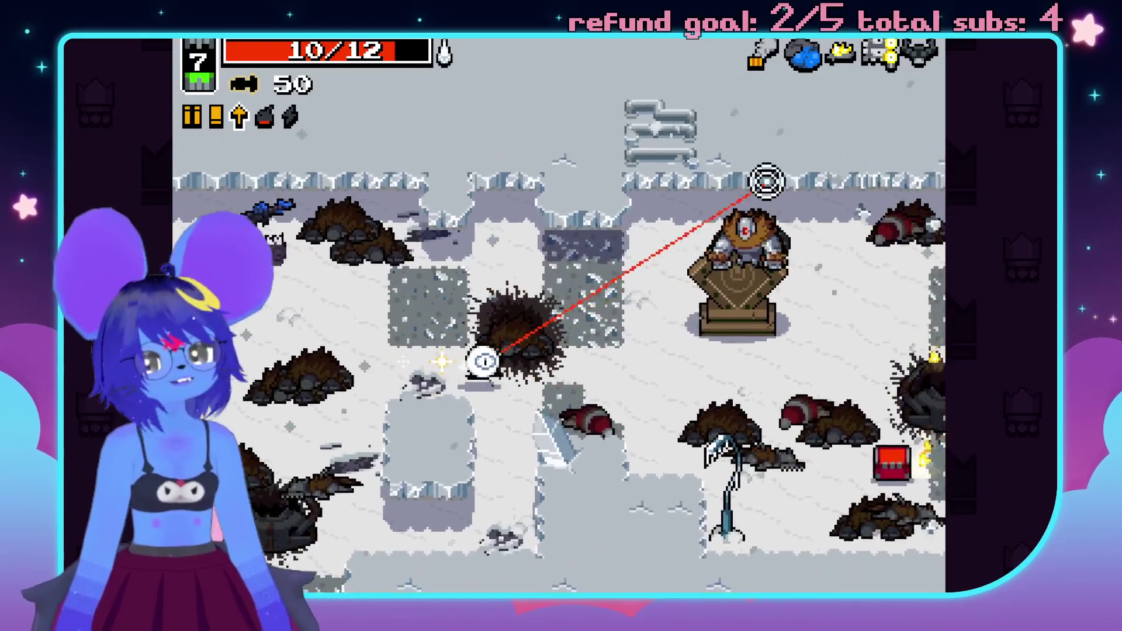
- Fire past the altar, grab the bolt pickup to reach 55 bolts, and walk out of the room
click(722, 180)
key(w)
click(704, 240)
key(d)
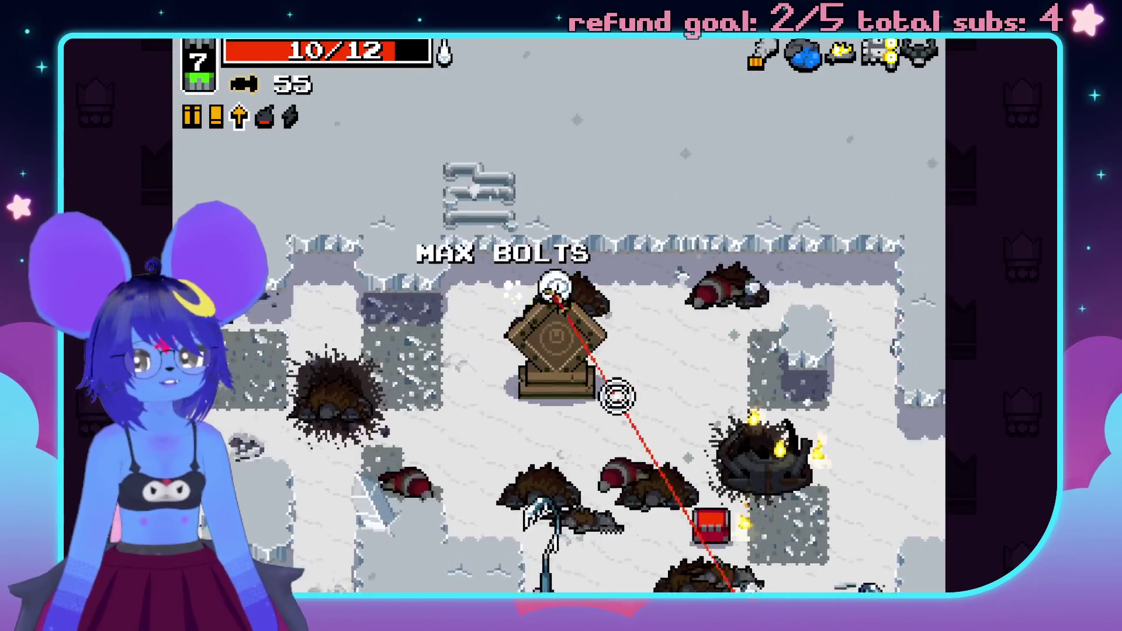
key(s)
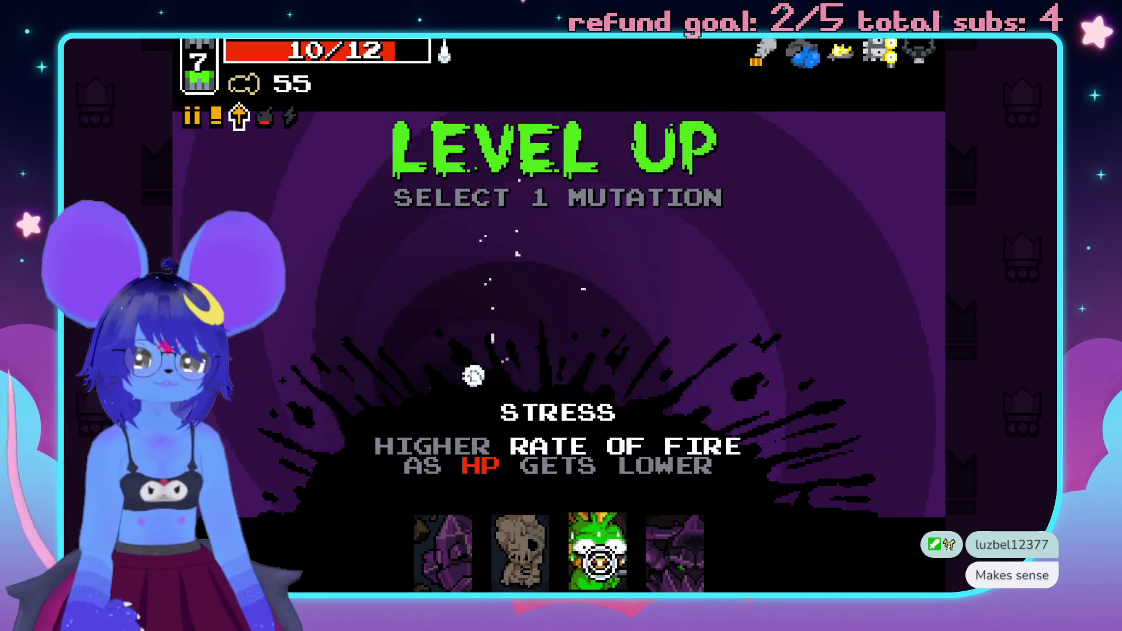
- Pick the Scarier Face mutation icon on the Level Up screen
click(667, 534)
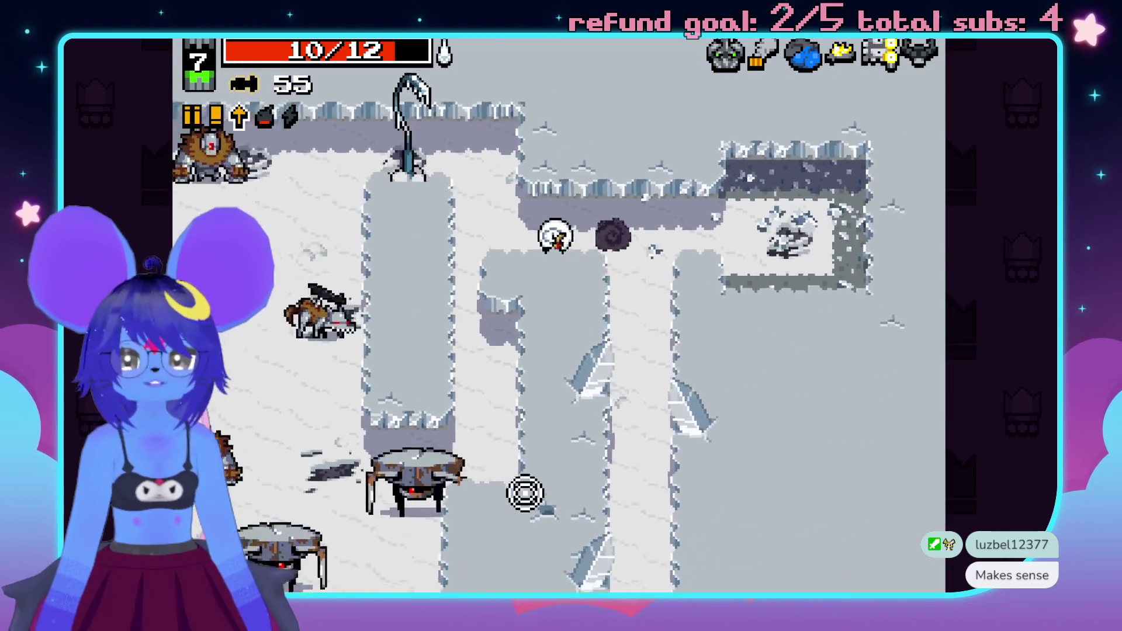
- Move up and down the snowy corridor shooting enemies and collect the bolt pickup
key(s)
click(409, 447)
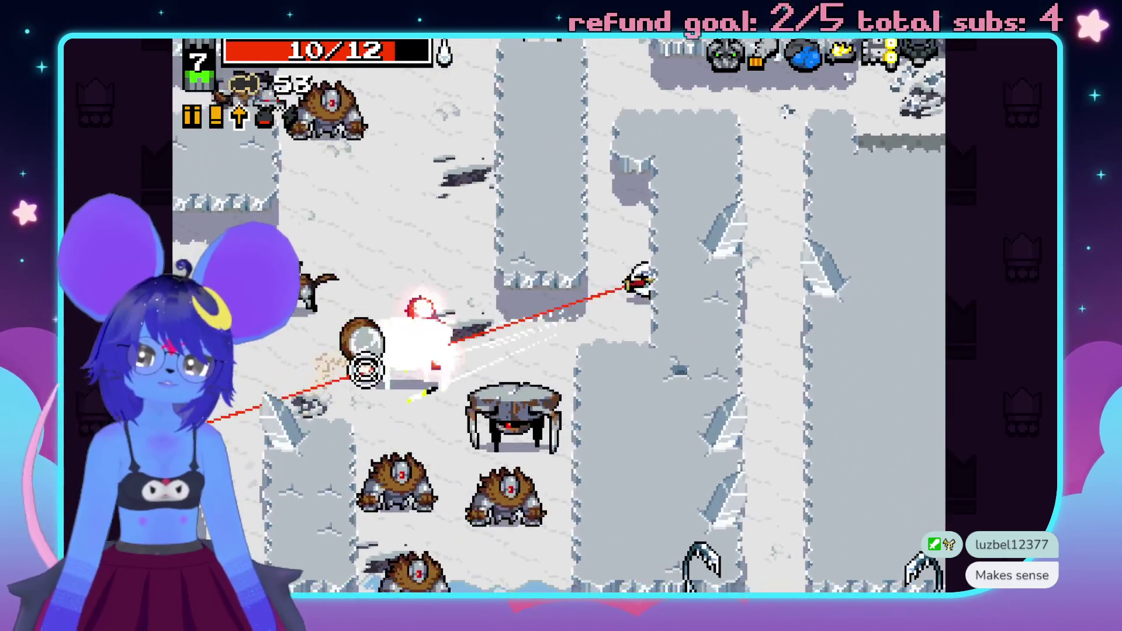
key(w)
click(366, 370)
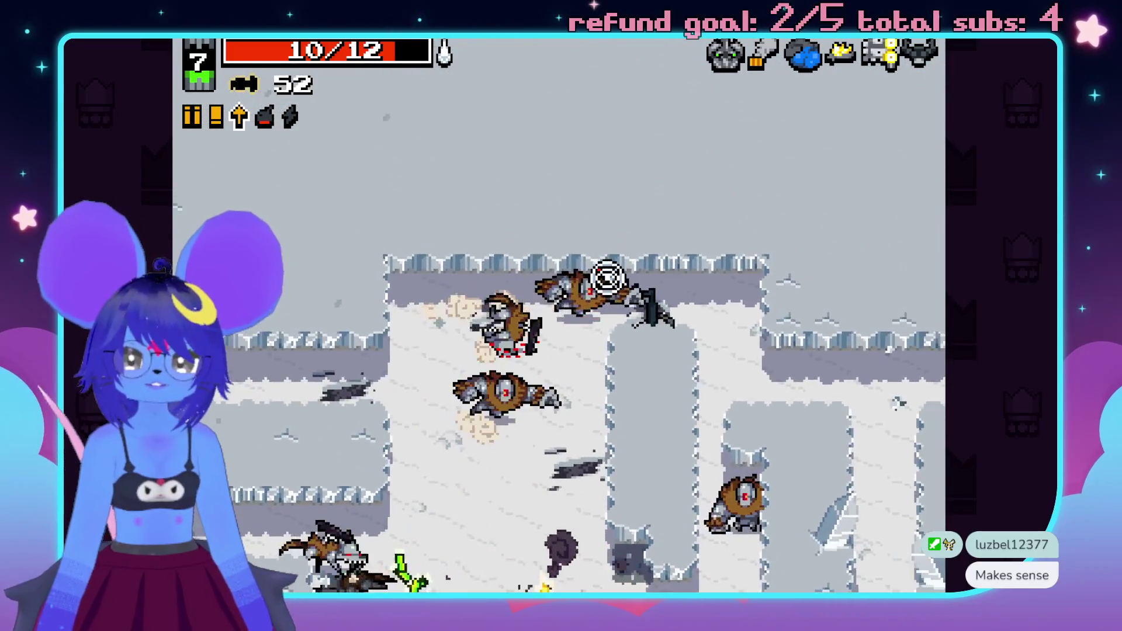
key(d)
key(a)
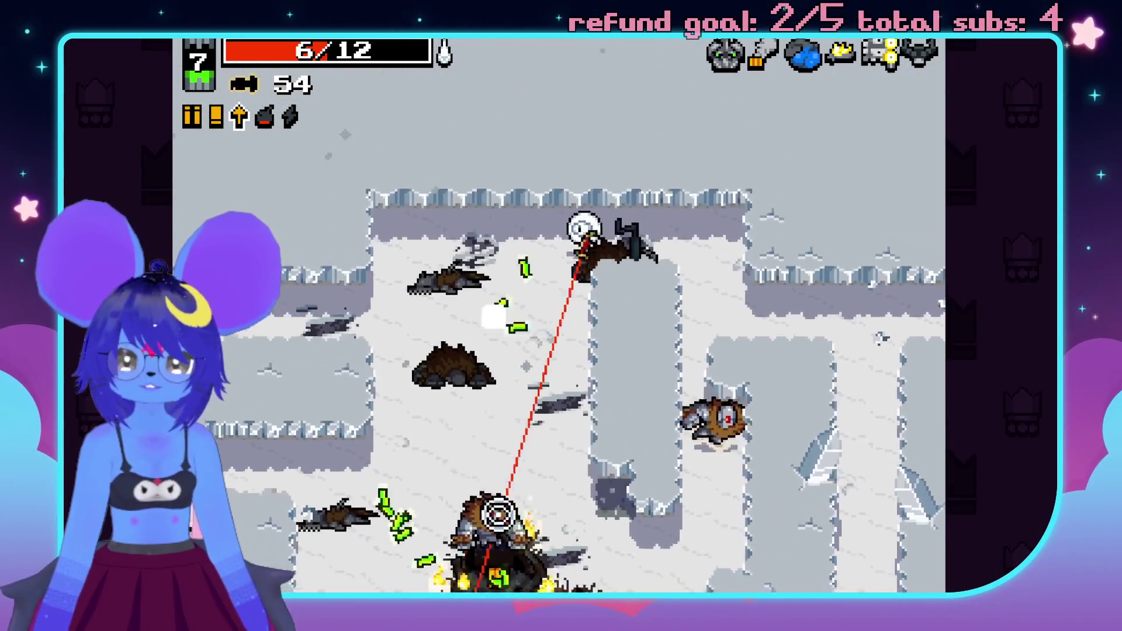
click(556, 555)
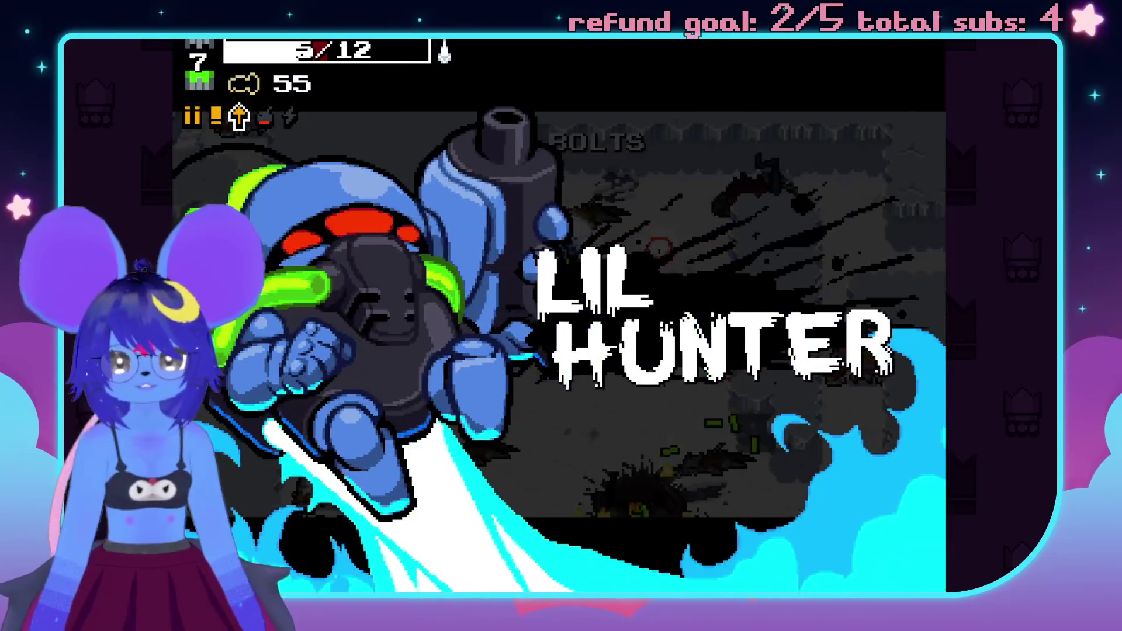
- Fight off the Lil Hunter ambush with repeated crossbow bolts
click(603, 353)
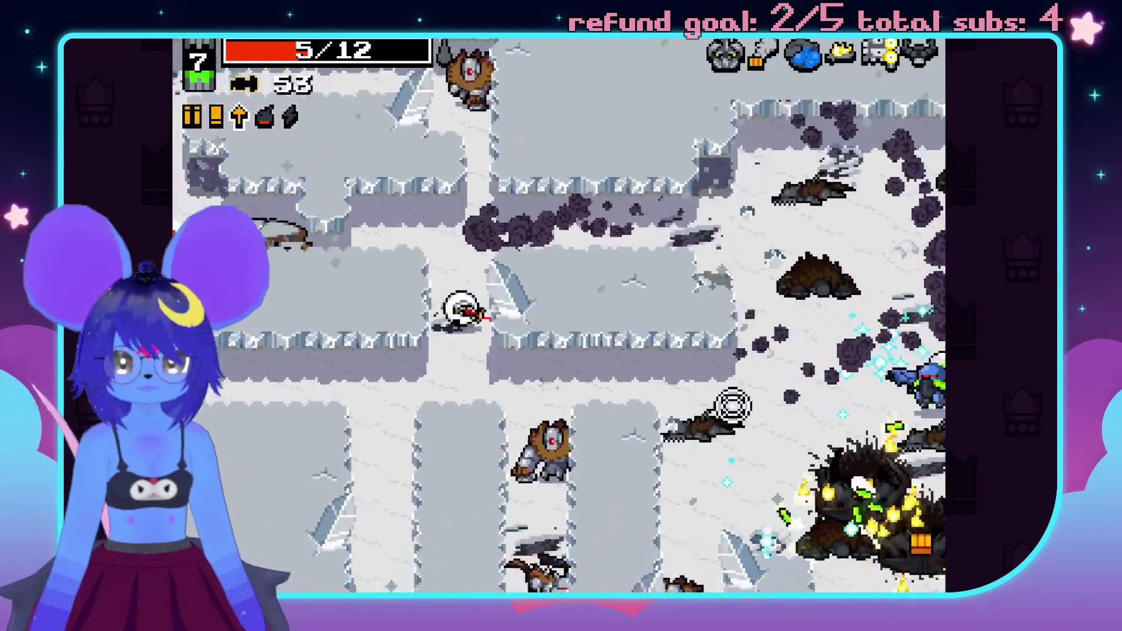
click(719, 397)
click(841, 363)
click(708, 527)
click(667, 575)
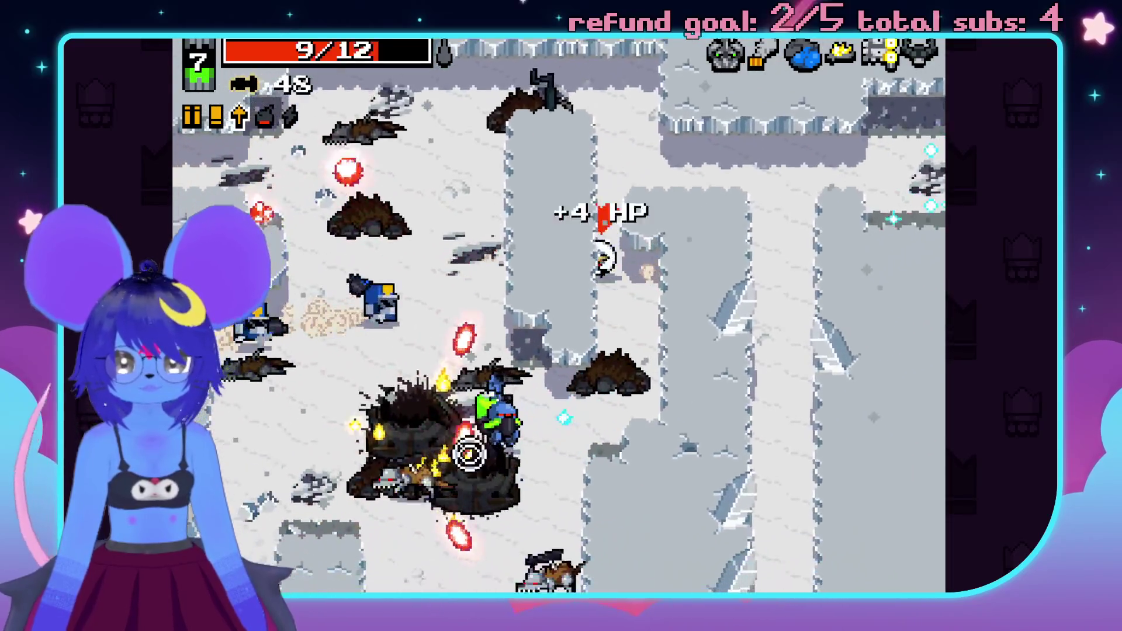
click(426, 393)
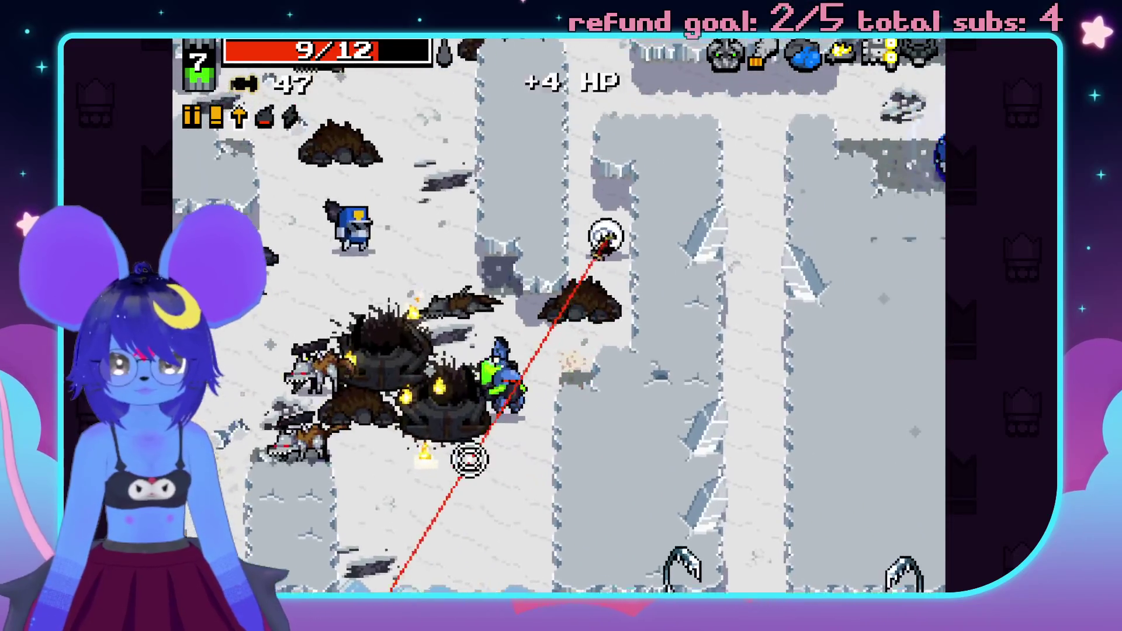
click(498, 459)
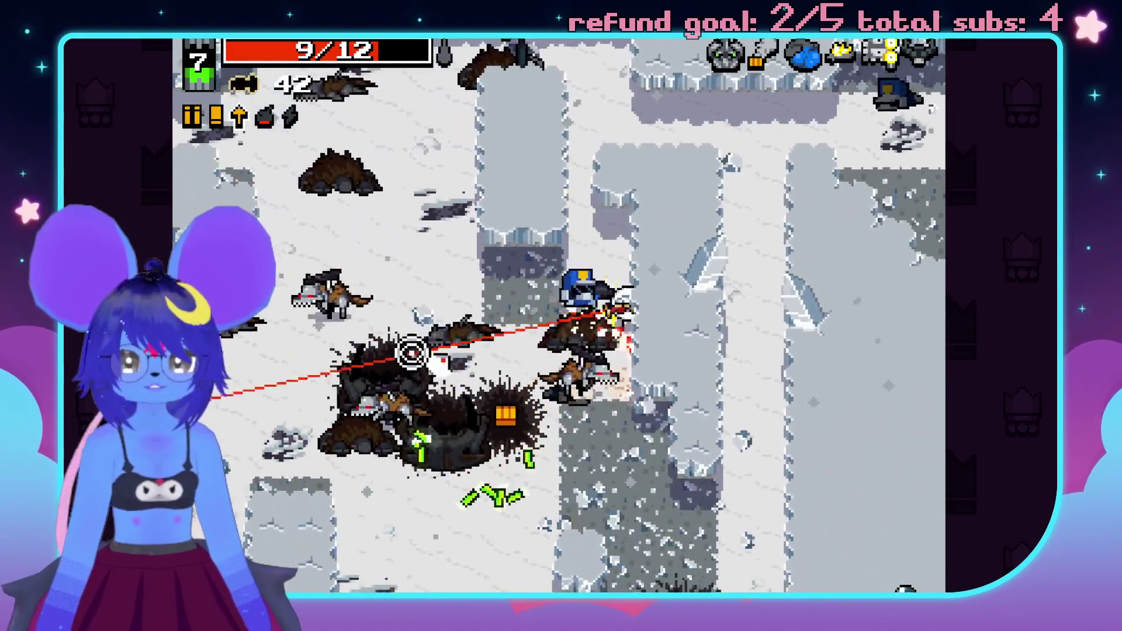
- Shoot down the enemy group in the snowy corridor
click(459, 431)
click(701, 376)
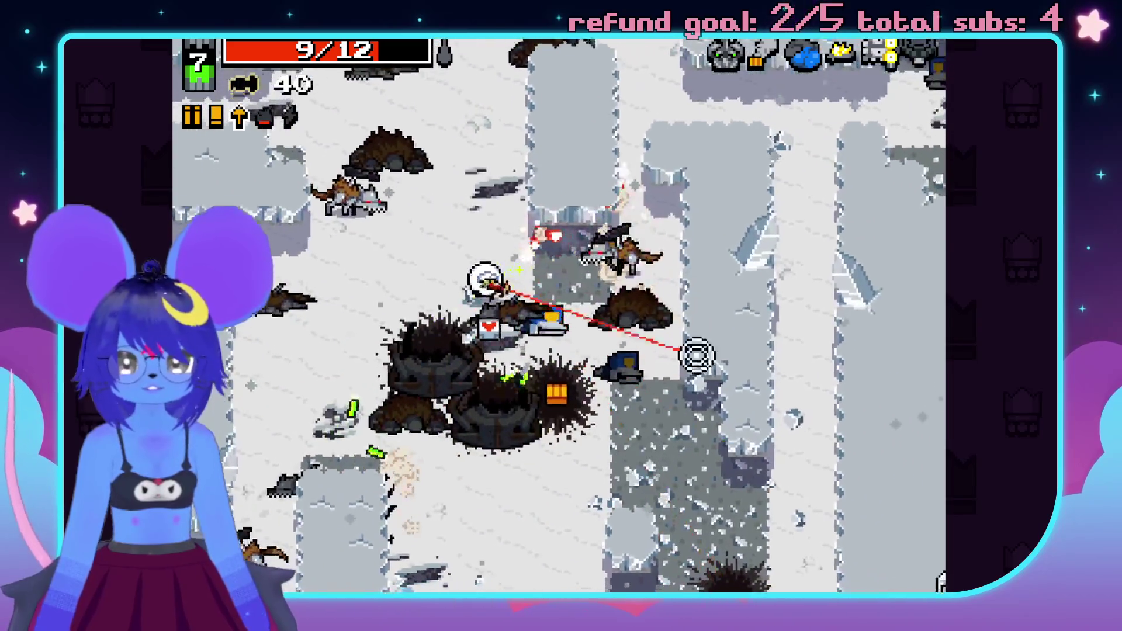
click(640, 274)
click(556, 170)
click(531, 461)
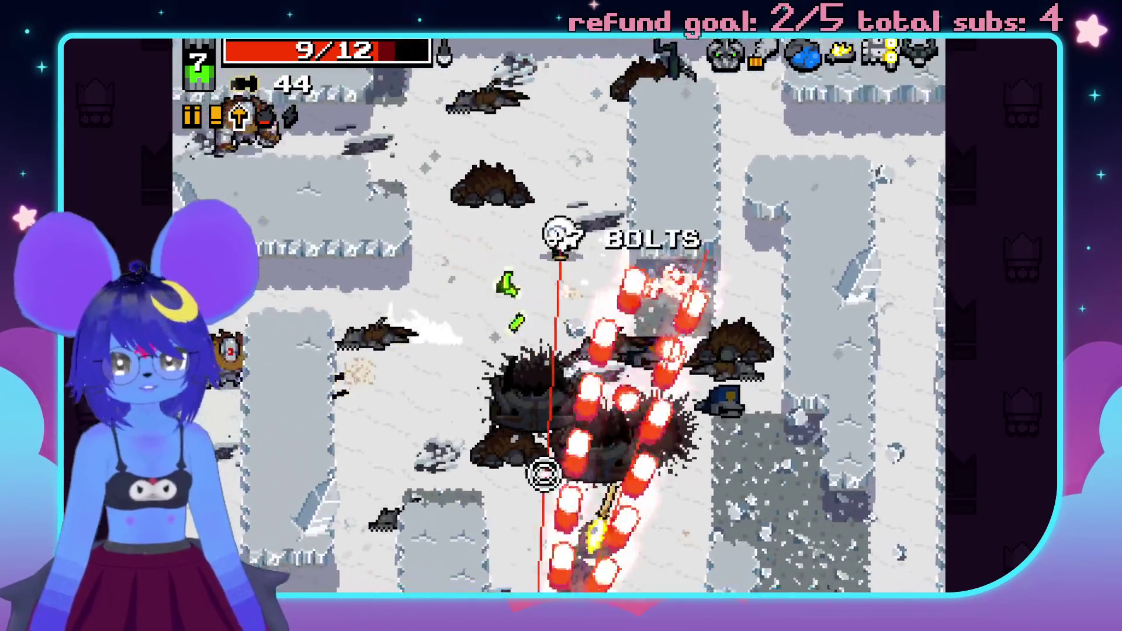
- Keep firing at nearby enemies and those to the left, collecting dropped bolts
click(498, 391)
click(493, 351)
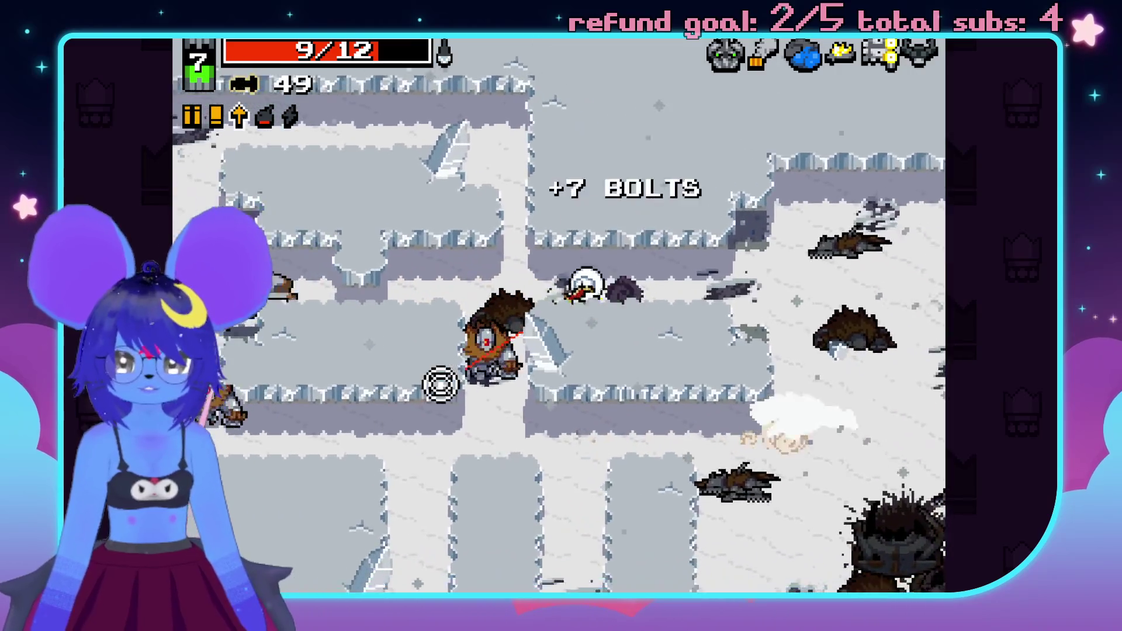
click(619, 418)
click(703, 316)
click(645, 267)
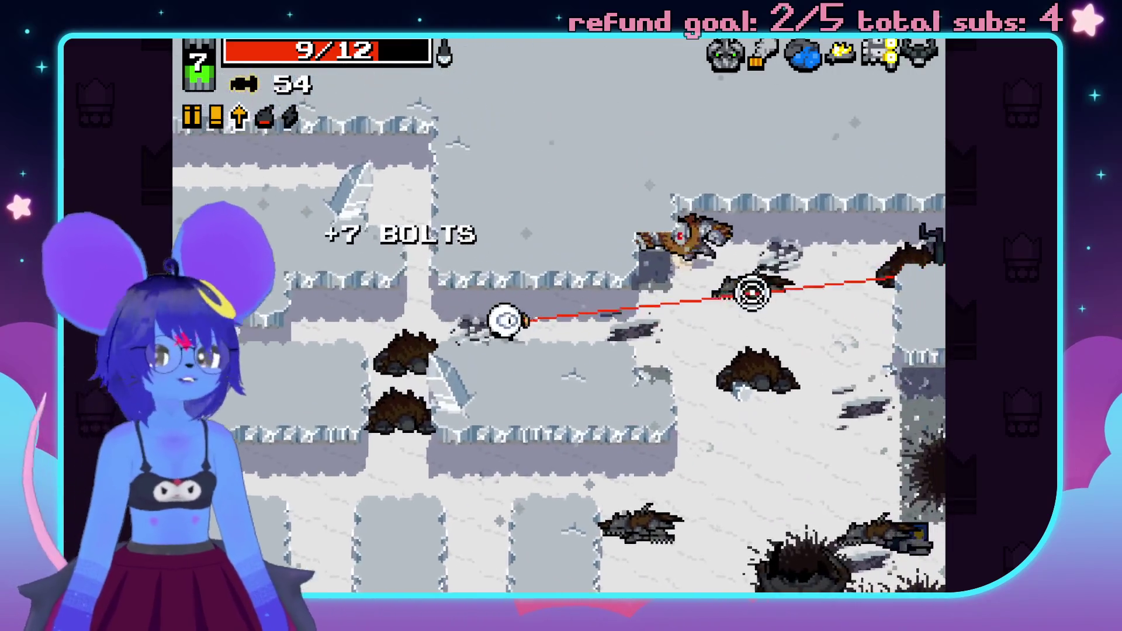
click(338, 243)
click(374, 325)
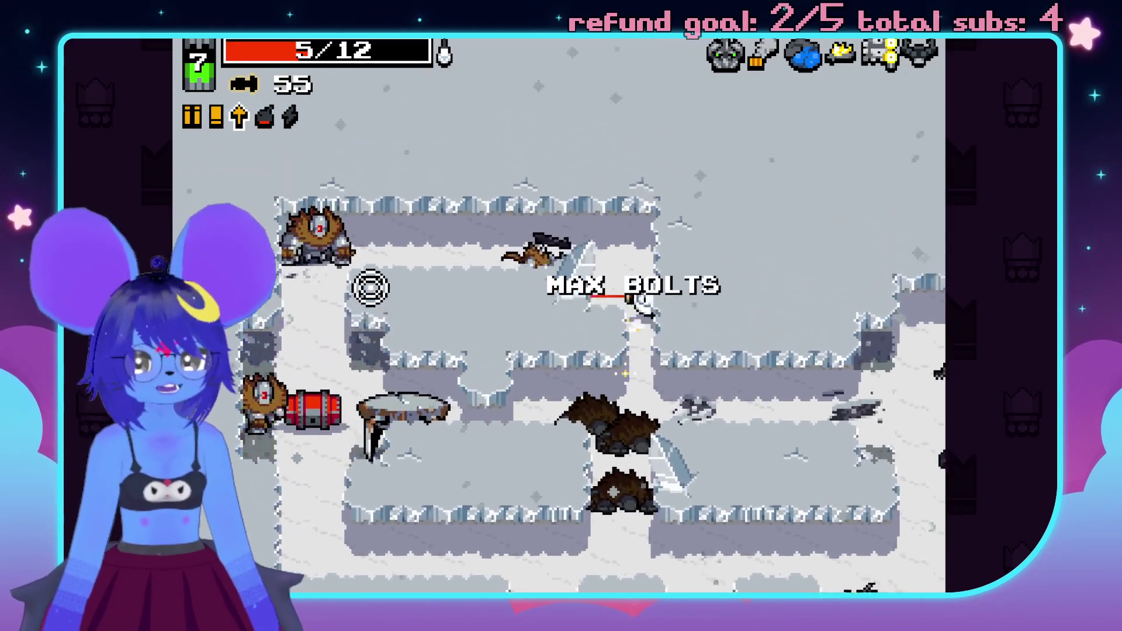
- Kill the enemies beside the red weapon chest, then walk into it to open it
click(343, 384)
click(348, 328)
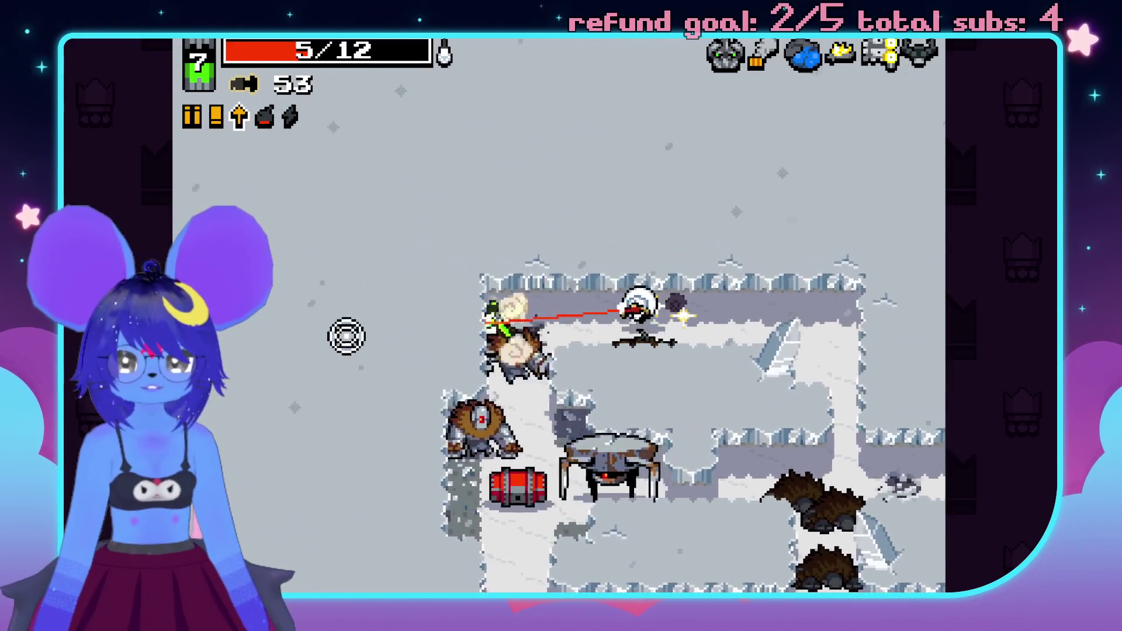
click(544, 494)
click(678, 398)
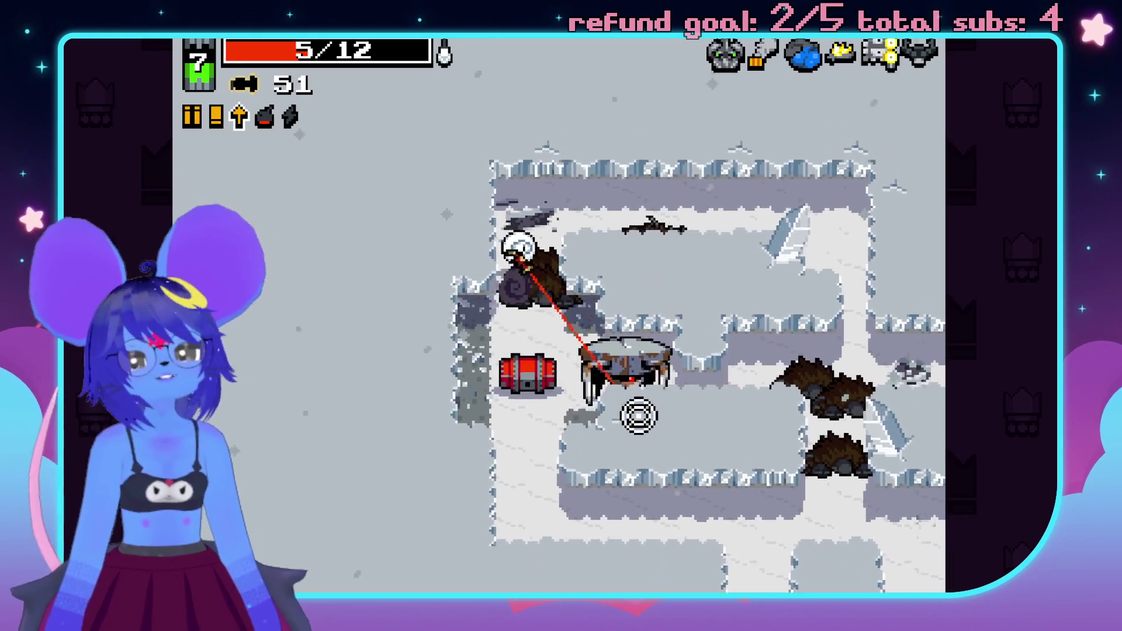
click(638, 416)
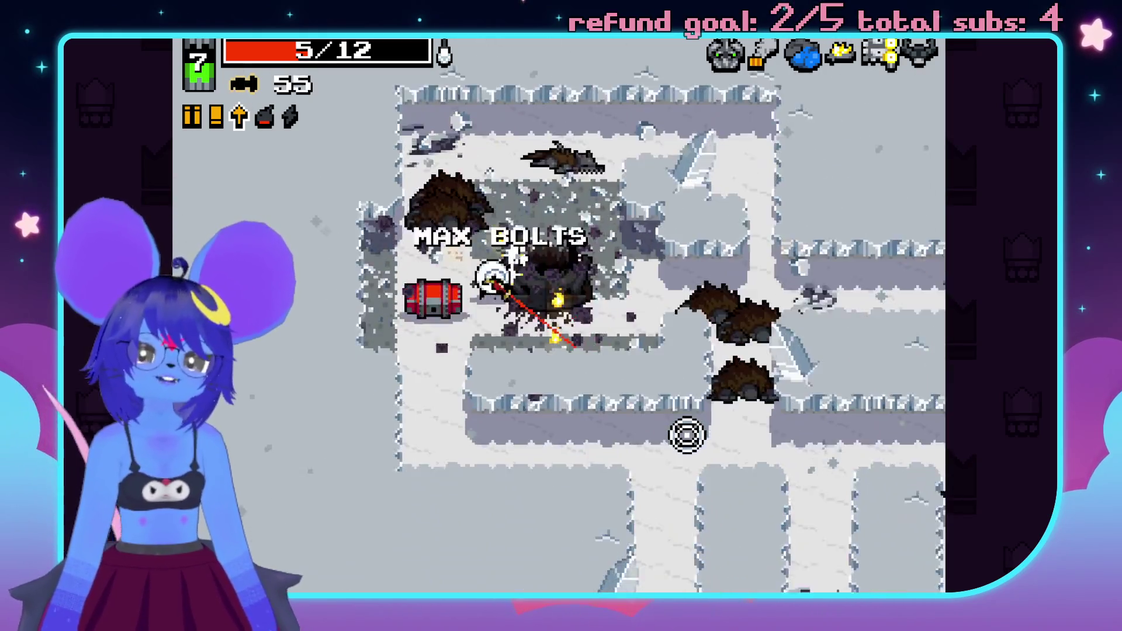
key(a)
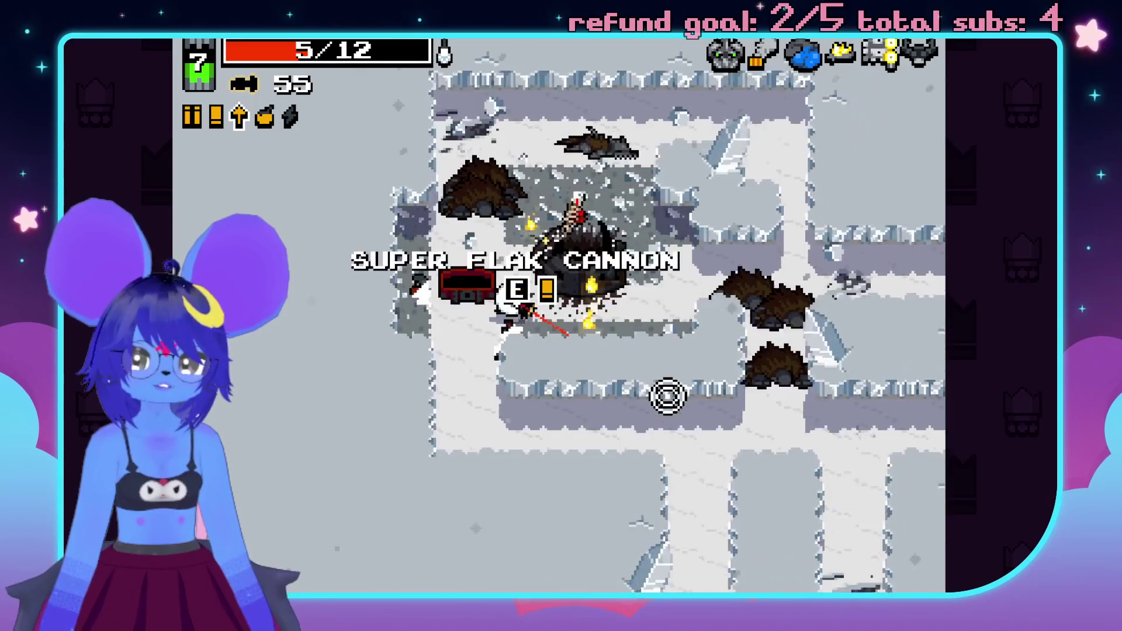
- Push down-right past the chest, firing at enemies ahead and dodging attacks
key(s)
key(d)
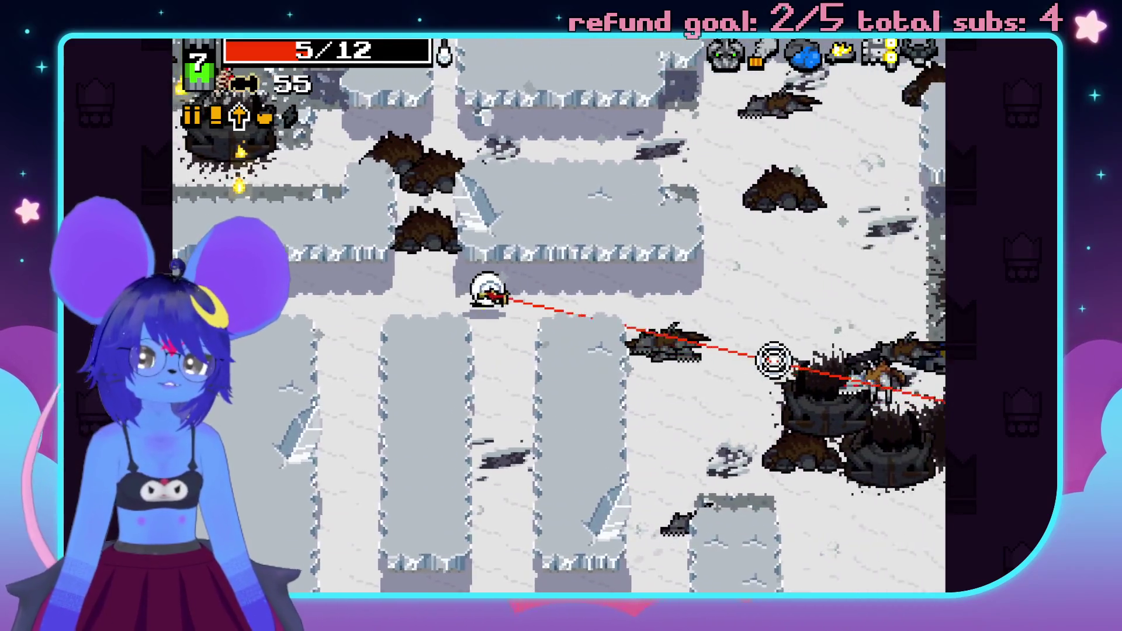
key(s)
key(d)
click(795, 403)
click(830, 424)
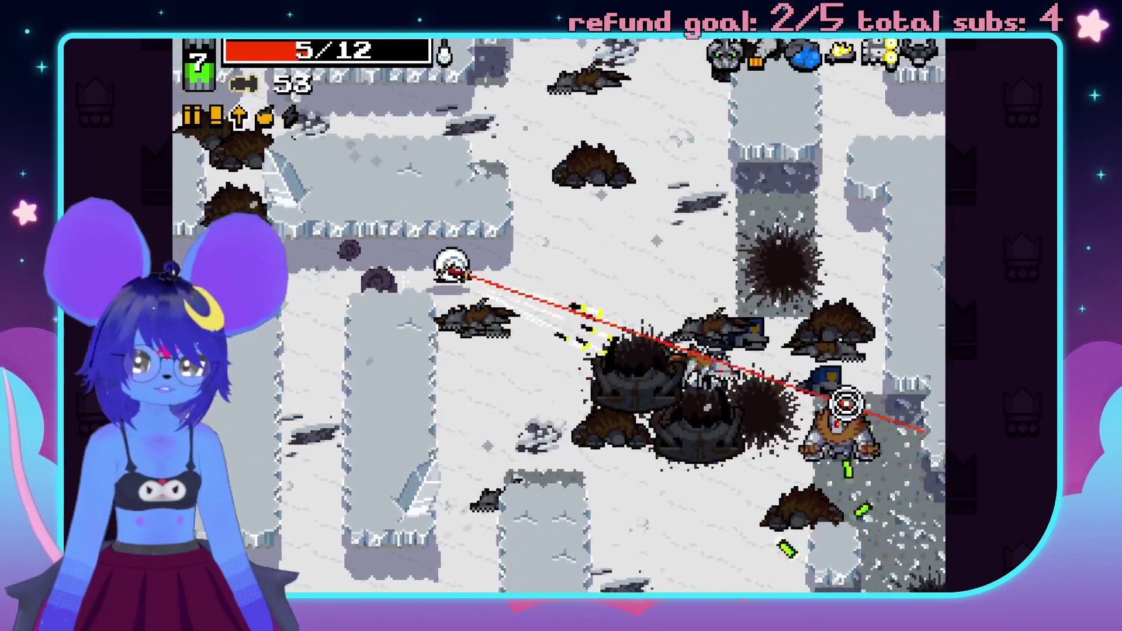
click(818, 461)
key(d)
key(s)
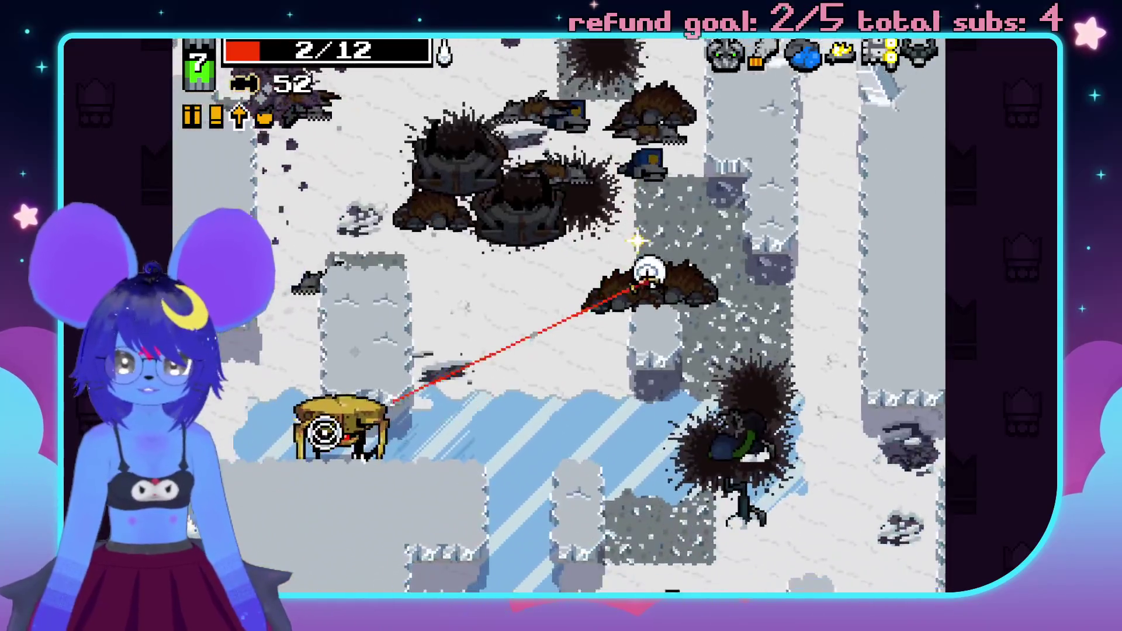
- Retreat up-left firing at the enemy below, then cross the ice firing at enemies
key(w)
key(a)
click(410, 444)
click(388, 526)
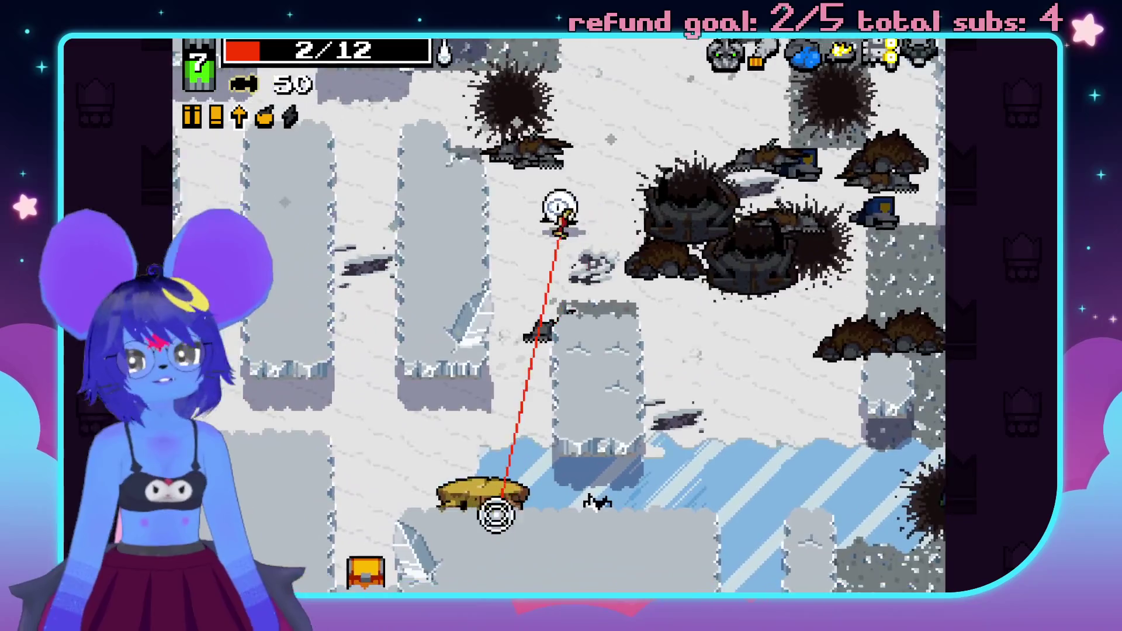
key(s)
key(d)
click(499, 497)
click(438, 463)
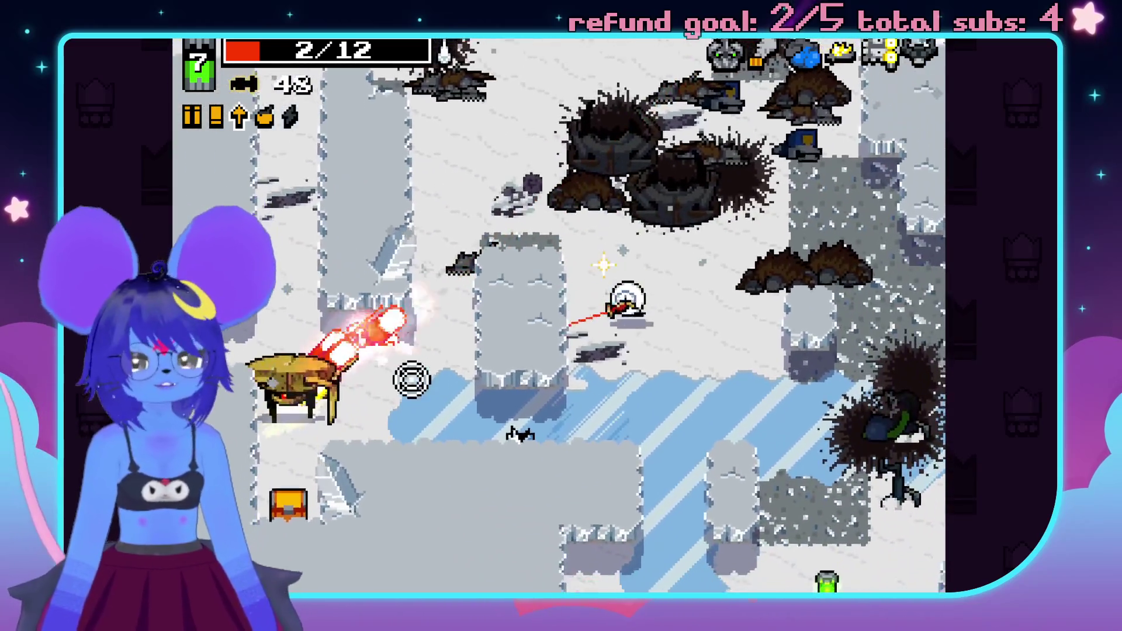
- Reach the small chest, grab bolts and open it, then continue right and down shooting
key(a)
key(s)
click(356, 272)
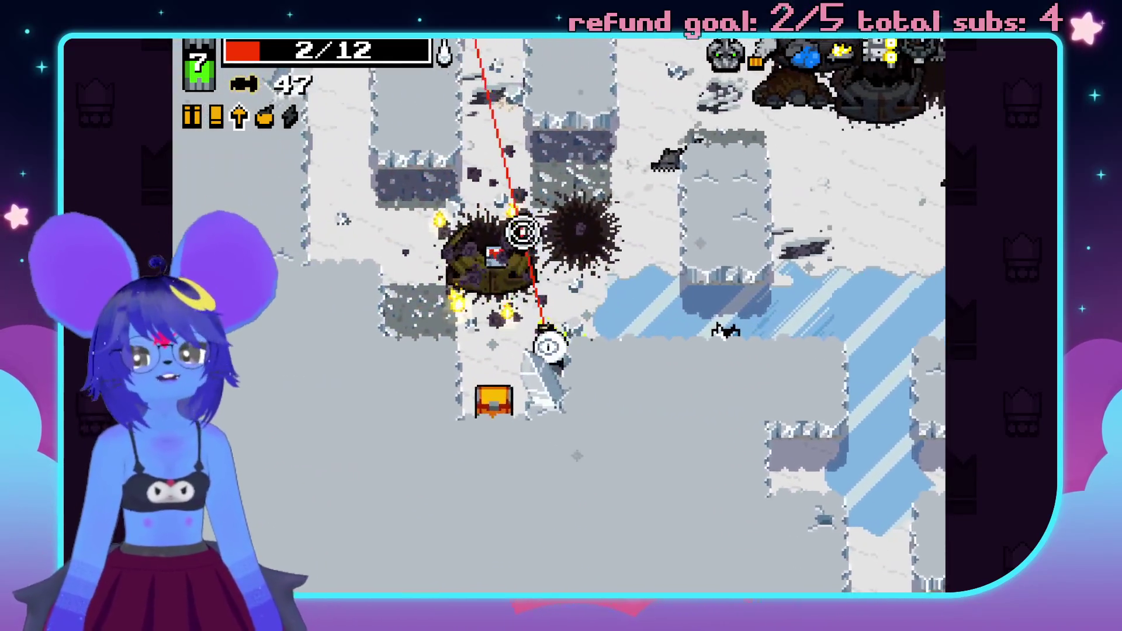
key(w)
key(a)
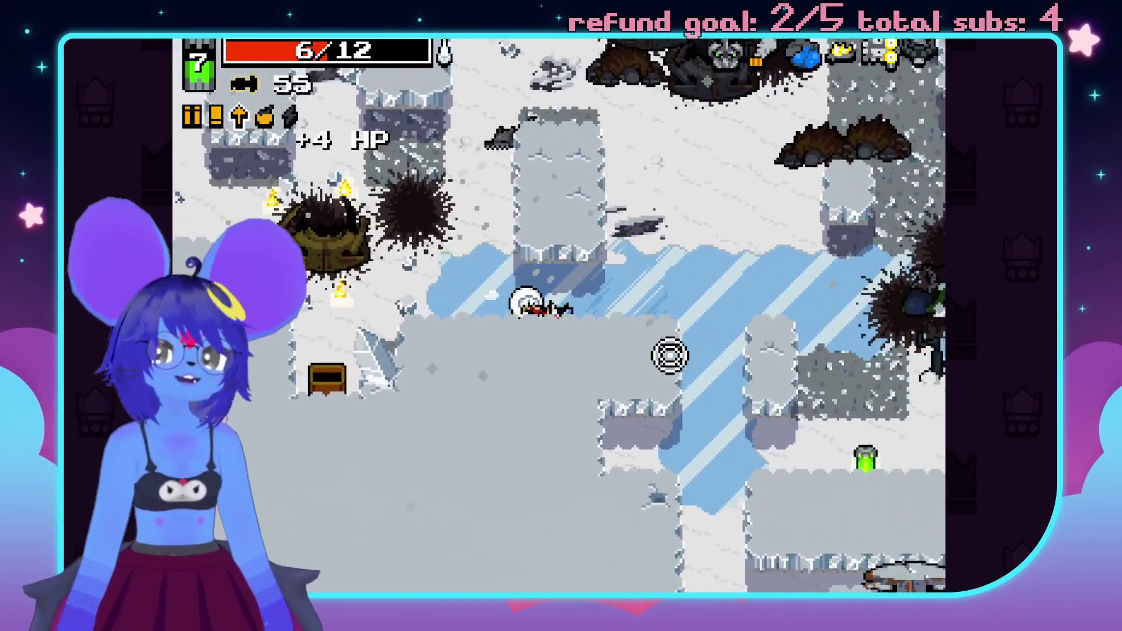
key(d)
key(s)
click(668, 354)
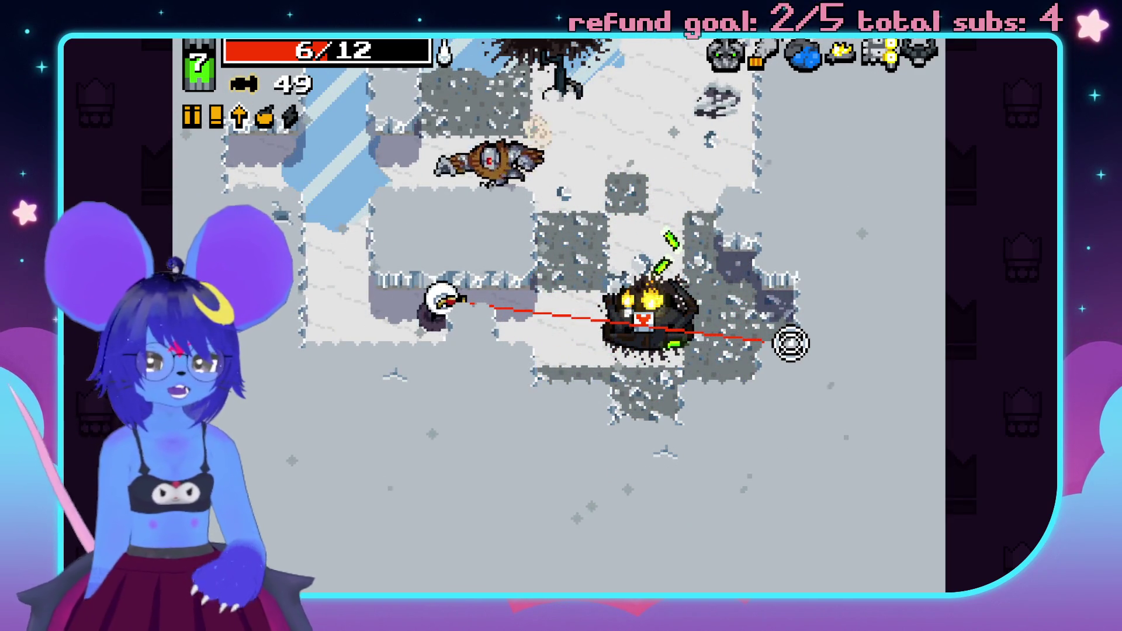
- Sweep the snowfield for the +4 HP pickup and bolt drops, reaching 10/12 HP and 55 bolts
key(d)
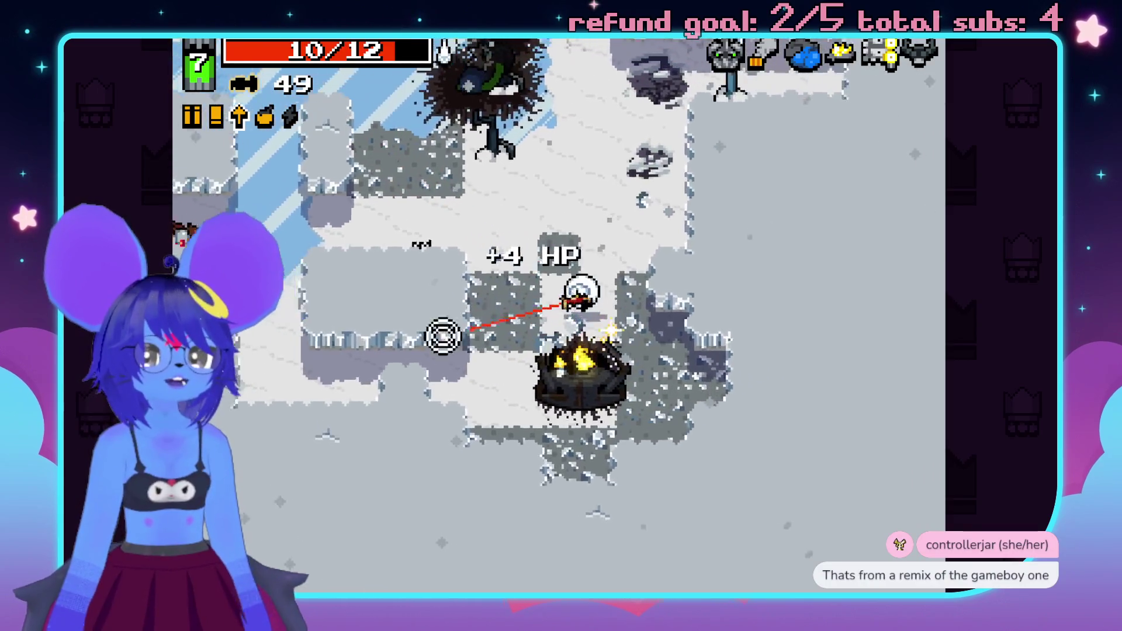
key(a)
key(w)
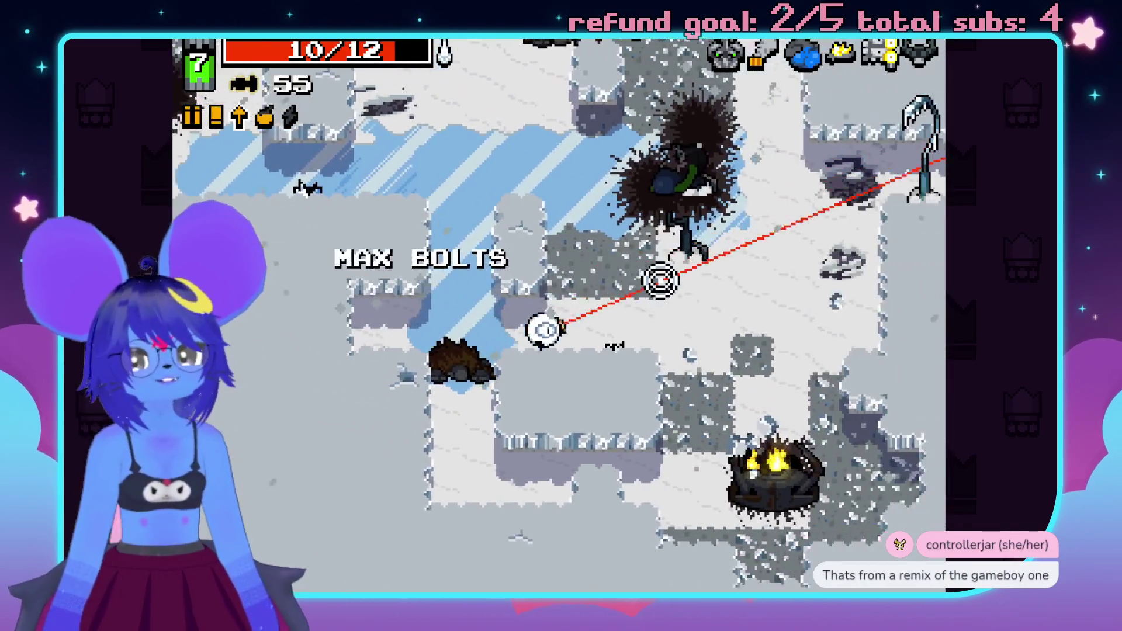
key(d)
key(w)
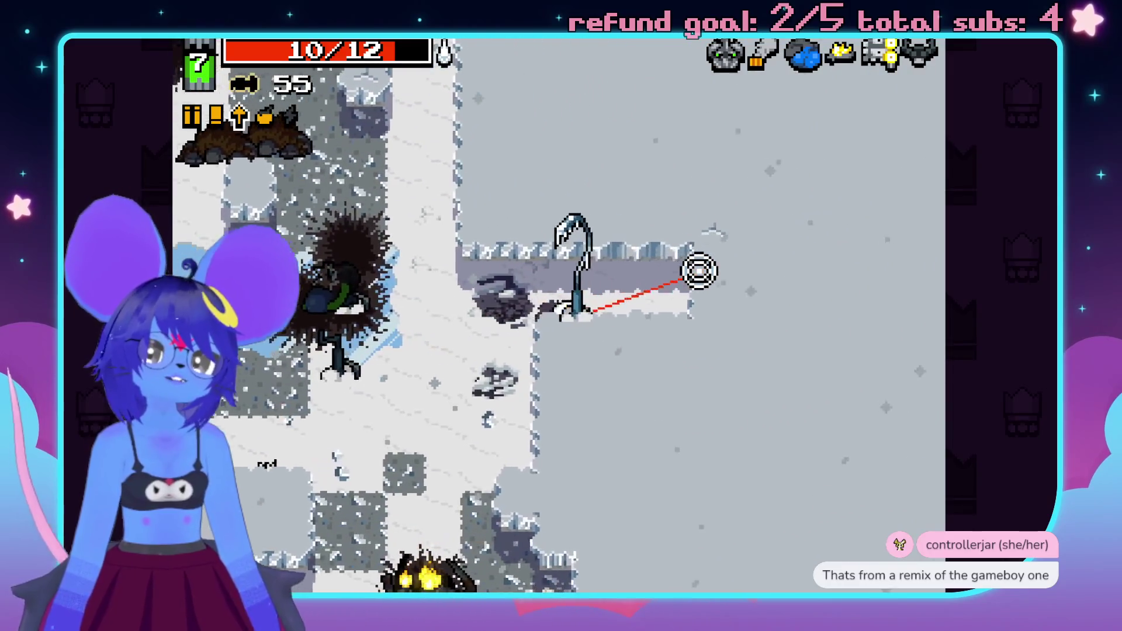
key(a)
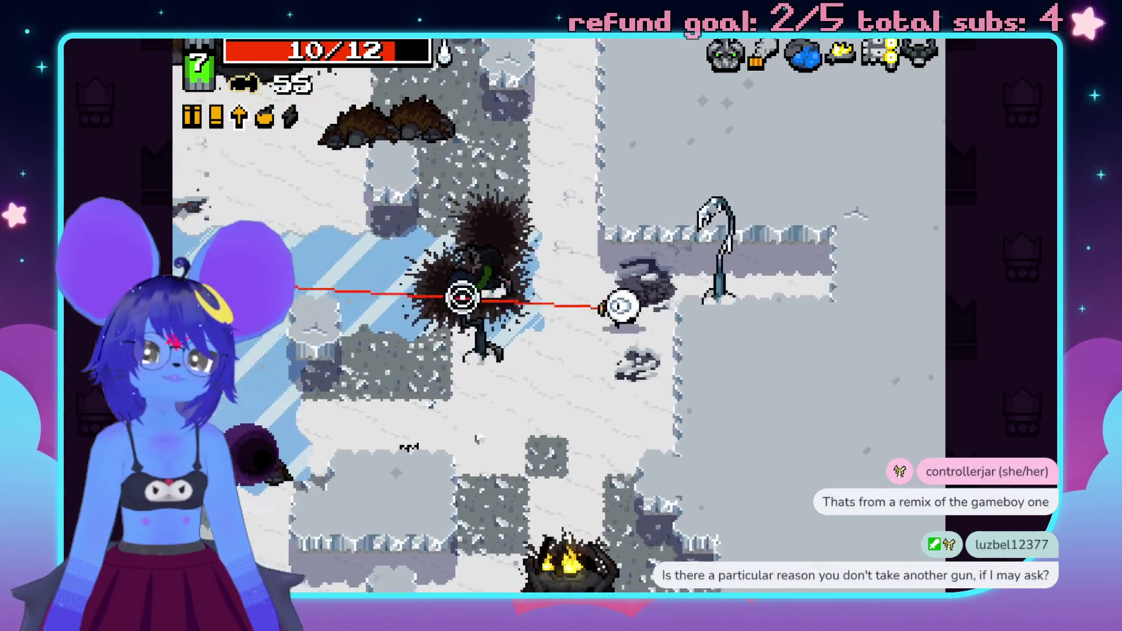
key(a)
key(s)
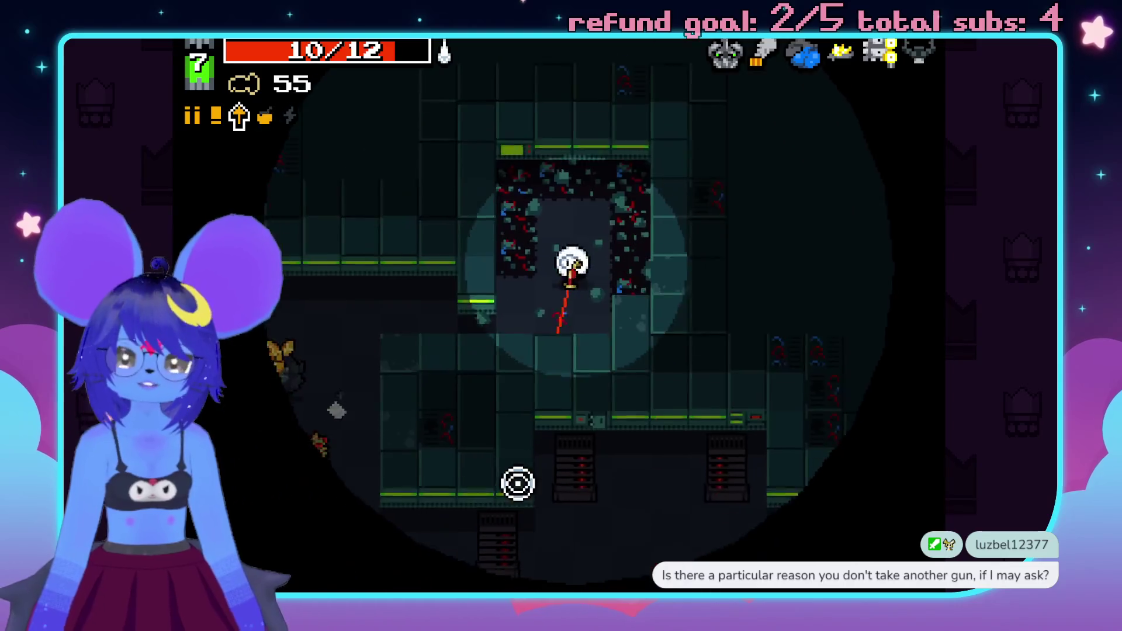
- Shoot crossbow bolts at the enemies to the left and kill the gold enemy
click(351, 374)
click(292, 310)
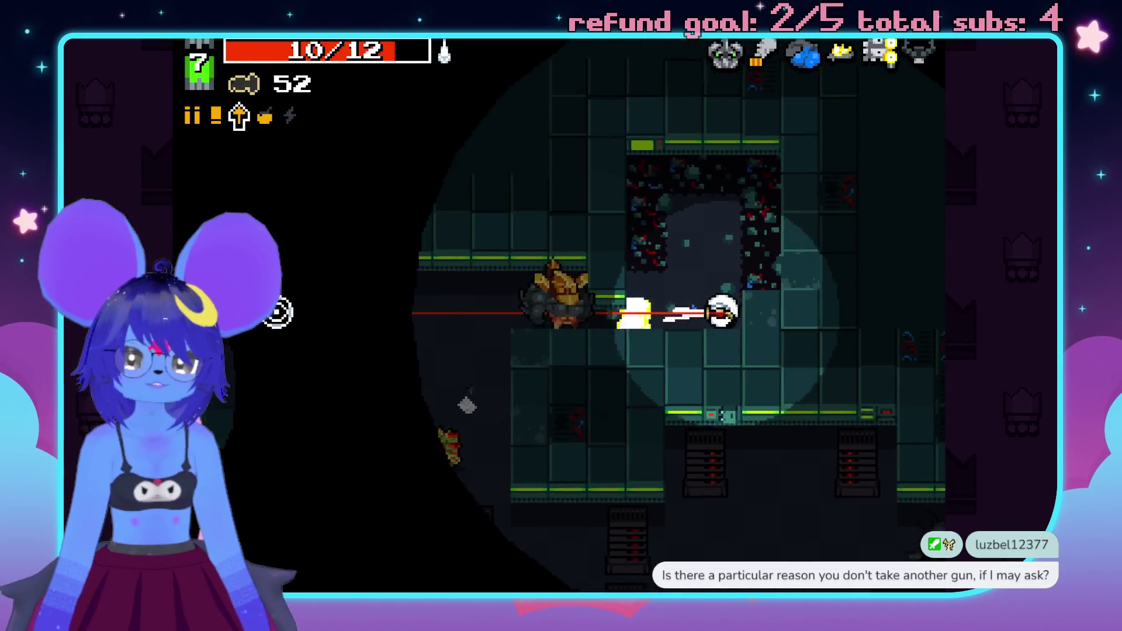
click(276, 307)
click(280, 289)
click(281, 276)
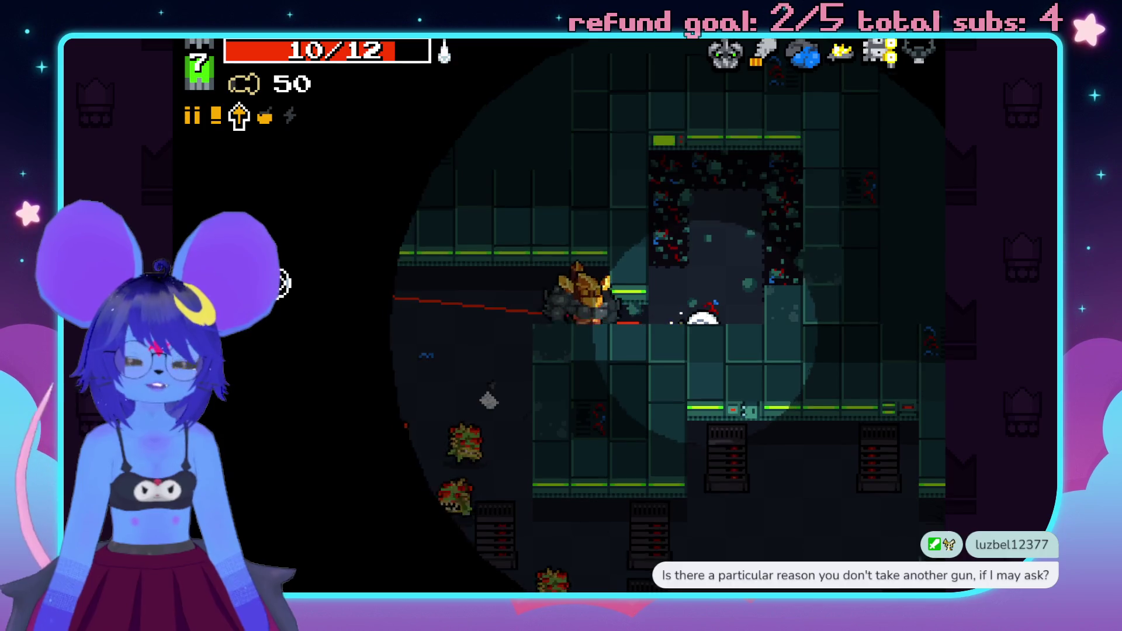
- Fire bolts at the approaching maggot pack on the left
click(277, 289)
click(433, 443)
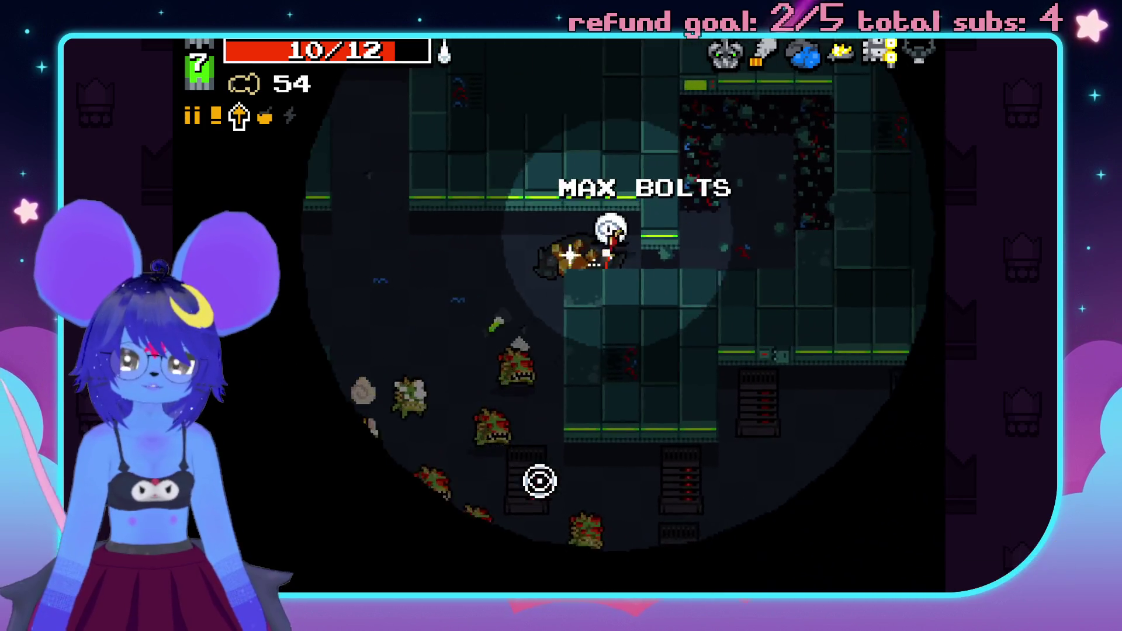
click(333, 423)
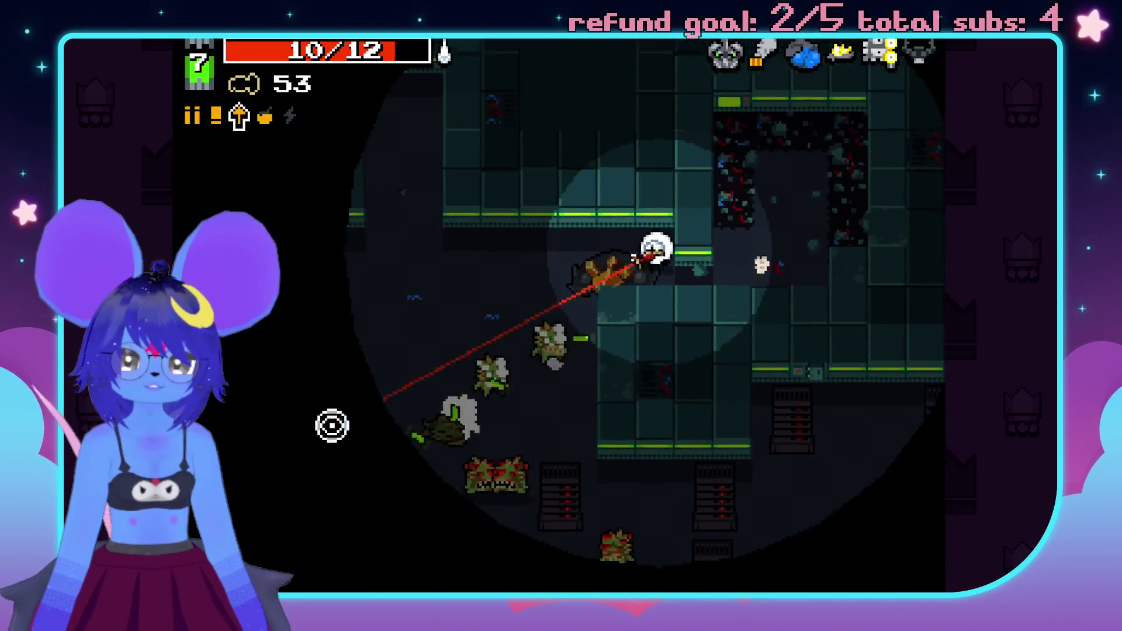
click(353, 444)
click(263, 301)
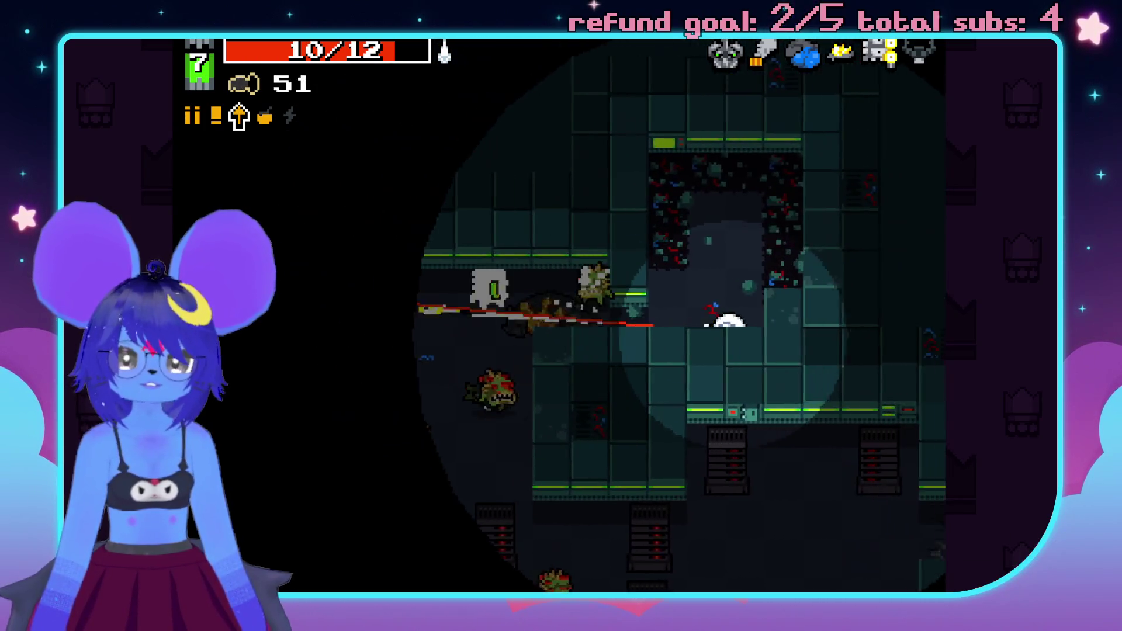
- Clear the maggot swarm to the lower right, then the maggots above
click(263, 295)
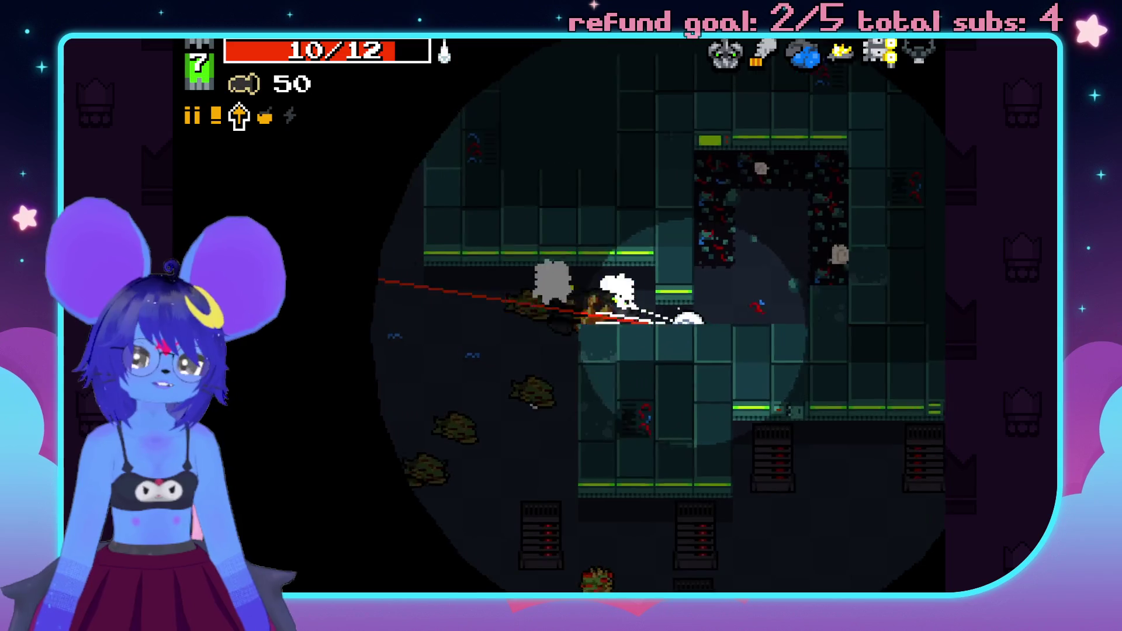
click(708, 417)
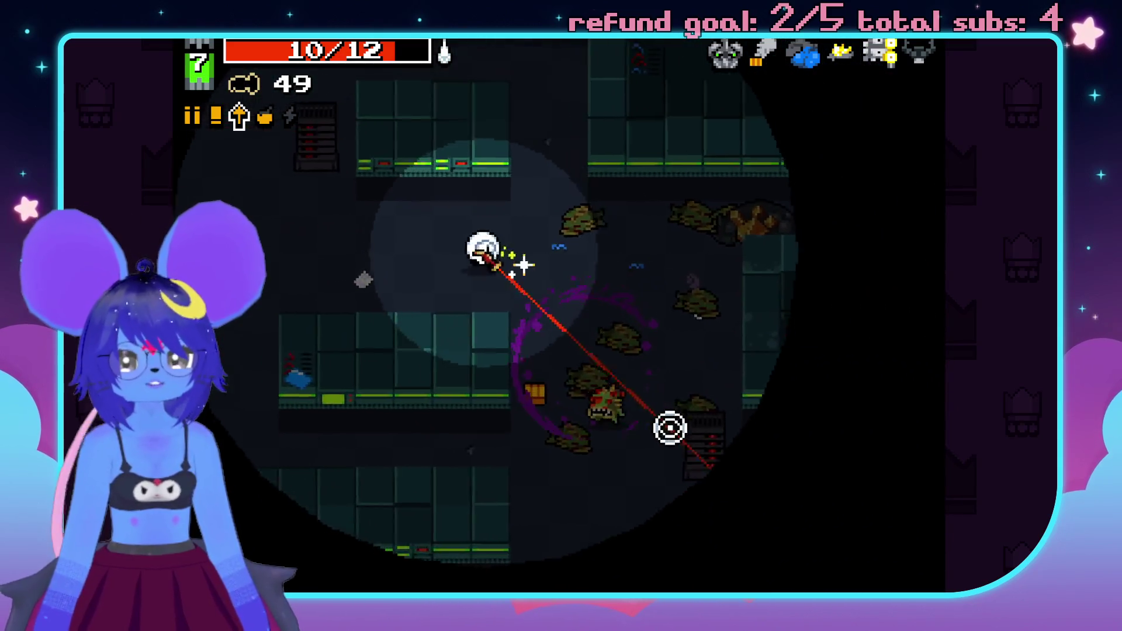
click(711, 438)
click(631, 491)
click(631, 481)
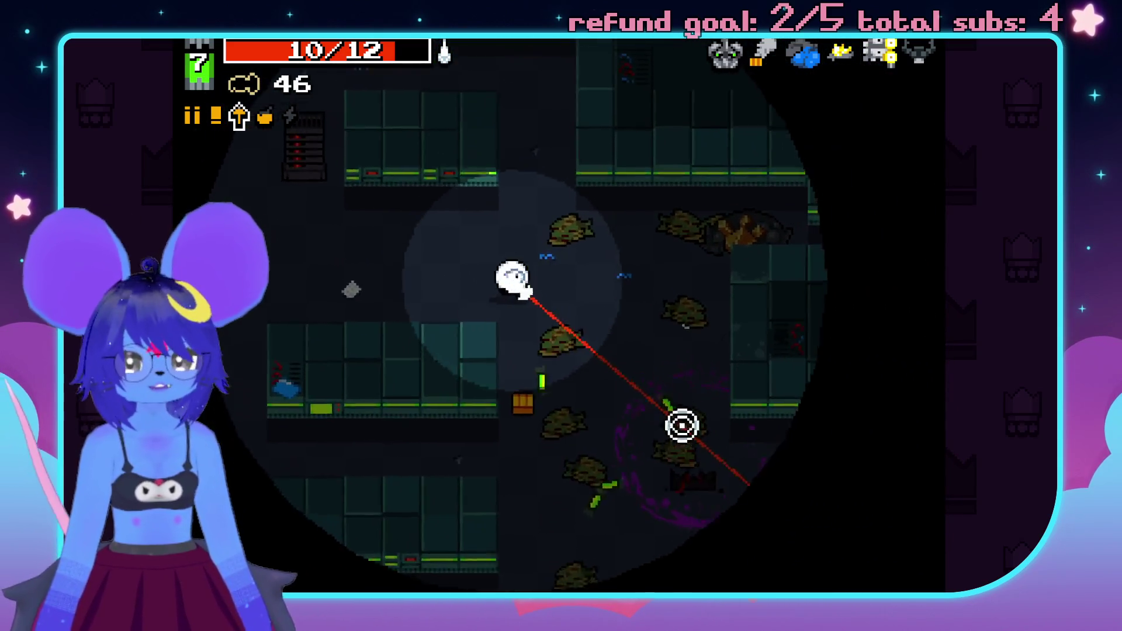
click(688, 450)
click(655, 467)
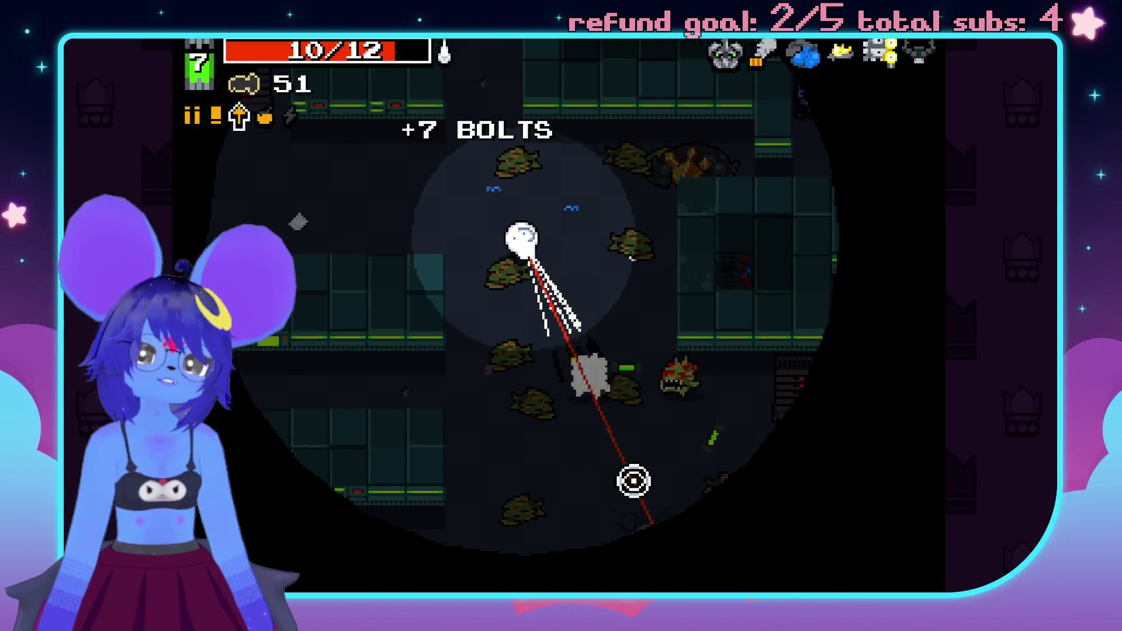
click(607, 488)
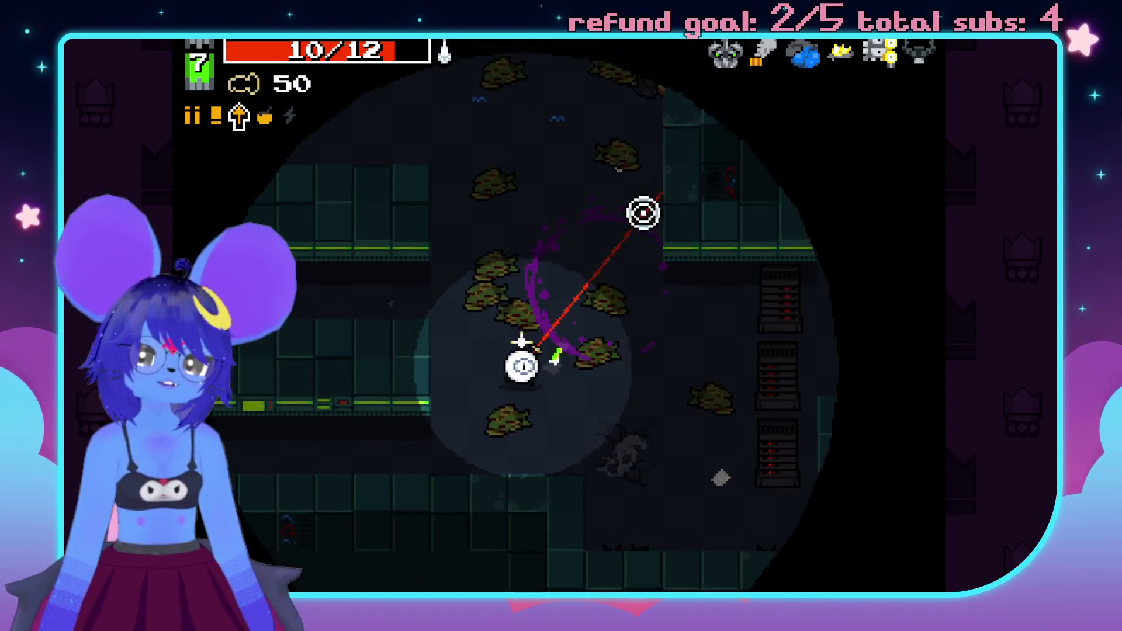
click(549, 133)
click(505, 132)
- Move through the corridor into the next room, firing bolts on entry
key(d)
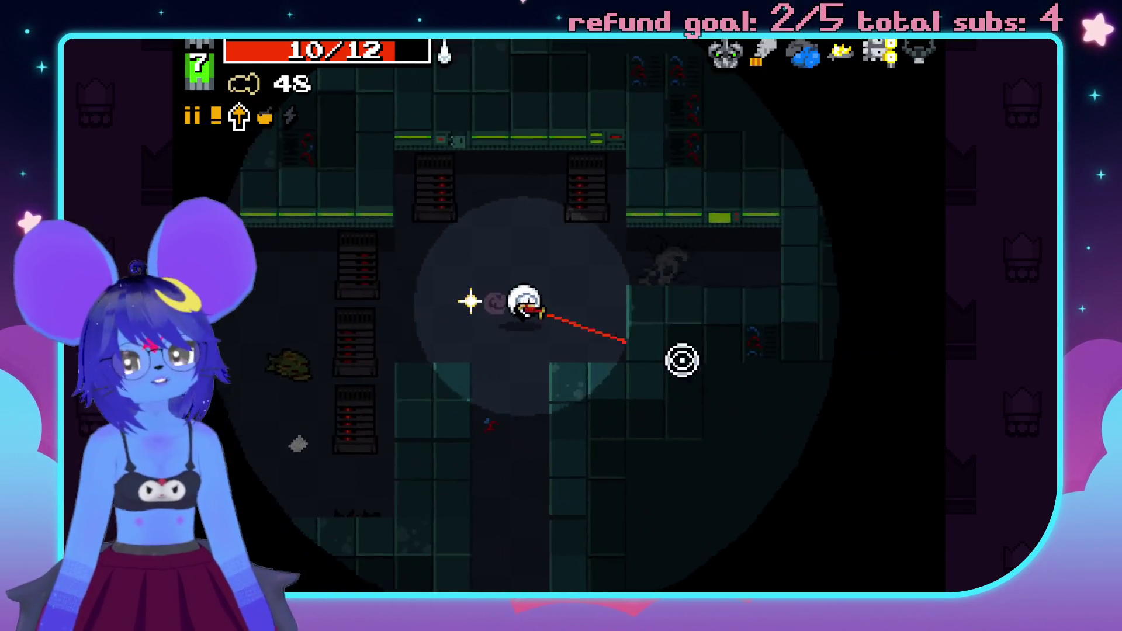
key(s)
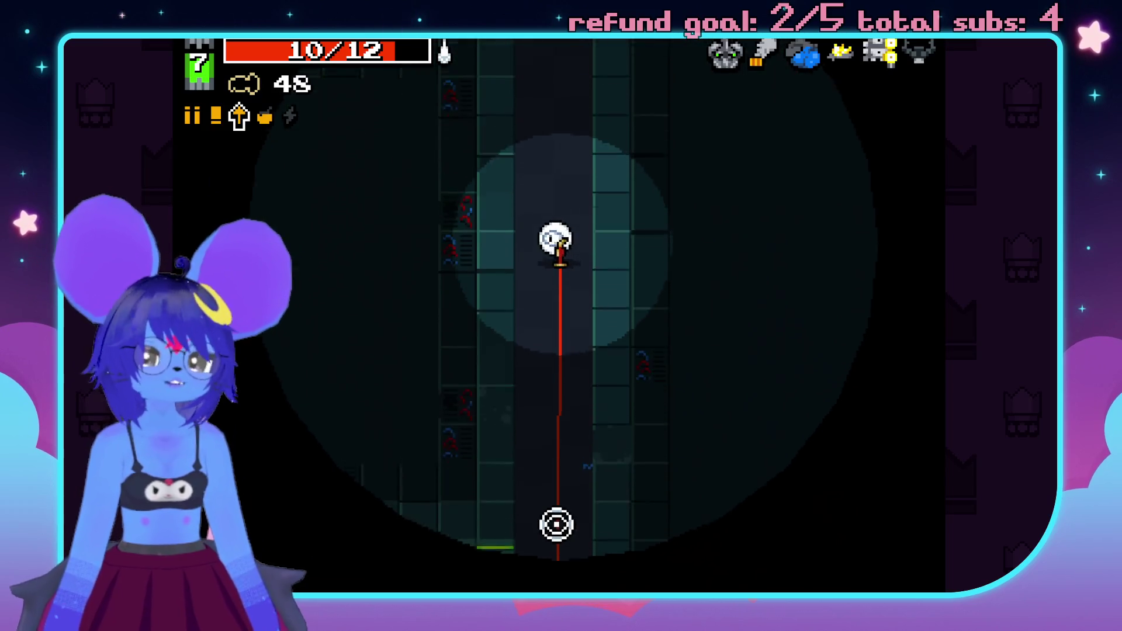
key(w)
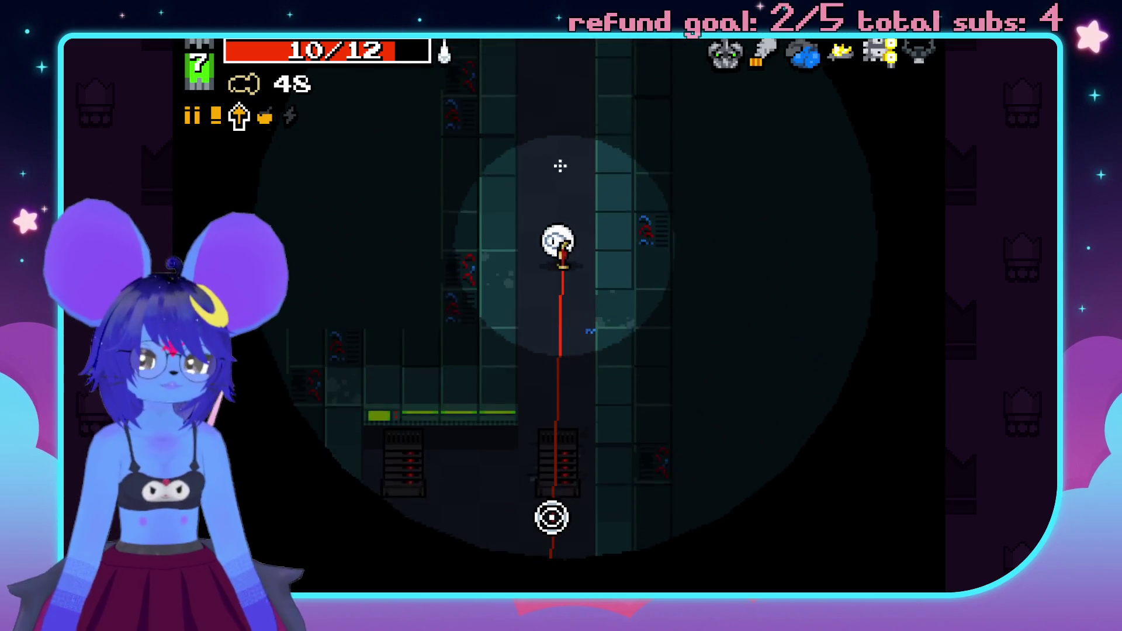
click(537, 499)
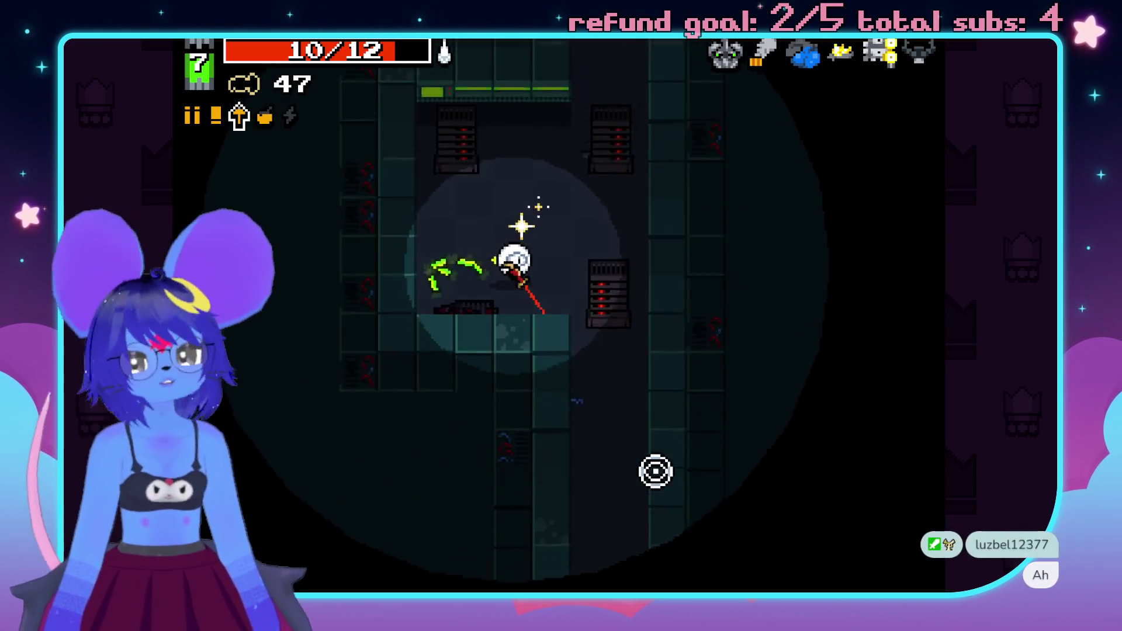
key(s)
key(d)
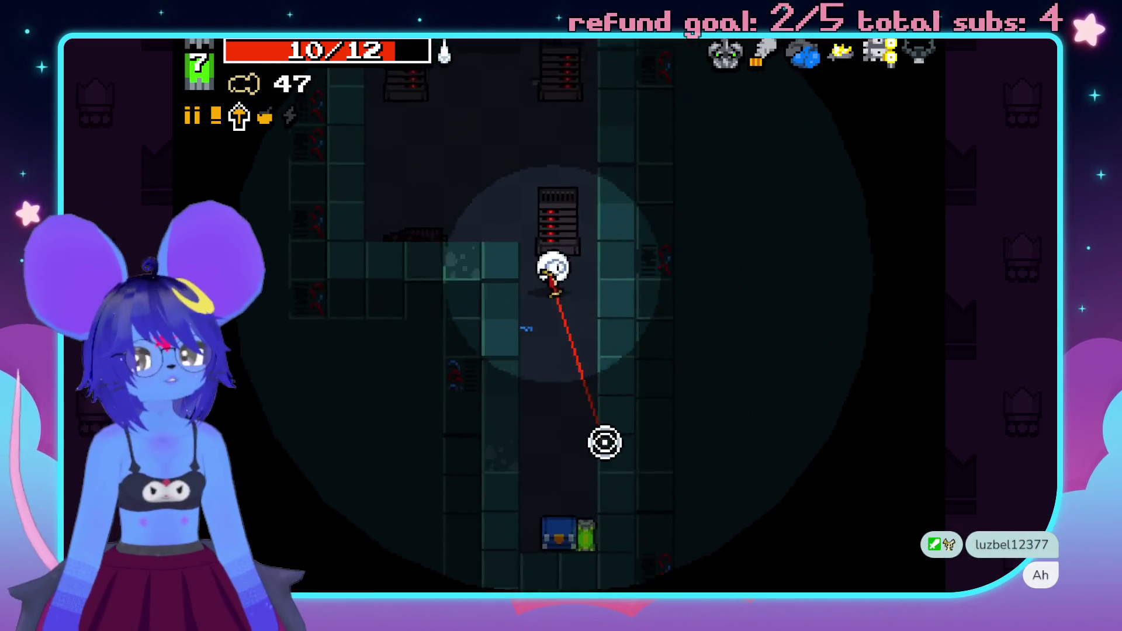
click(566, 485)
- Walk past the server racks to the ammo drop and pick up the Seeker Shotgun
key(w)
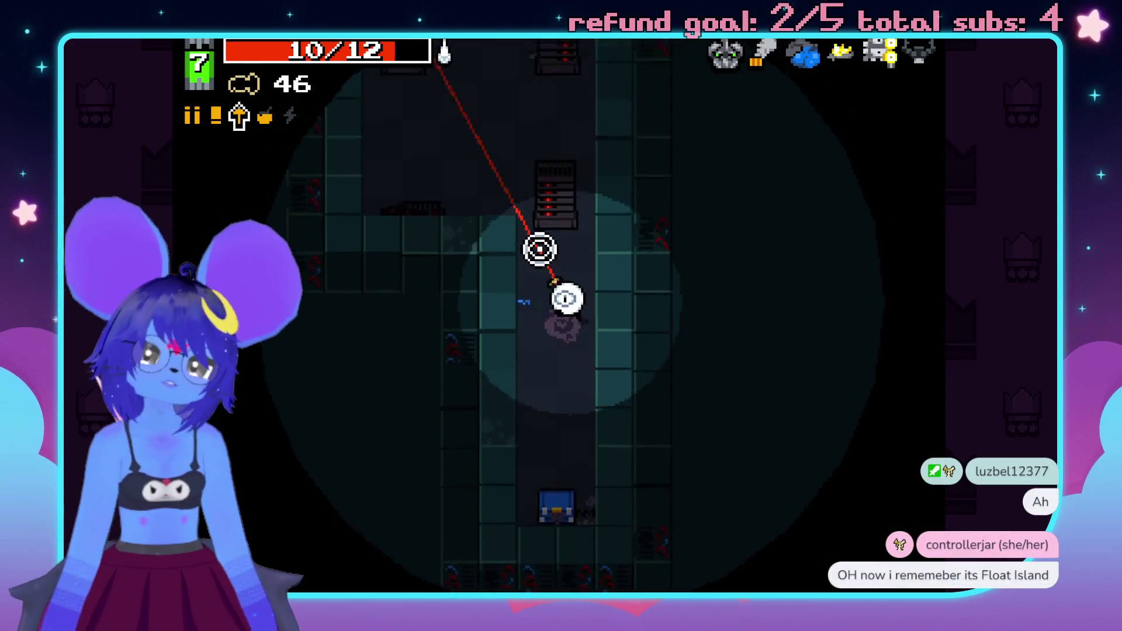
key(w)
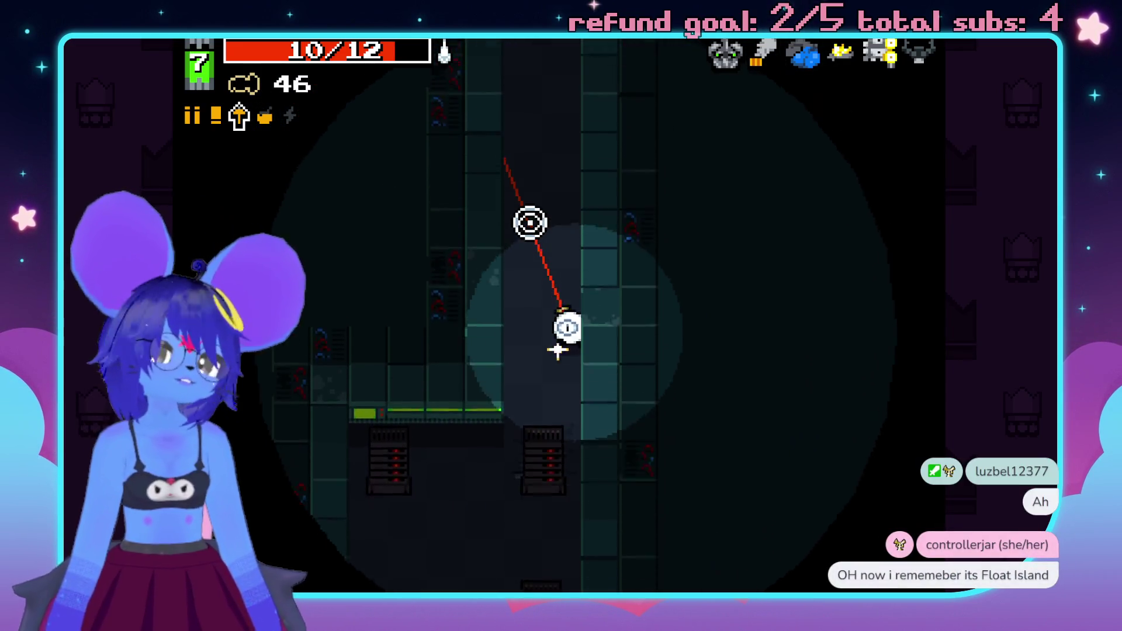
key(s)
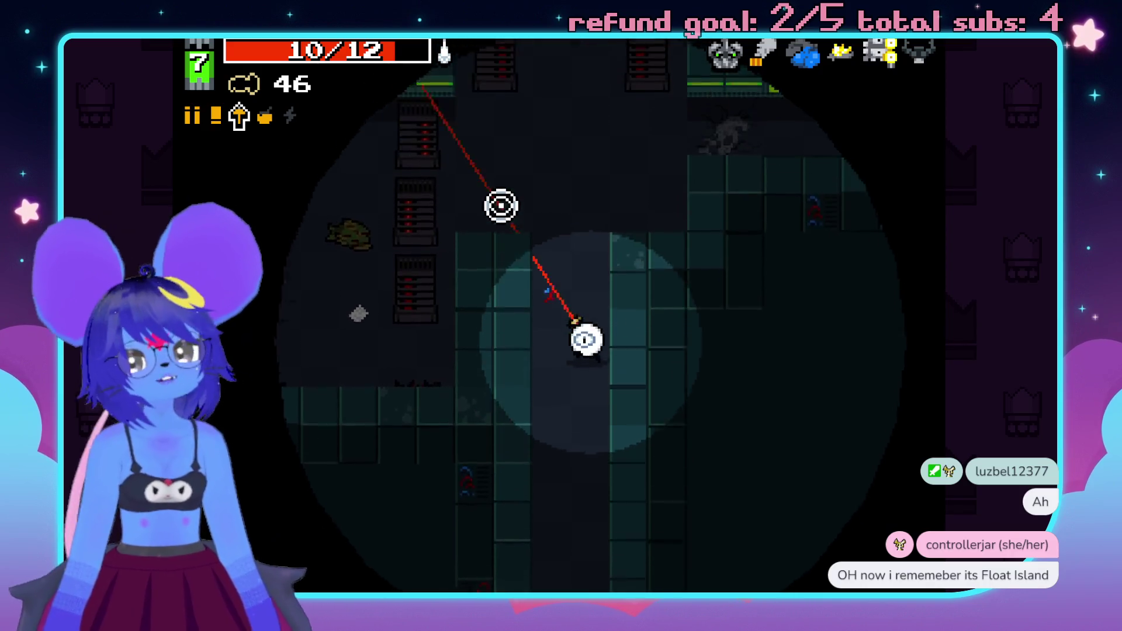
key(a)
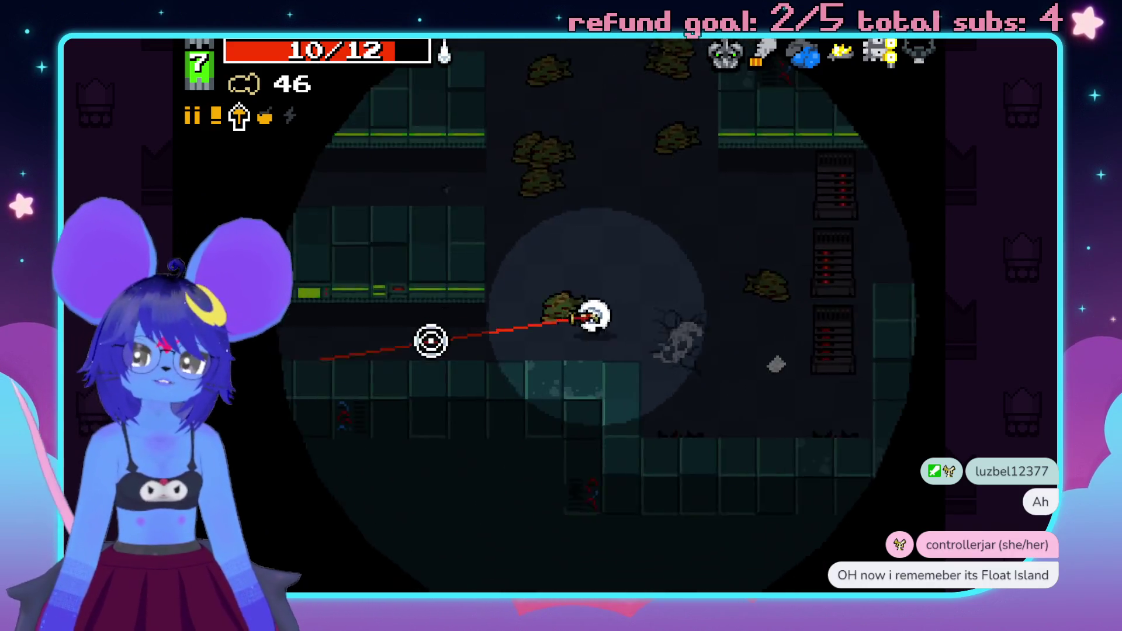
key(a)
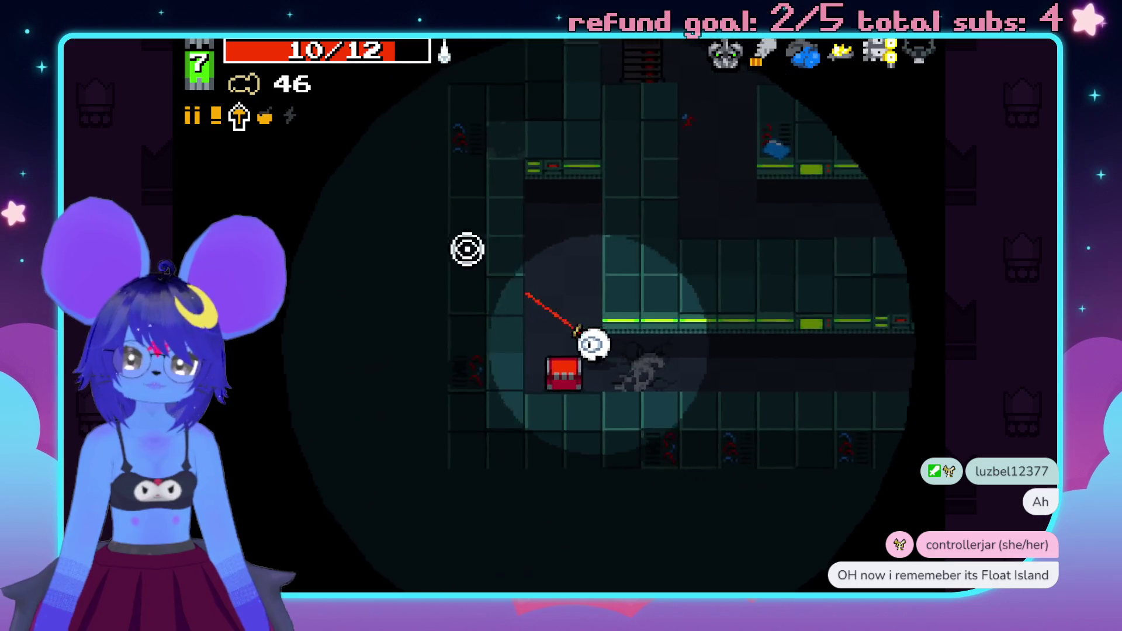
key(a)
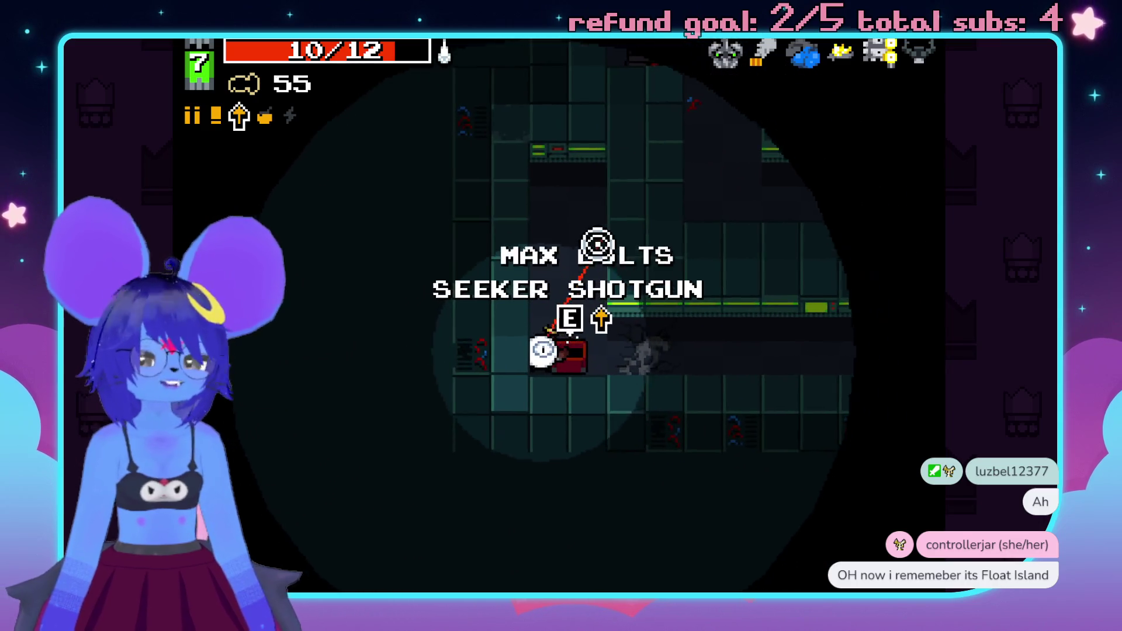
key(e)
- Move right and down past the lit wall toward the enemies
key(d)
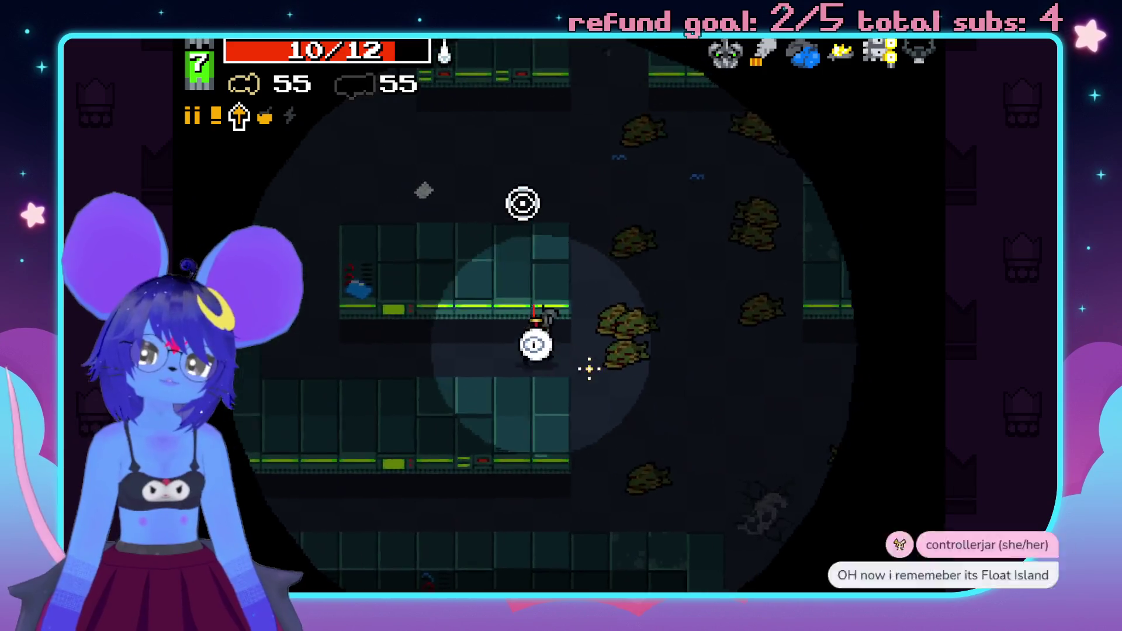
key(d)
key(s)
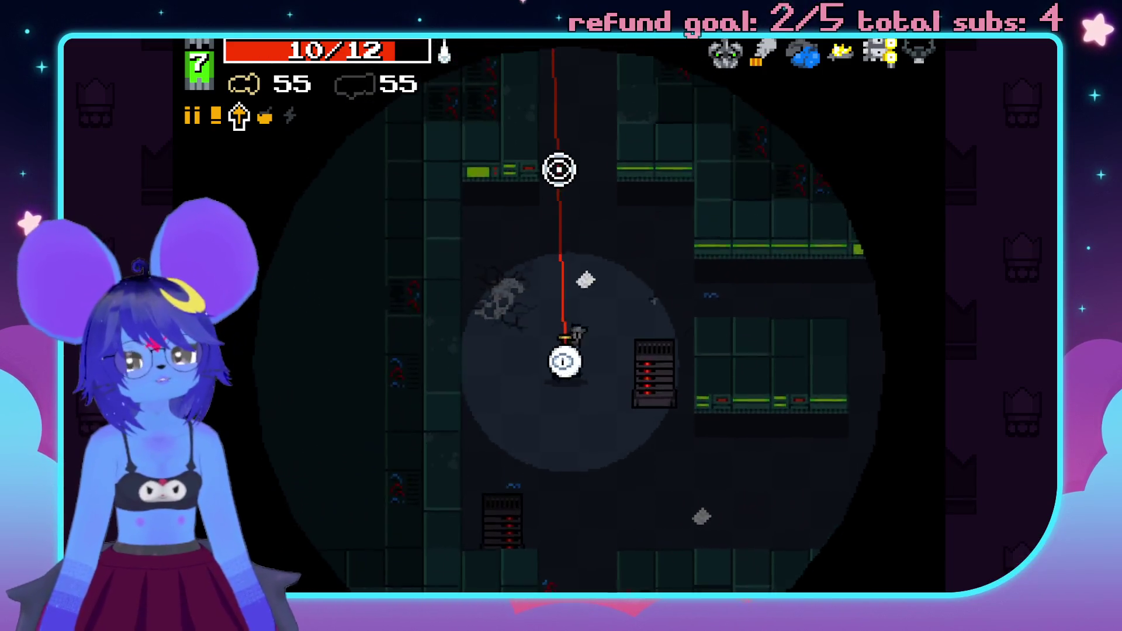
key(s)
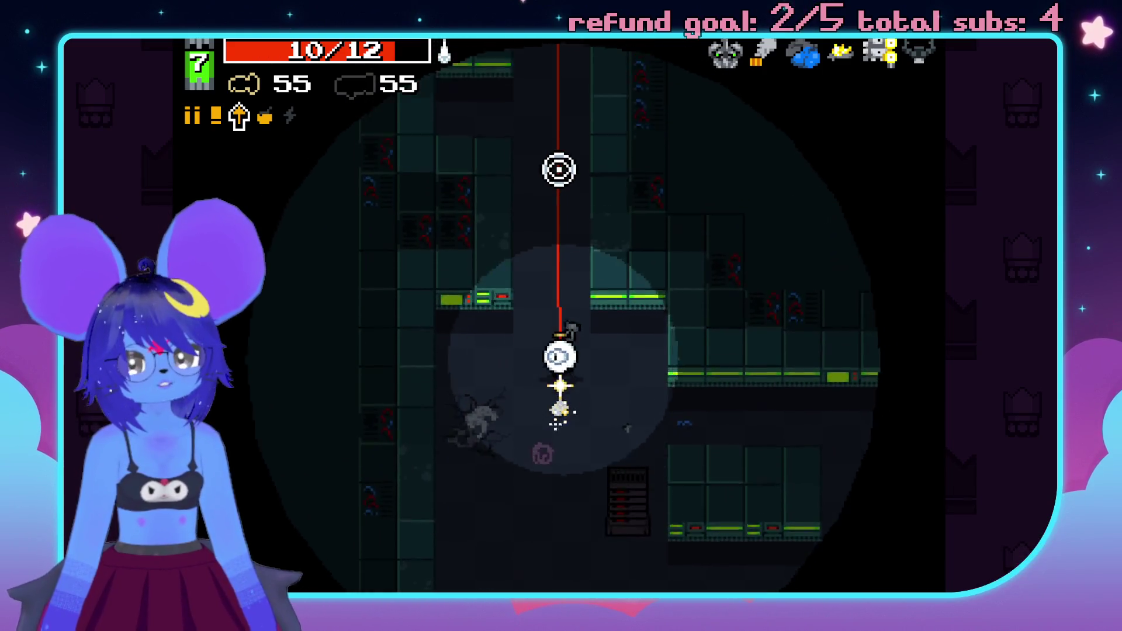
- Shoot down the enemies to the upper right, leaving 51 bolts
click(570, 140)
key(w)
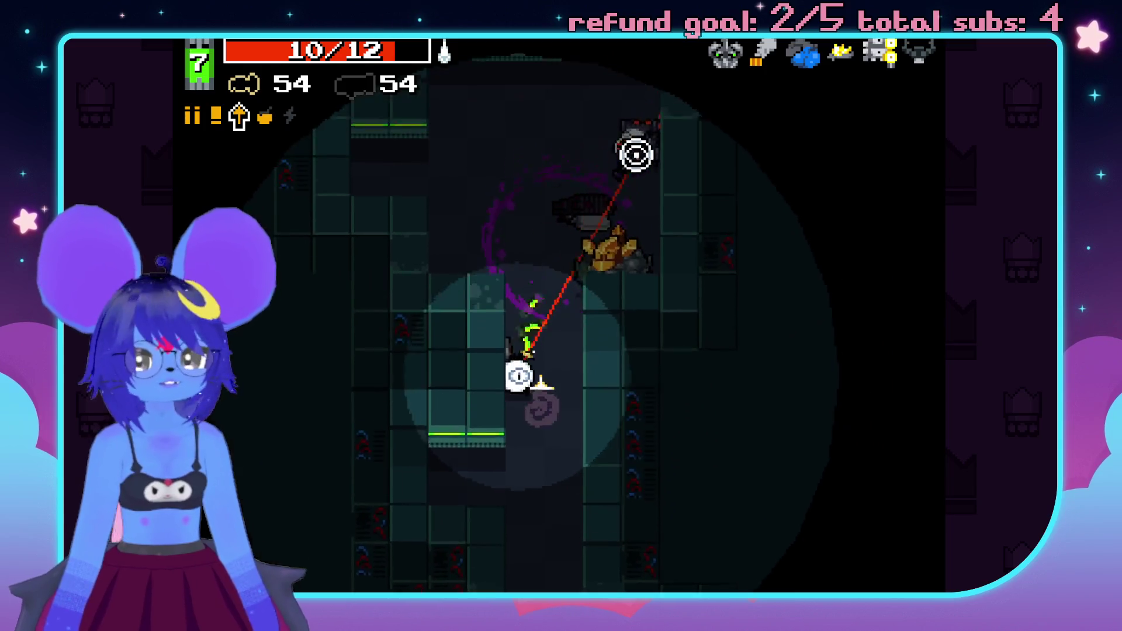
click(616, 178)
click(622, 116)
key(w)
click(626, 123)
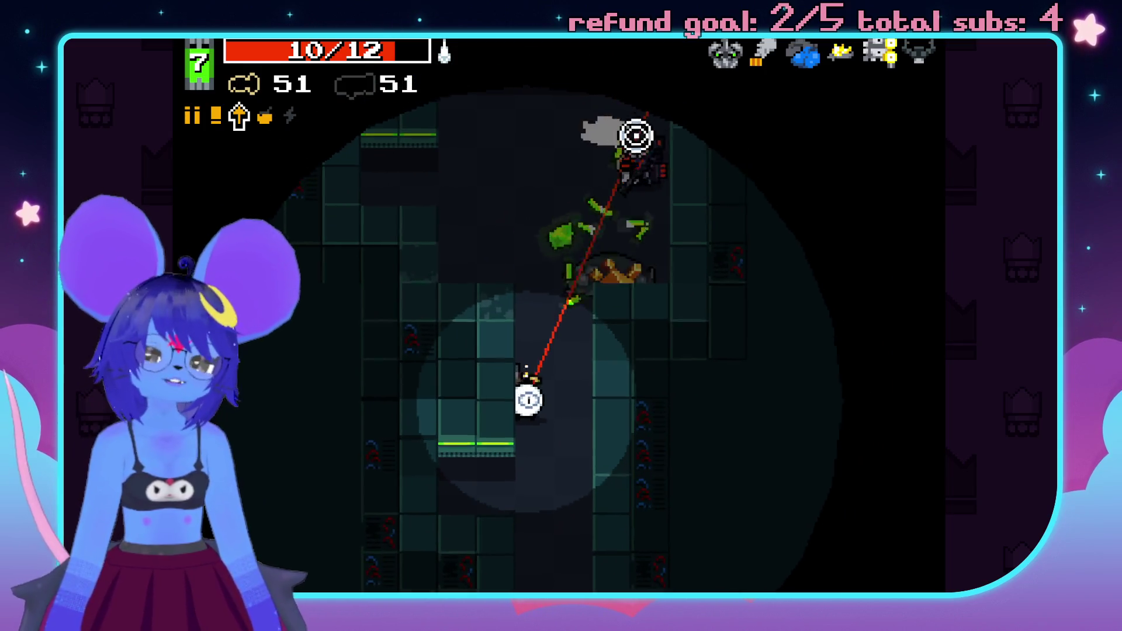
click(657, 125)
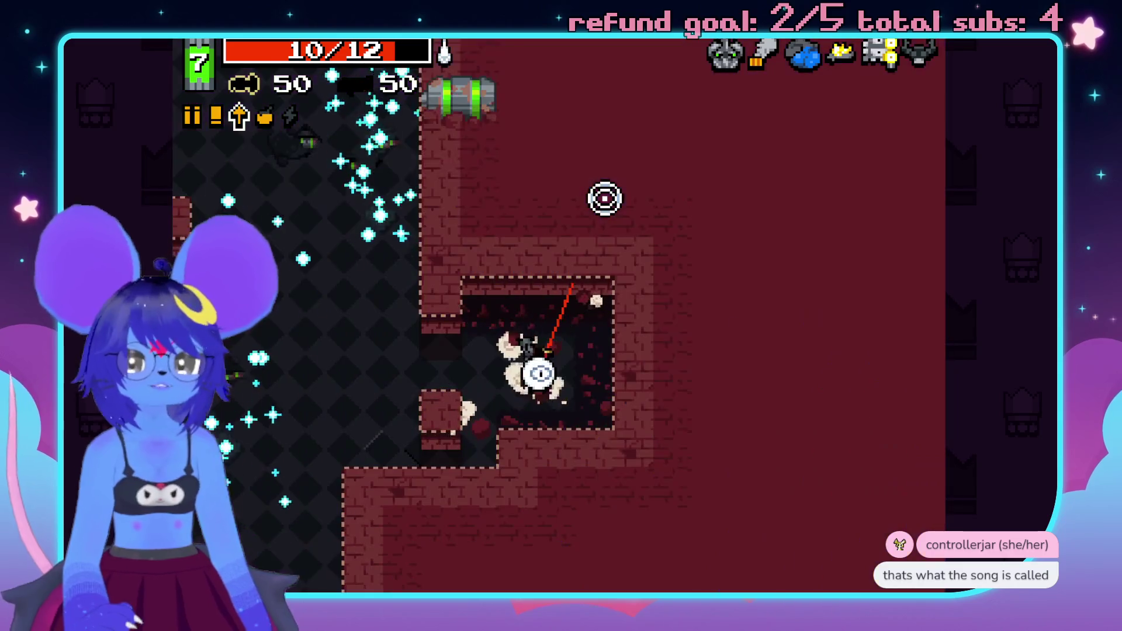
- Shoot the armoured enemies in the larger room and collect the dropped bolts
key(a)
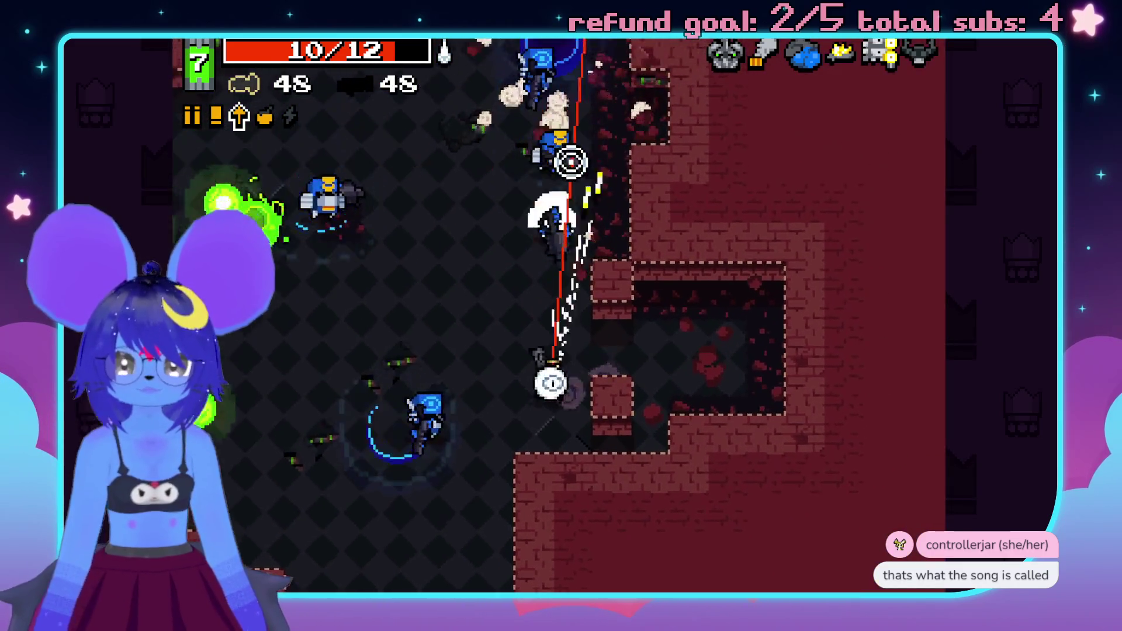
key(d)
click(344, 400)
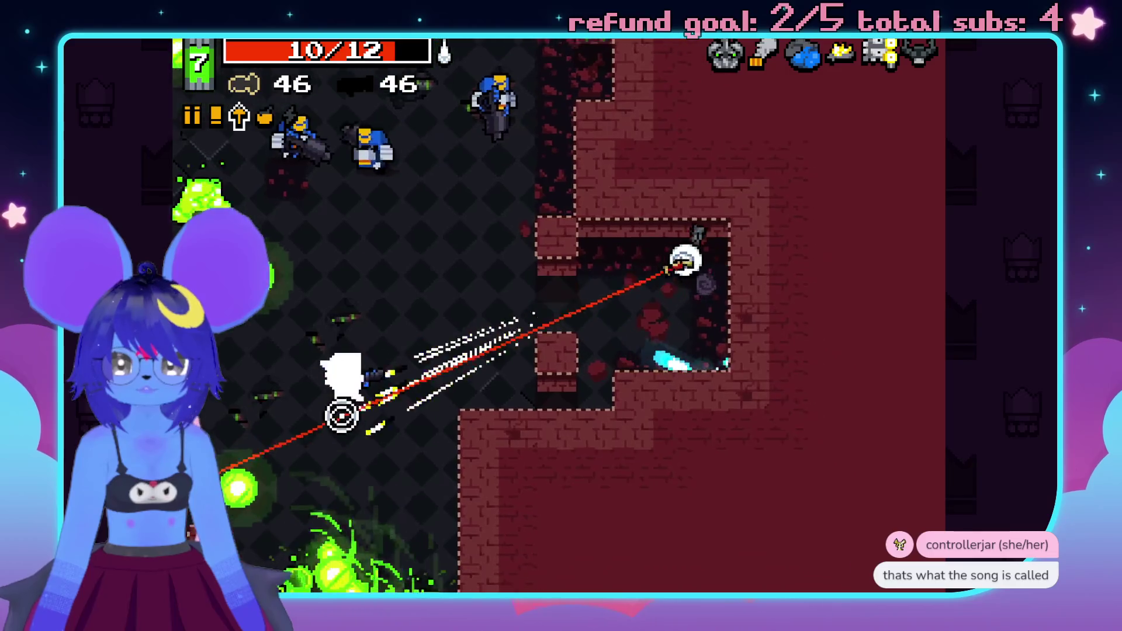
key(s)
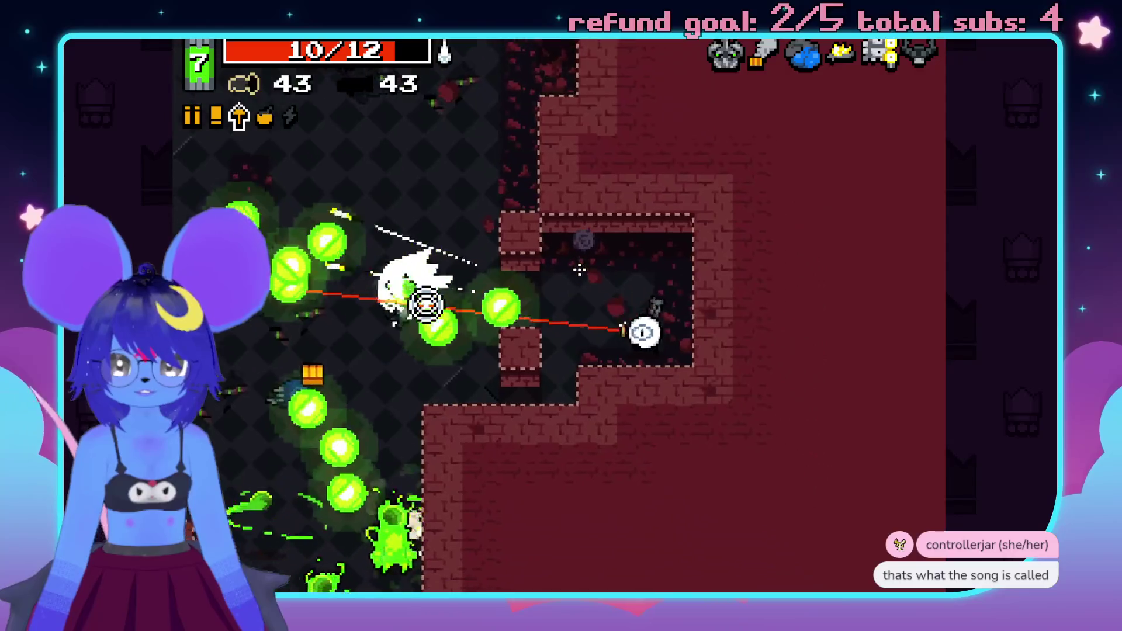
key(a)
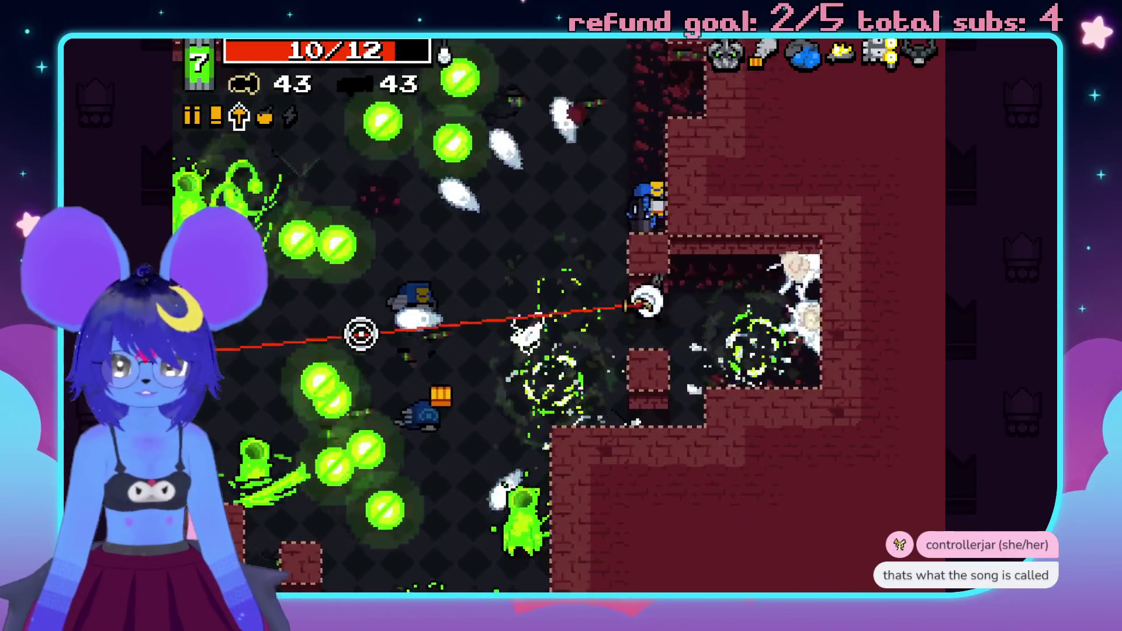
key(a)
key(s)
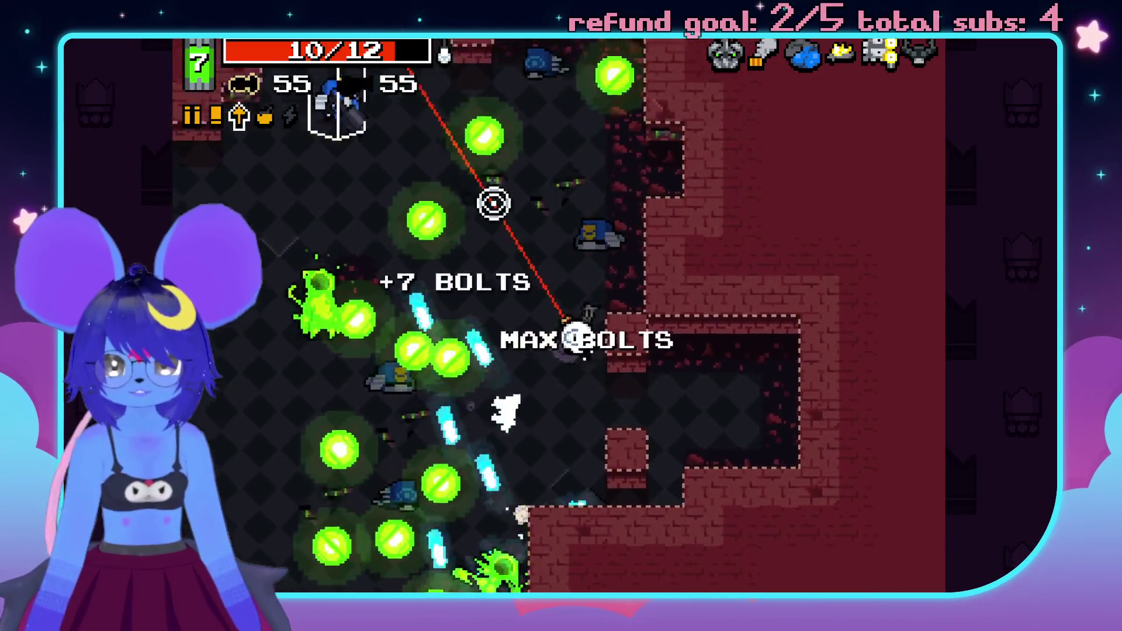
- Fight through the next room, killing the enemies on the right to reach level 8
key(w)
click(496, 207)
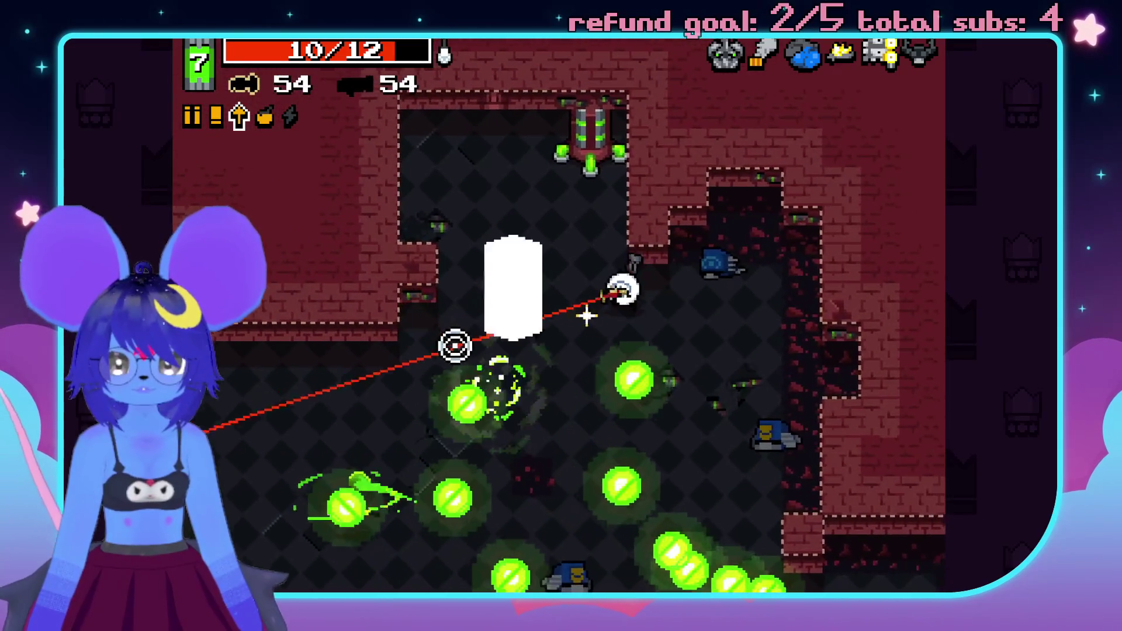
click(534, 396)
key(s)
click(291, 411)
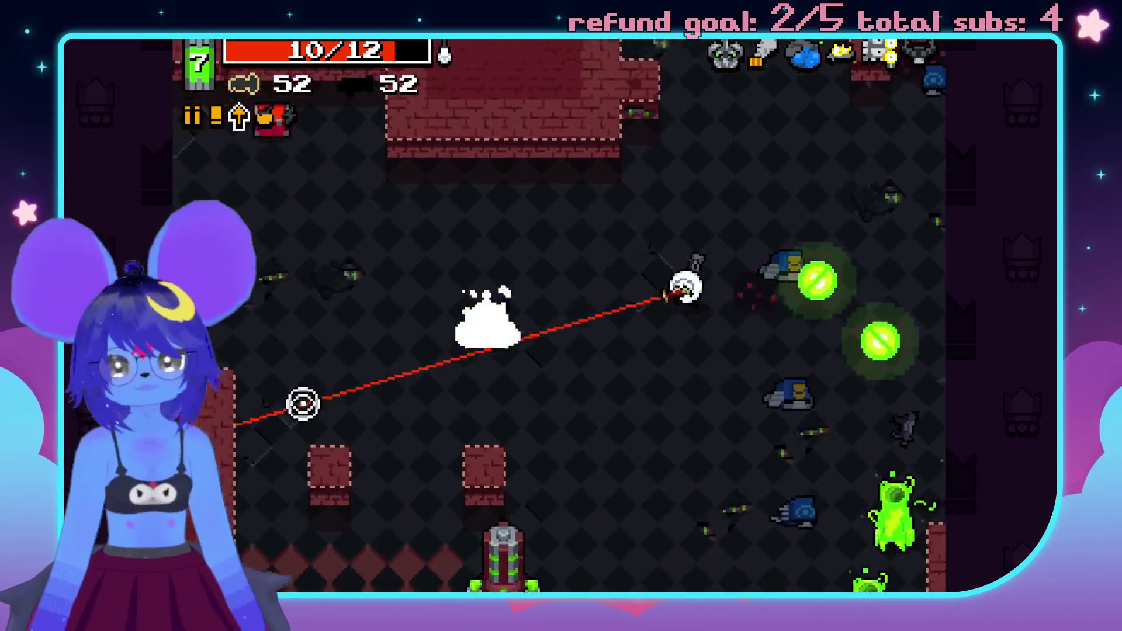
key(s)
click(426, 226)
key(a)
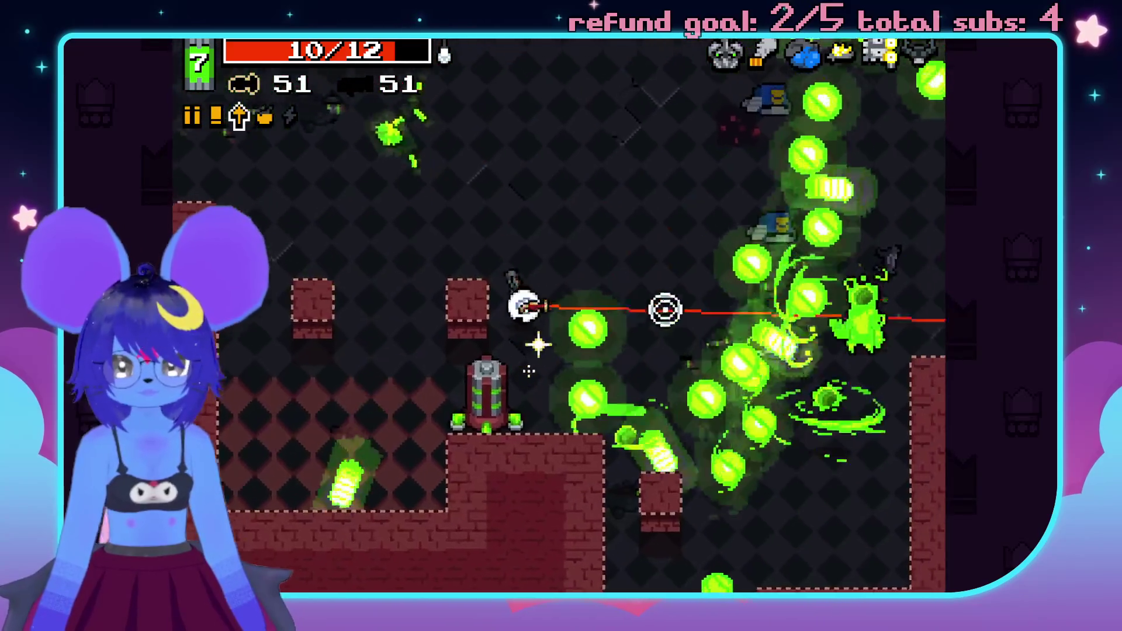
click(809, 393)
click(723, 430)
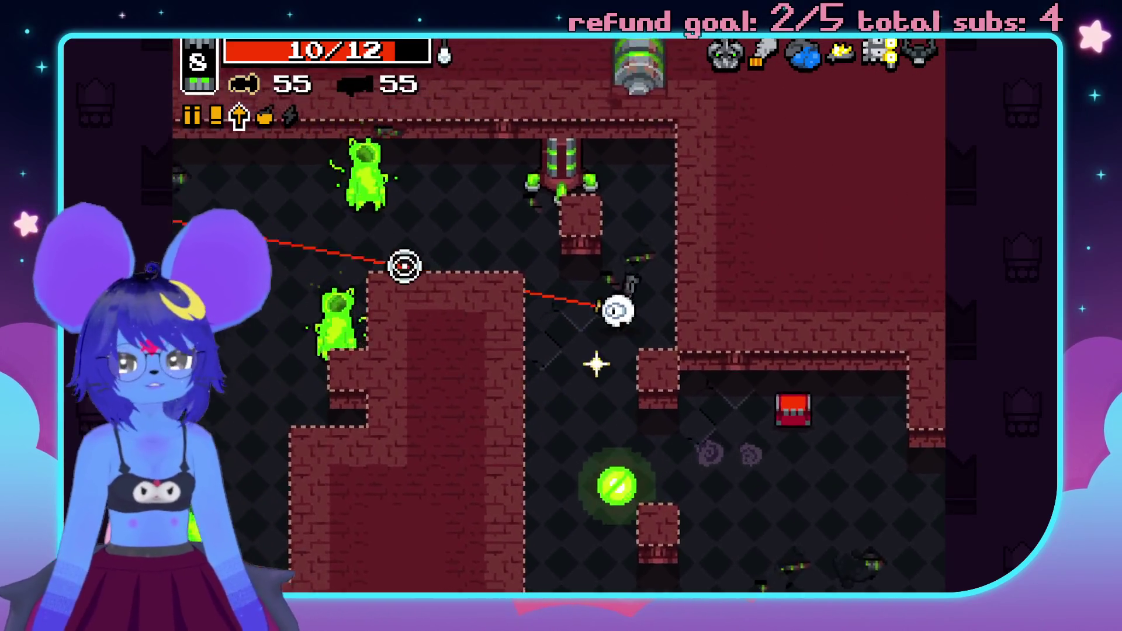
- Shoot the green enemies in the middle of the room
click(412, 217)
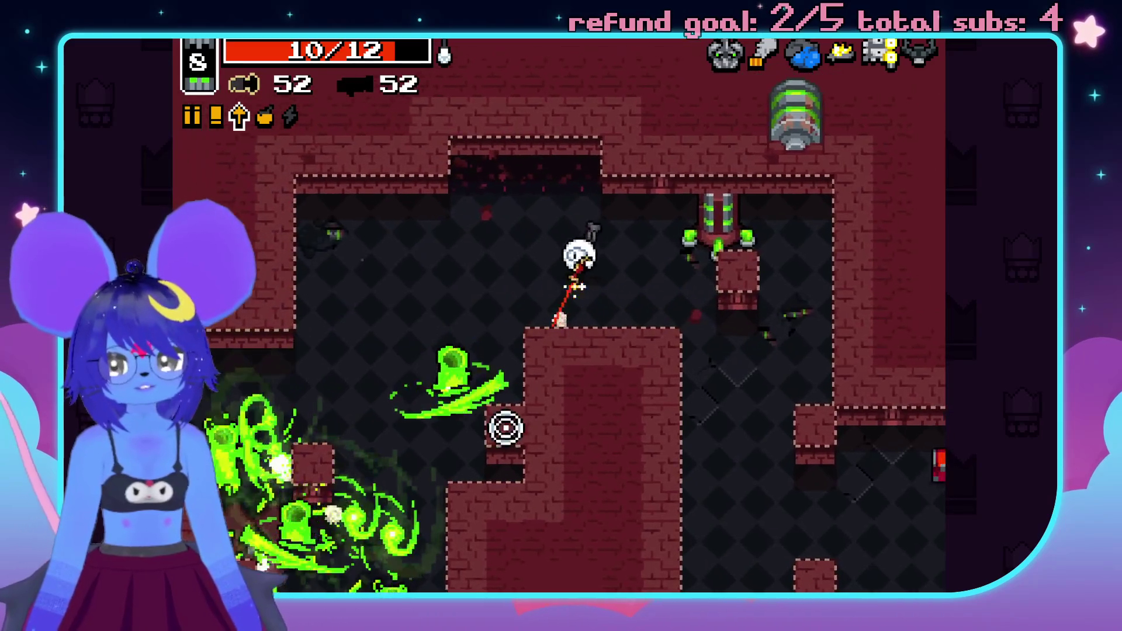
click(540, 497)
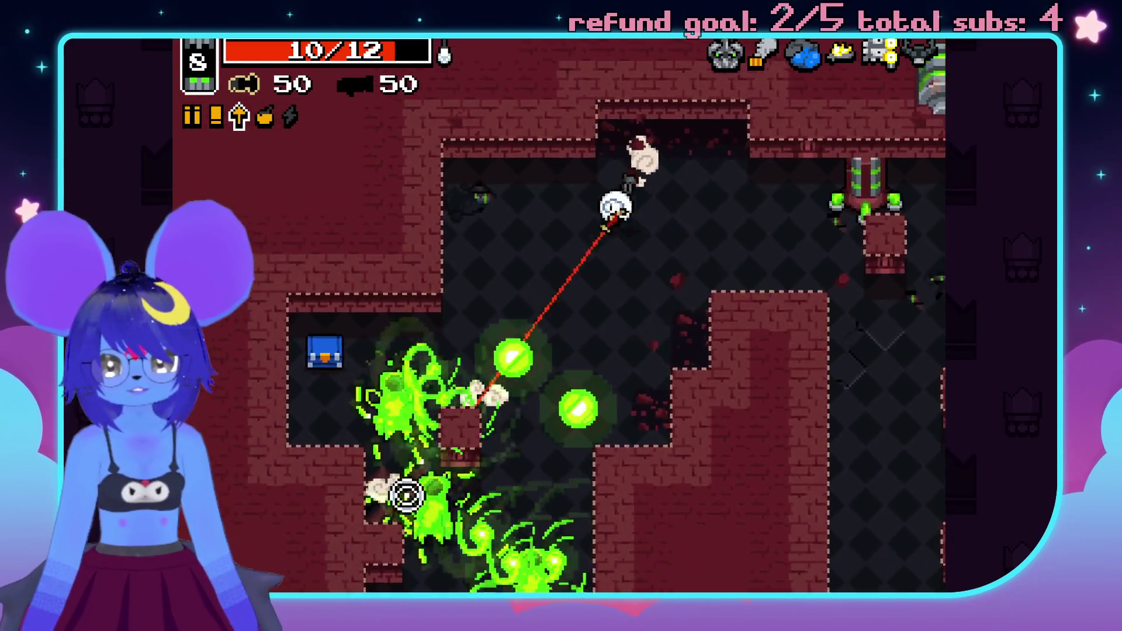
click(458, 521)
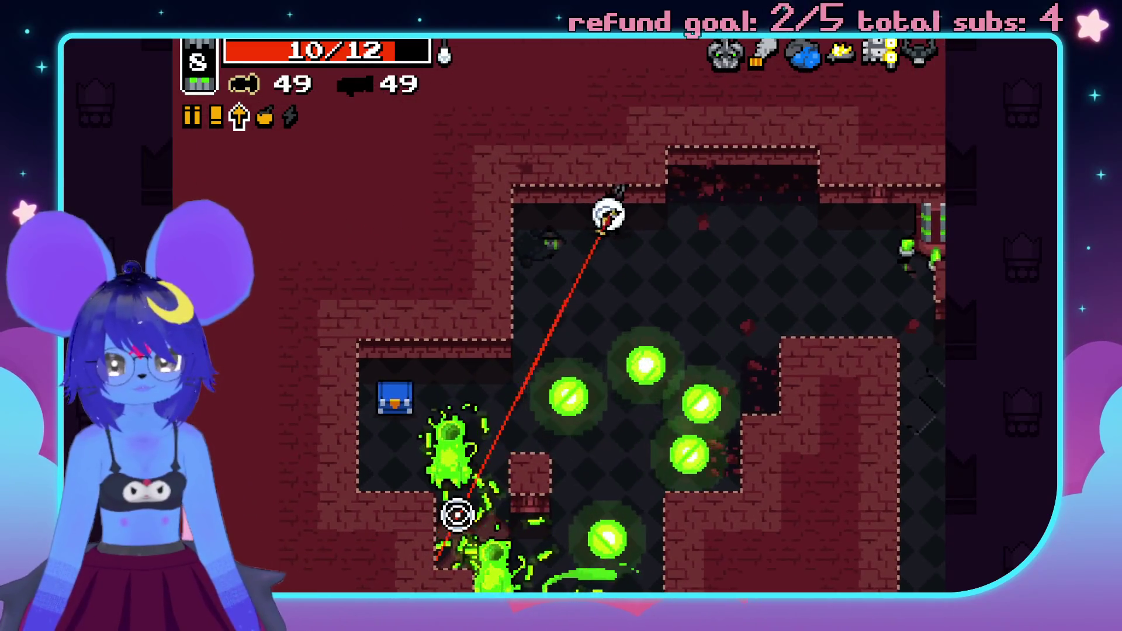
click(576, 534)
click(559, 530)
- Collect the bolts near the chest and take the Bolt Marrow mutation
key(s)
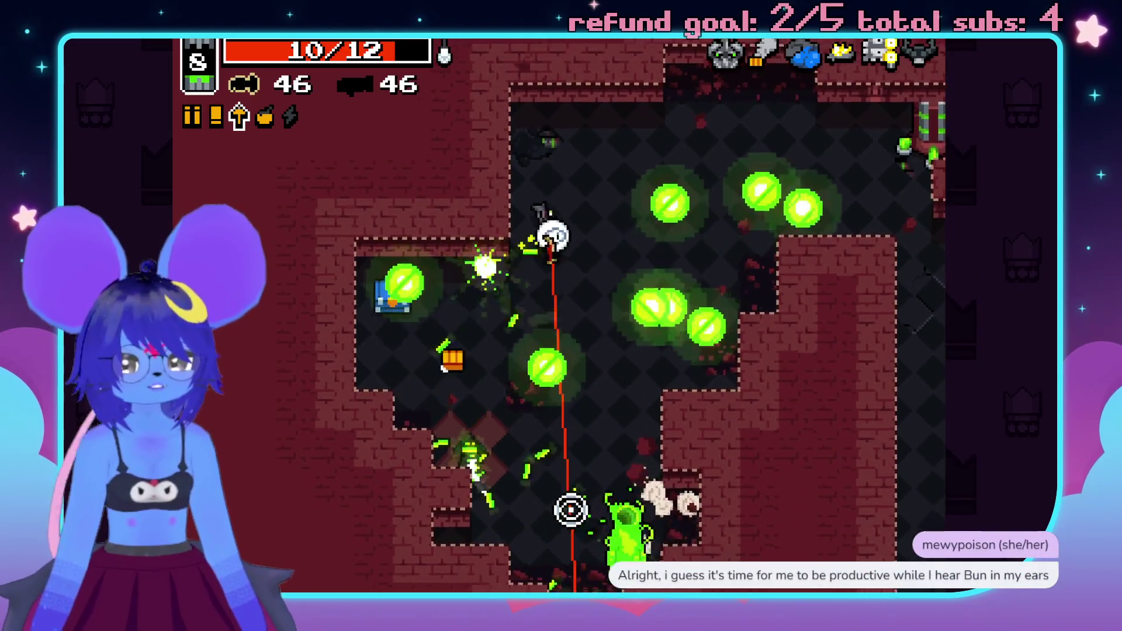
key(s)
key(a)
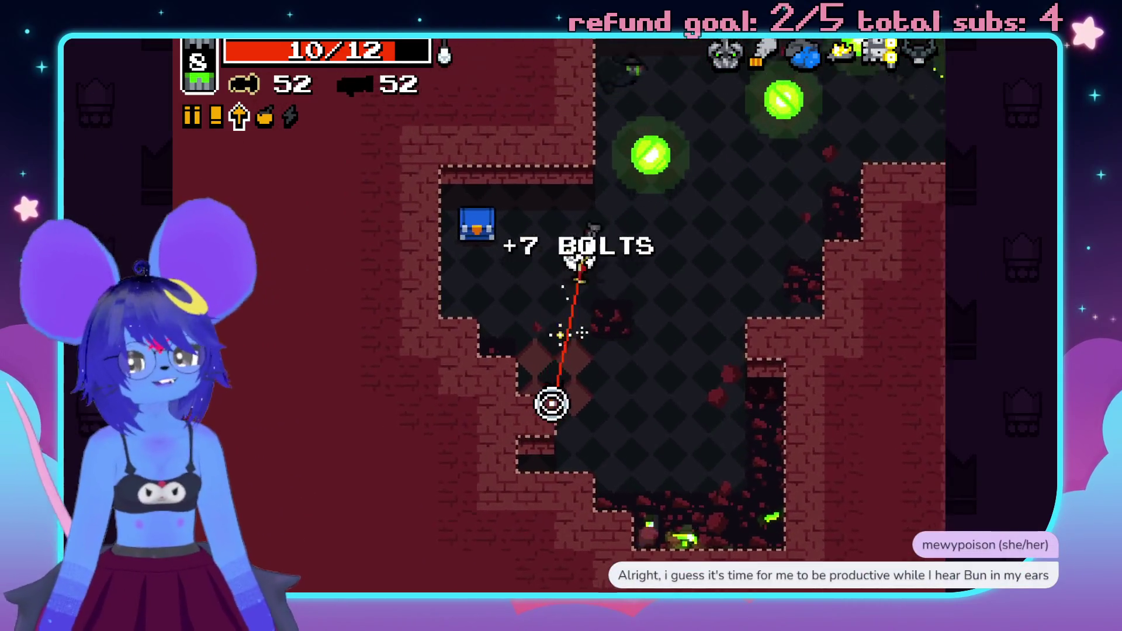
key(s)
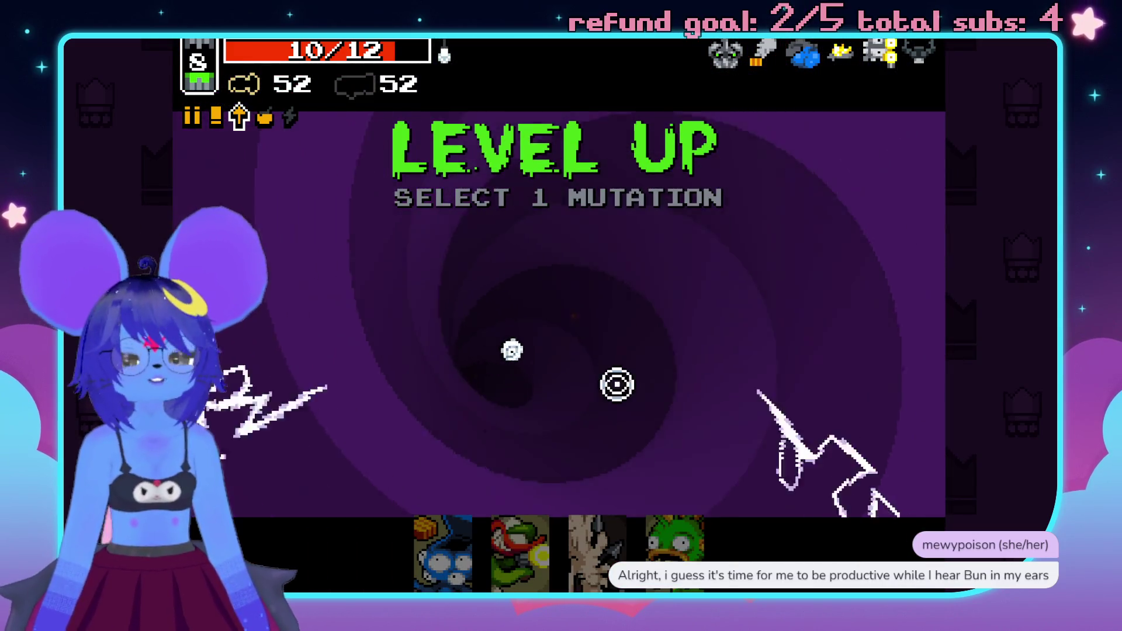
click(603, 558)
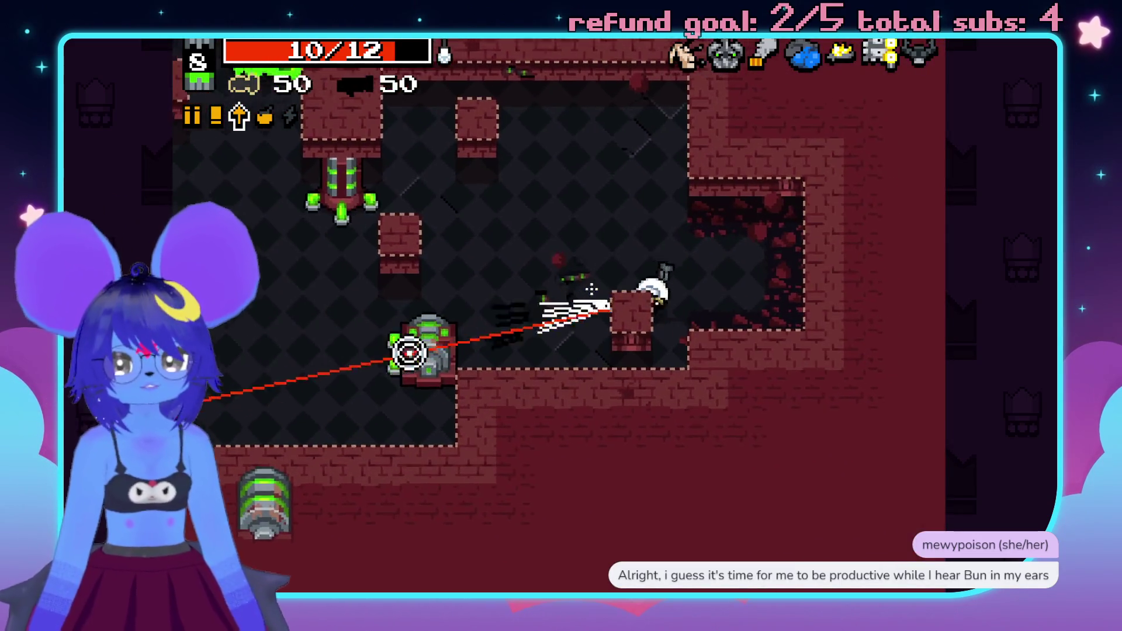
- Fire at the nearby enemies while moving around the room collecting bolts
click(408, 351)
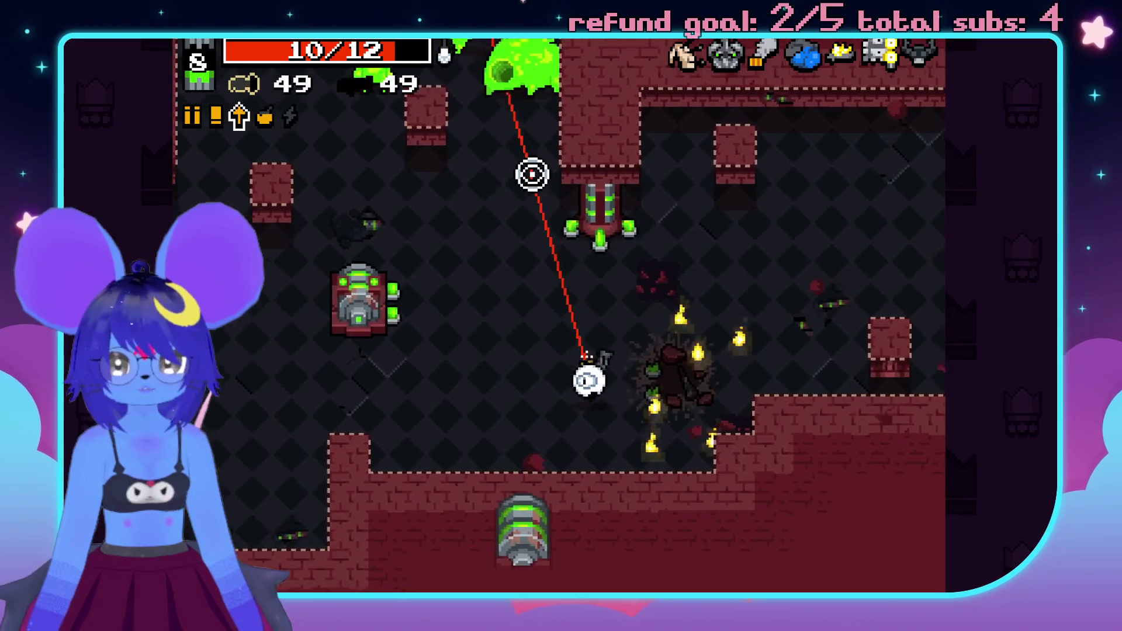
click(551, 155)
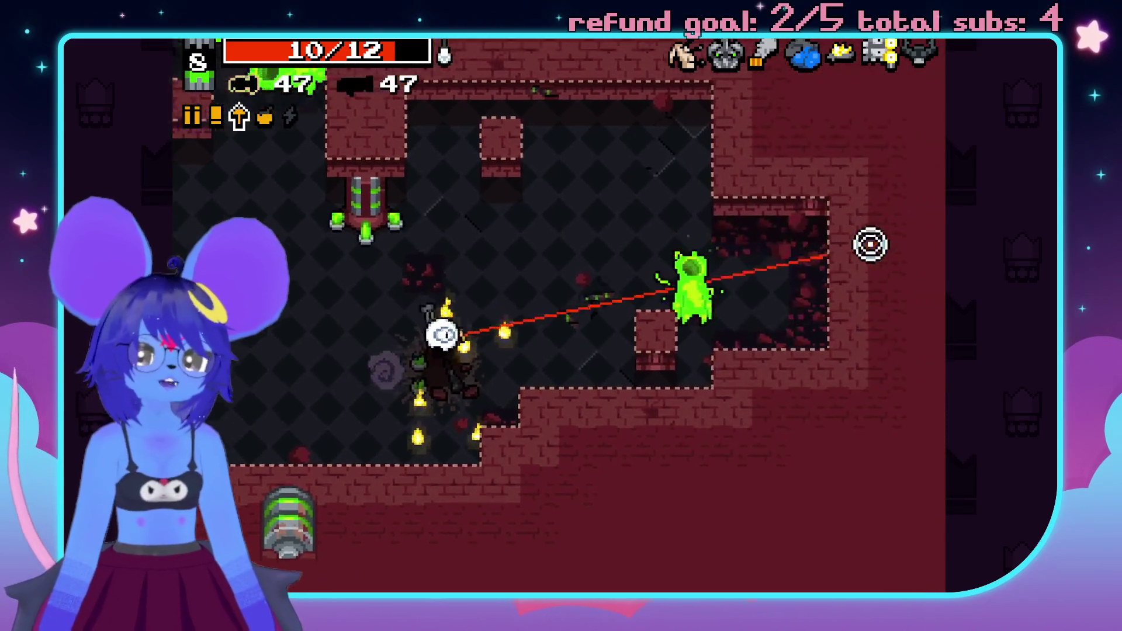
key(s)
key(a)
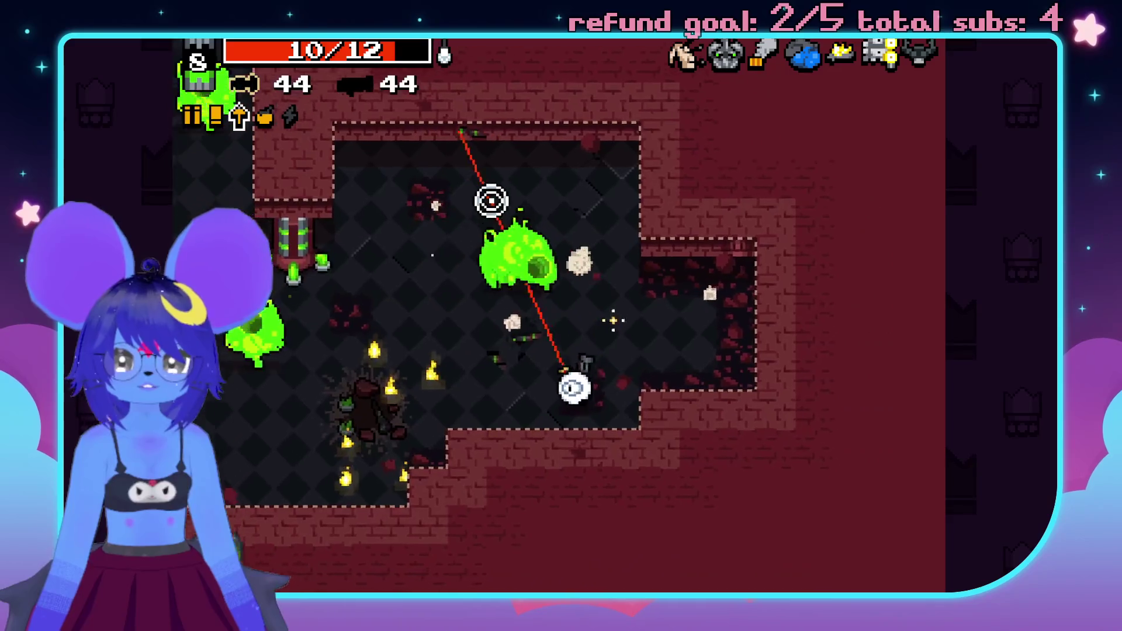
key(w)
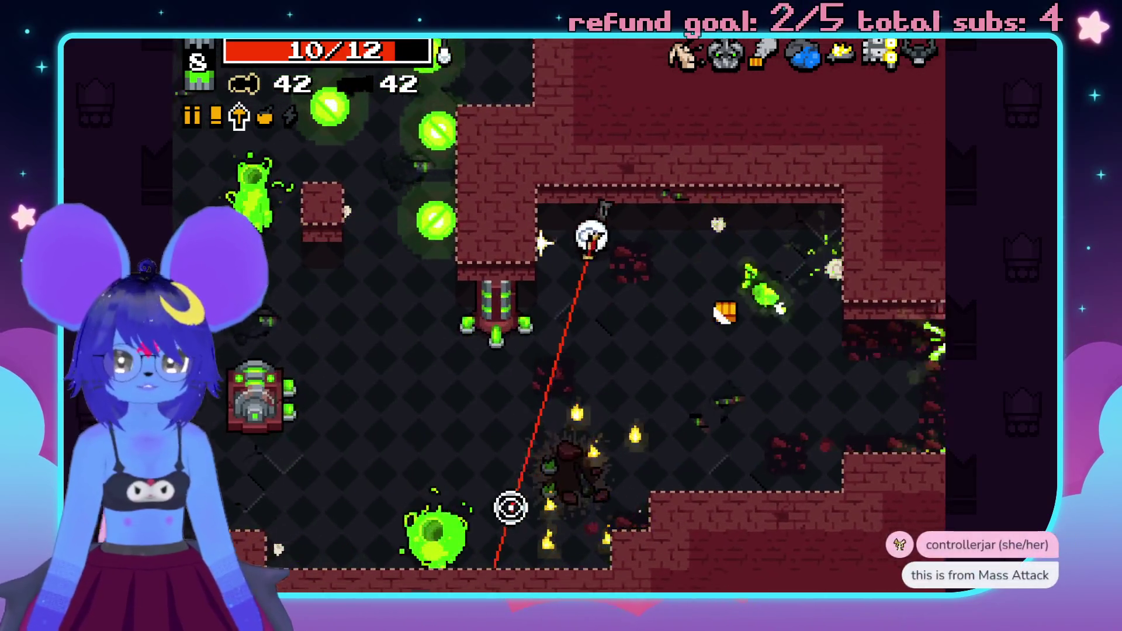
key(d)
click(317, 418)
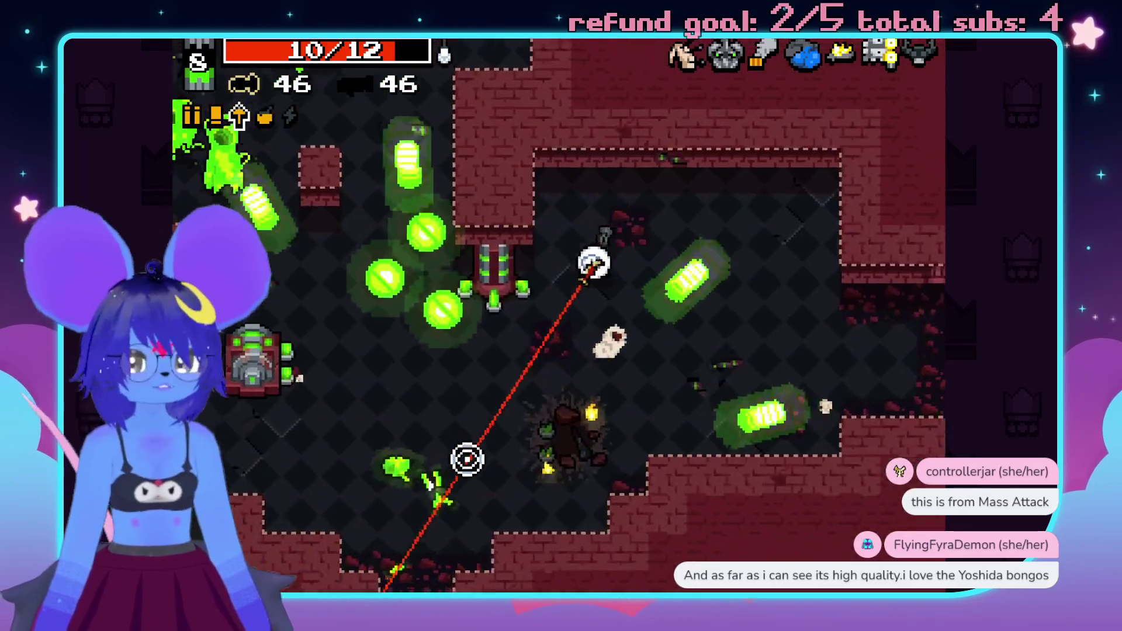
key(s)
key(a)
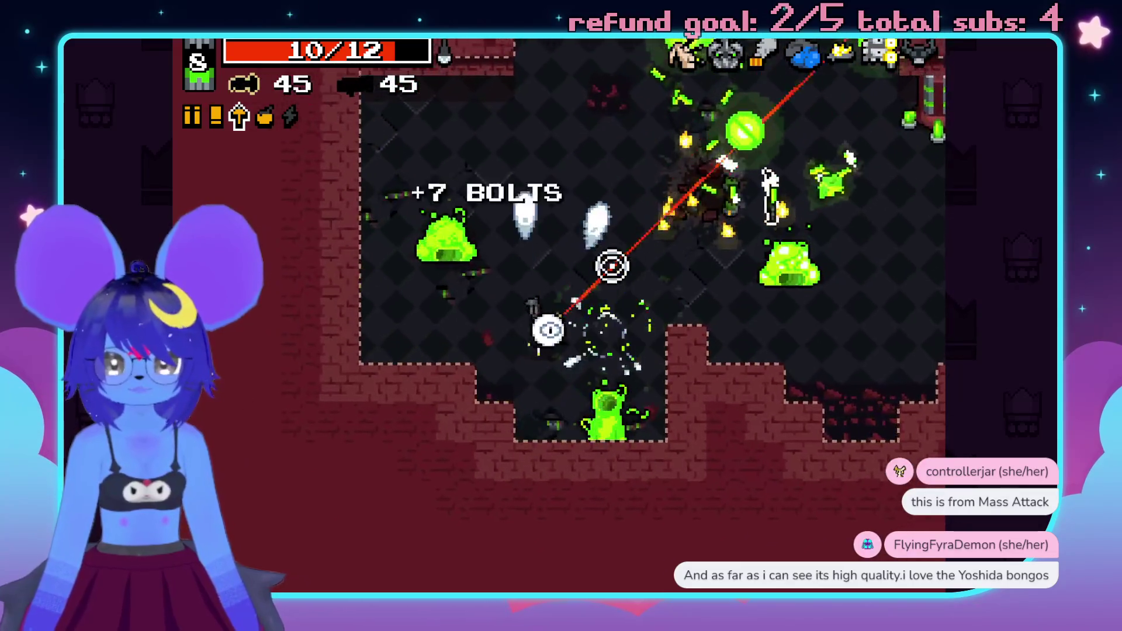
- Push up-right, shooting the enemies guarding the dropped weapon
key(w)
key(d)
click(703, 268)
key(s)
key(d)
click(672, 380)
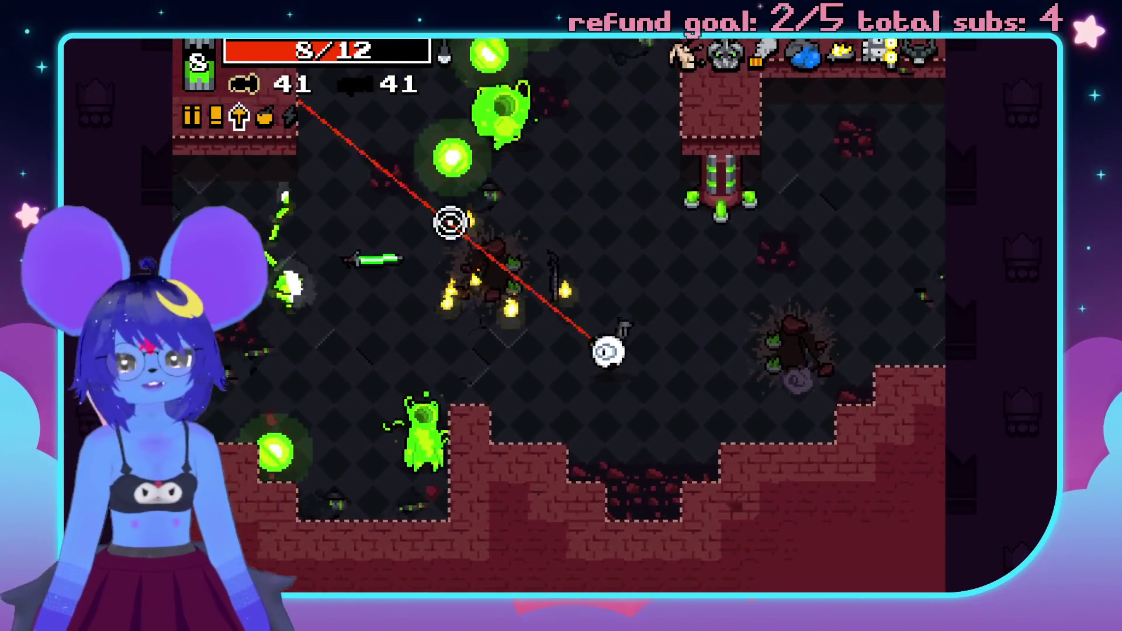
key(a)
click(597, 177)
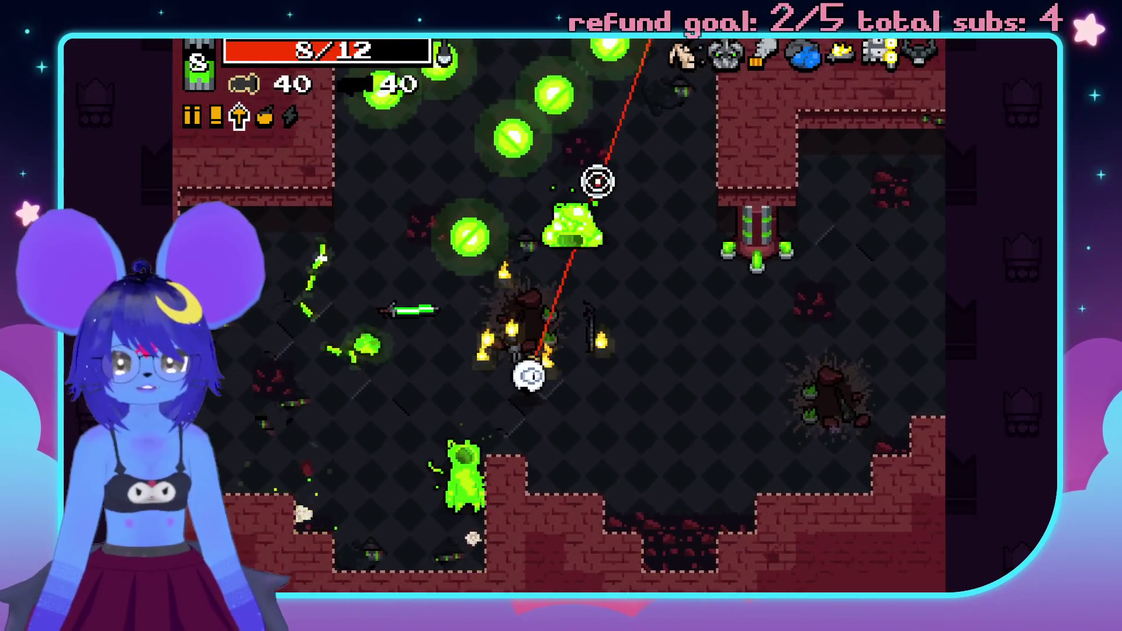
- Pick up the Energy Sword and swing it at the enemies
key(e)
key(s)
key(a)
click(718, 225)
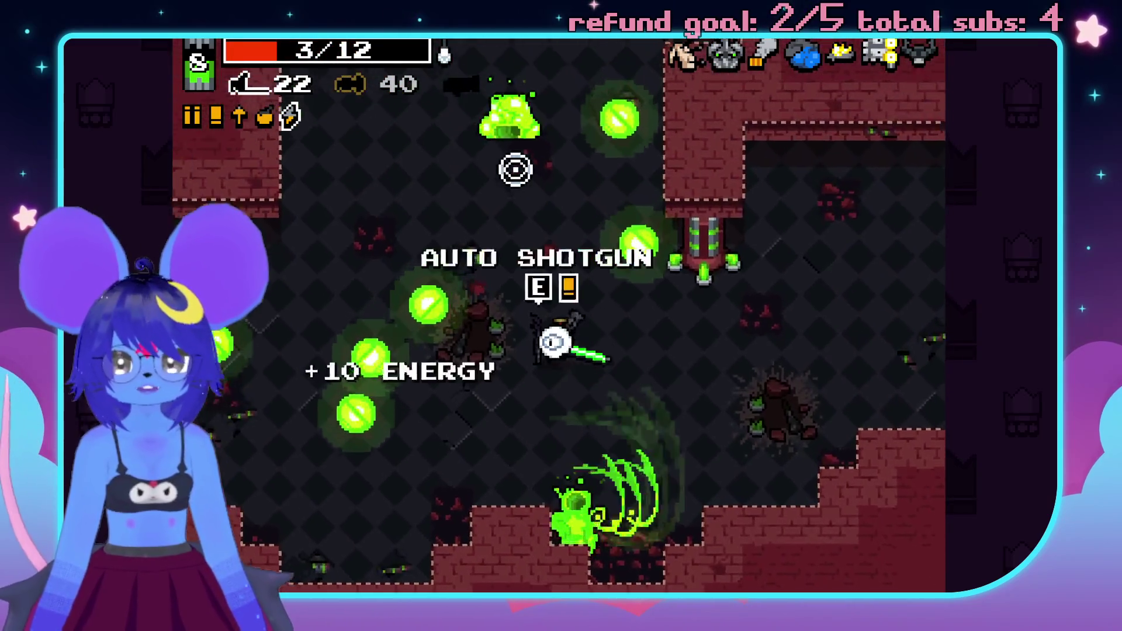
key(w)
key(a)
click(584, 169)
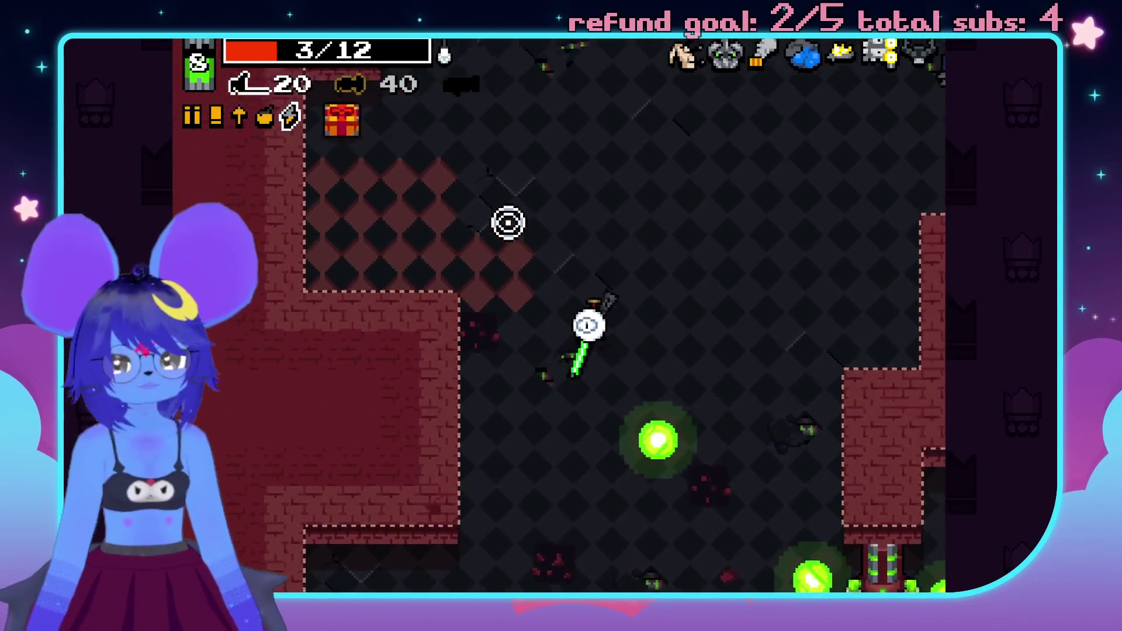
- Return to the laser-sighted gun, kill the last enemies and destroy the turret
key(space)
key(w)
key(d)
click(905, 380)
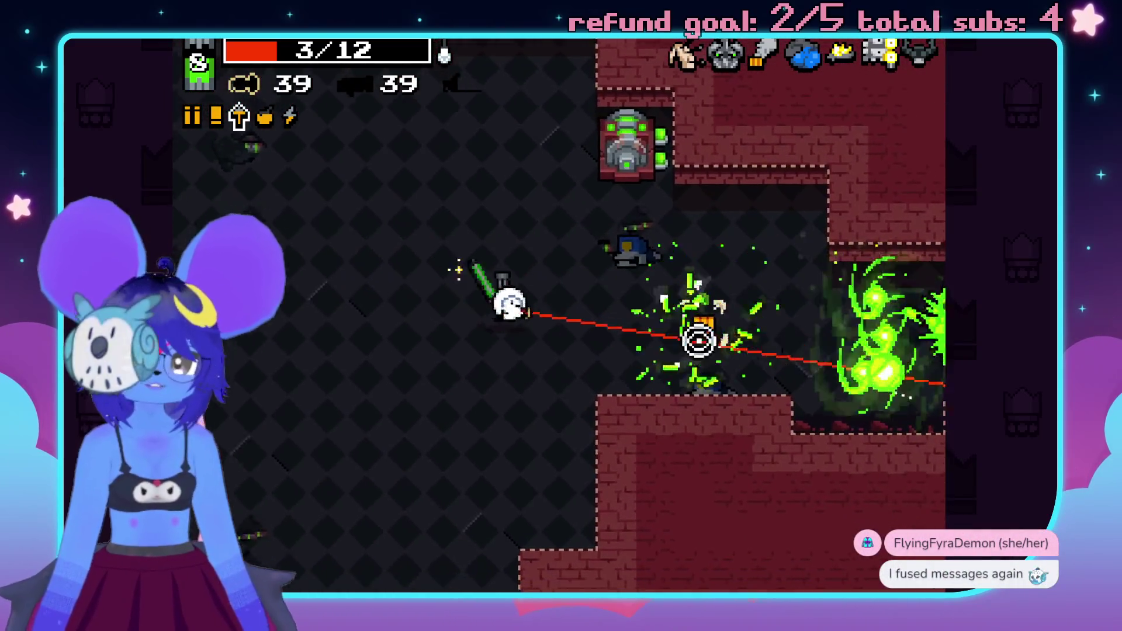
key(d)
click(801, 349)
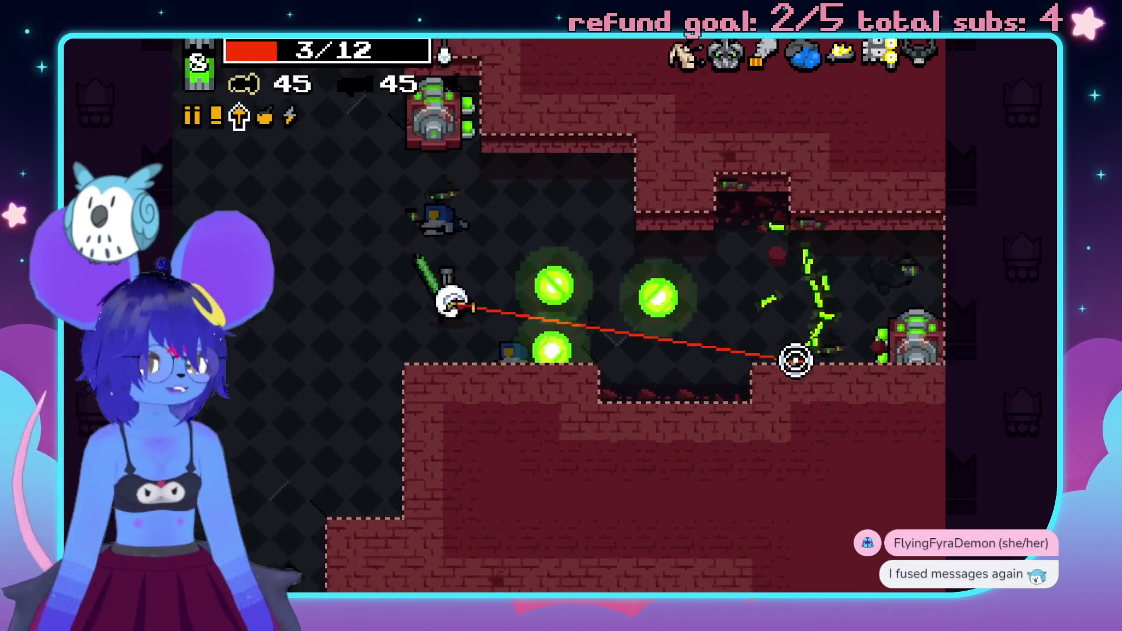
click(807, 365)
key(w)
key(d)
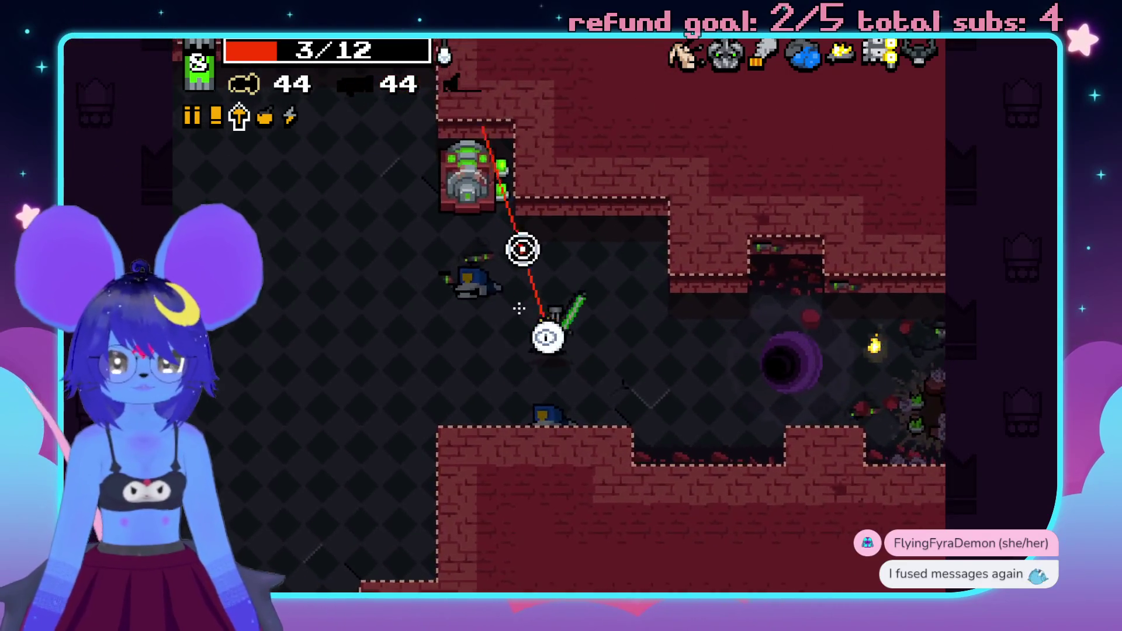
click(530, 251)
key(w)
key(a)
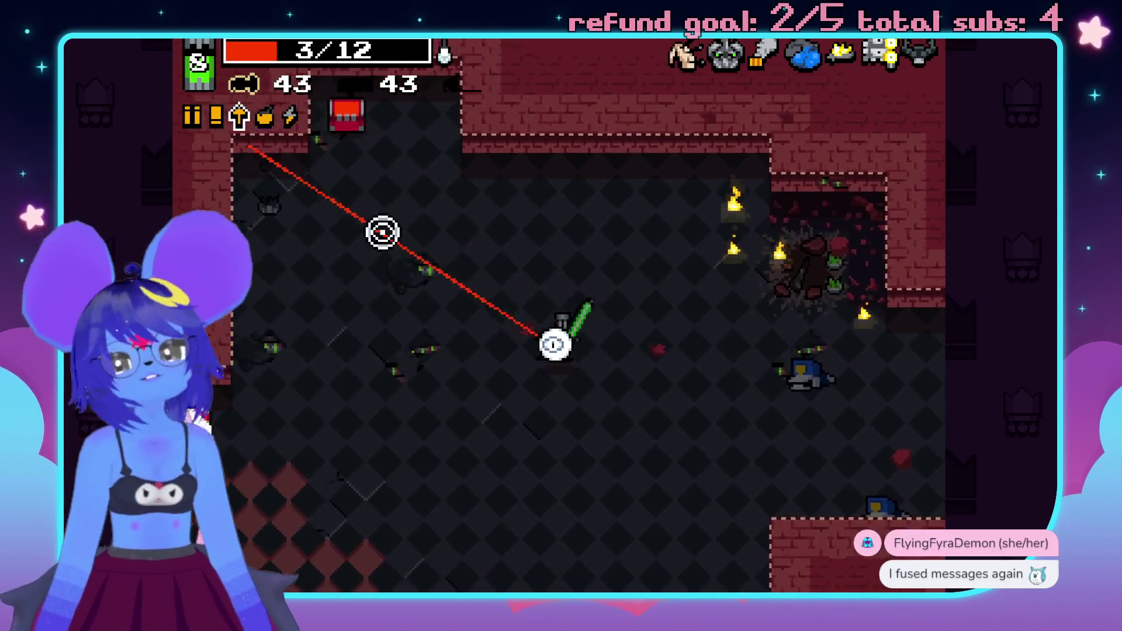
- Walk to the ammo chest and swap weapons at the weapon pile
key(a)
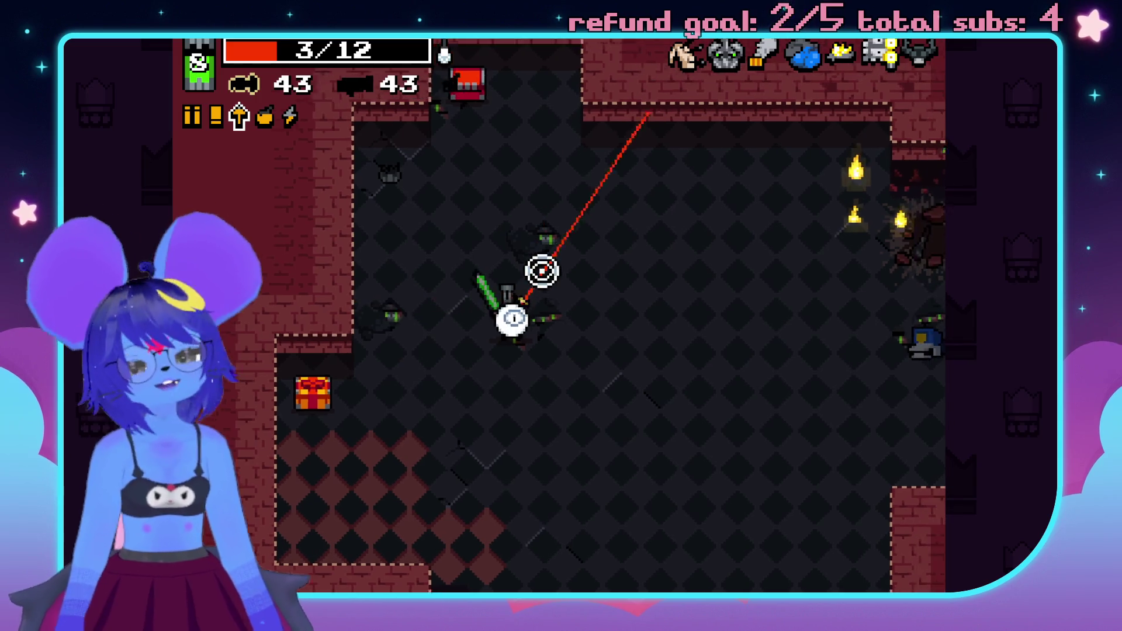
key(w)
key(w)
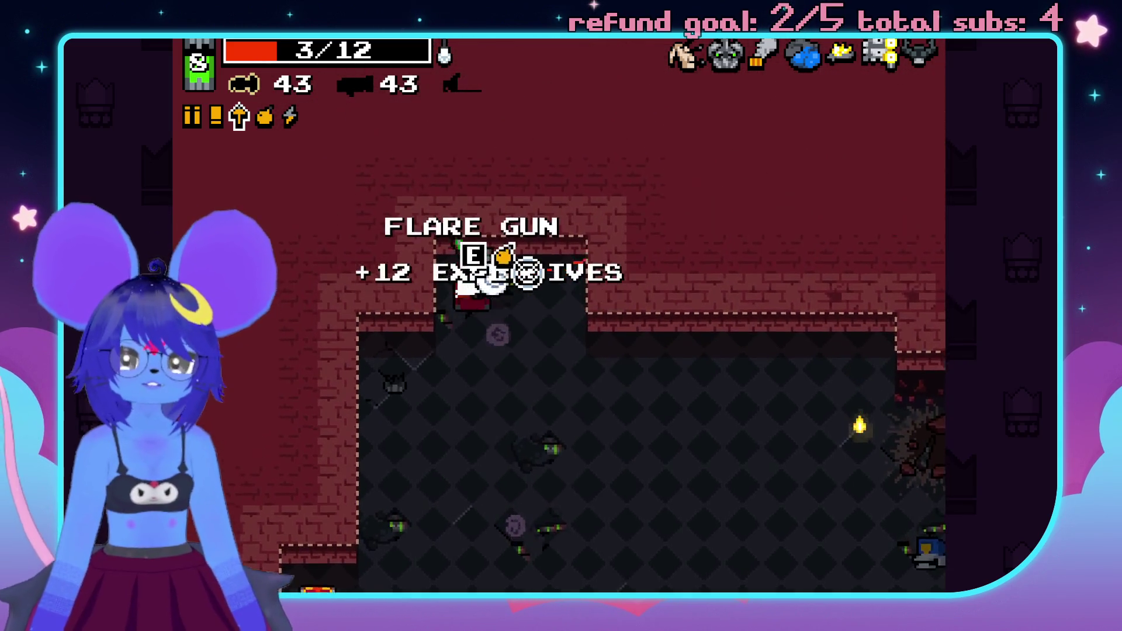
key(s)
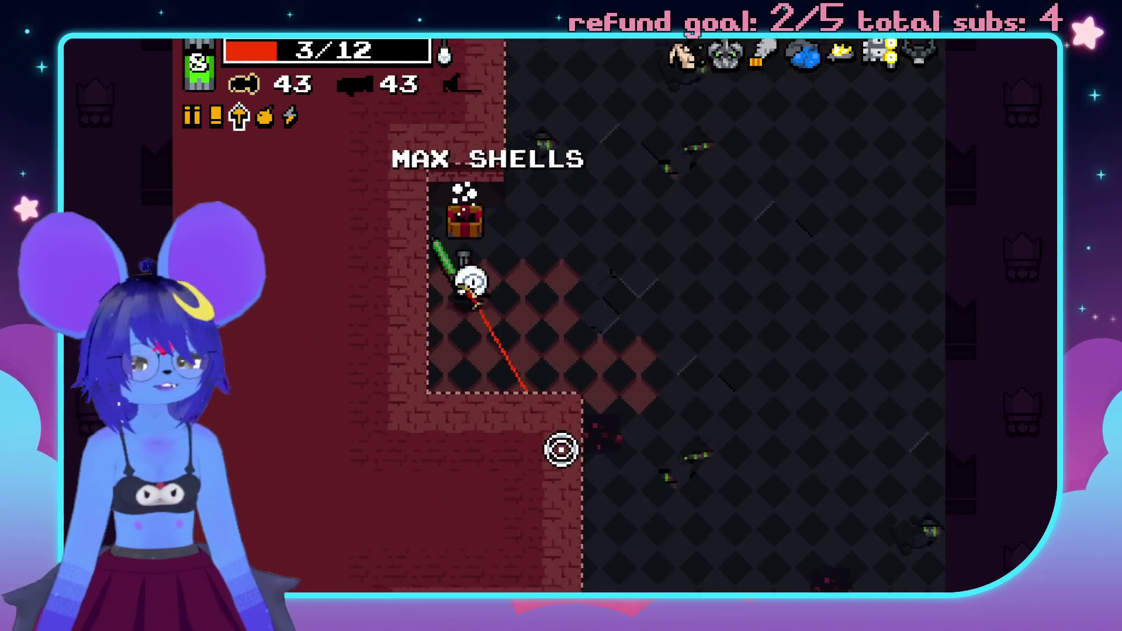
key(s)
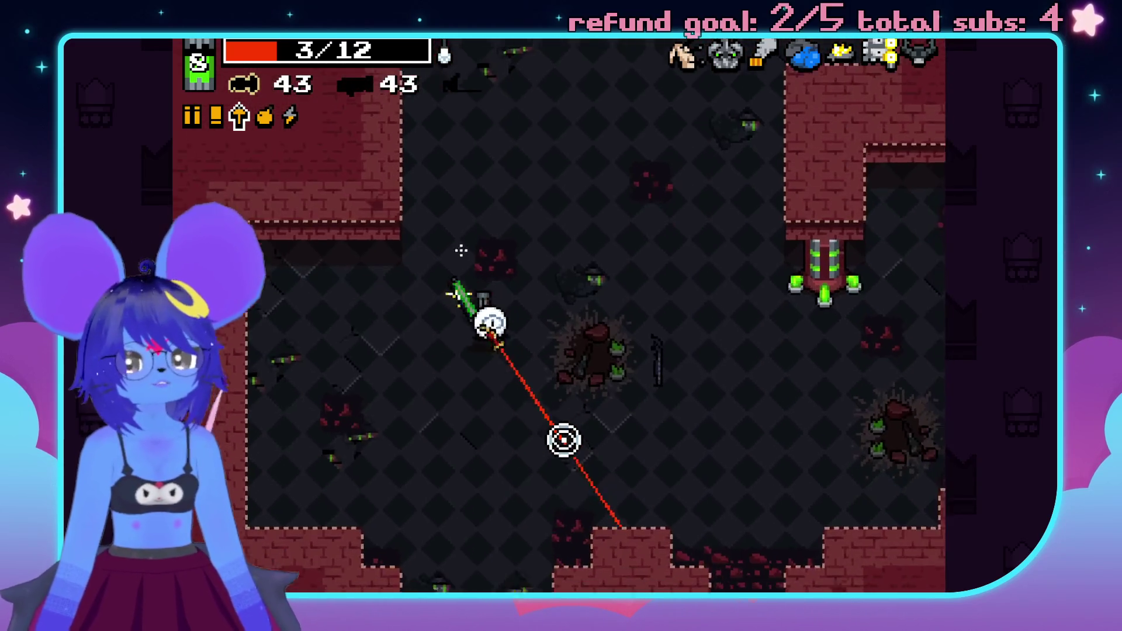
key(e)
key(e)
key(e)
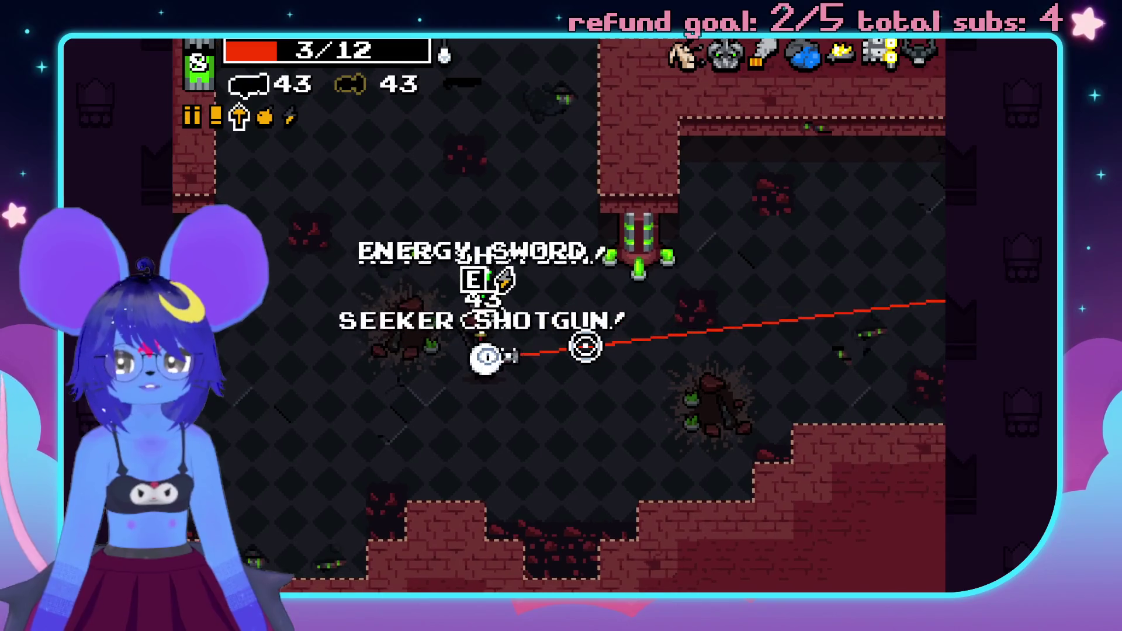
- Make the laser-sighted gun primary and collect the bolt ammo by the red chest
key(w)
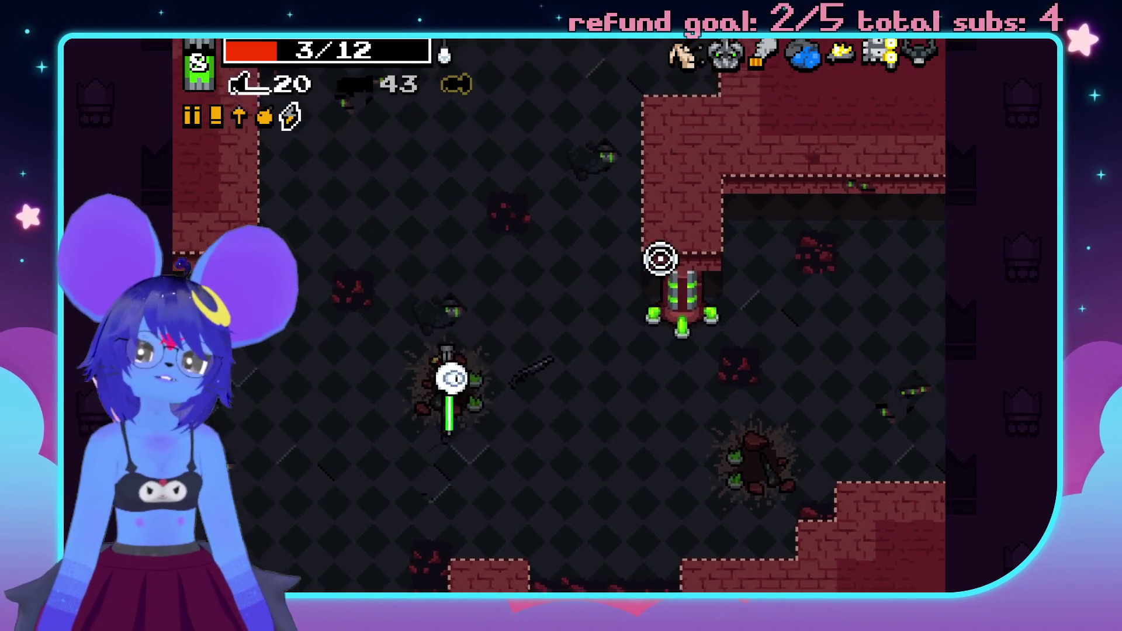
key(w)
key(space)
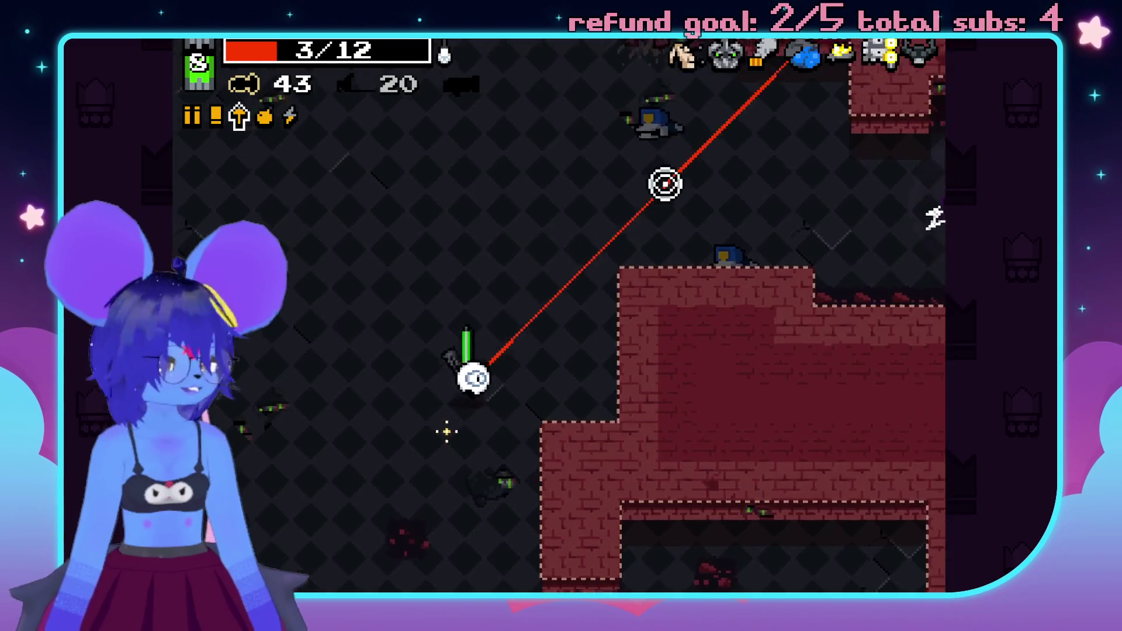
key(space)
key(d)
key(space)
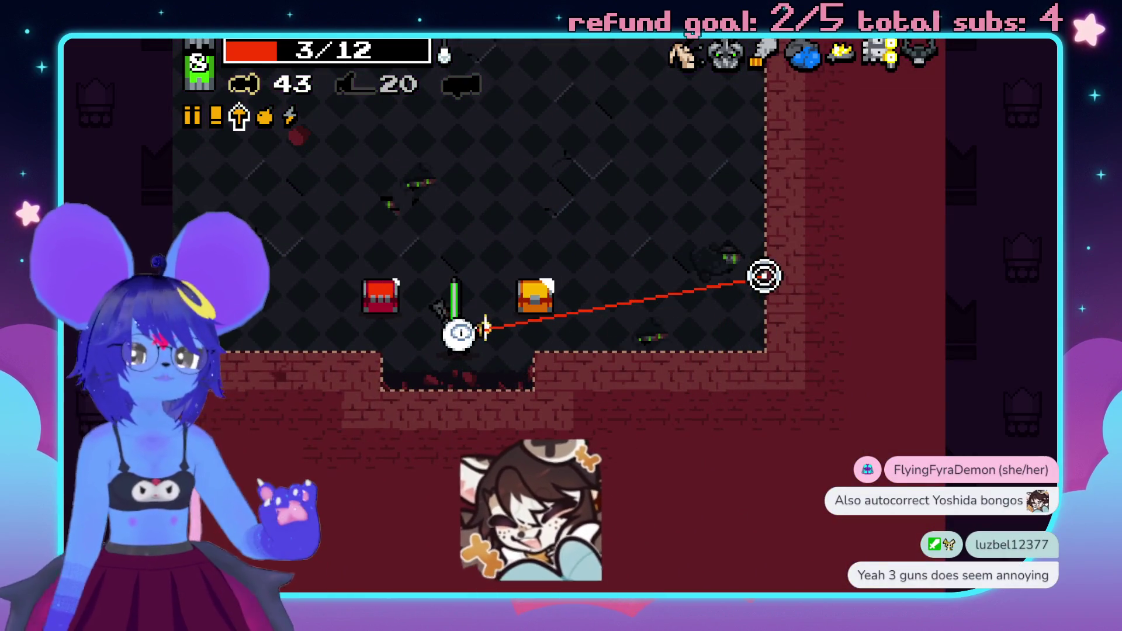
key(a)
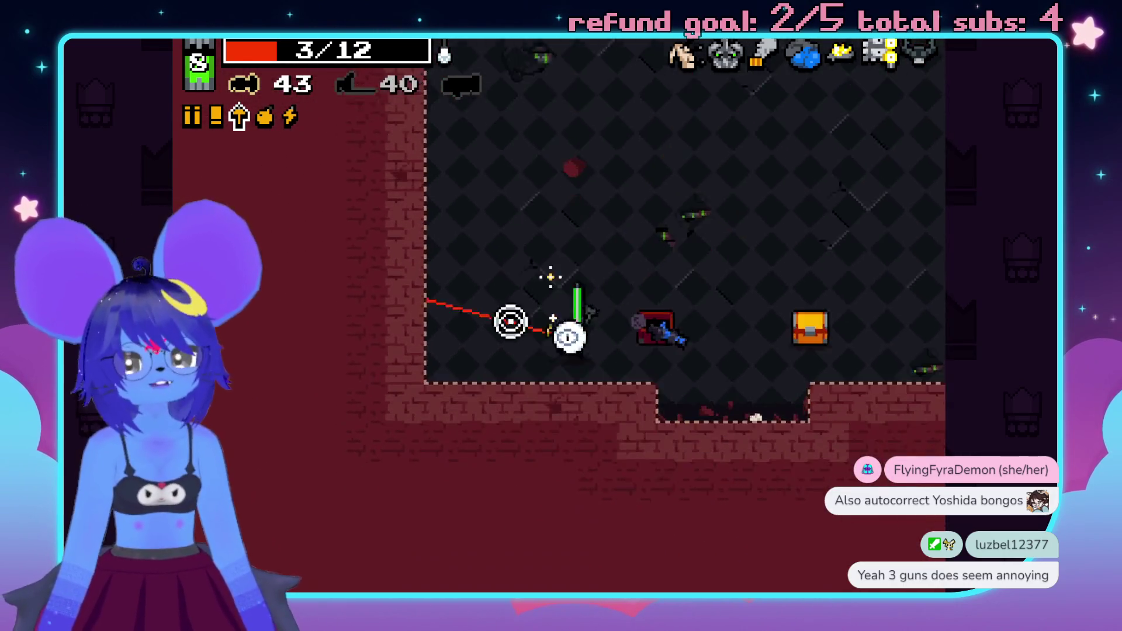
key(d)
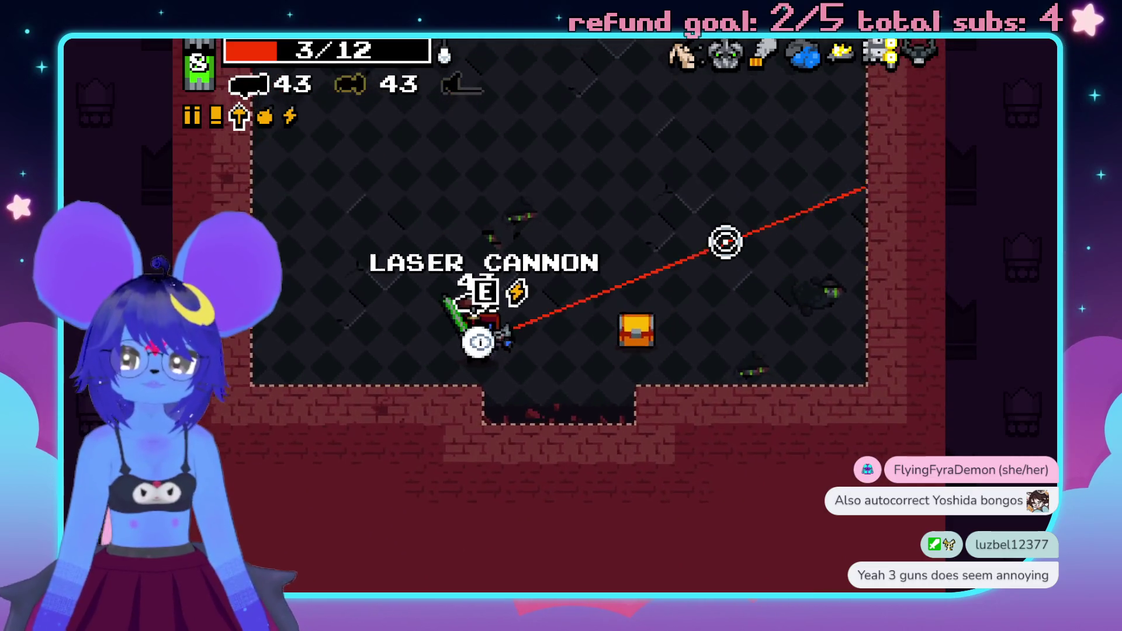
key(w)
key(space)
- Advance up the red carpet toward the throne, backing off from the cannons
key(a)
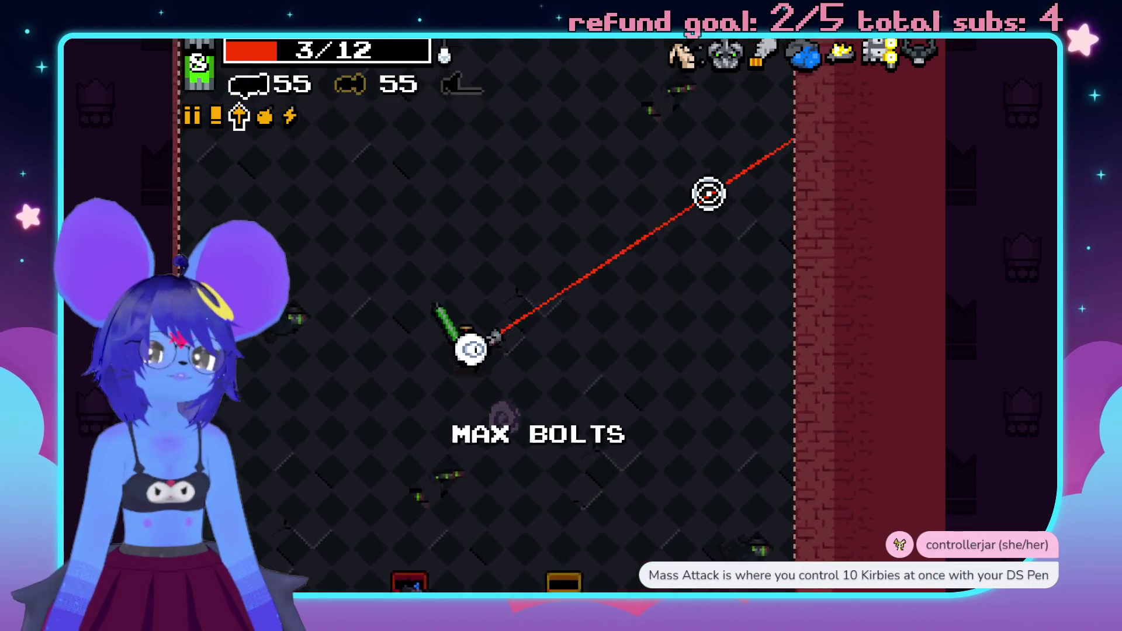
key(w)
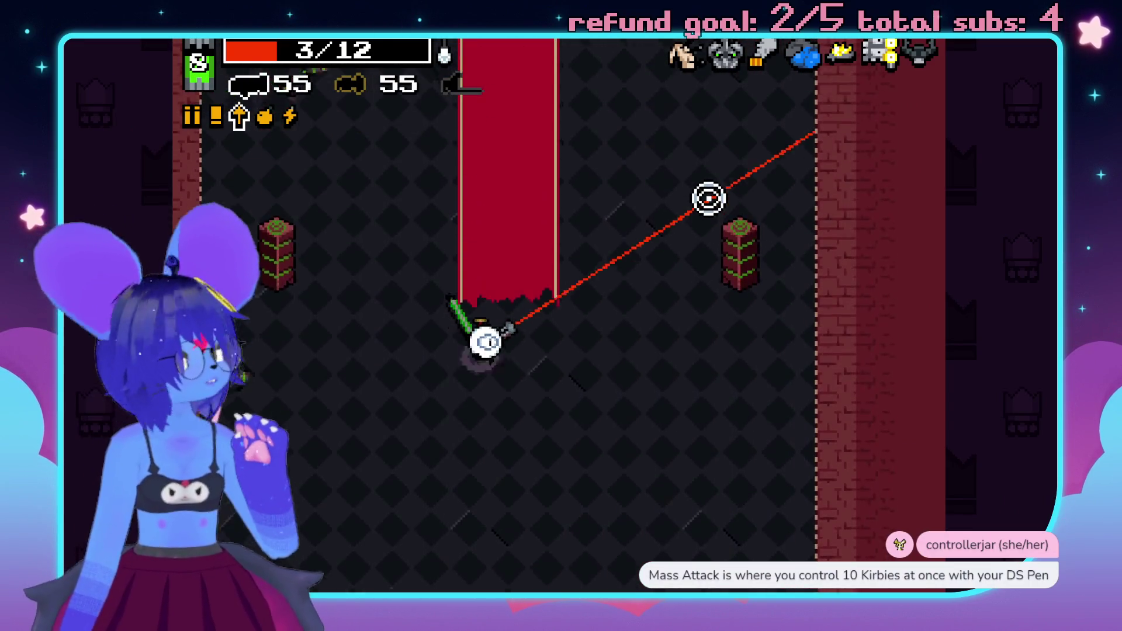
key(w)
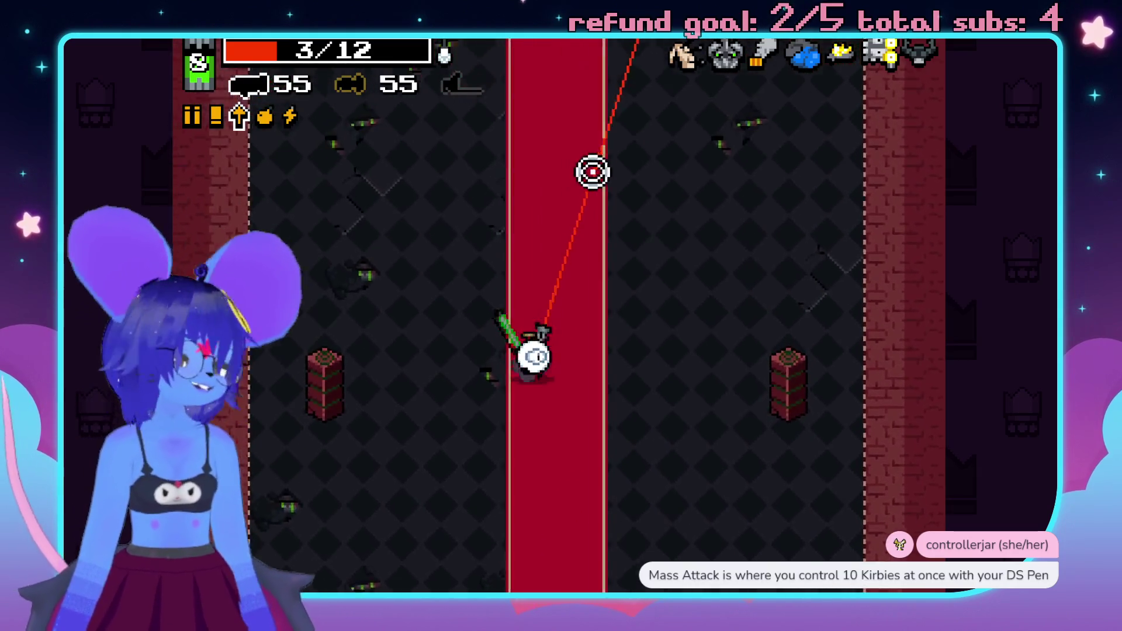
key(w)
key(a)
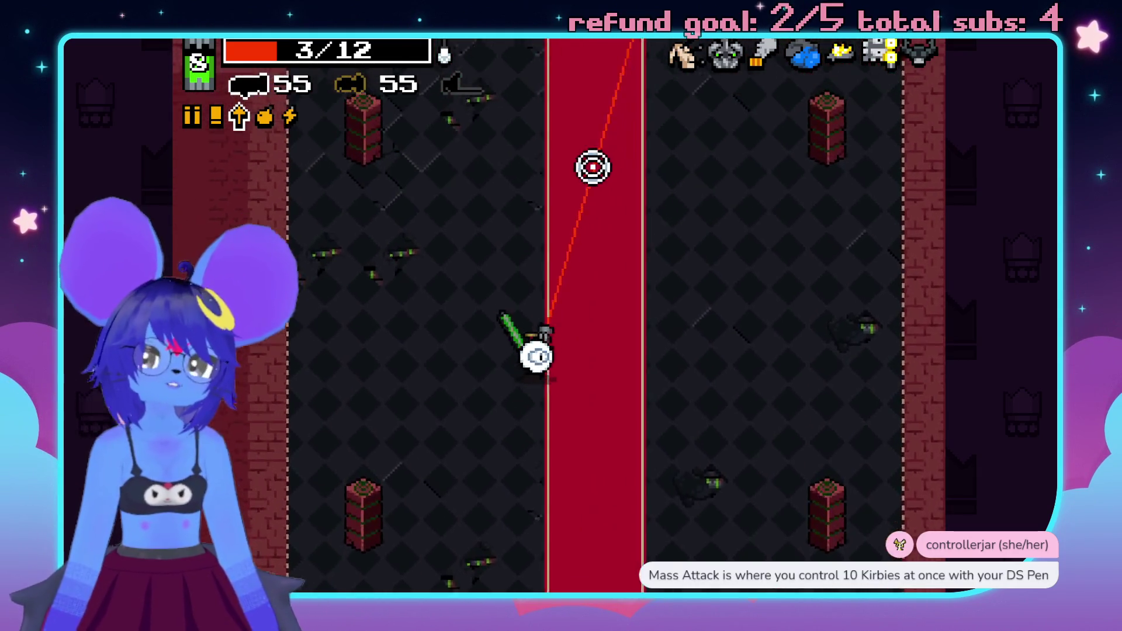
key(s)
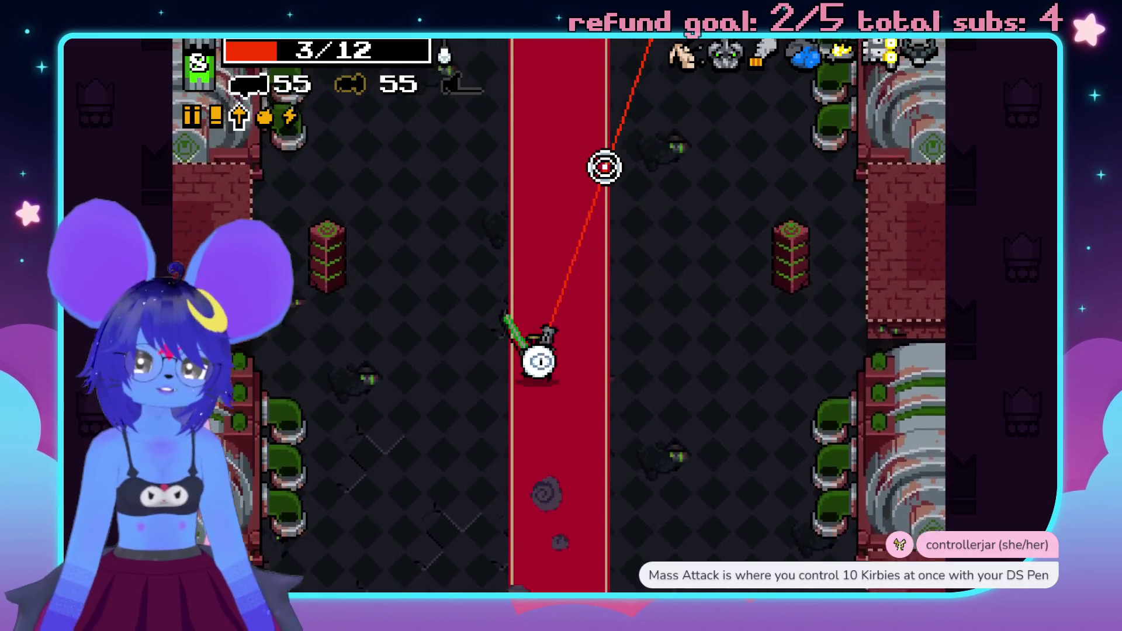
key(w)
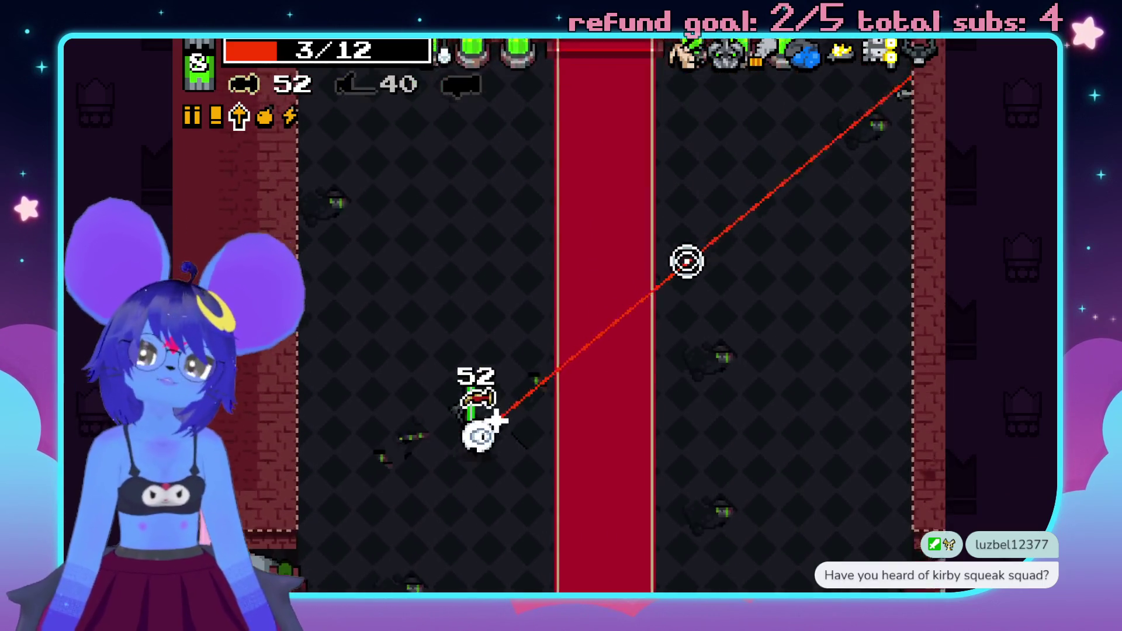
key(s)
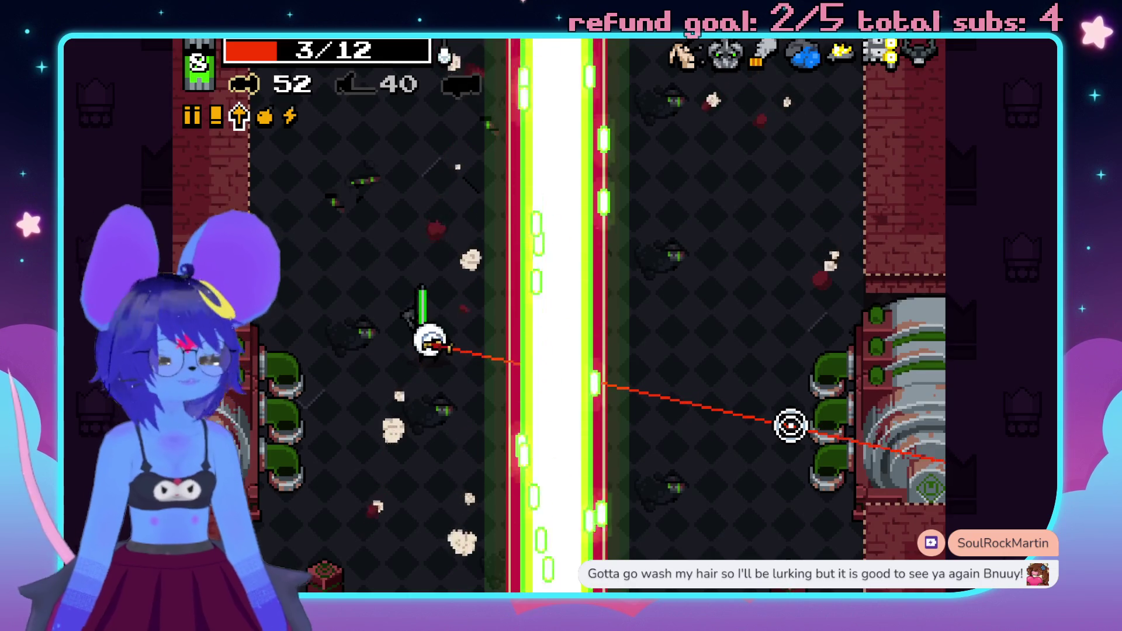
key(d)
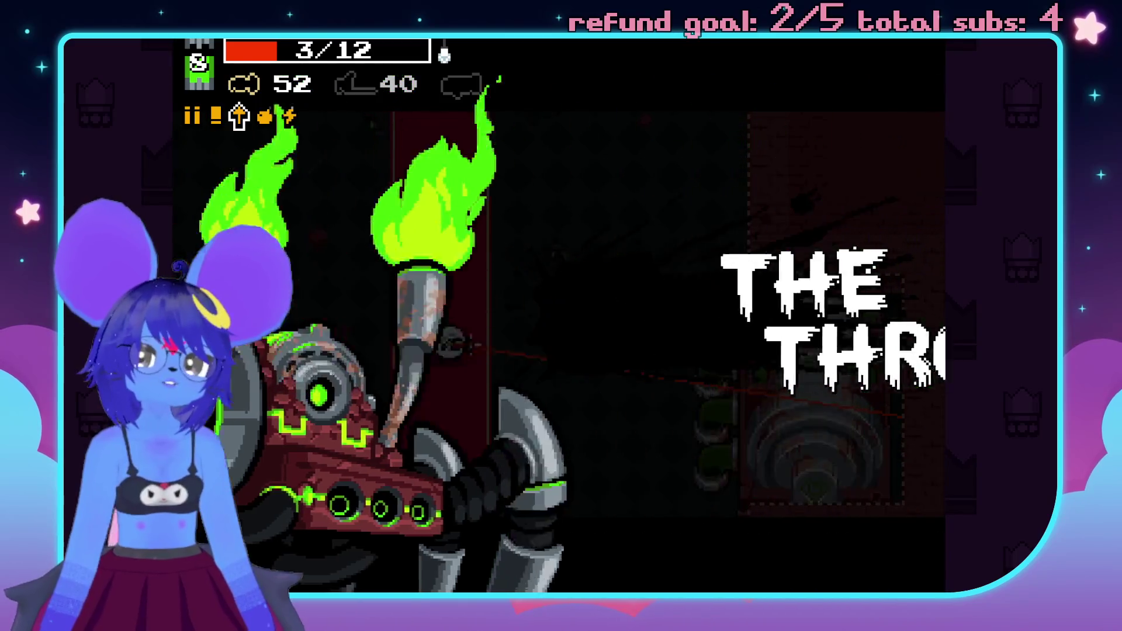
- Fire at the Throne's side cannons while strafing across the red carpet to dodge its projectiles
click(759, 341)
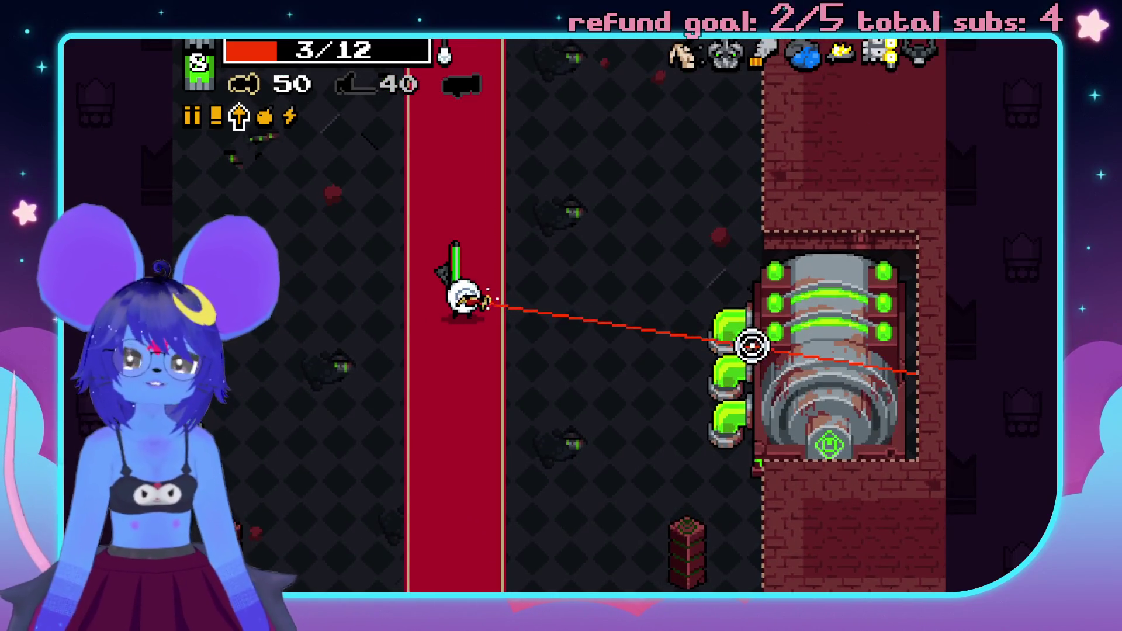
click(754, 369)
key(d)
click(725, 374)
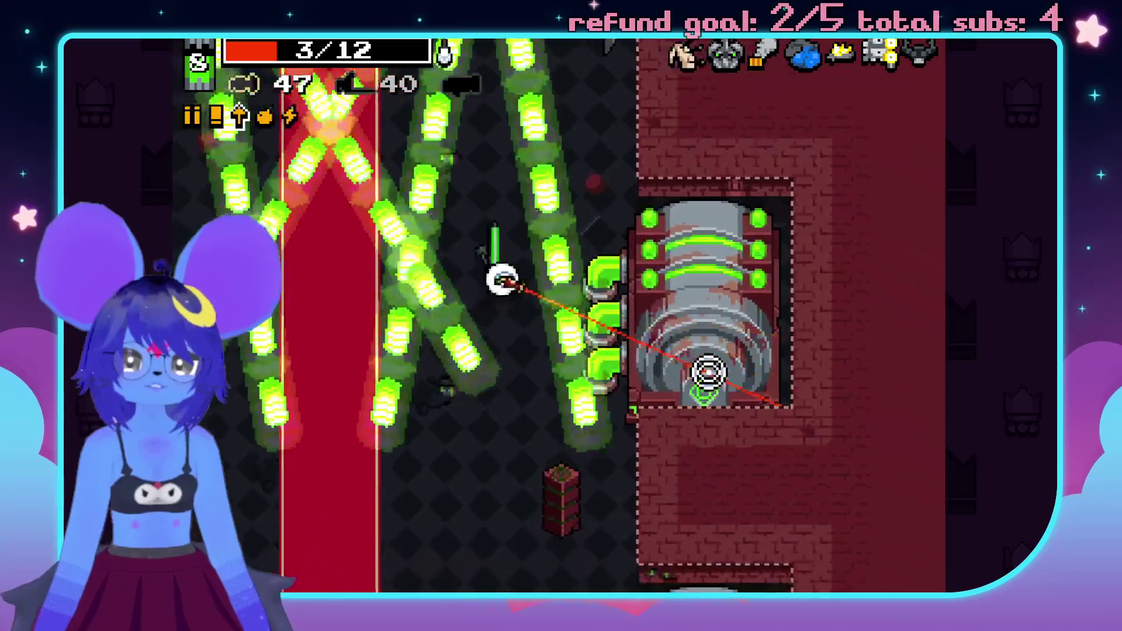
click(731, 376)
key(a)
key(w)
click(762, 408)
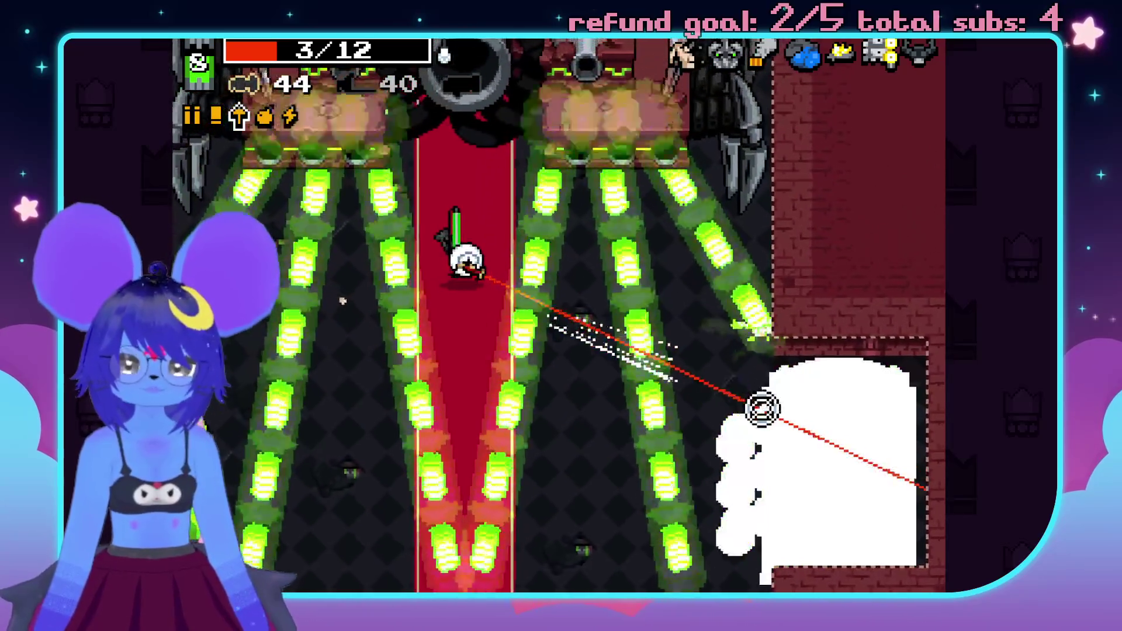
key(s)
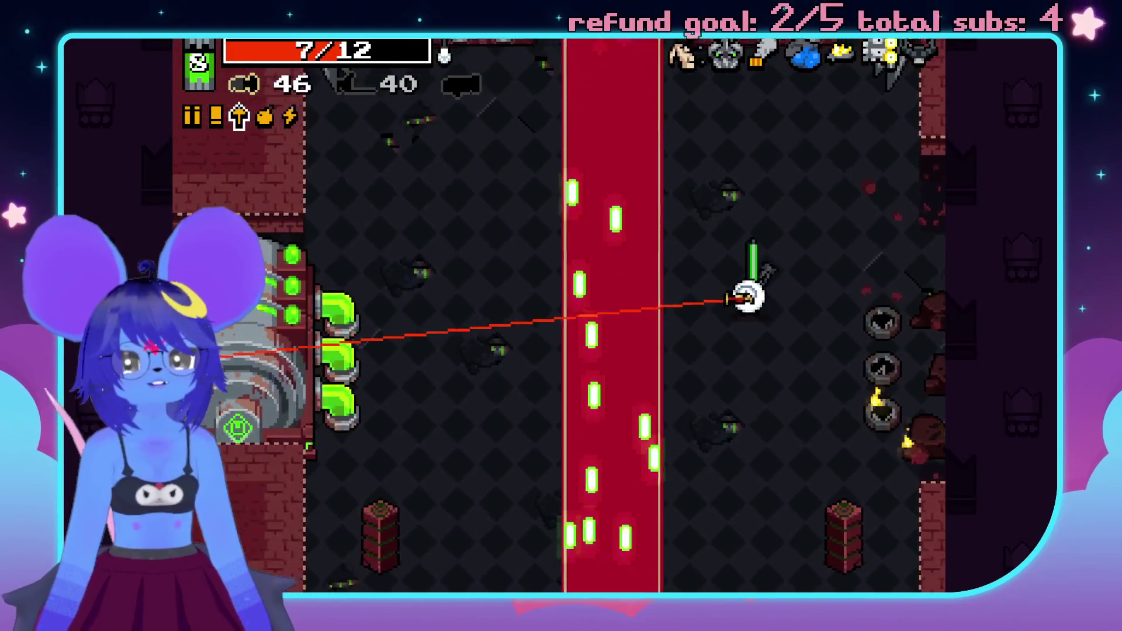
key(w)
key(a)
click(219, 403)
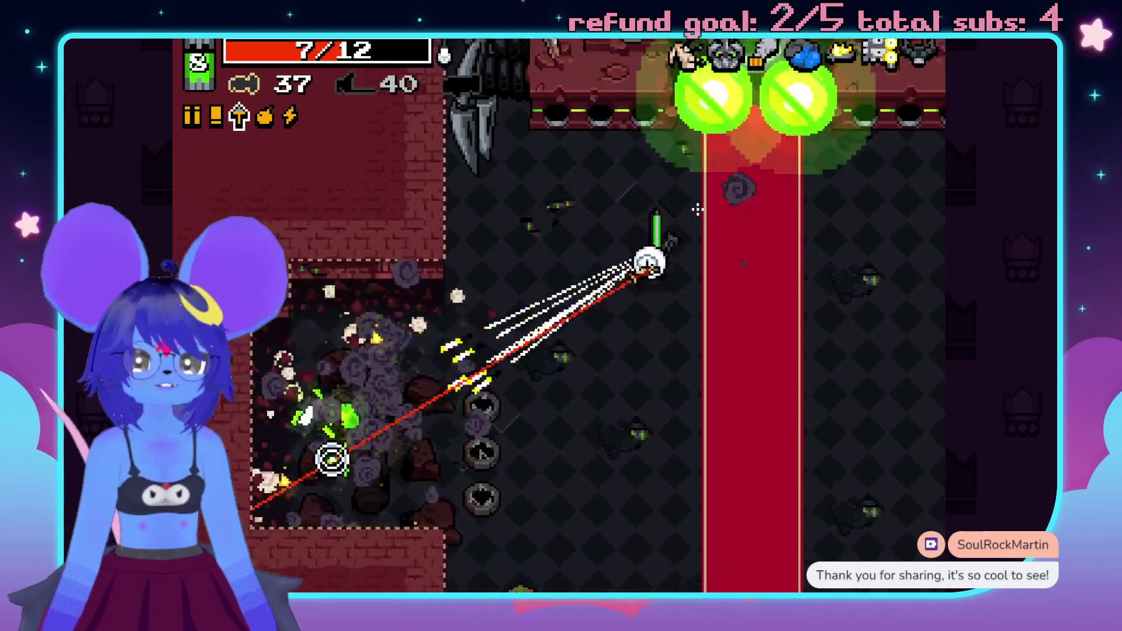
- Alternate weapons to shoot the left and right side cannons, grabbing the dropped bolts
key(space)
click(672, 221)
key(s)
key(a)
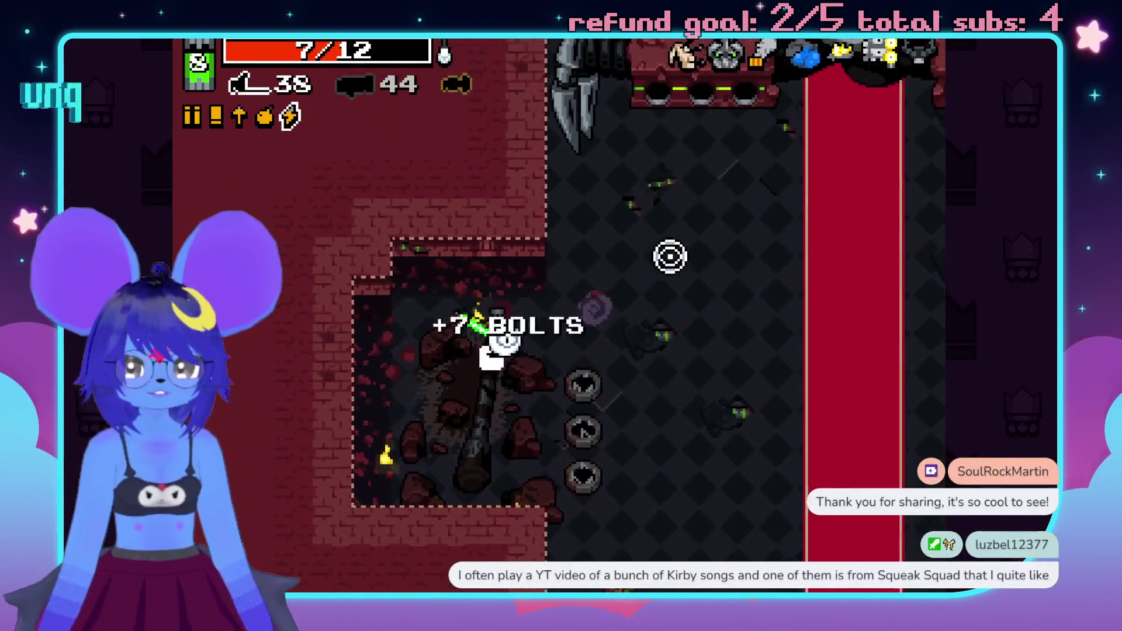
key(space)
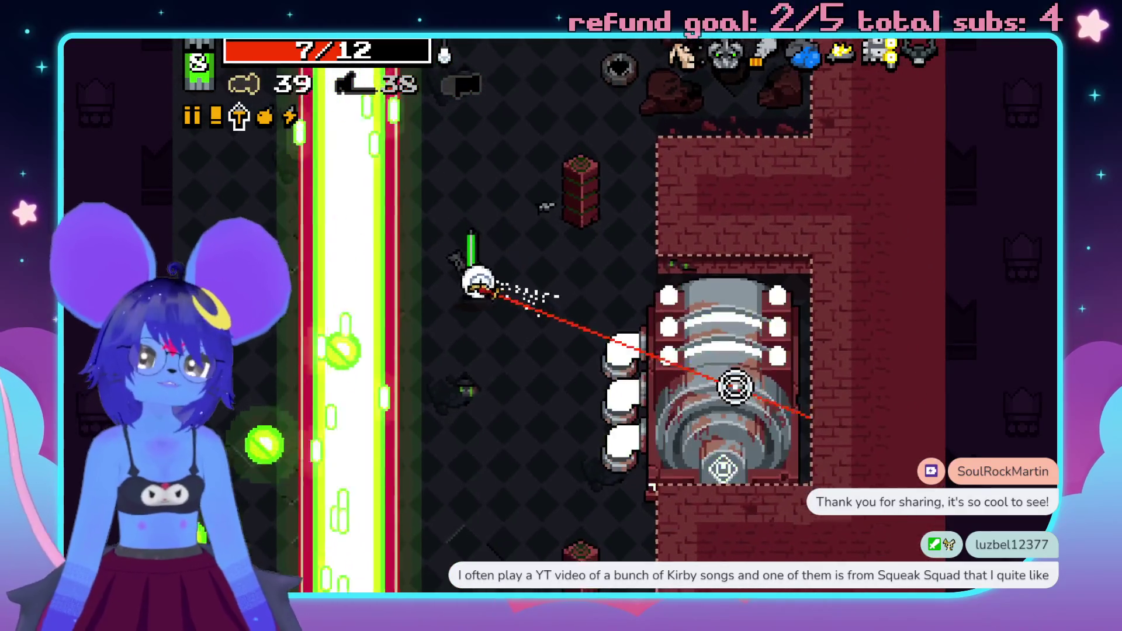
click(672, 352)
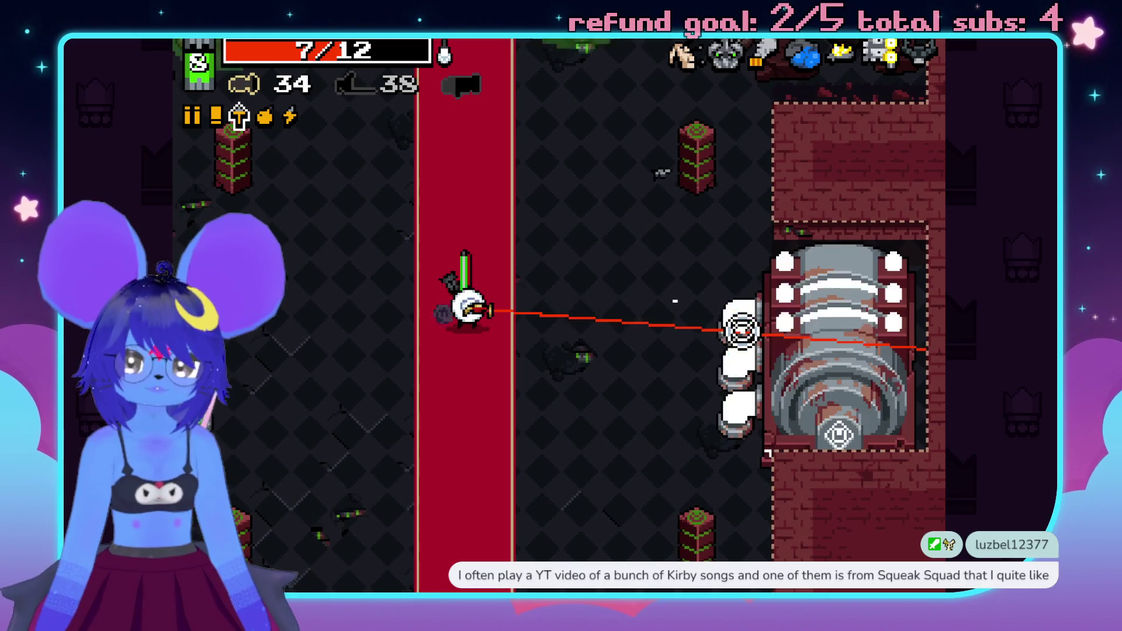
key(space)
key(w)
key(a)
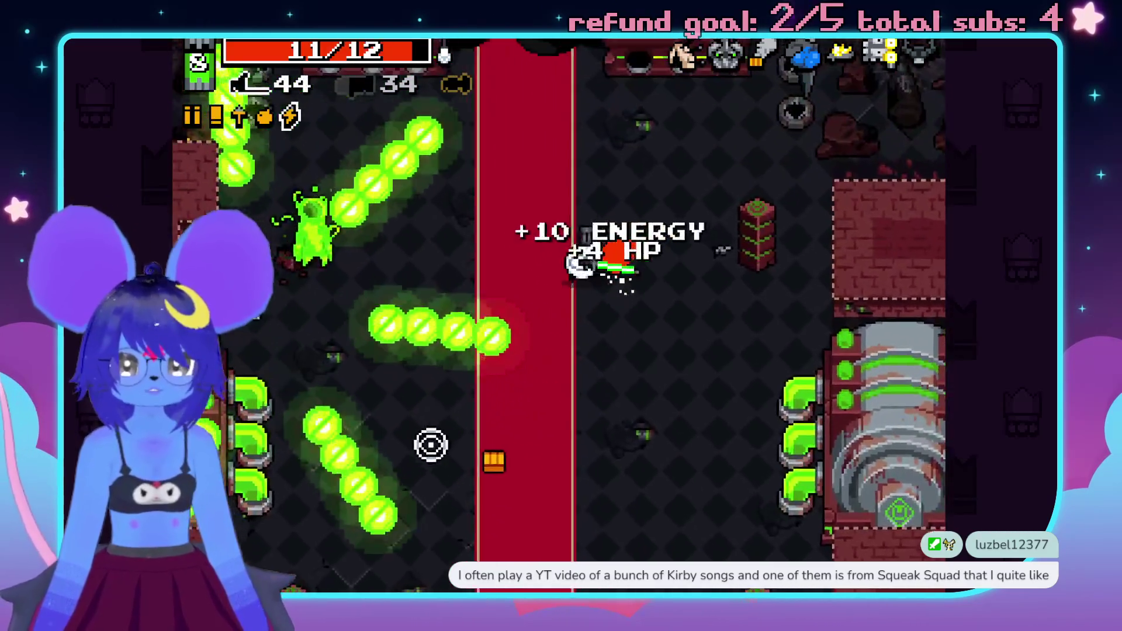
key(a)
key(s)
click(476, 454)
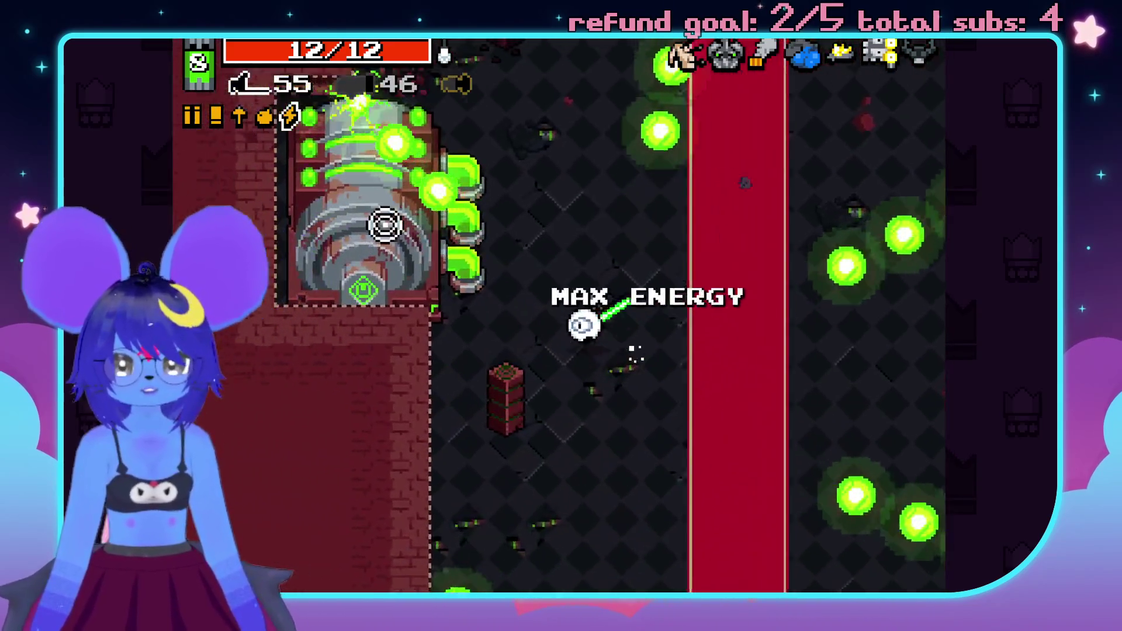
- Blast the Throne itself with plasma and bolts until it falls, dodging its barrage
click(385, 225)
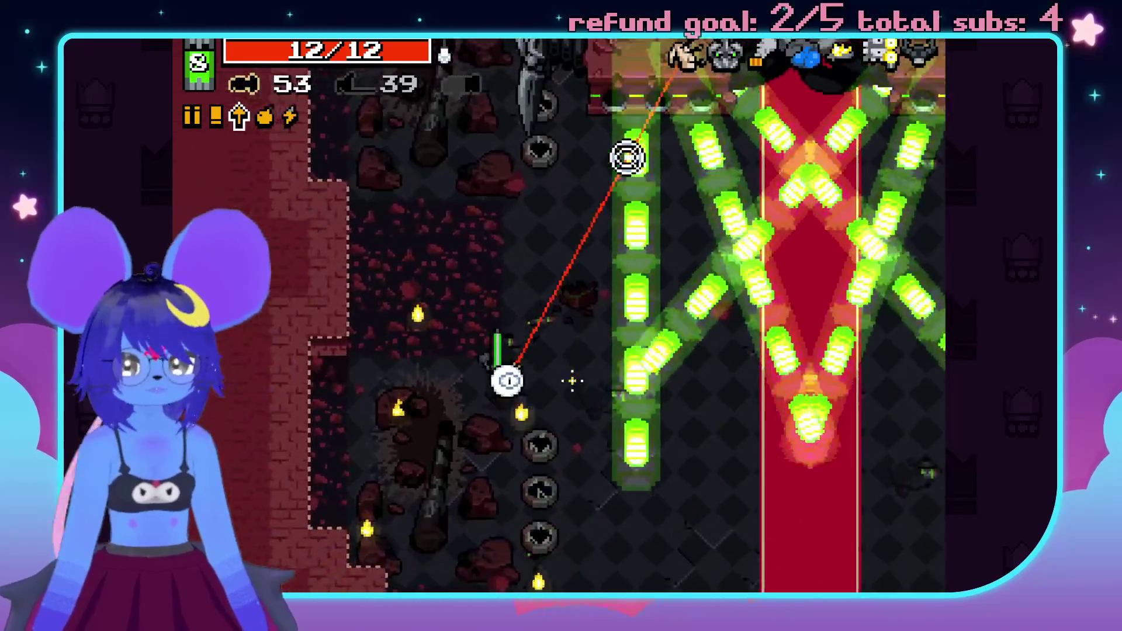
click(626, 156)
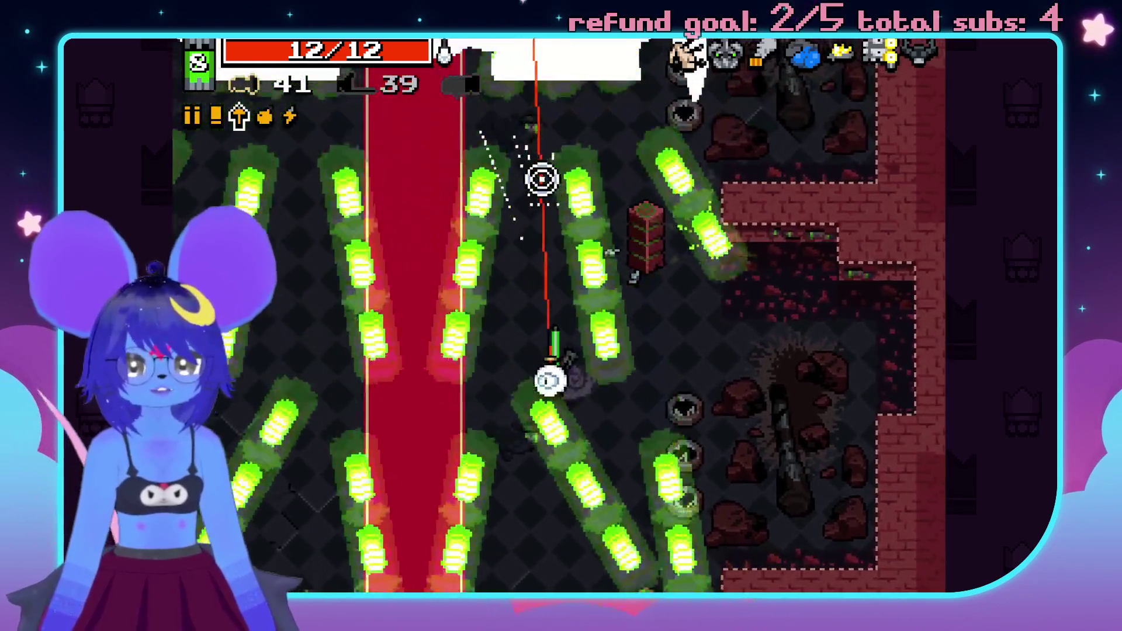
click(552, 186)
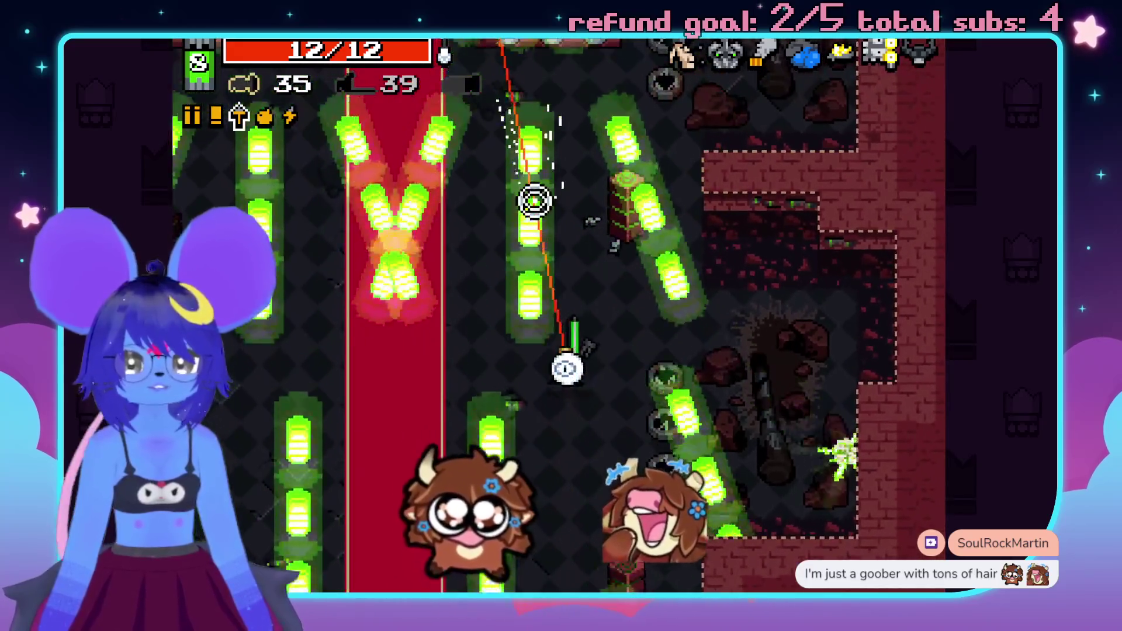
click(521, 200)
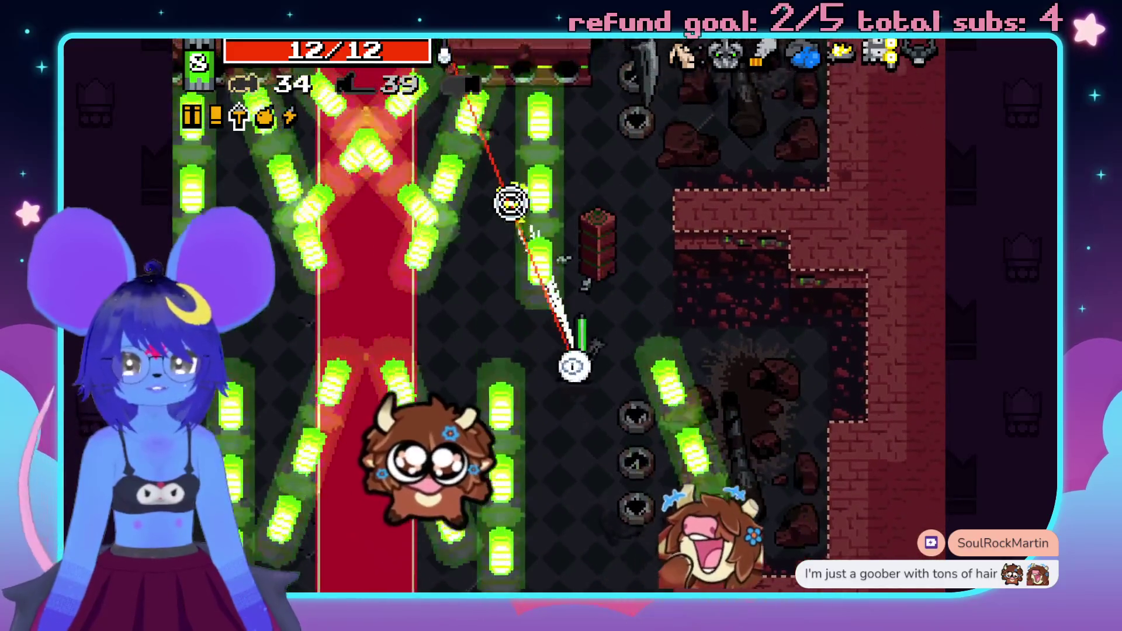
key(d)
click(494, 198)
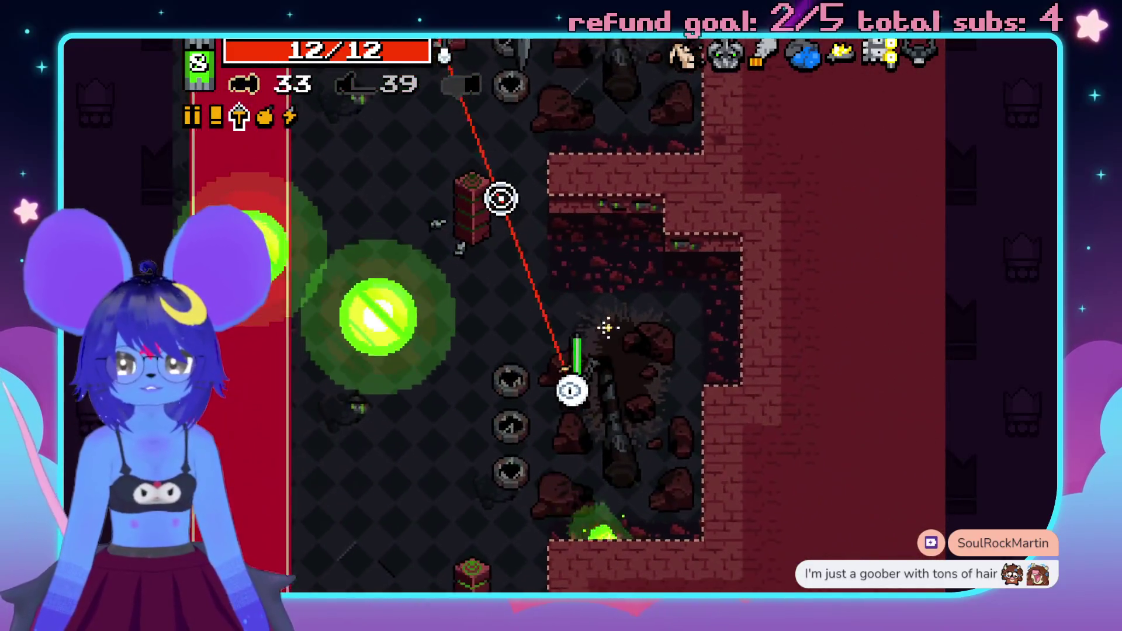
key(space)
key(a)
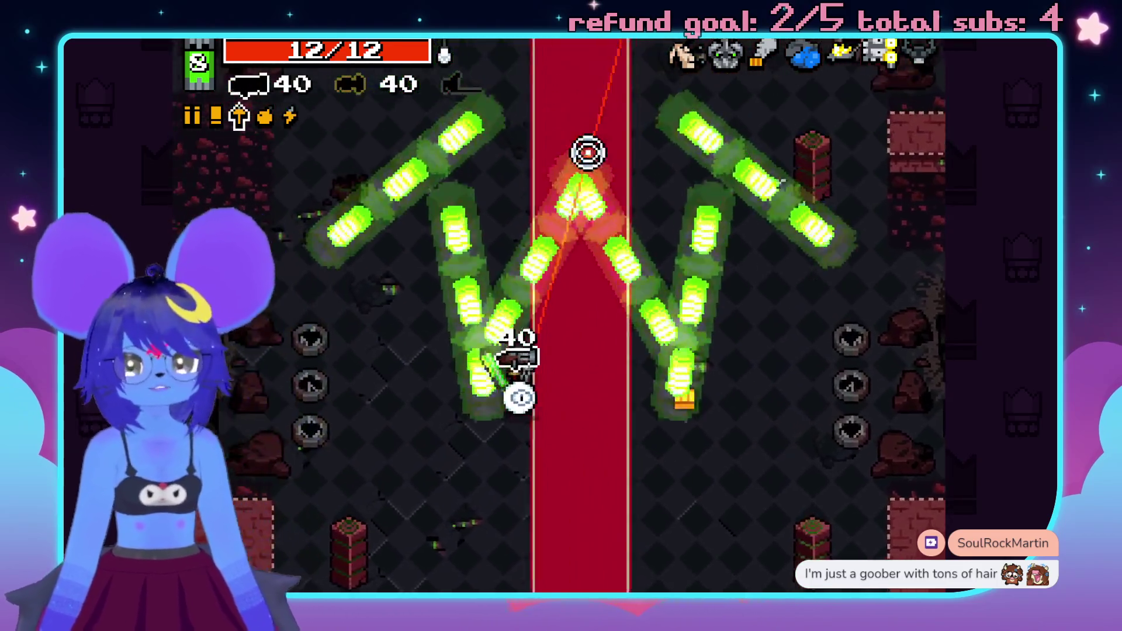
click(584, 161)
key(w)
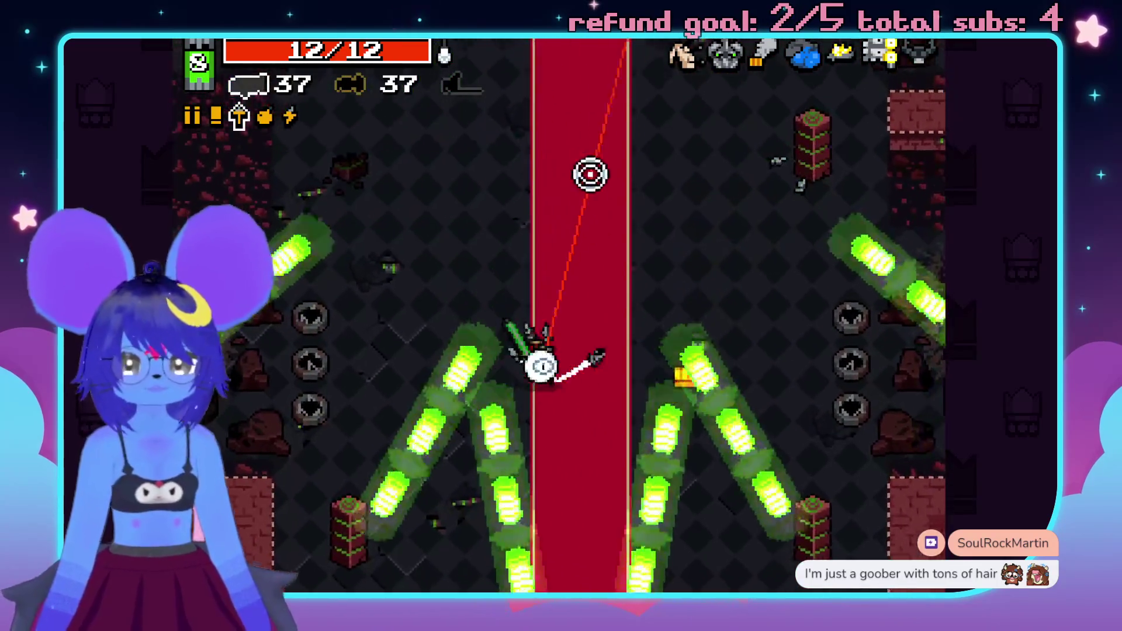
click(623, 198)
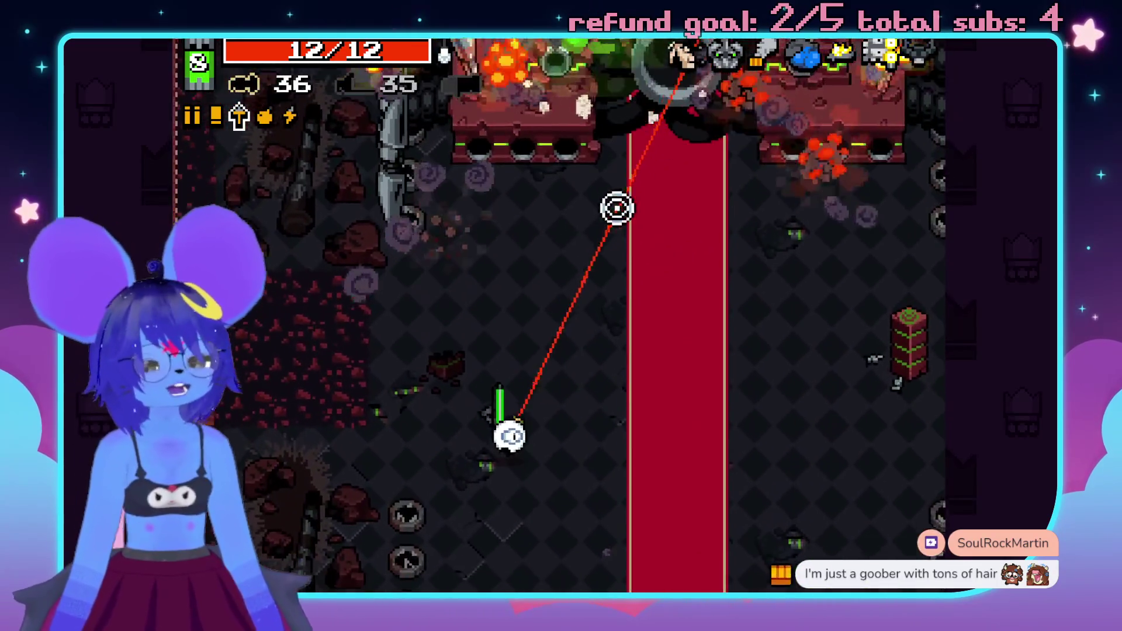
- Collect the bolts and rads up the carpet, reaching level 9 at 12/12 health, then open Settings
key(s)
key(d)
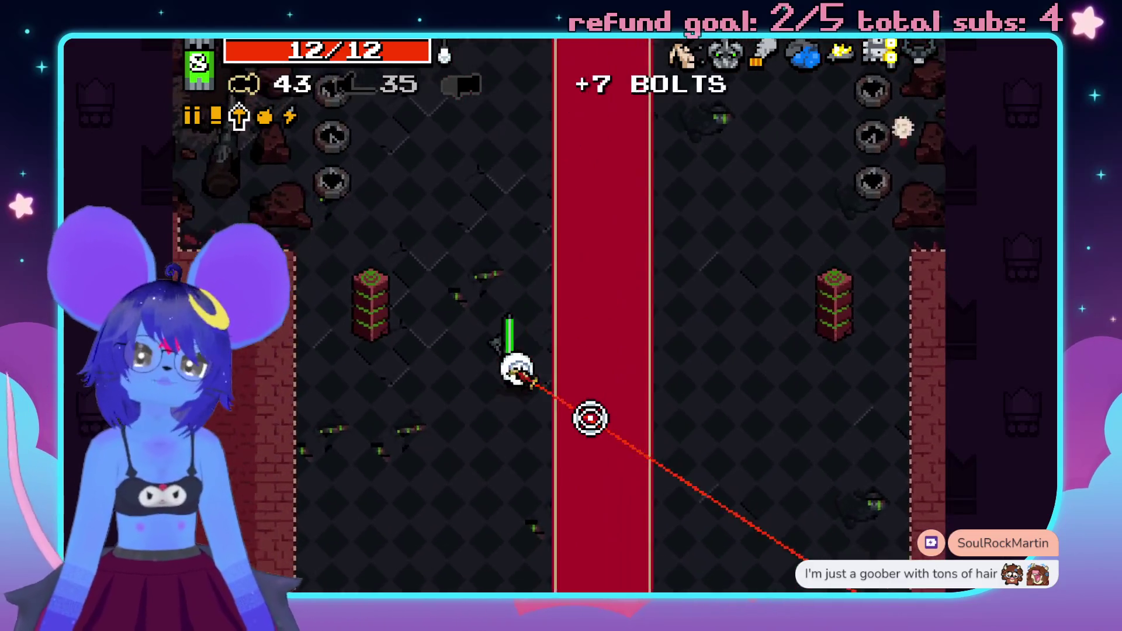
key(a)
key(w)
key(d)
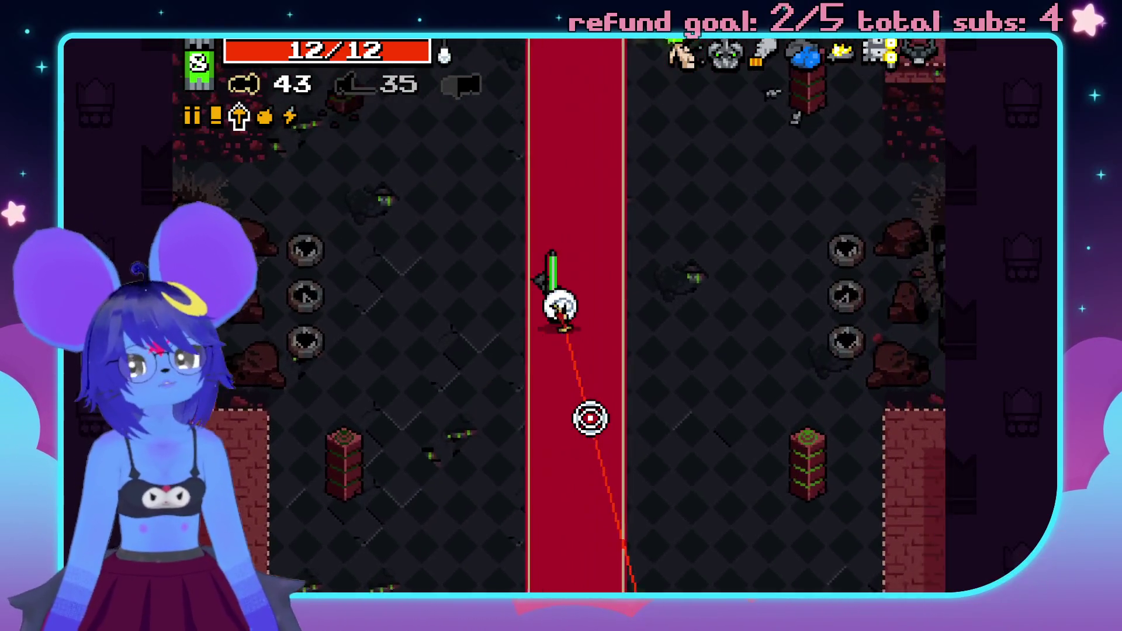
key(w)
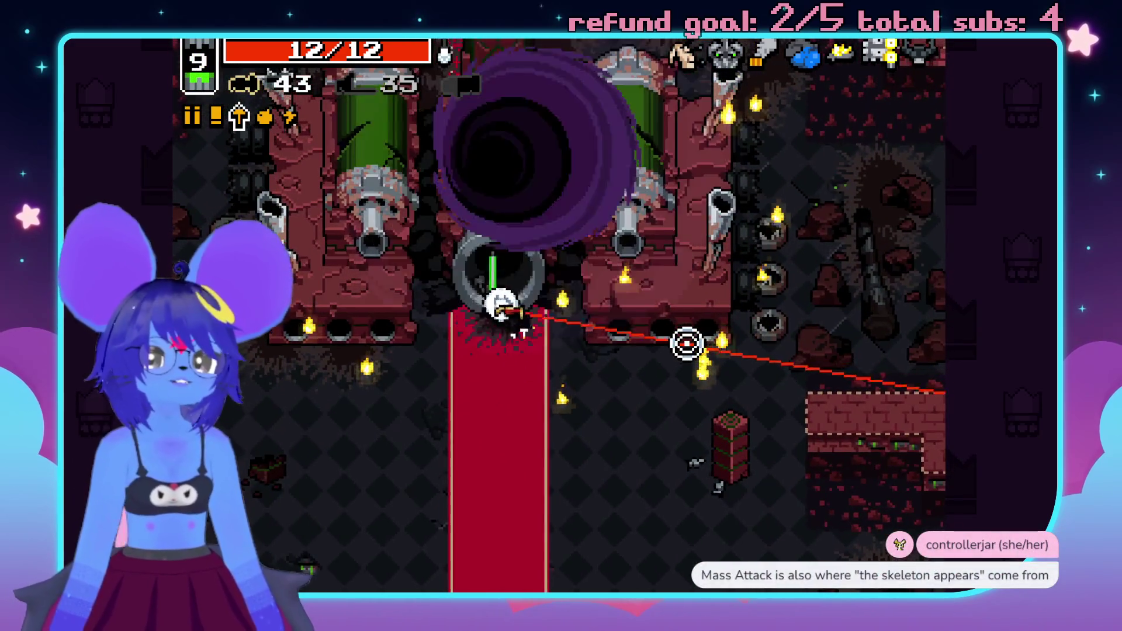
key(Escape)
click(741, 437)
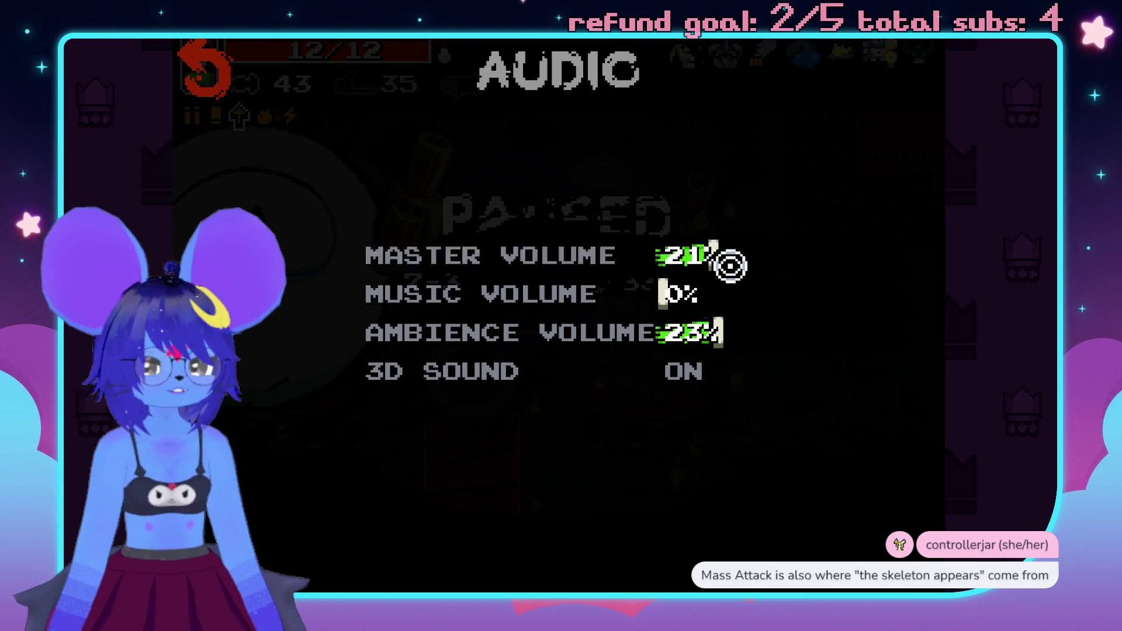
- Close Audio settings, take the Strong Spirit mutation, and start shooting enemies in the new room
key(Escape)
key(Escape)
key(Escape)
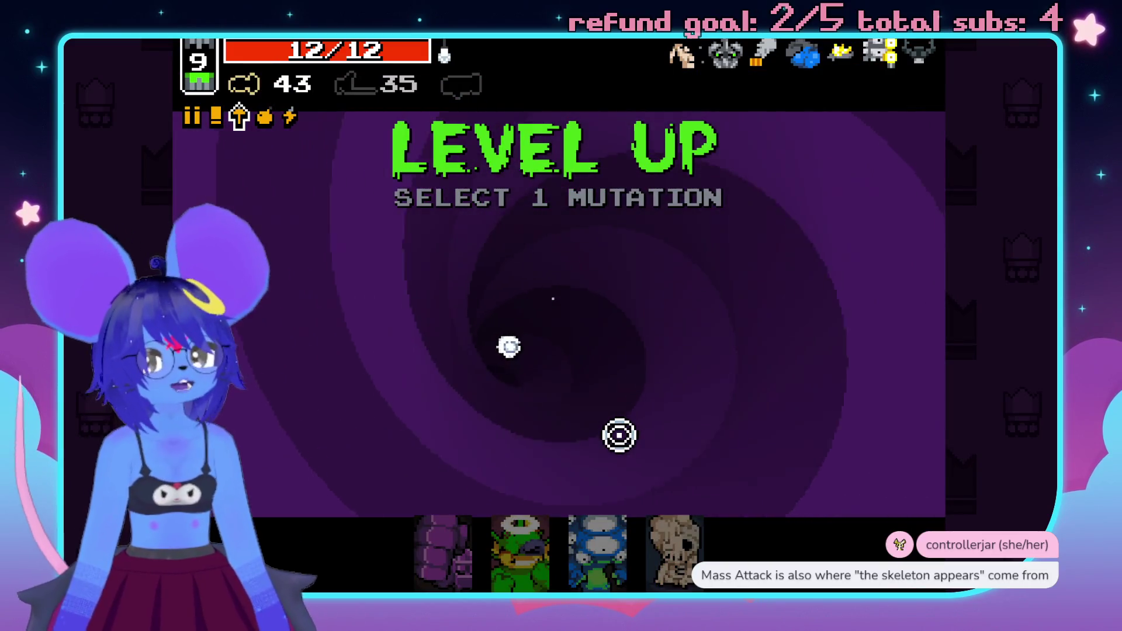
click(519, 552)
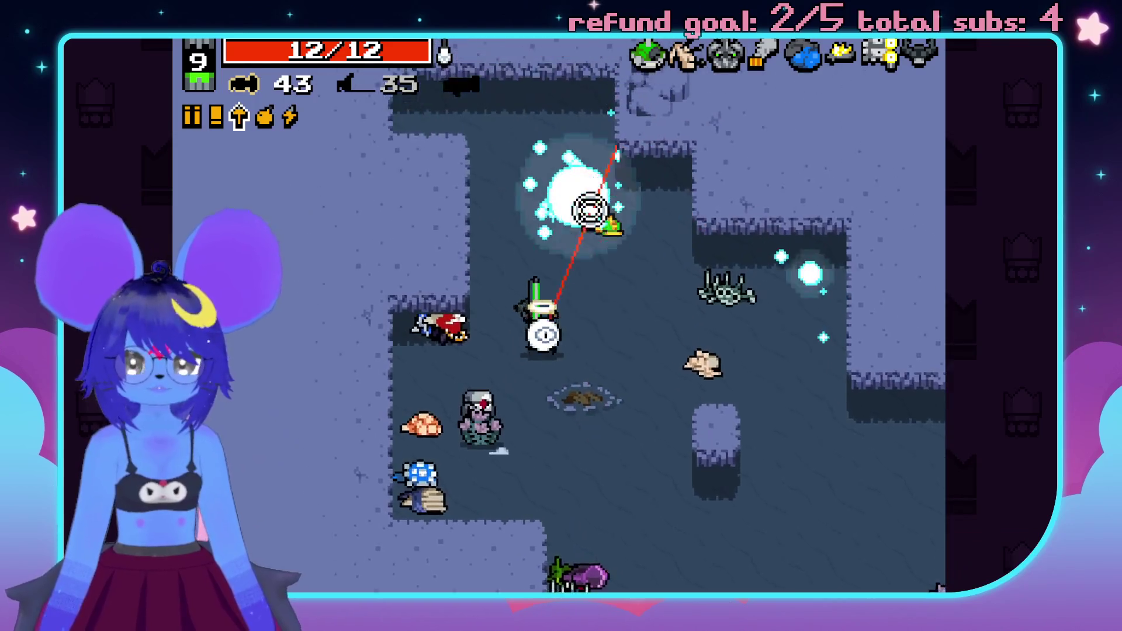
key(a)
click(626, 221)
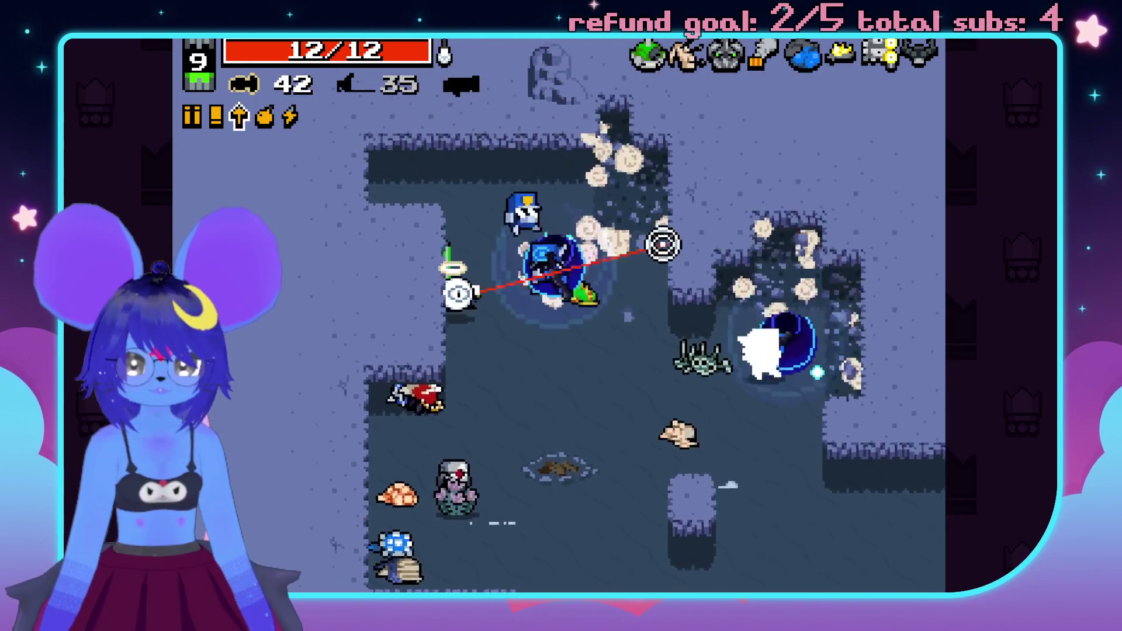
- Shoot the approaching enemies, then fire at Throne II after its intro
click(695, 357)
click(789, 502)
click(837, 416)
click(865, 318)
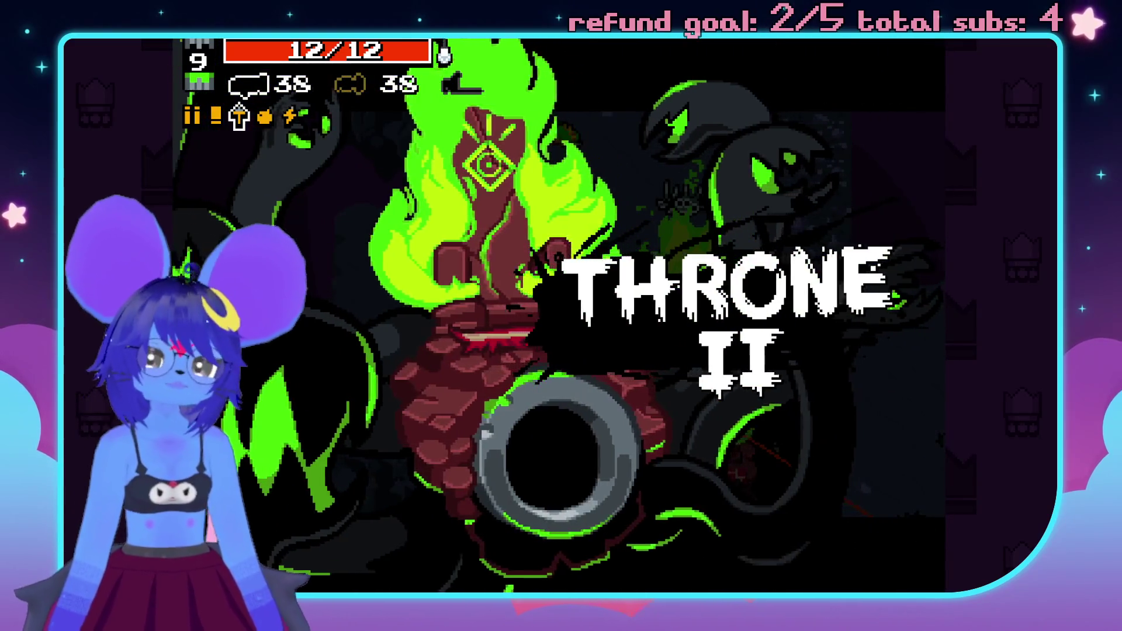
click(516, 569)
click(366, 454)
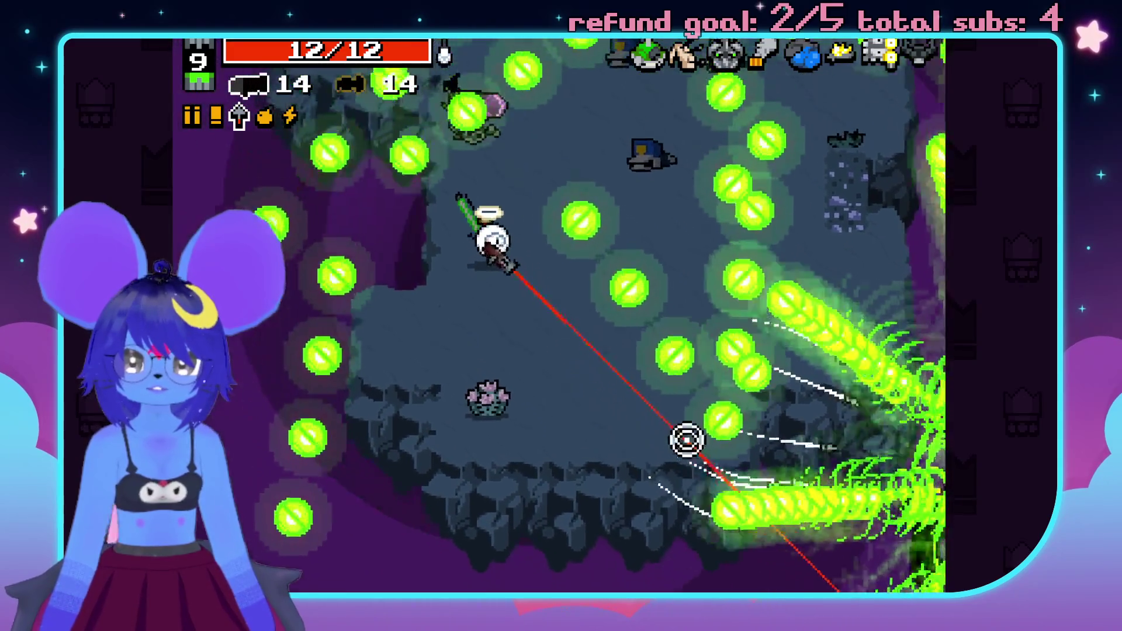
- Dodge away from danger, fire bolts at the throne, and collect two bolt ammo boxes
key(w)
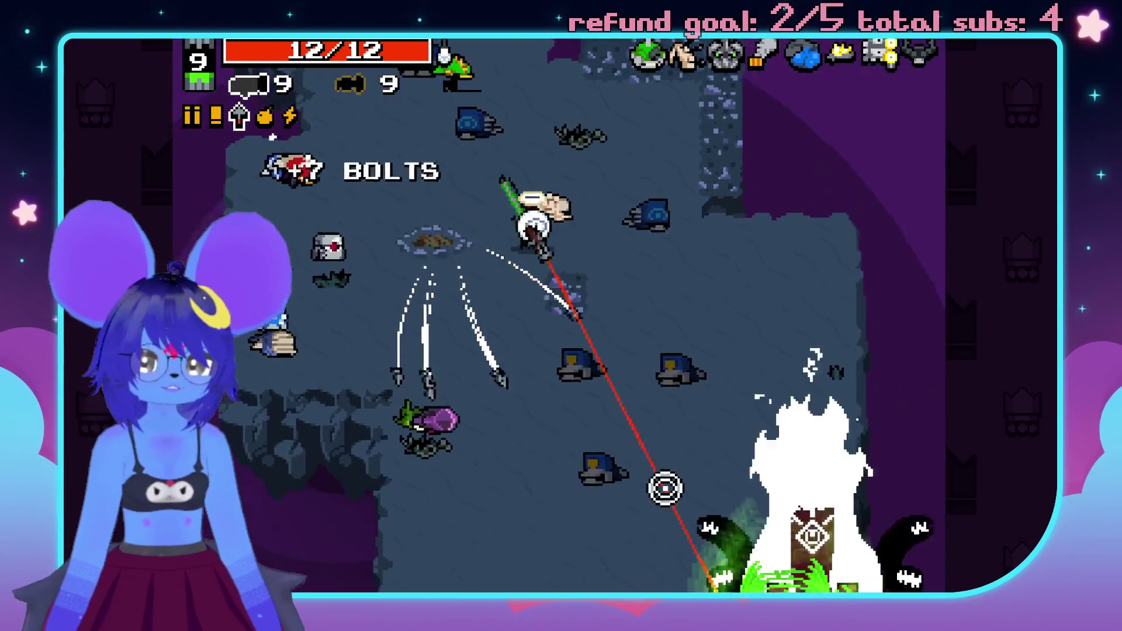
key(a)
click(719, 452)
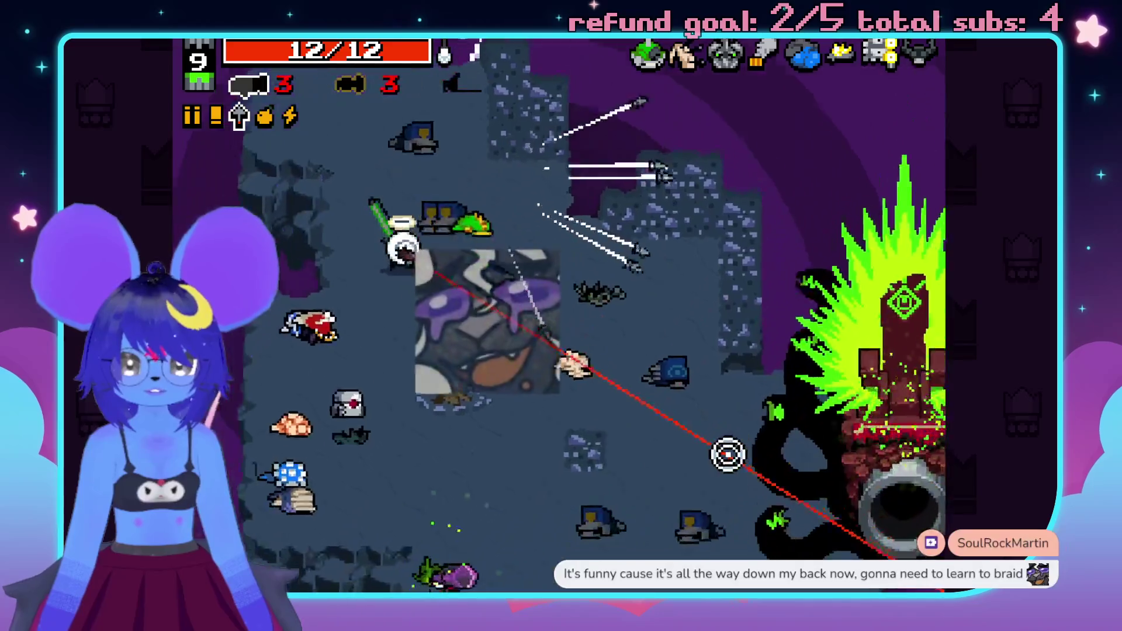
key(d)
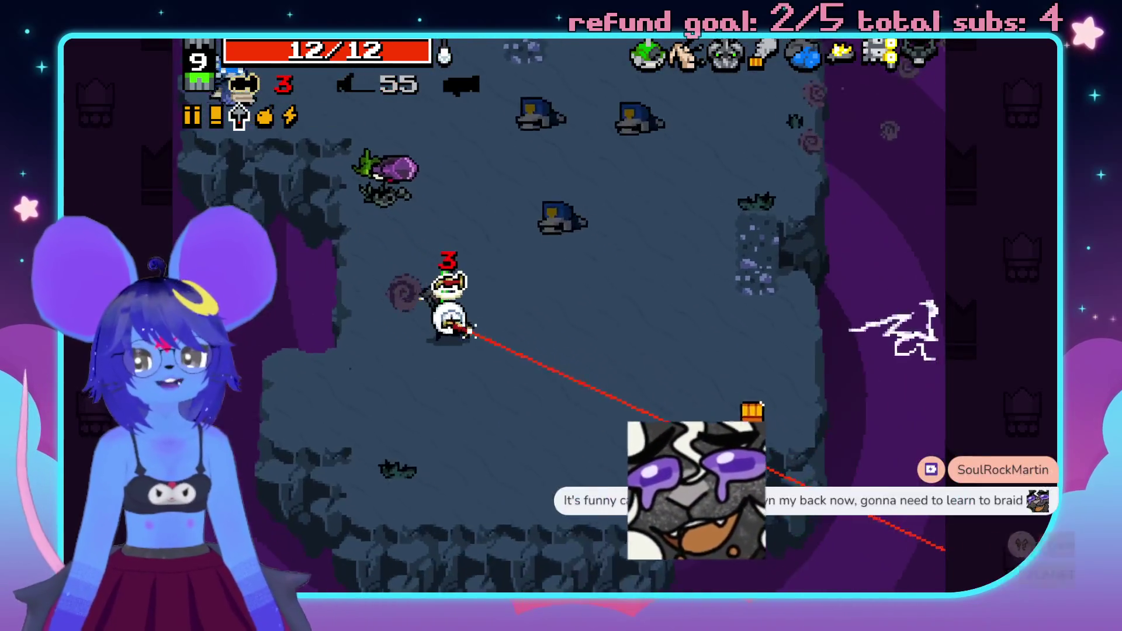
key(s)
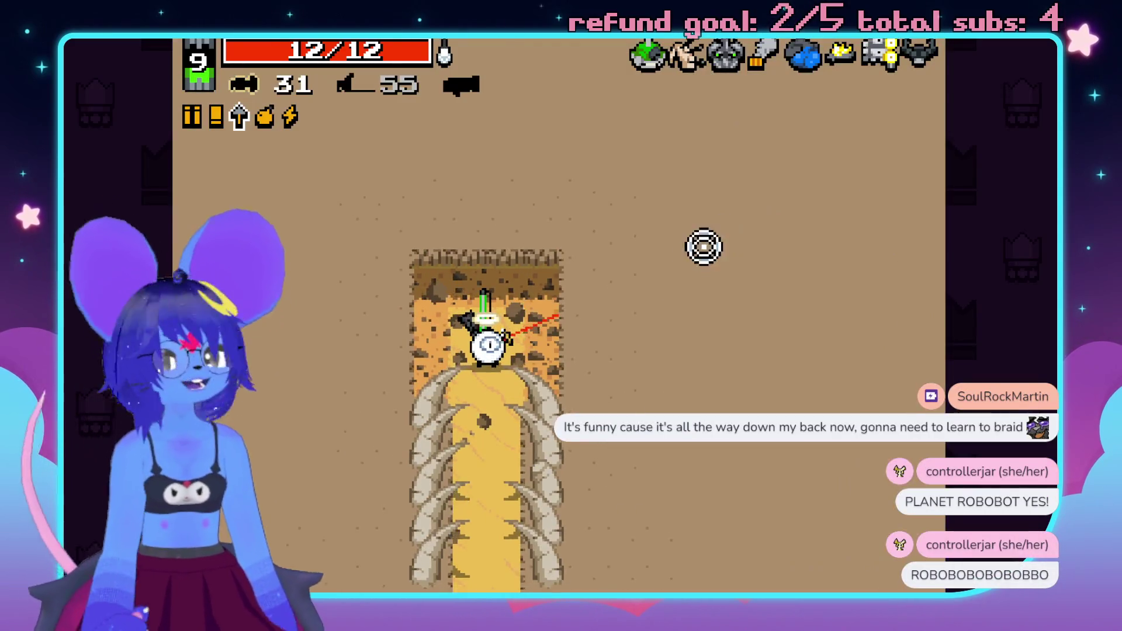
- Shoot desert enemies while moving down out of the horned corridor into the next area
click(578, 509)
click(520, 514)
key(s)
click(514, 534)
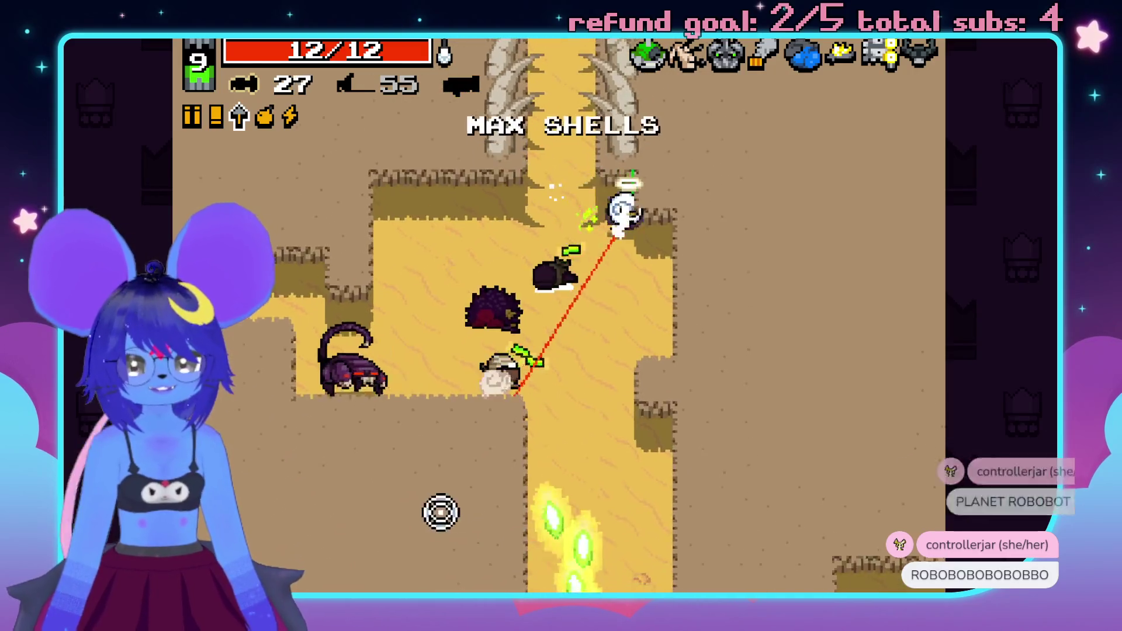
key(s)
click(274, 297)
key(a)
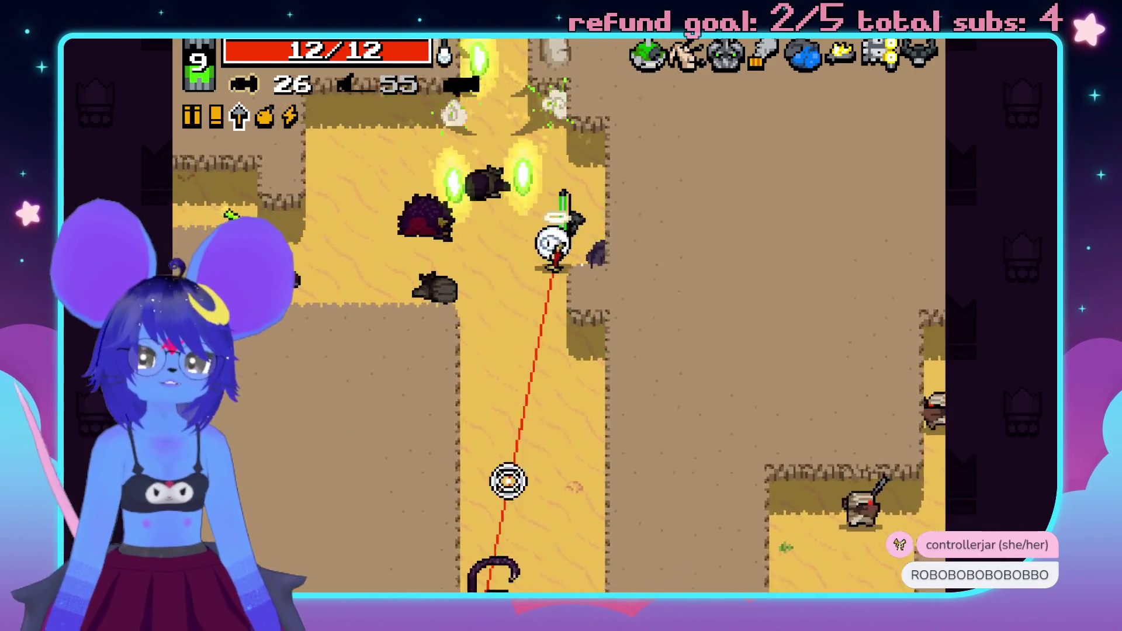
click(529, 515)
key(s)
- Fire at the scorpions below and the bandits to the right, grabbing bolt ammo
click(634, 584)
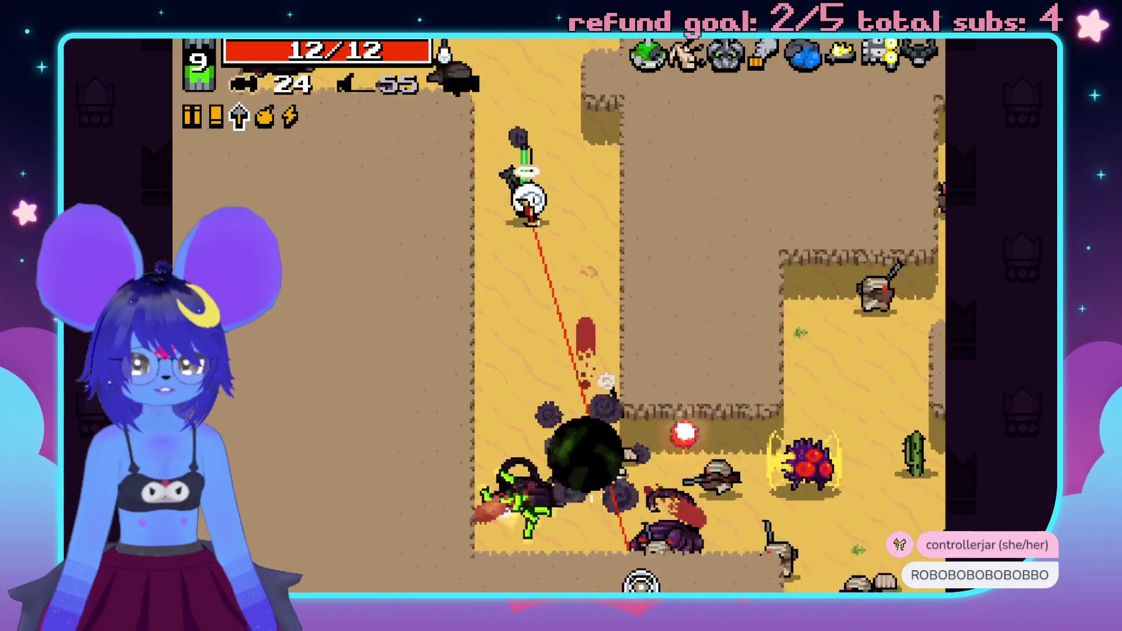
click(704, 501)
click(769, 387)
key(w)
click(781, 268)
click(782, 314)
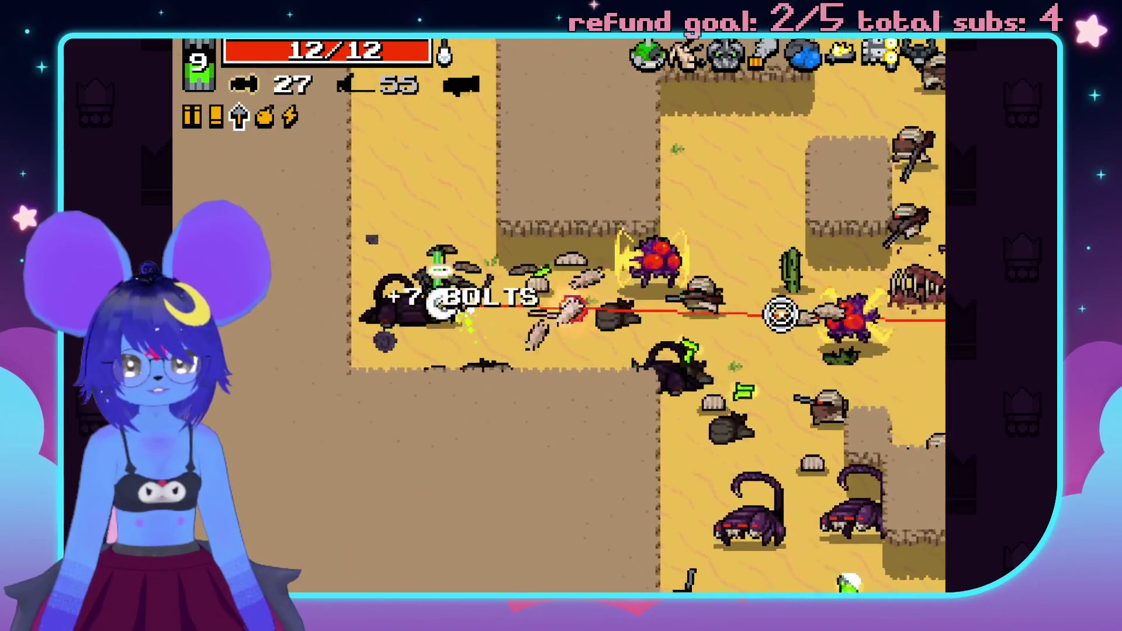
click(772, 409)
click(766, 467)
- Keep firing bolts at the remaining scorpions and enemy crowd while walking through dropped pickups
key(s)
click(597, 501)
click(643, 479)
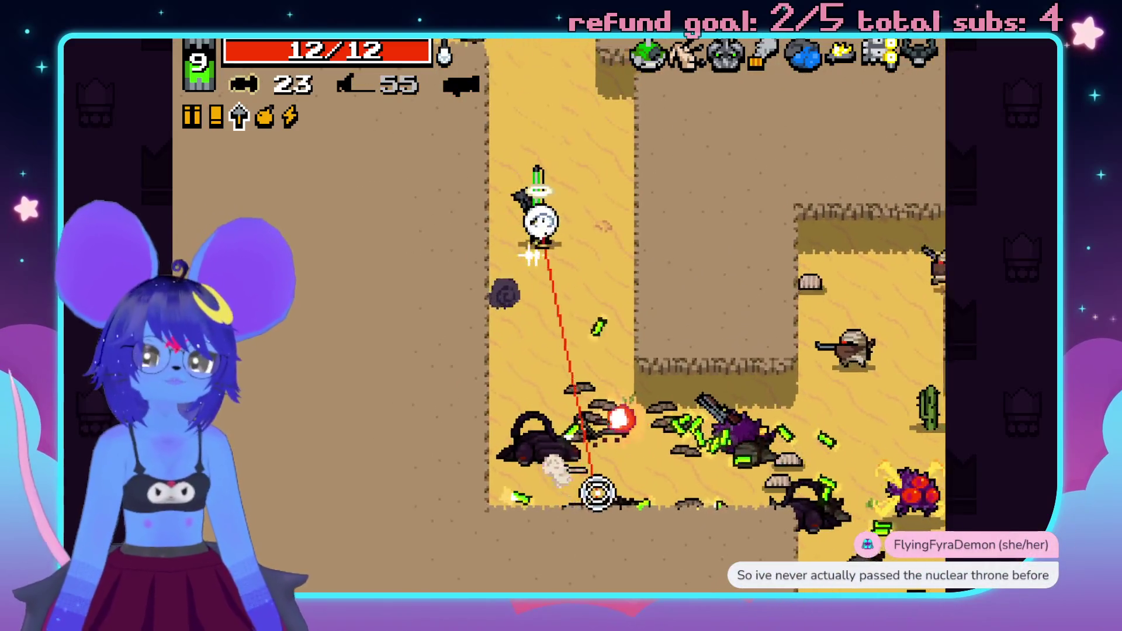
click(811, 397)
key(d)
click(783, 351)
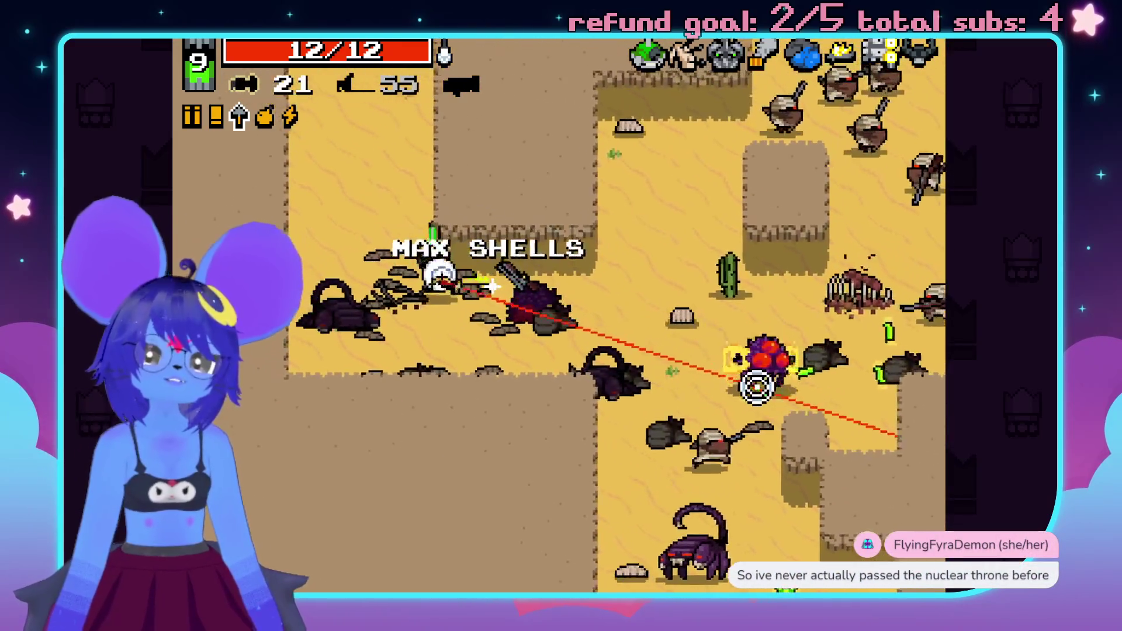
click(752, 383)
click(573, 465)
key(s)
click(754, 509)
click(762, 427)
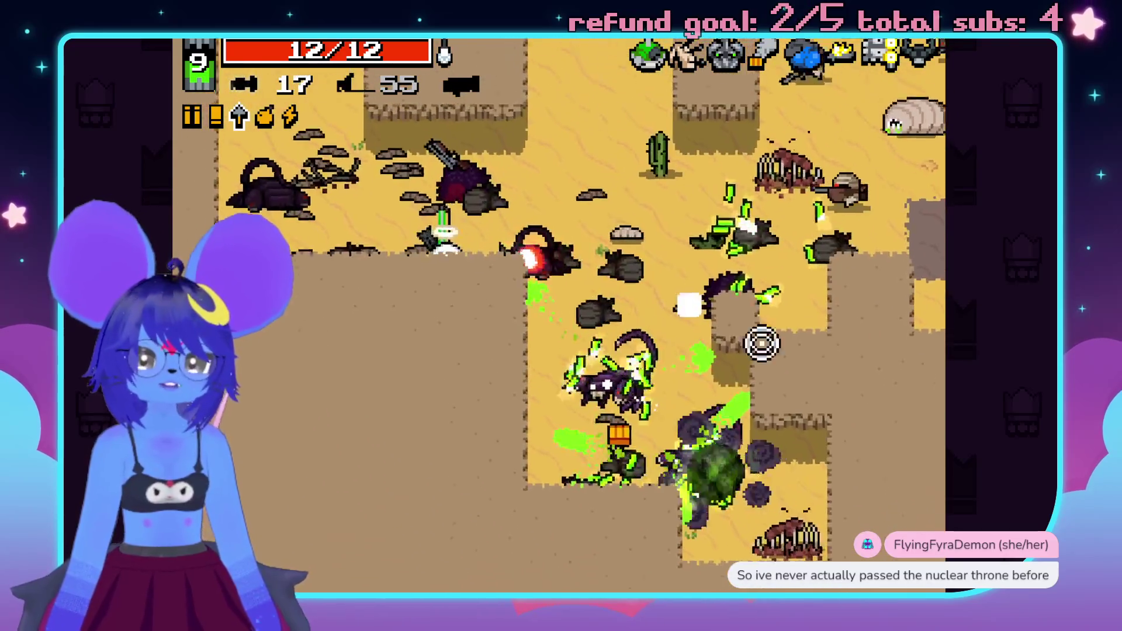
- Push right and down through the area, then up to collect bolts while shooting enemies above
key(d)
click(709, 529)
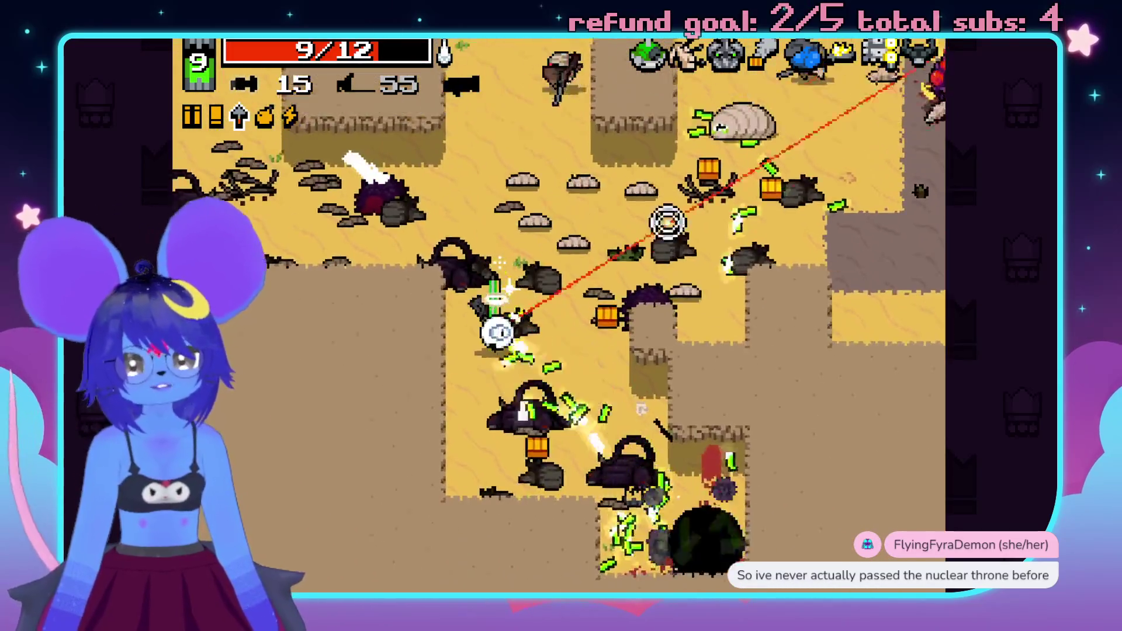
click(754, 436)
click(534, 145)
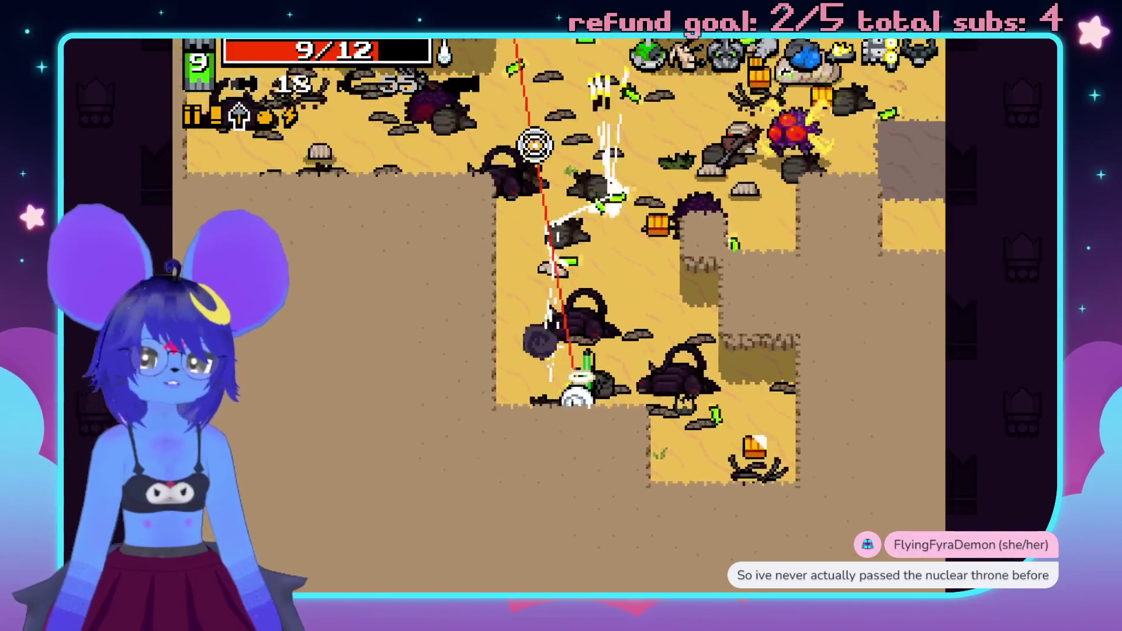
key(w)
click(633, 180)
click(704, 218)
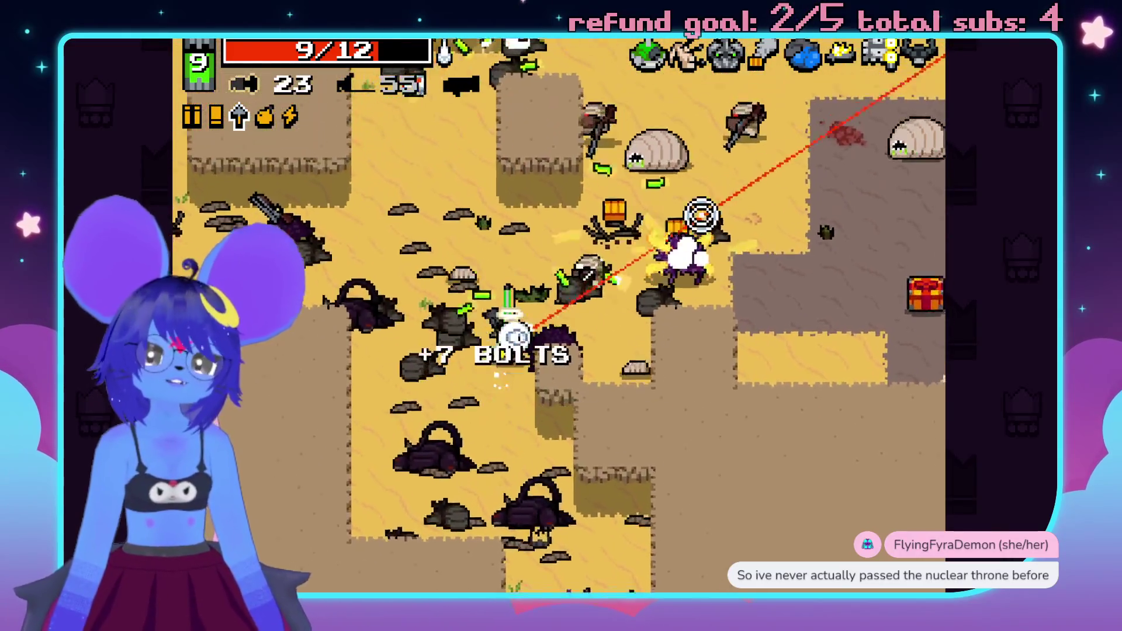
click(654, 243)
- Pick up the medkit and ammo while shooting the arriving enemies
key(w)
click(641, 395)
click(751, 250)
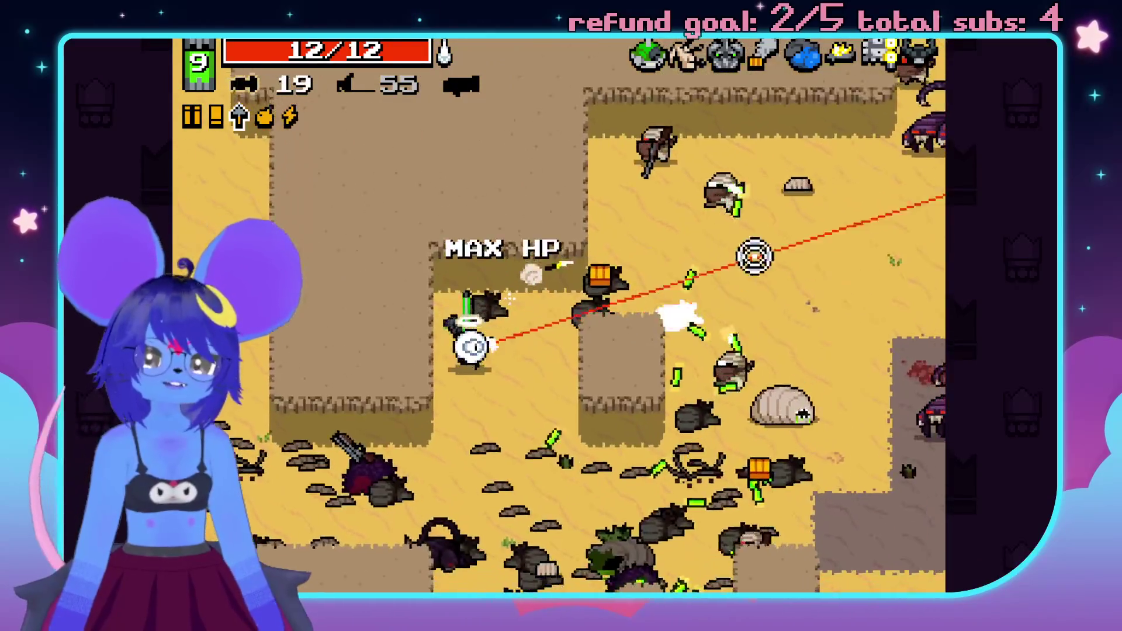
click(629, 464)
key(w)
click(430, 303)
click(416, 192)
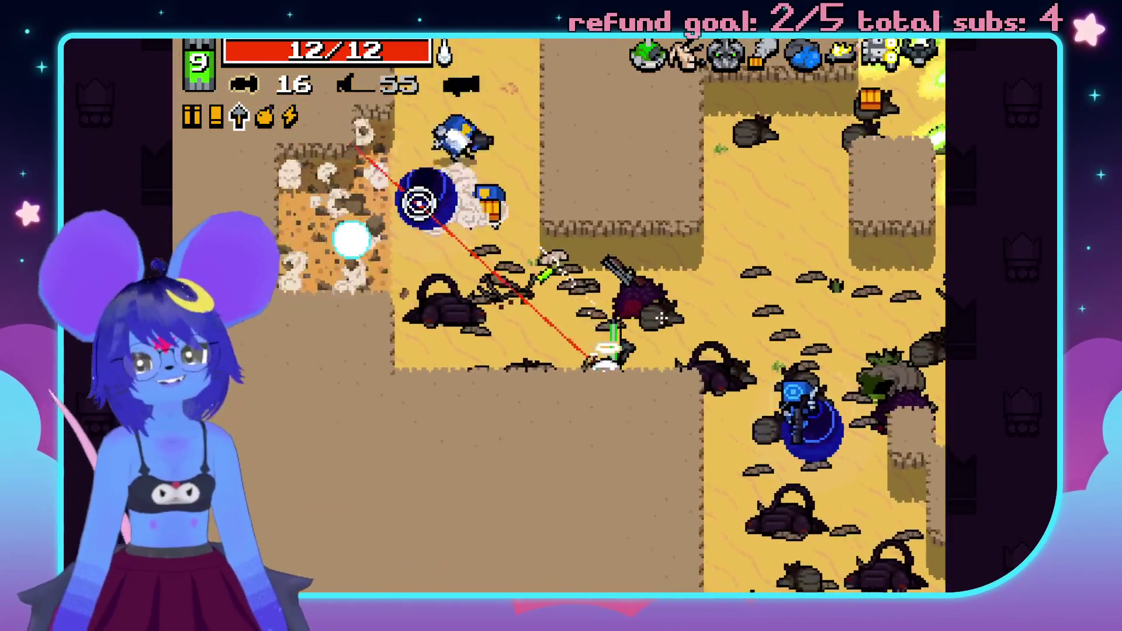
click(518, 151)
key(w)
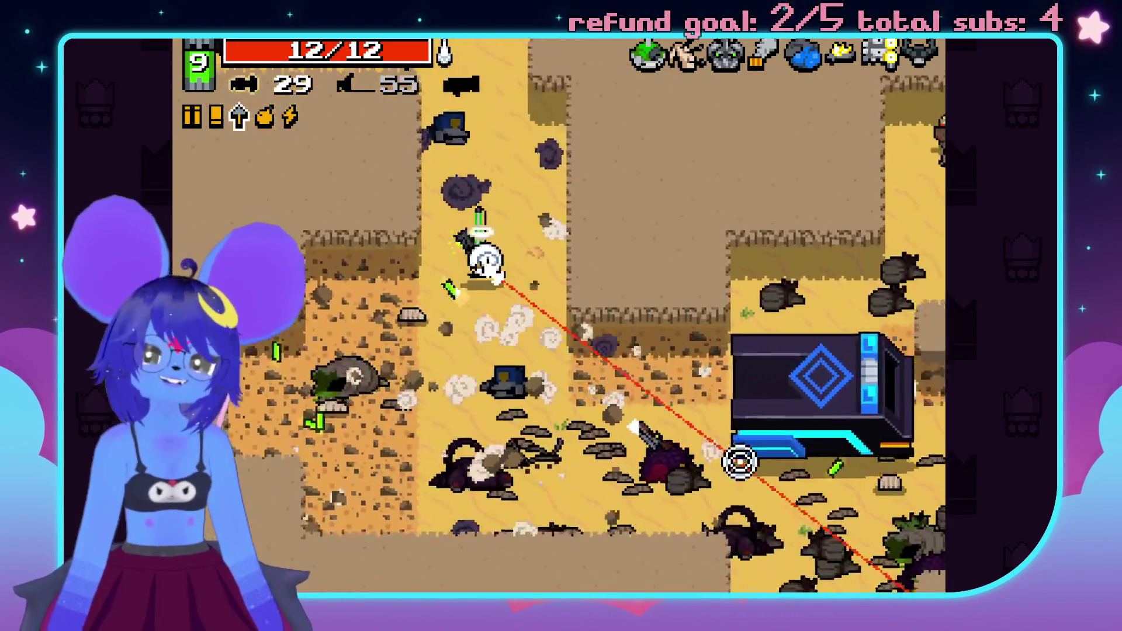
- Fight the enemies near the van along the wall and collect more bolt ammo
key(s)
click(832, 310)
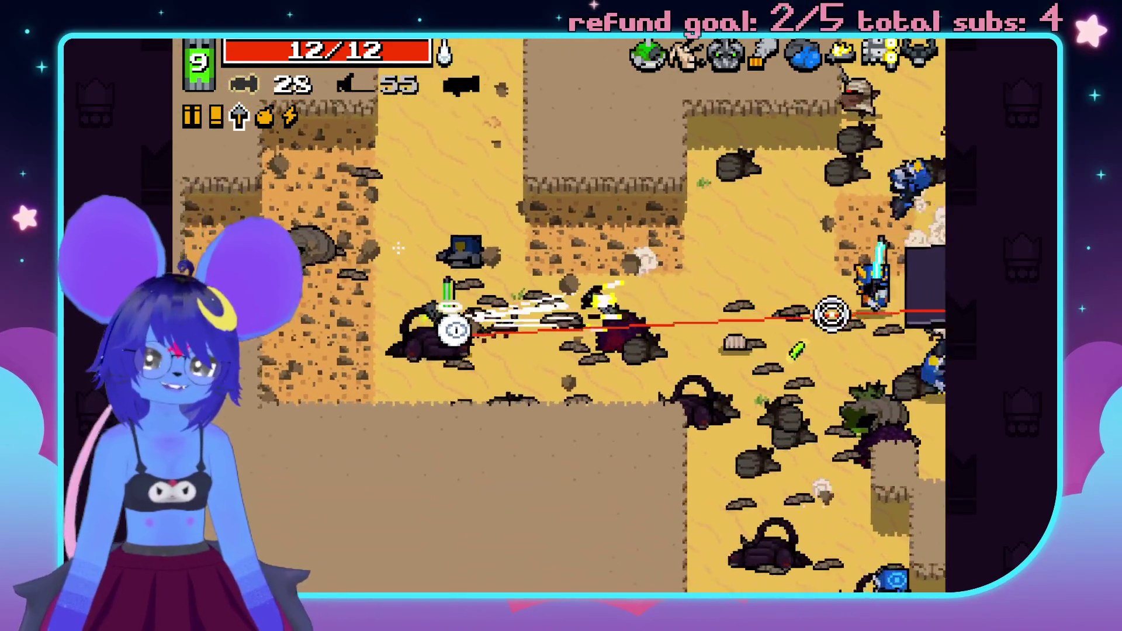
click(784, 230)
key(s)
click(792, 431)
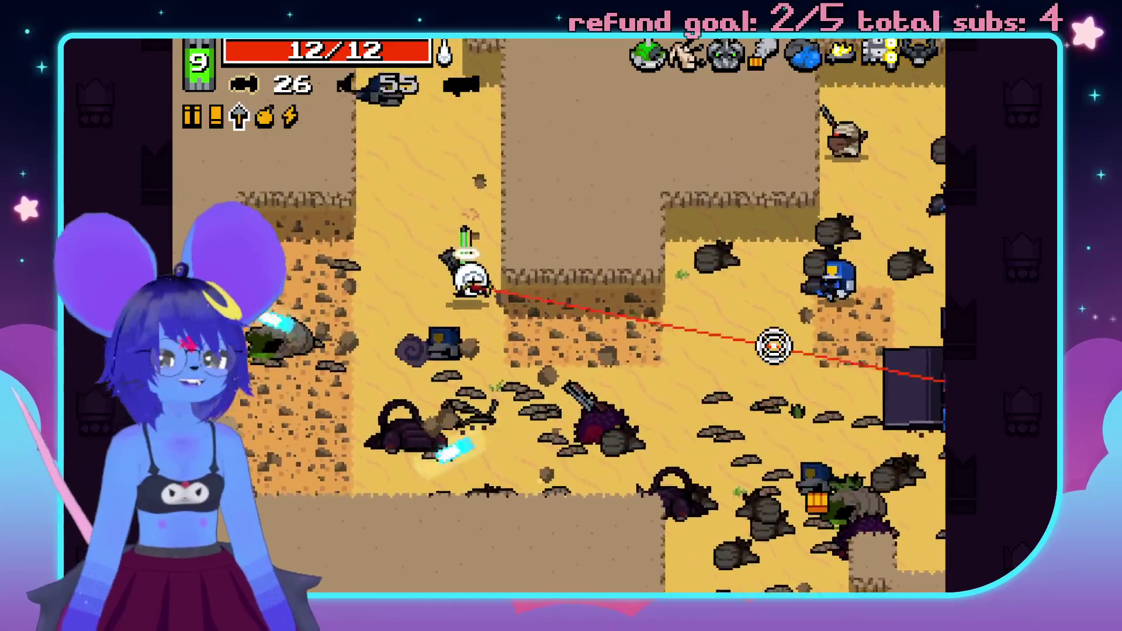
click(817, 203)
click(839, 197)
key(d)
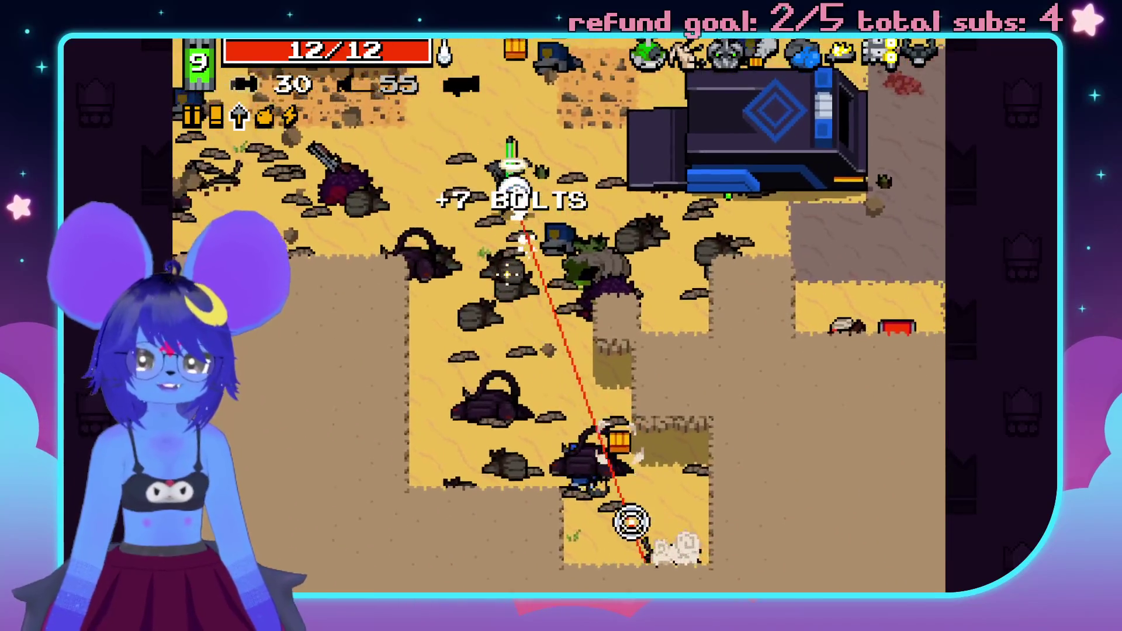
key(s)
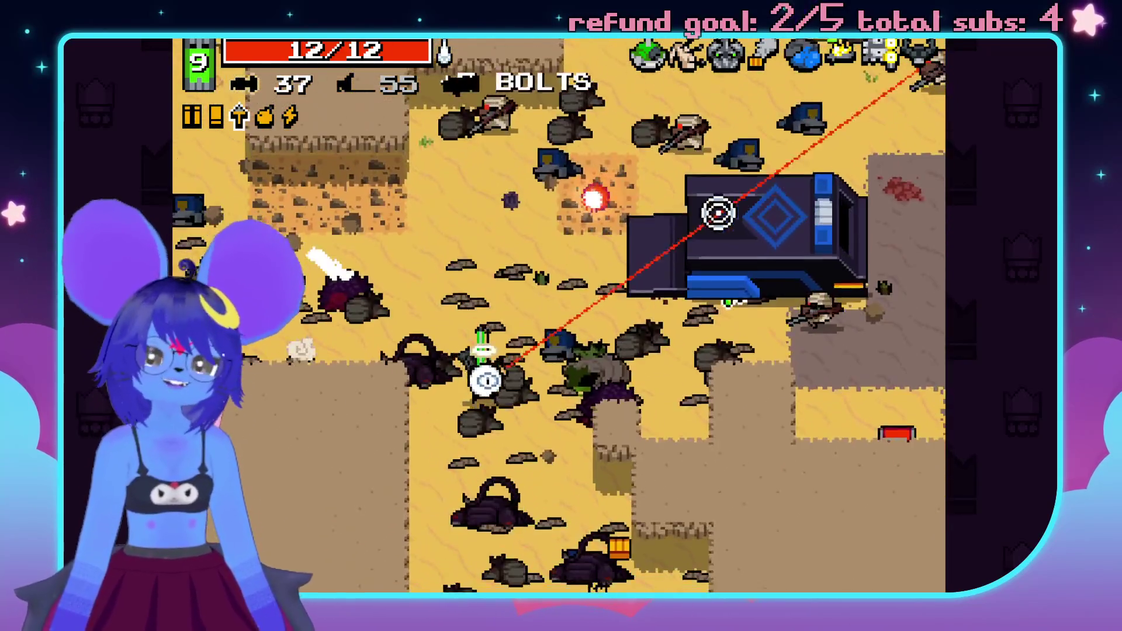
click(591, 170)
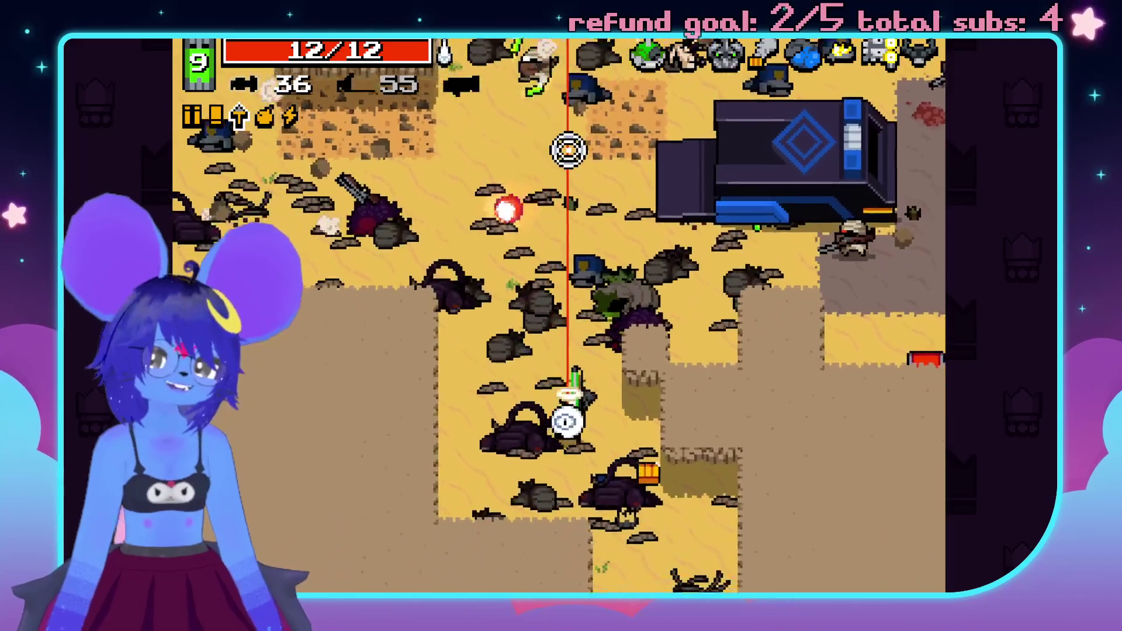
key(w)
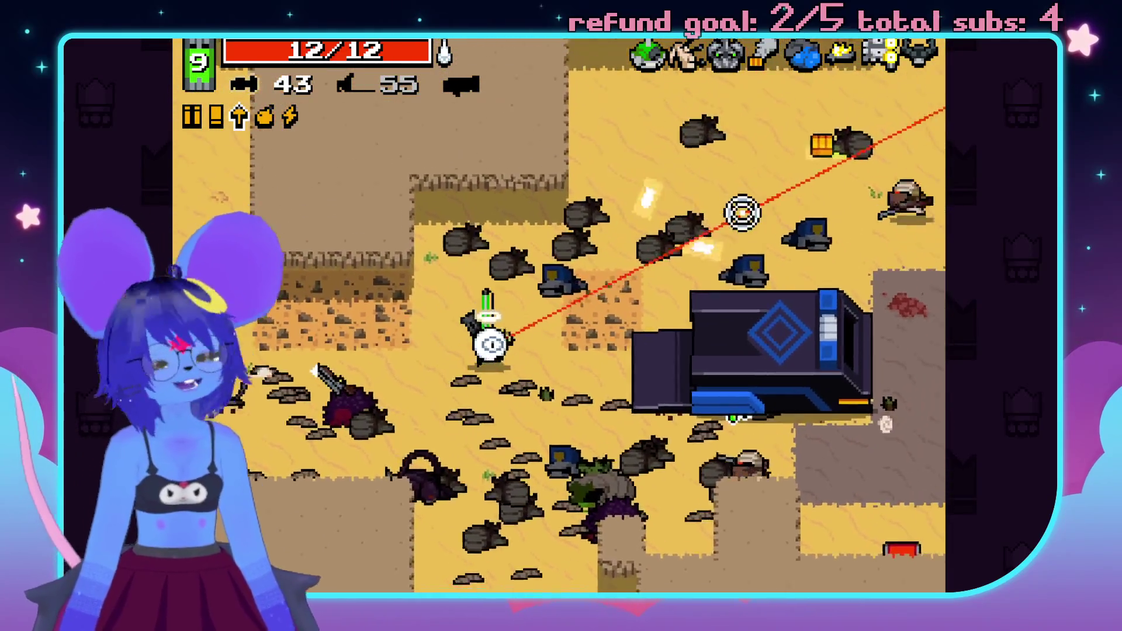
- Clear the last scorpions and enemies with crossbow bolts while crossing the level
key(w)
click(777, 239)
click(796, 425)
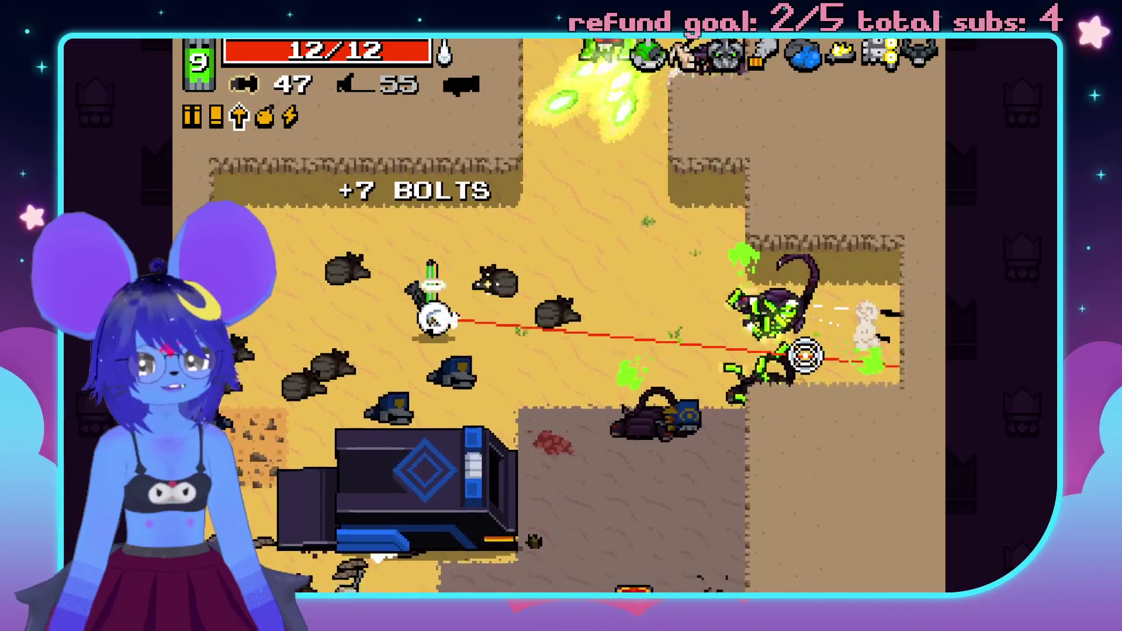
key(w)
click(604, 101)
click(514, 107)
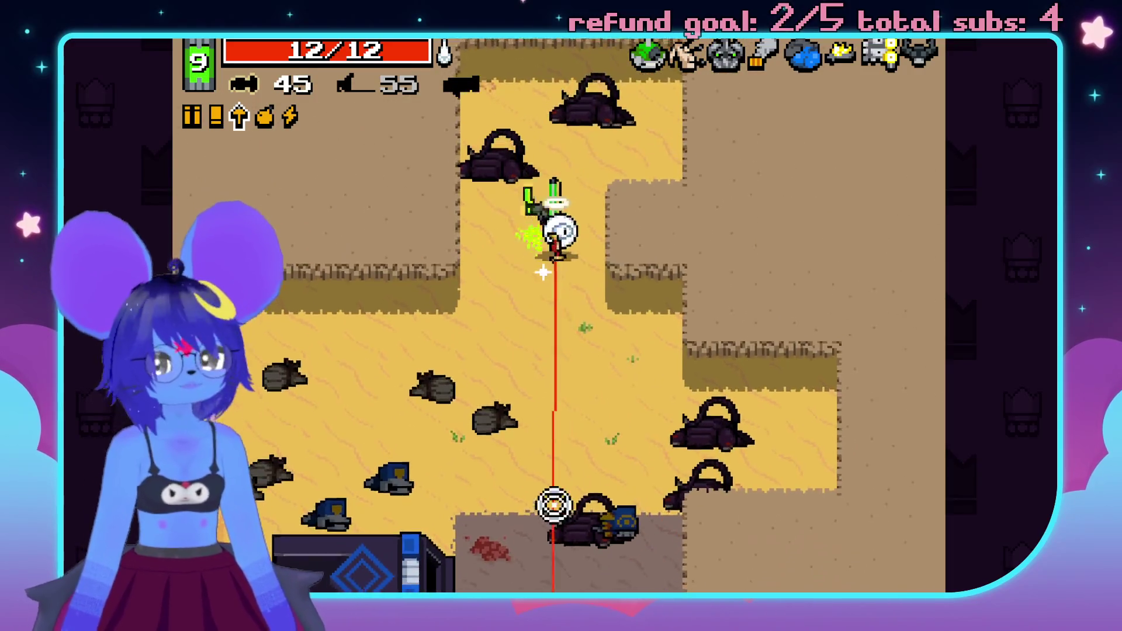
key(s)
click(556, 544)
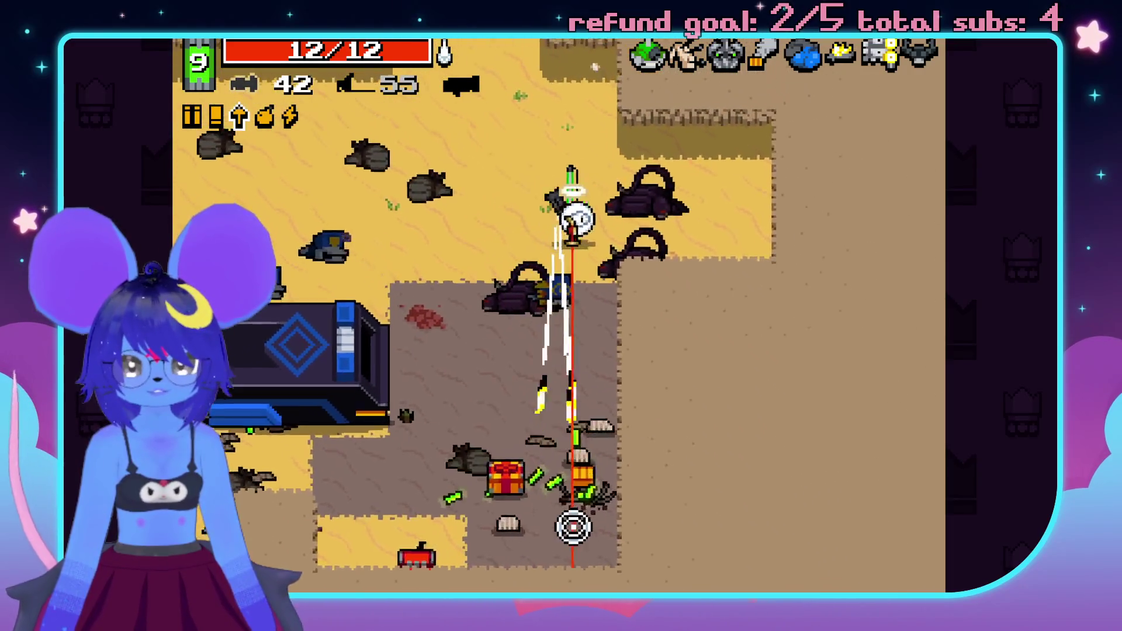
key(w)
click(496, 461)
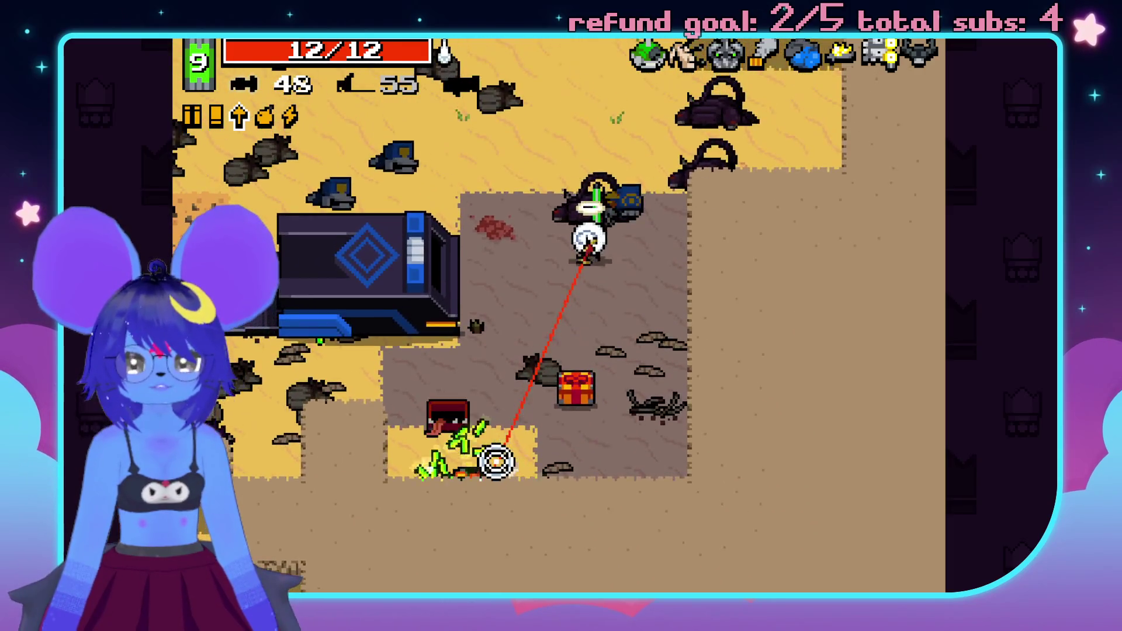
- Walk across the level past the Double Shotgun toward the dark portal
key(d)
key(s)
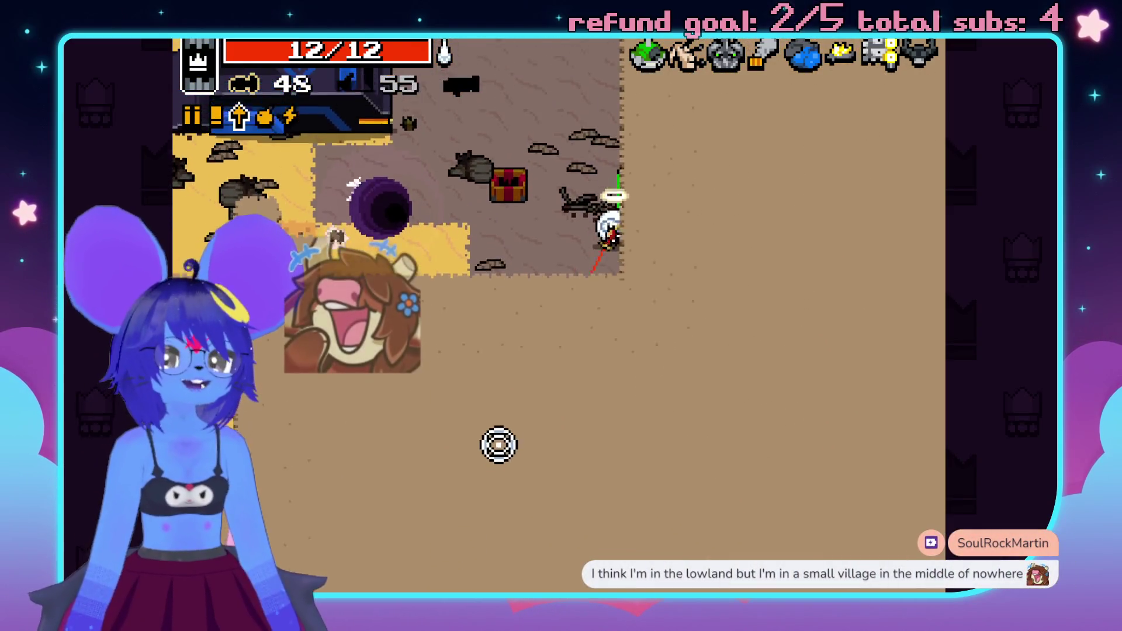
key(a)
key(w)
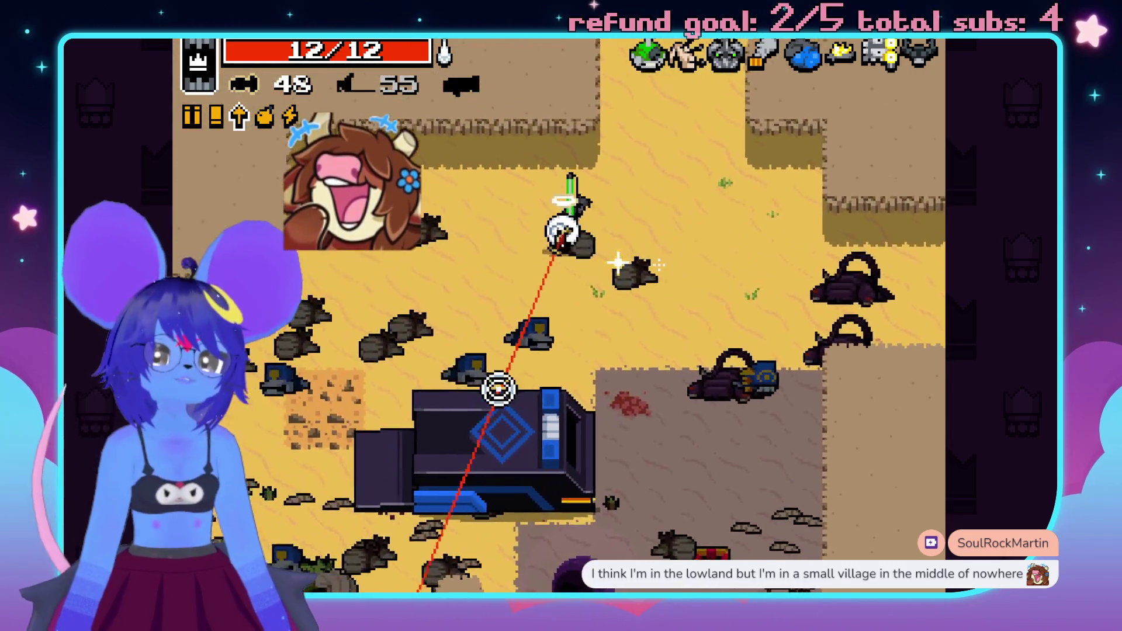
key(s)
key(a)
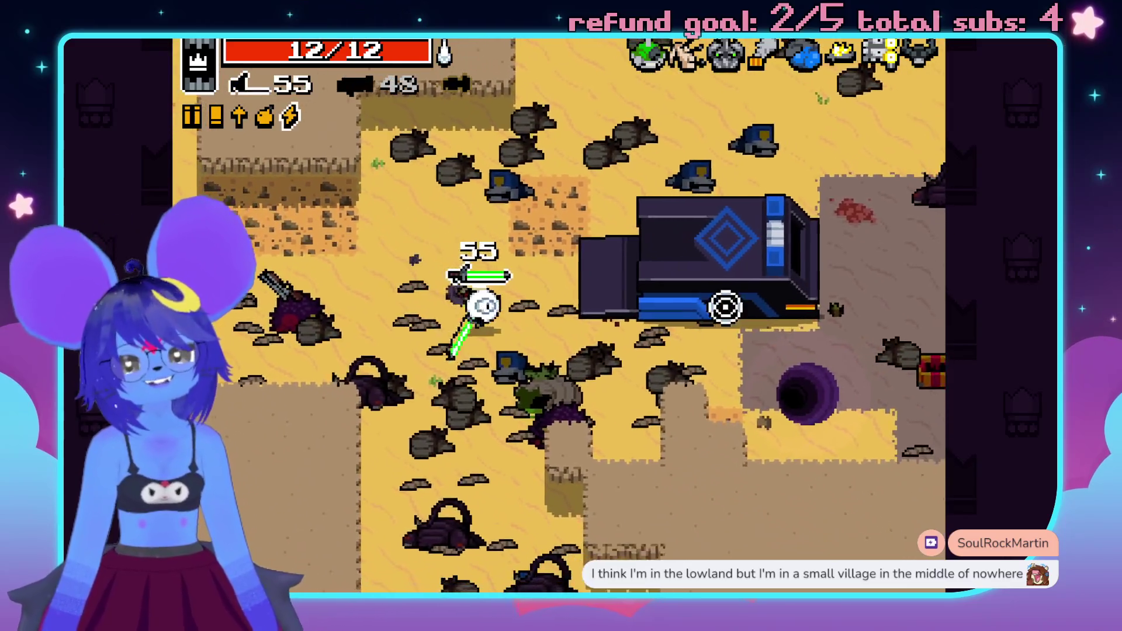
click(716, 303)
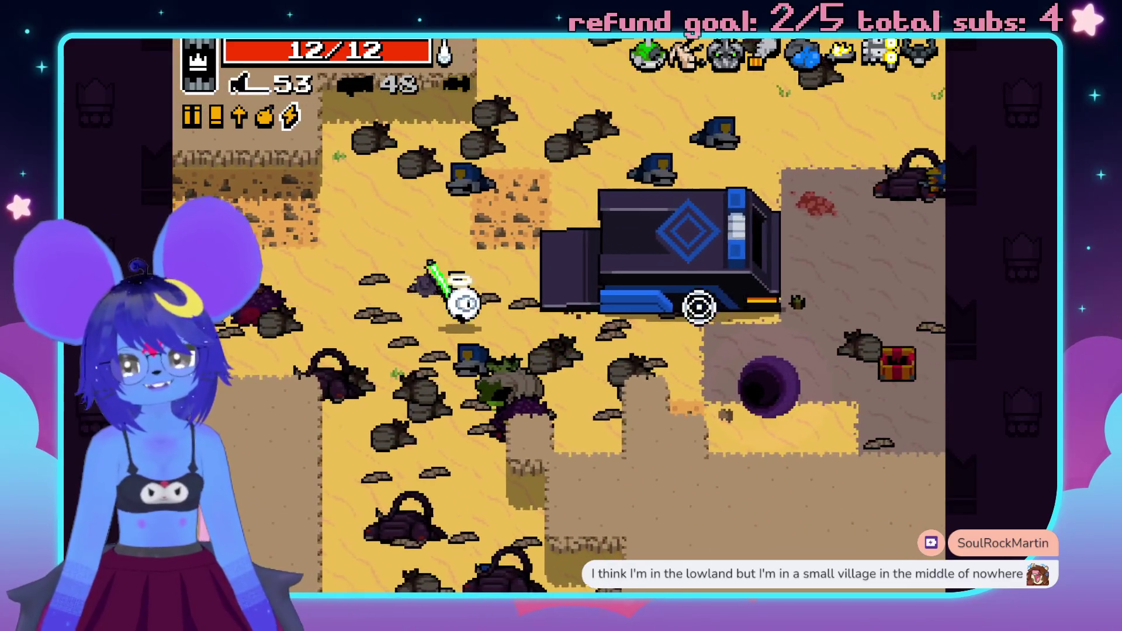
key(a)
key(w)
key(d)
key(w)
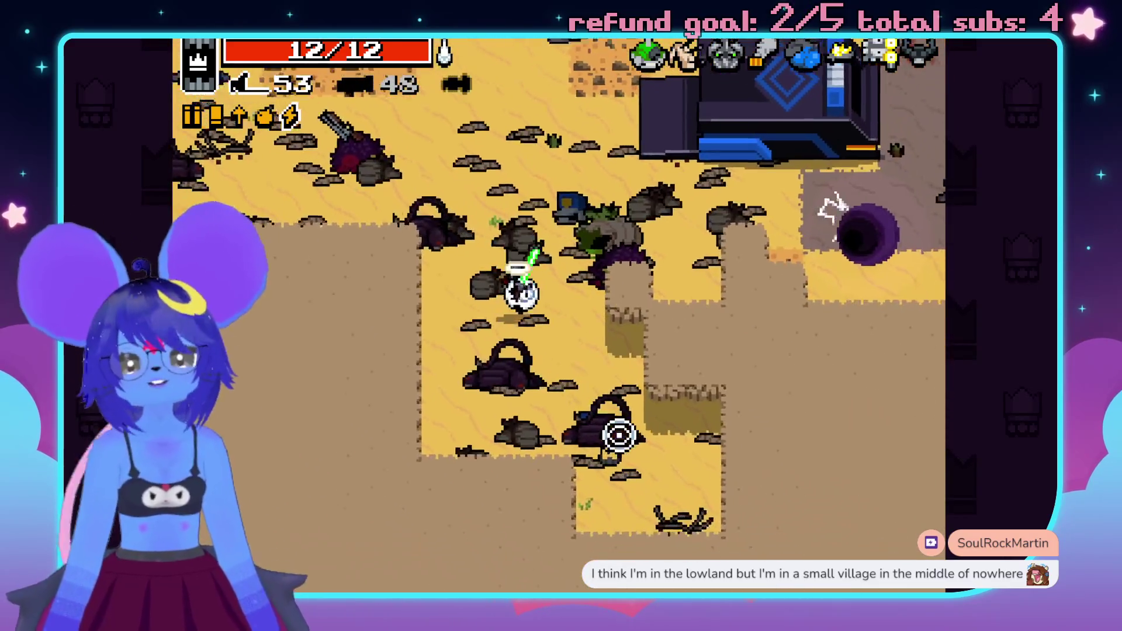
key(e)
- Step into the portal, swap weapons, and choose the ultra mutation to enter the next area
key(d)
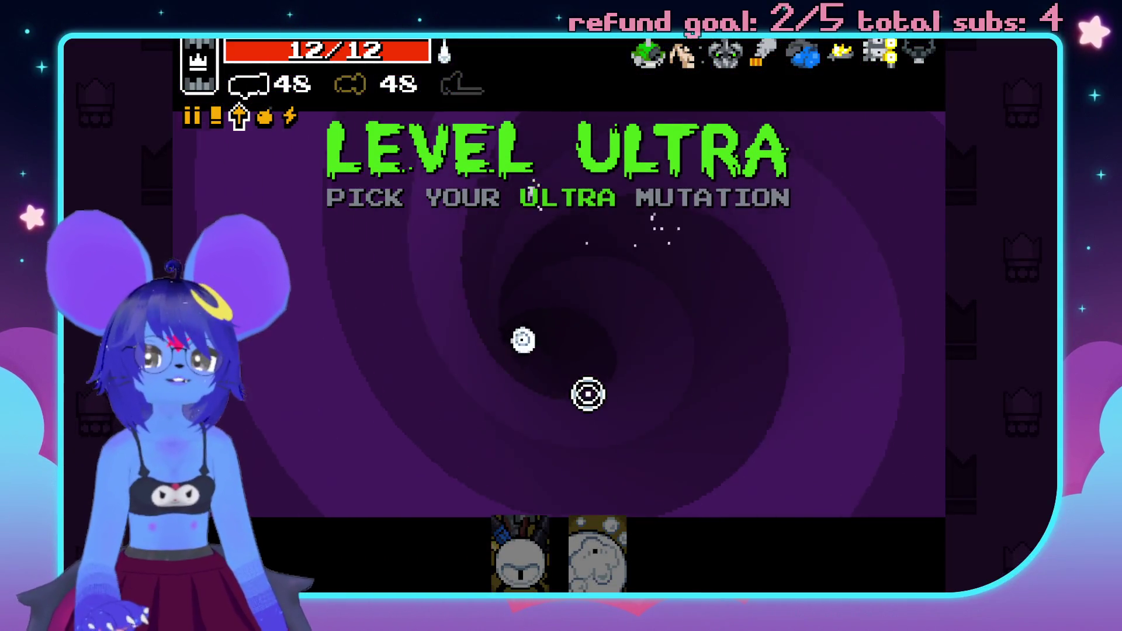
key(space)
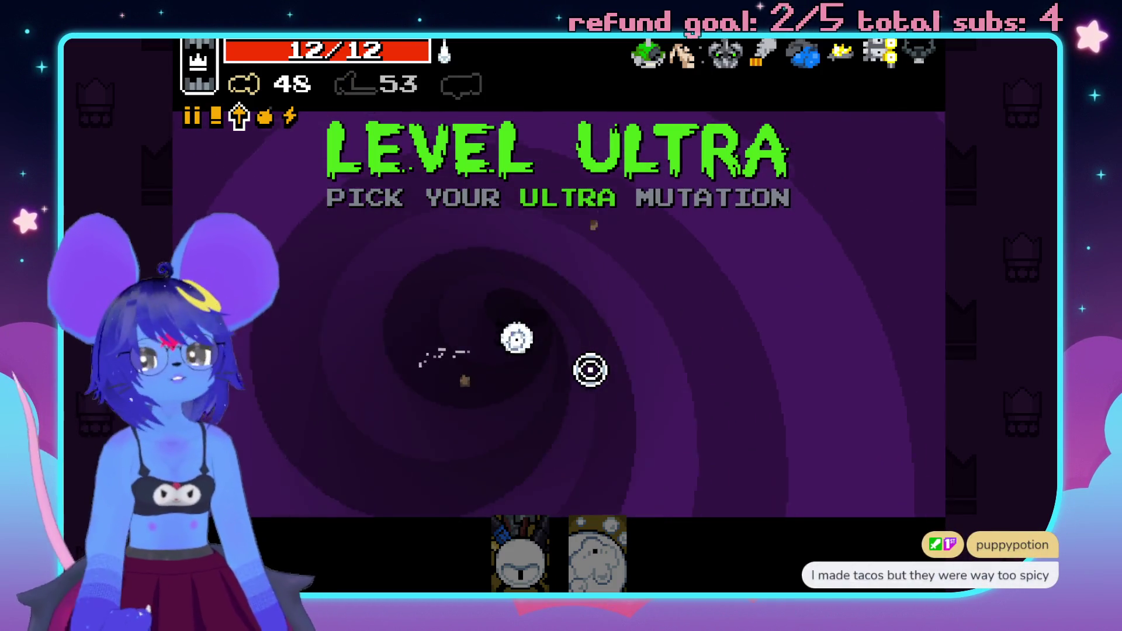
click(598, 550)
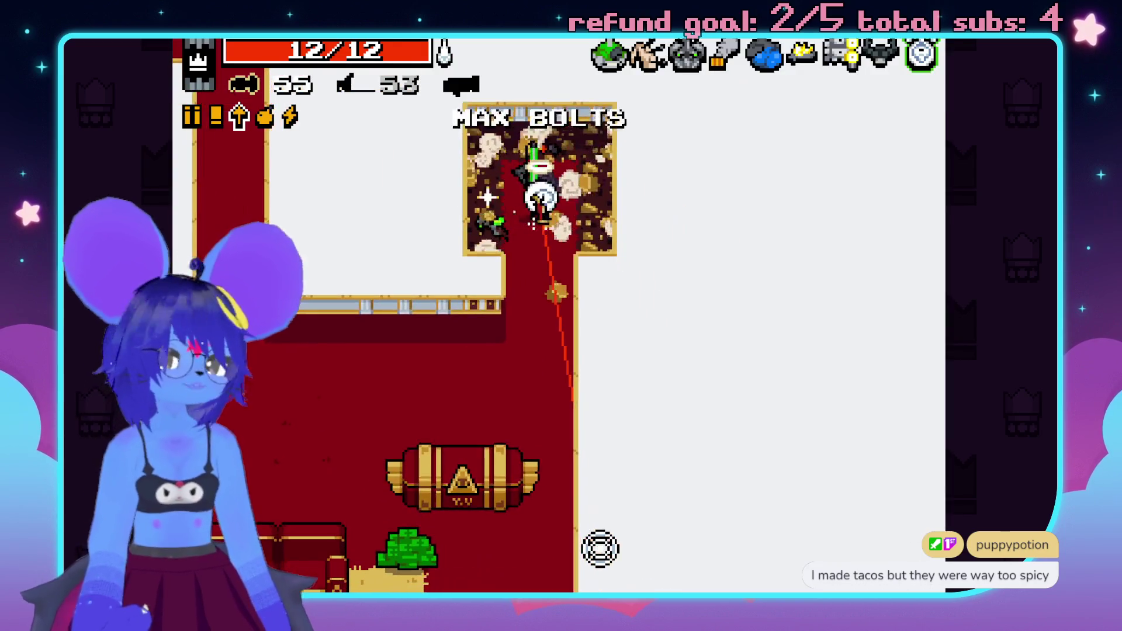
- Walk around the weapon room past the TV desk and couch, collecting the bolts and ammo
key(s)
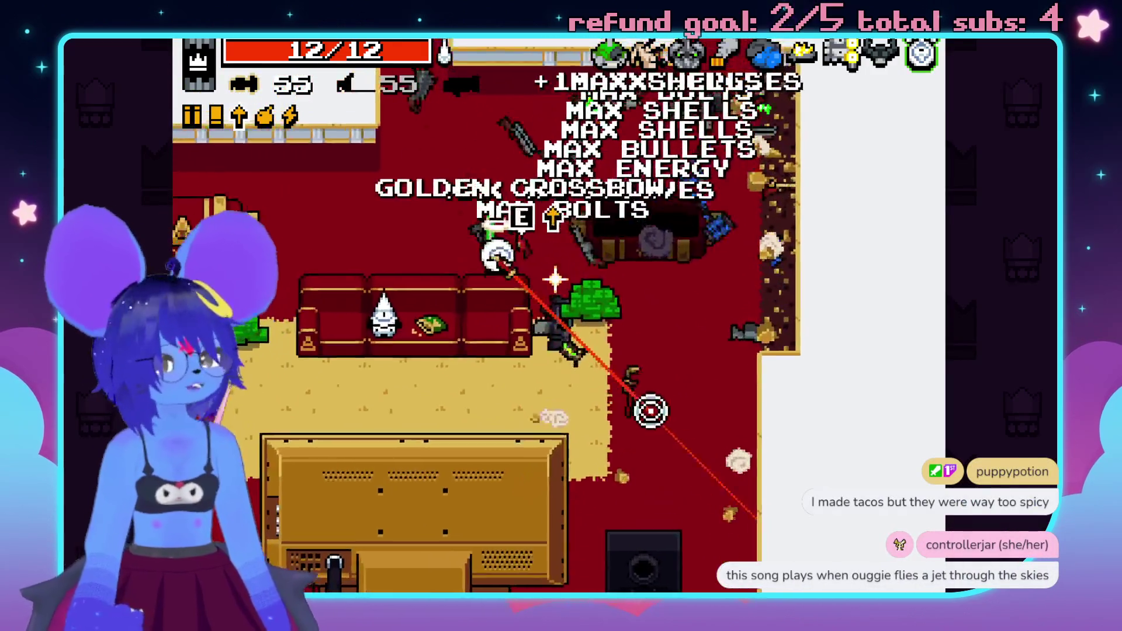
key(a)
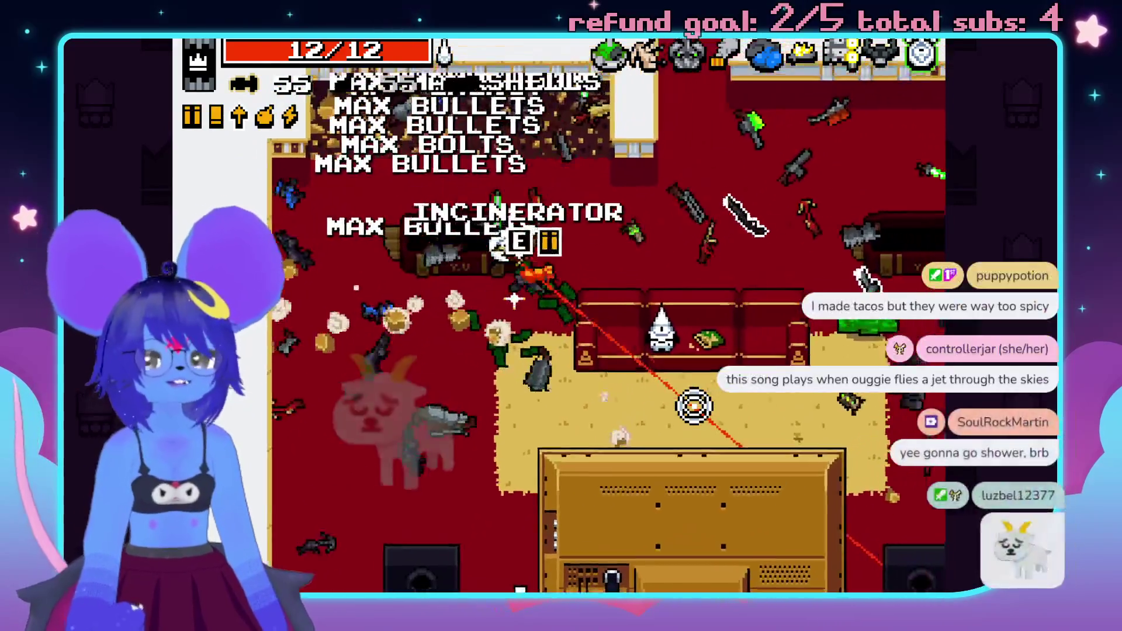
key(w)
key(s)
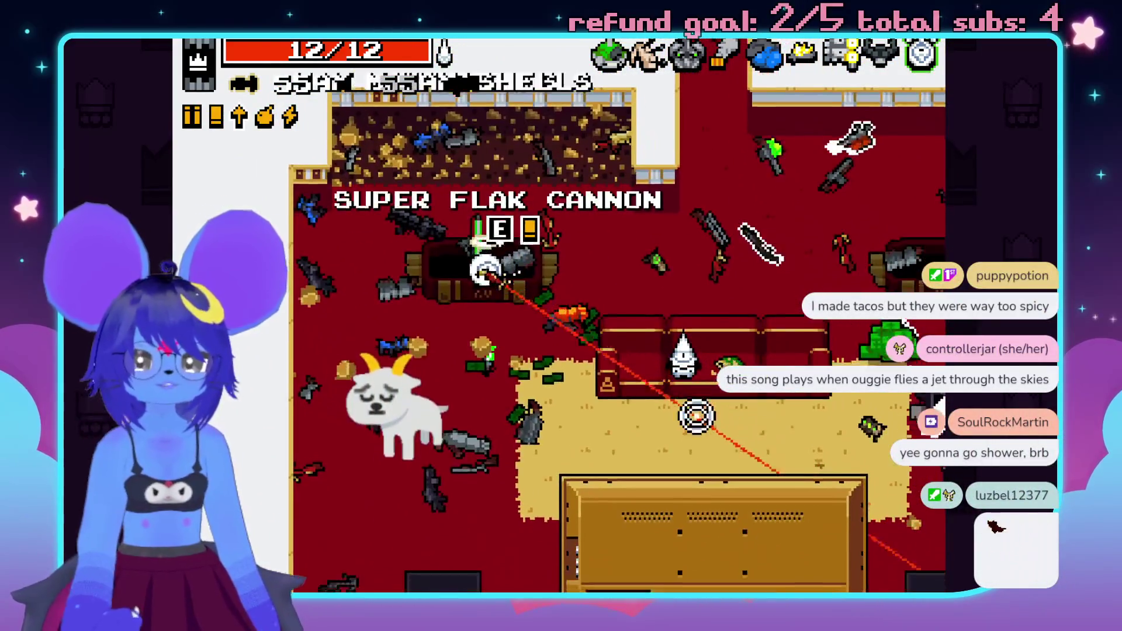
key(s)
key(a)
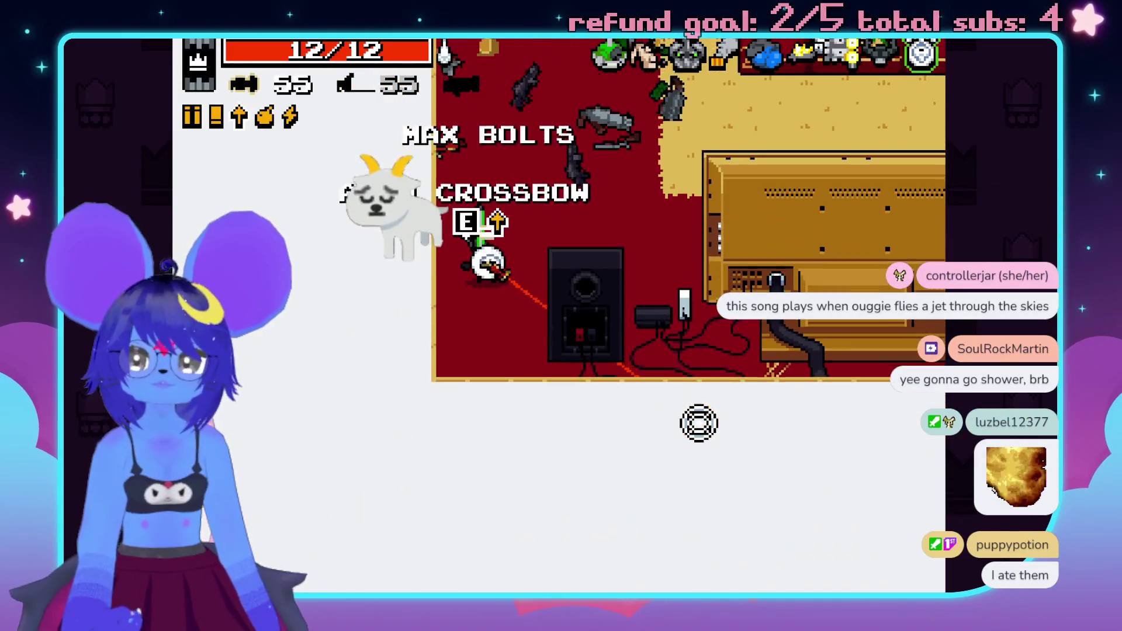
key(w)
key(w)
key(d)
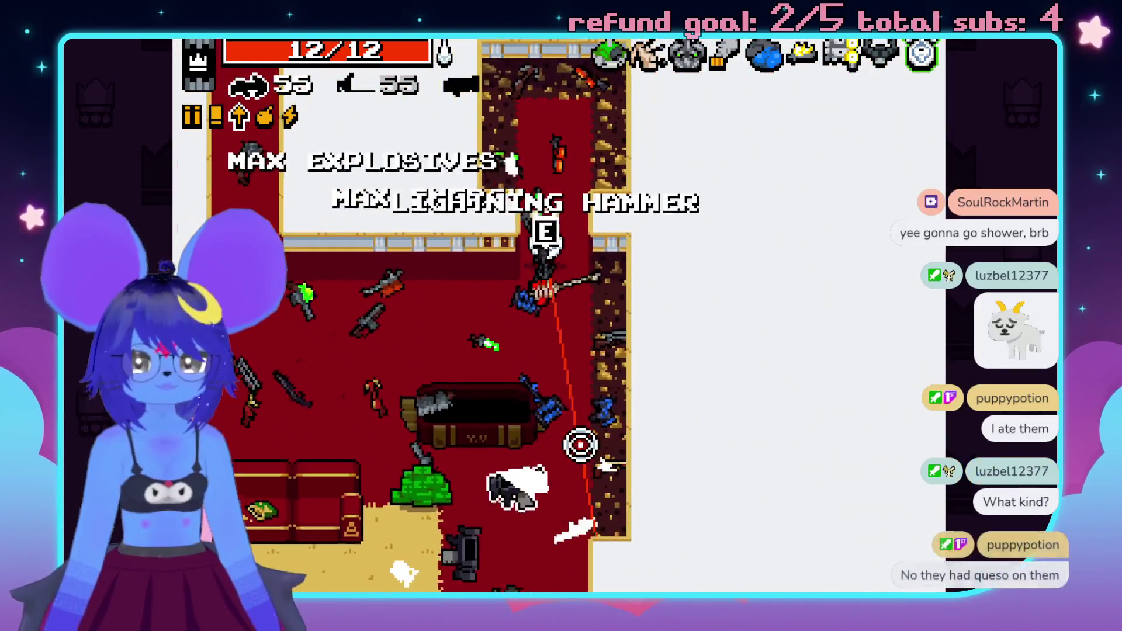
key(s)
key(a)
key(s)
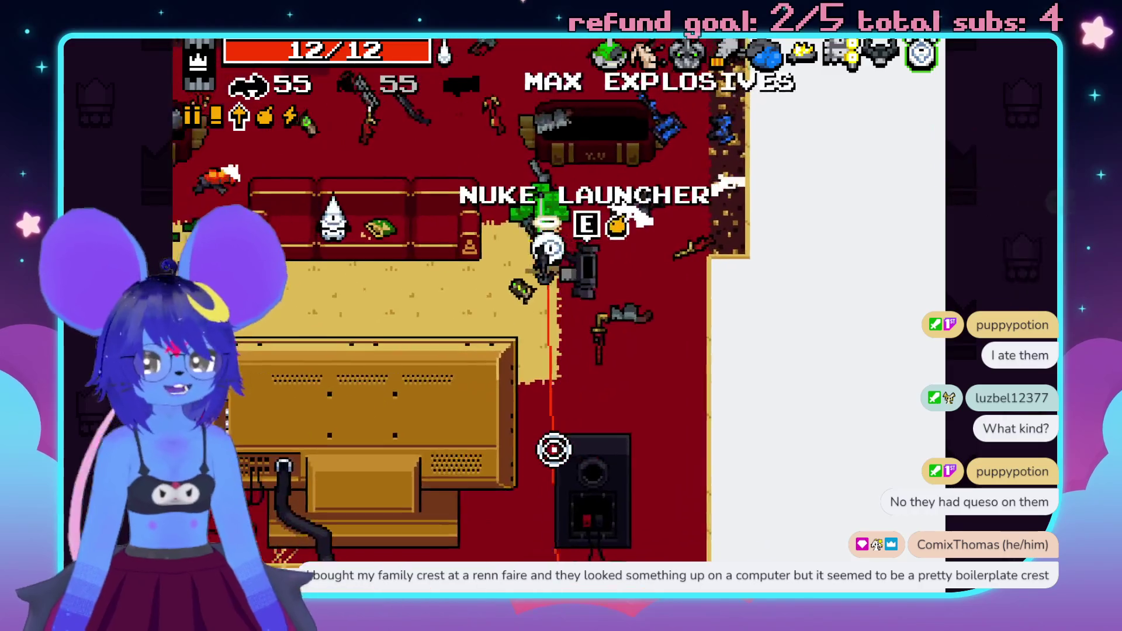
key(a)
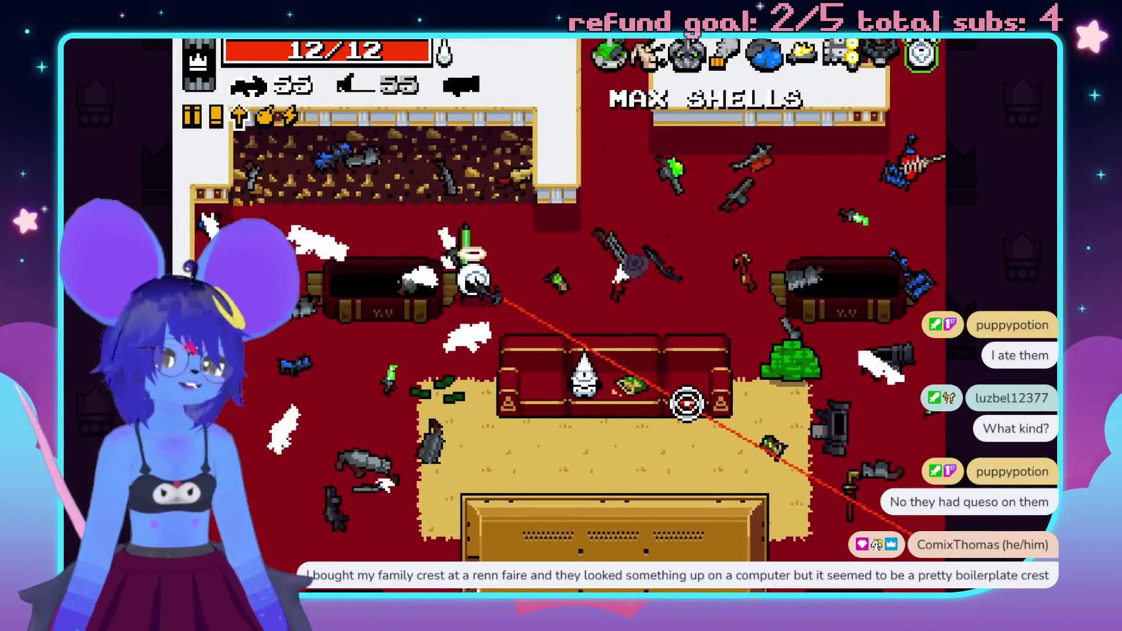
key(s)
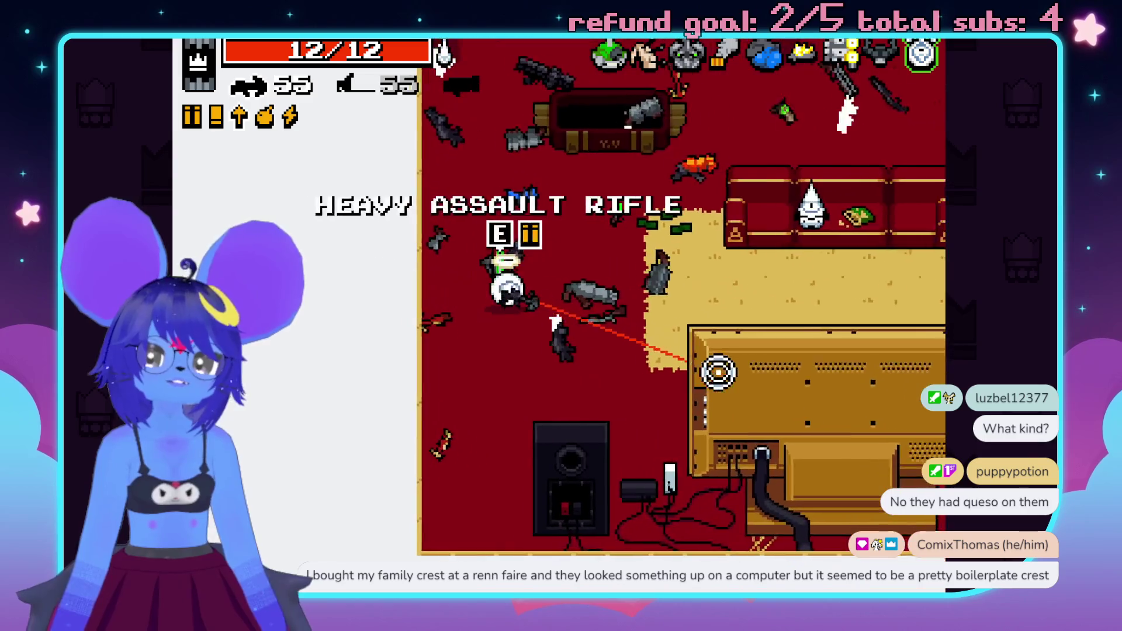
key(w)
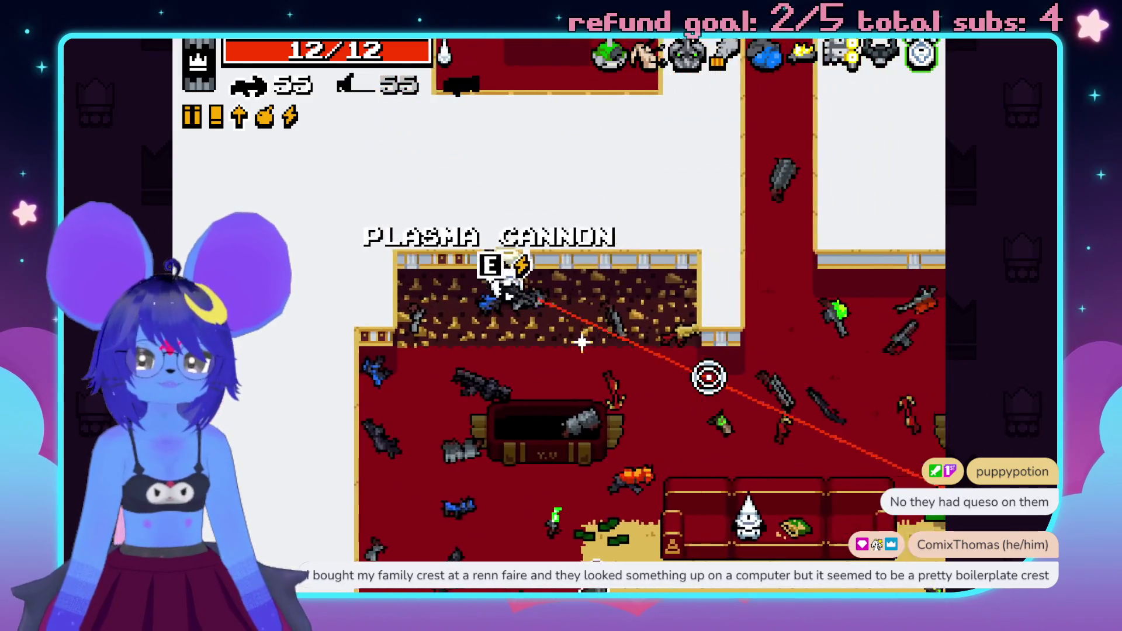
key(d)
key(s)
- Circle the couch browsing the weapons, including the DOUBLE SHOTGUN, down to the speaker
key(w)
key(a)
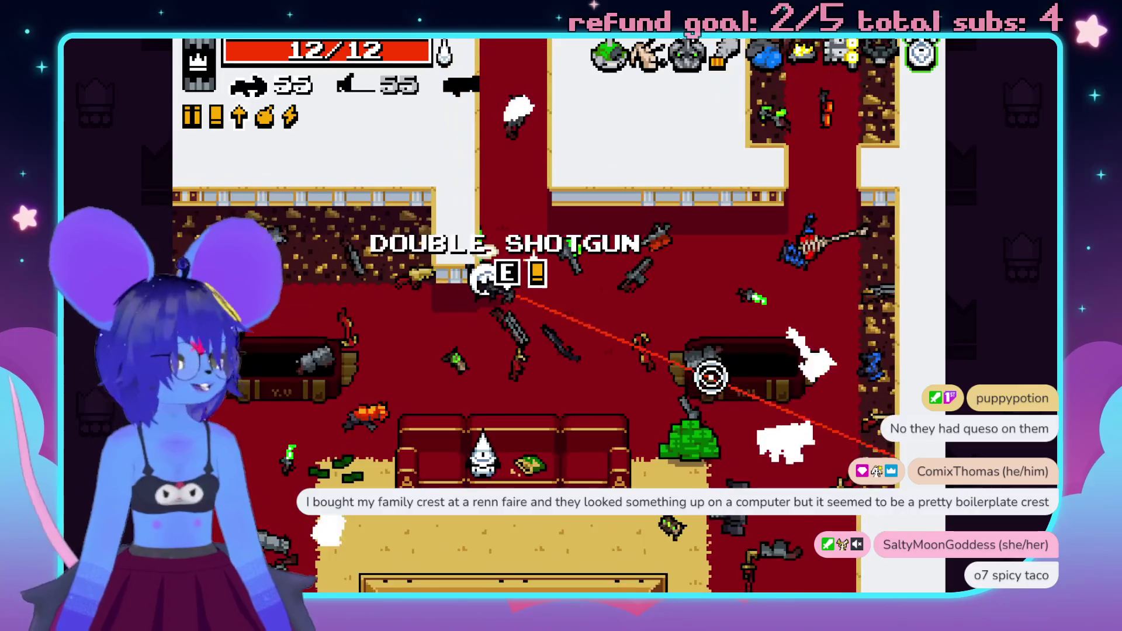
key(s)
key(d)
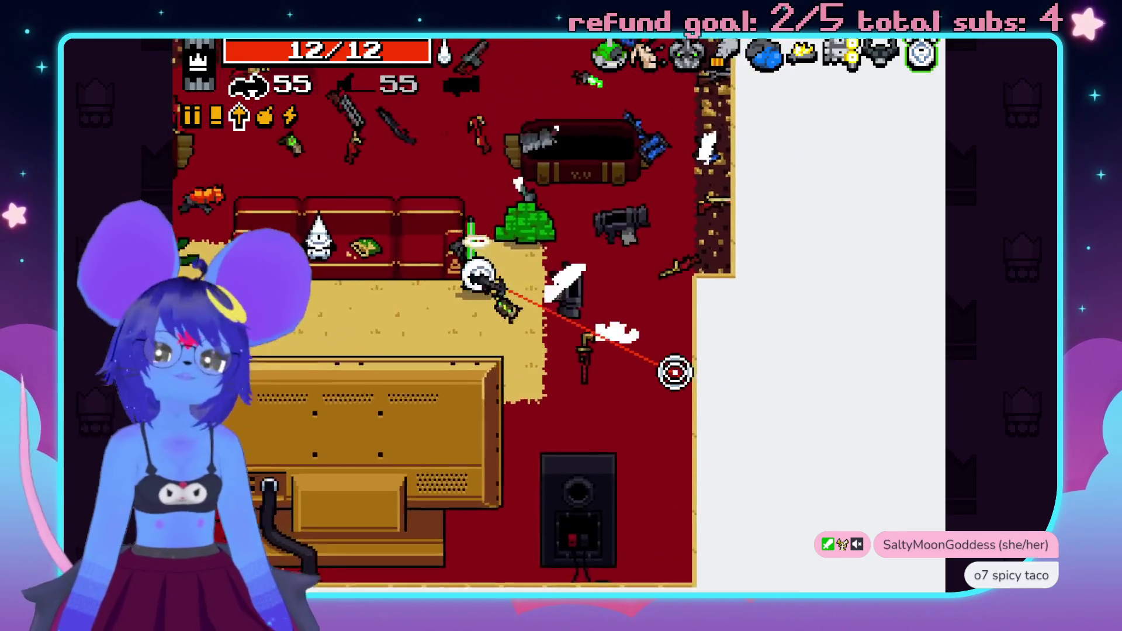
key(w)
key(a)
key(s)
key(s)
key(a)
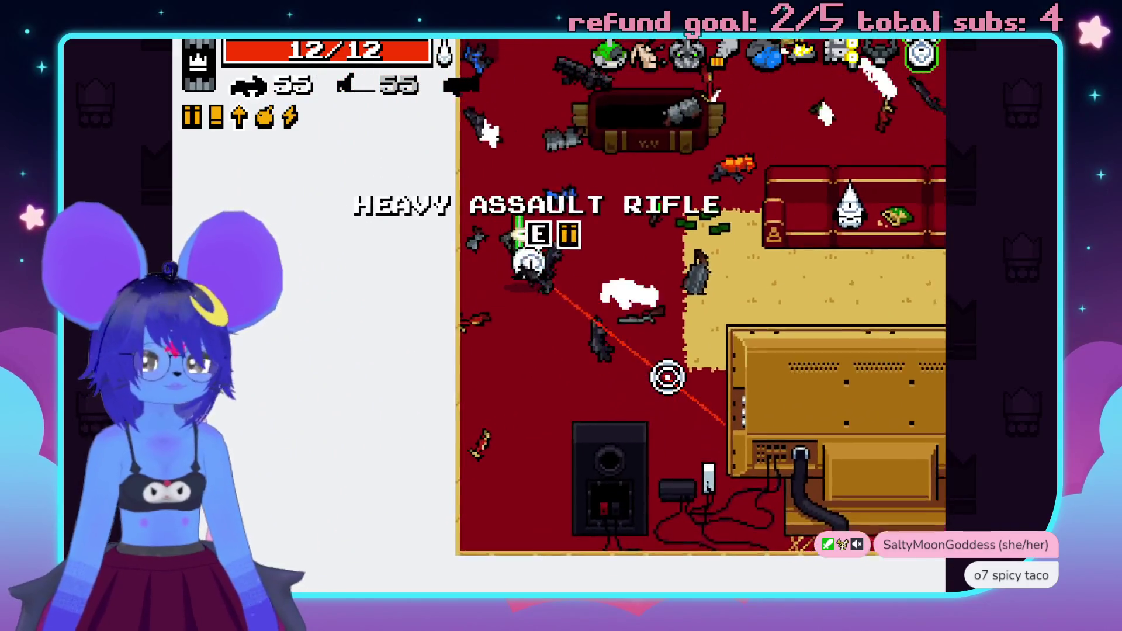
key(w)
key(a)
key(s)
key(s)
key(a)
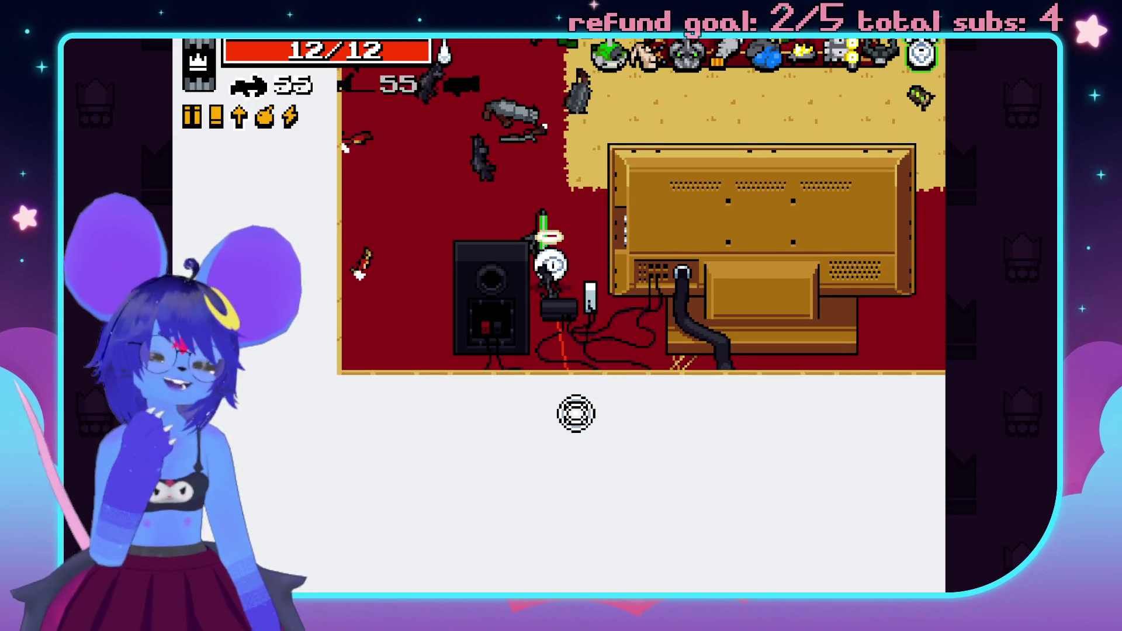
- Cross the room north-east and leave it northward up the corridor
key(w)
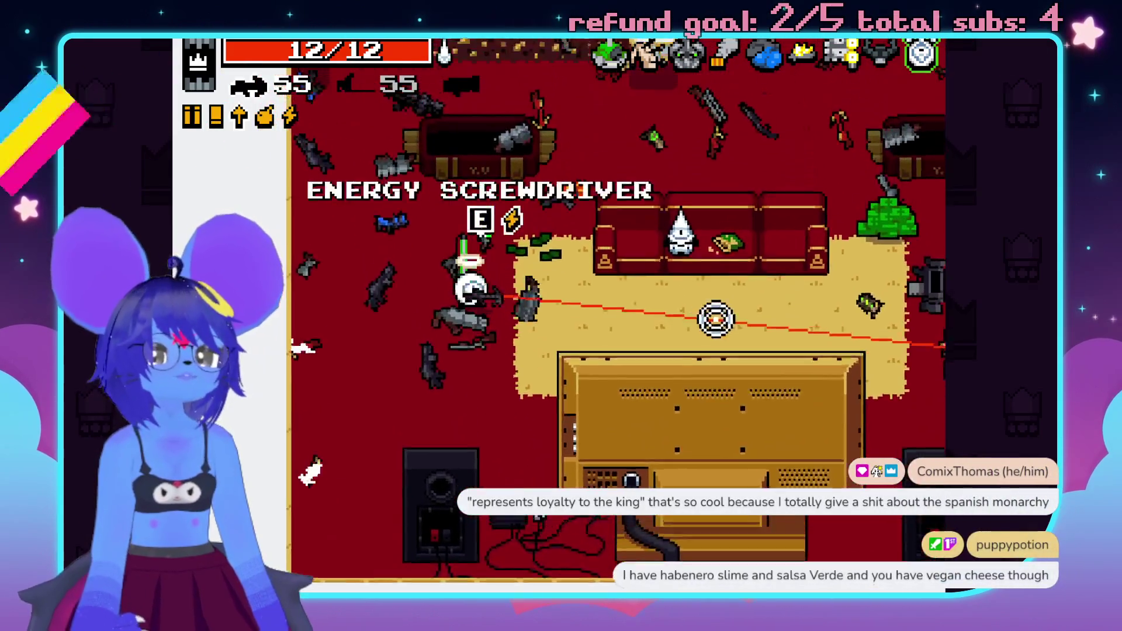
key(w)
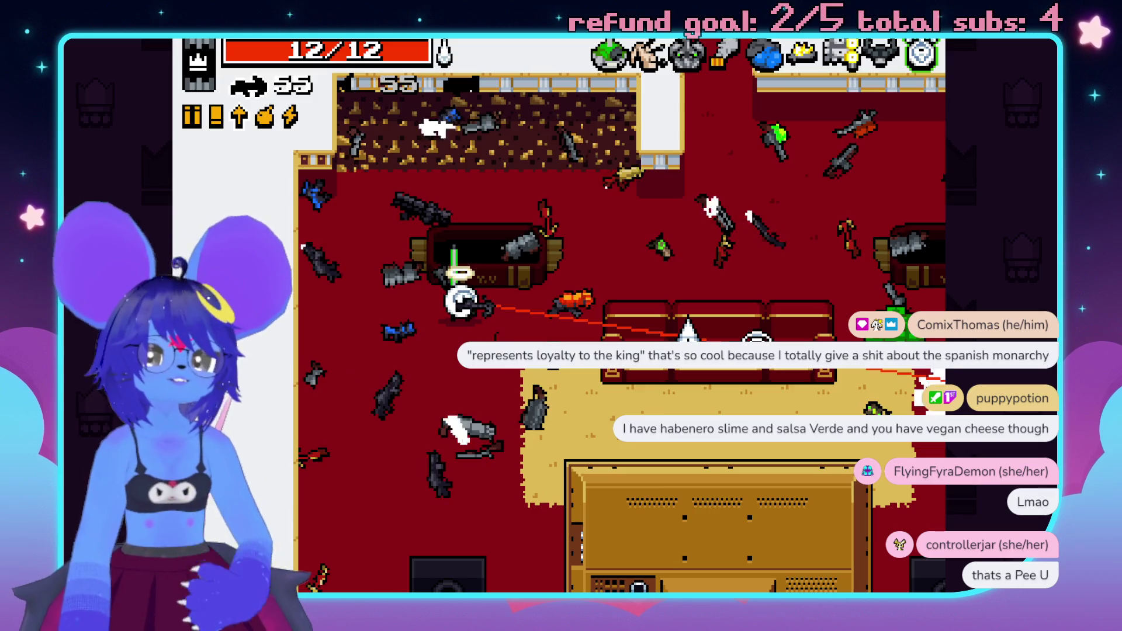
key(d)
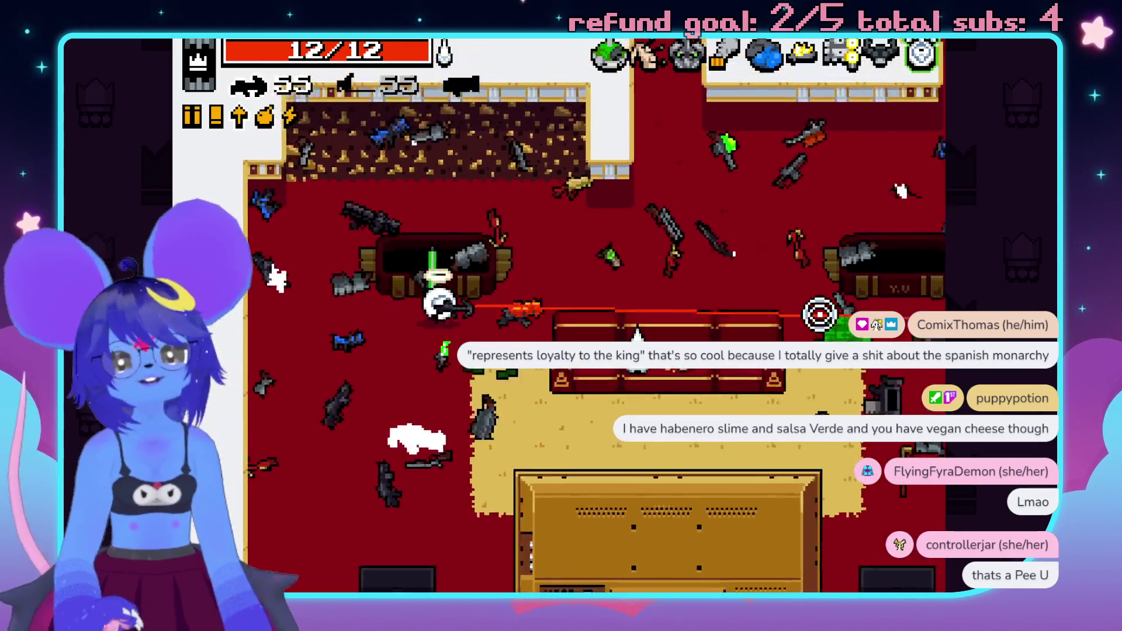
key(w)
key(d)
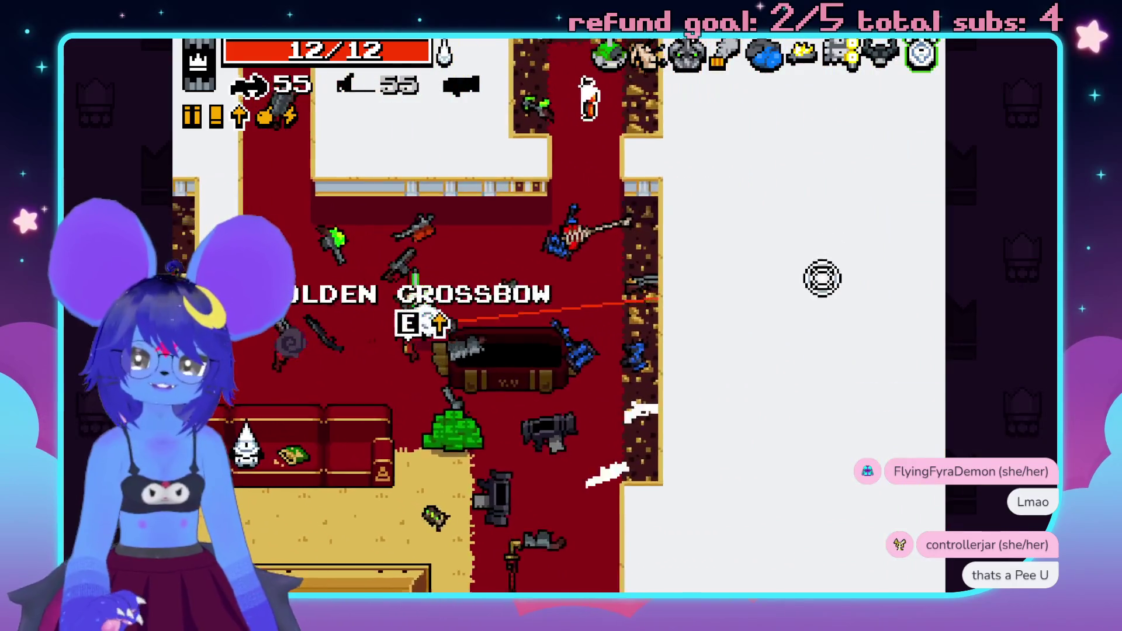
key(w)
key(space)
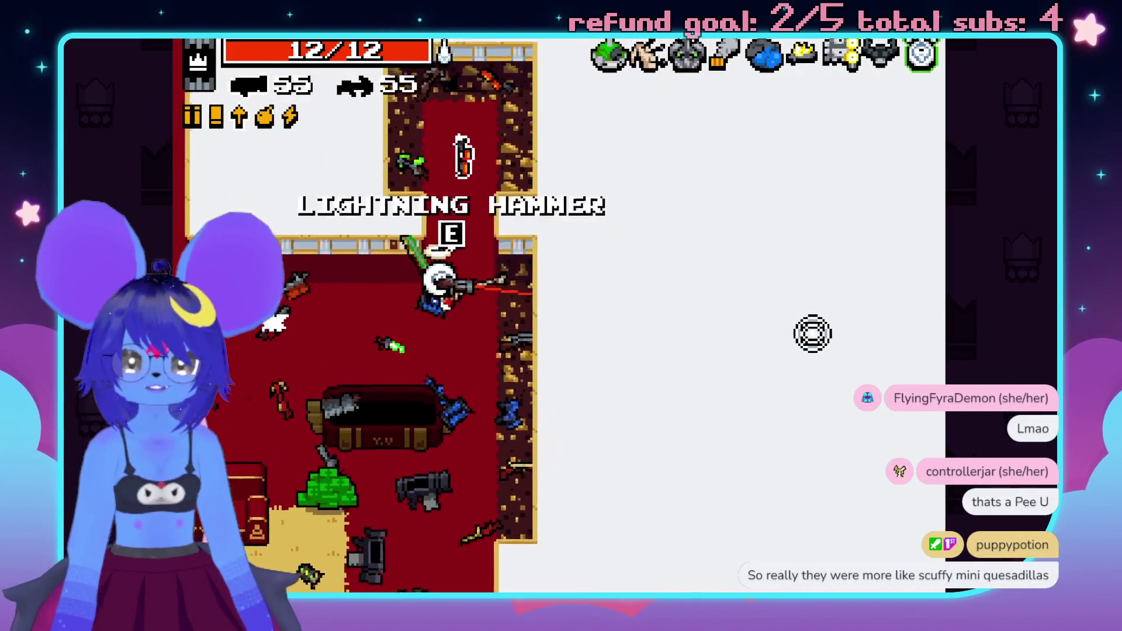
key(s)
key(a)
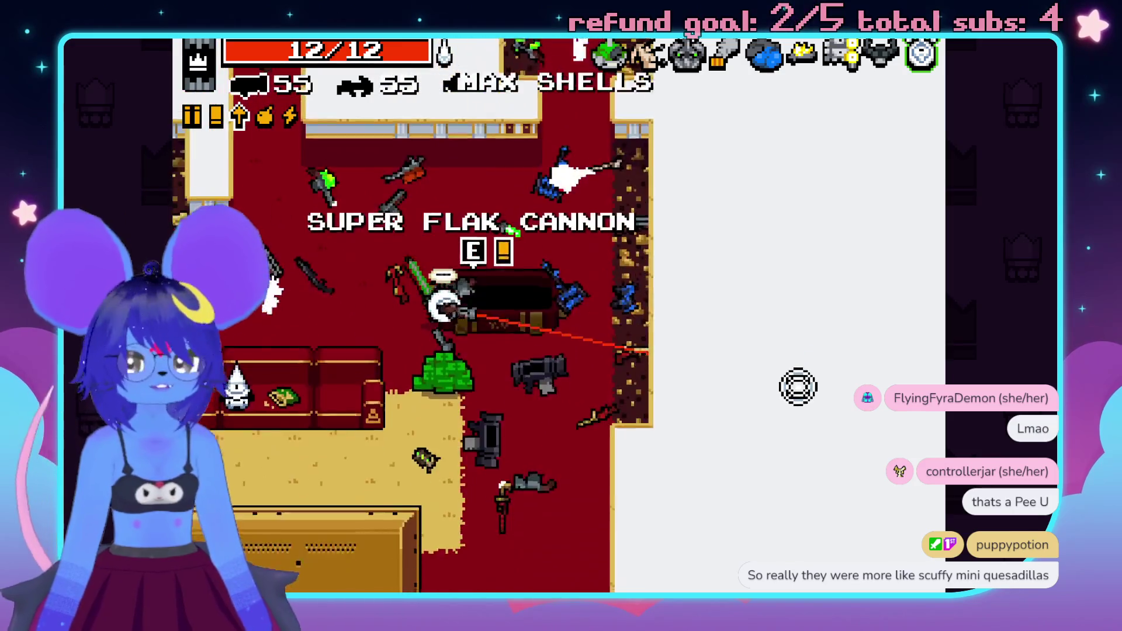
key(w)
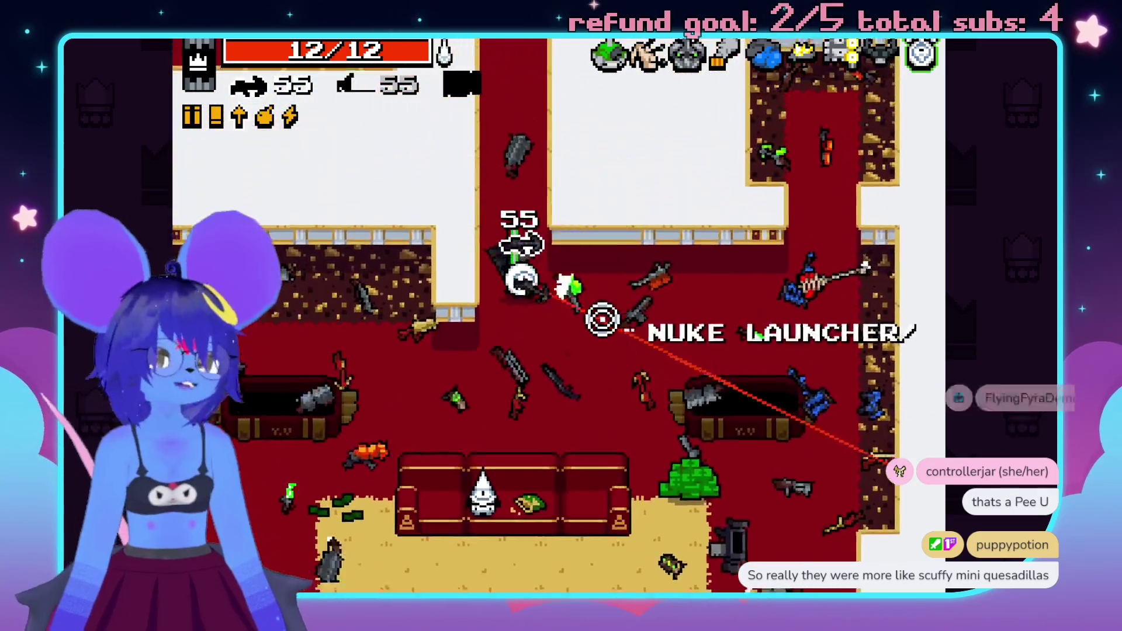
key(w)
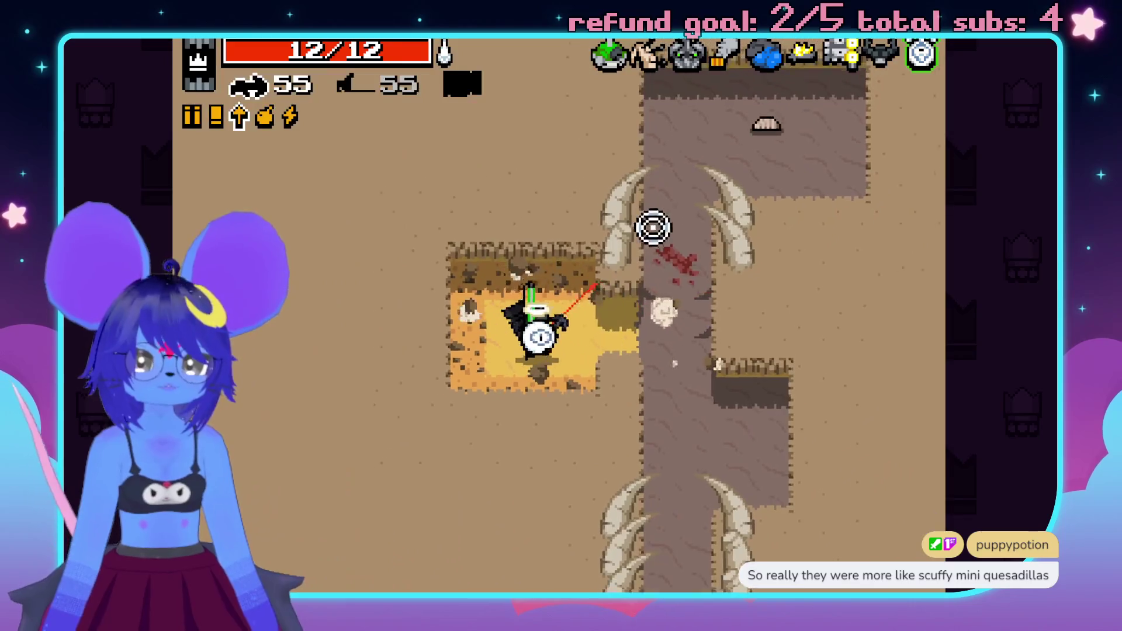
- Head down the bone corridor firing into the enemy pack ahead
key(d)
click(624, 137)
key(s)
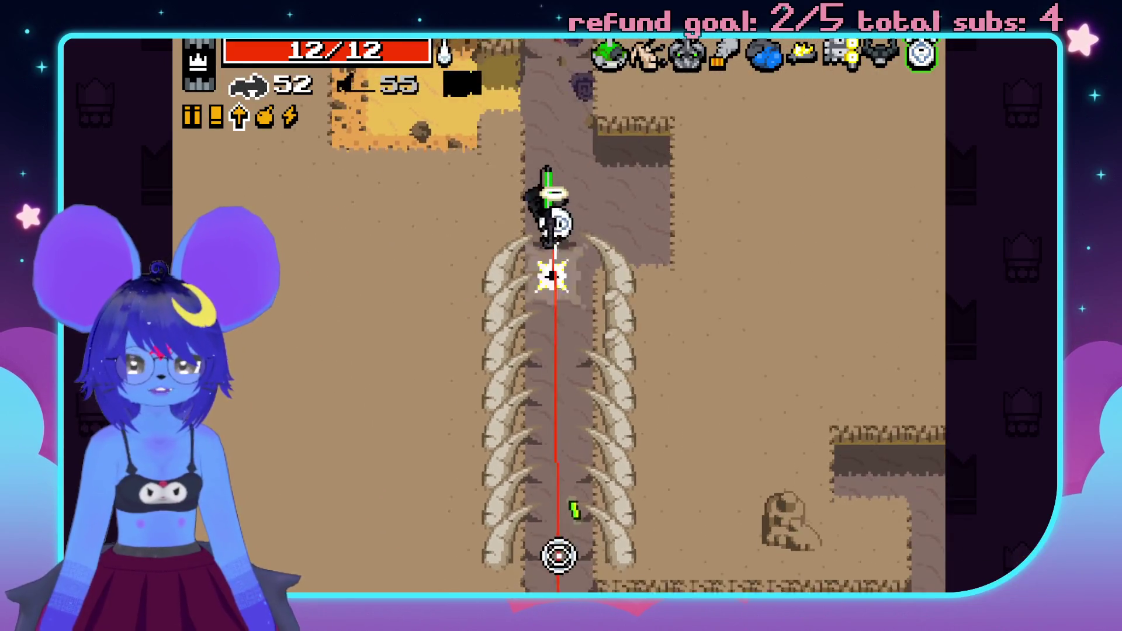
click(579, 561)
key(s)
click(587, 567)
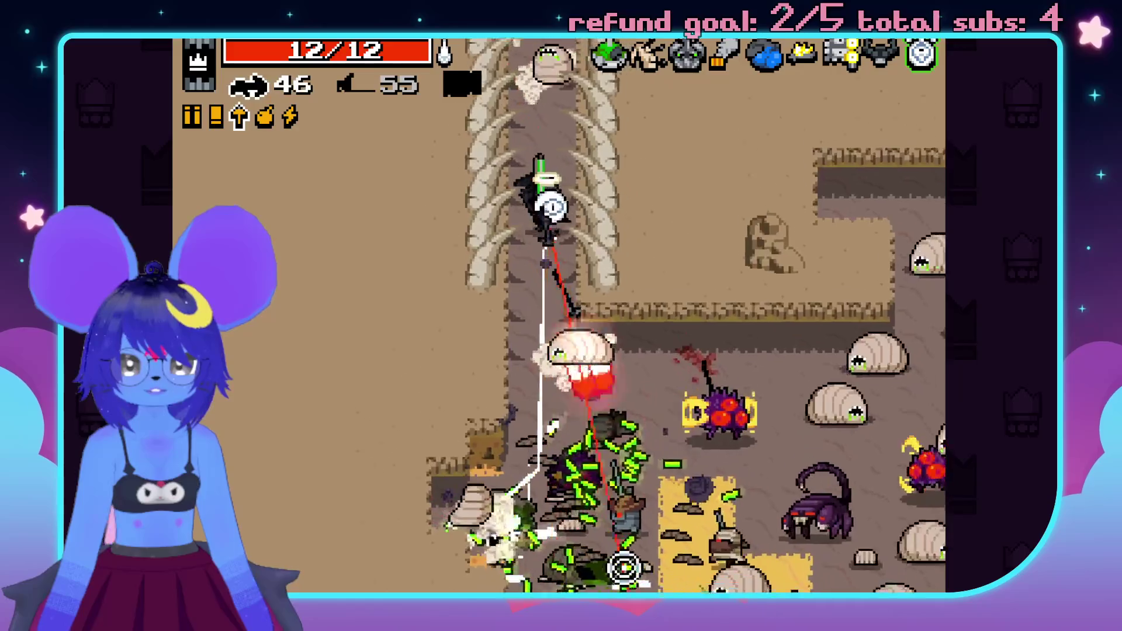
key(s)
mouse_move(578, 542)
mouse_down()
mouse_move(801, 331)
mouse_move(760, 206)
mouse_move(738, 205)
mouse_move(769, 372)
mouse_move(593, 538)
mouse_move(526, 548)
mouse_move(623, 556)
mouse_up()
- Dodge around the corridor sweeping fire across the enemies and collecting pickups
key(w)
key(s)
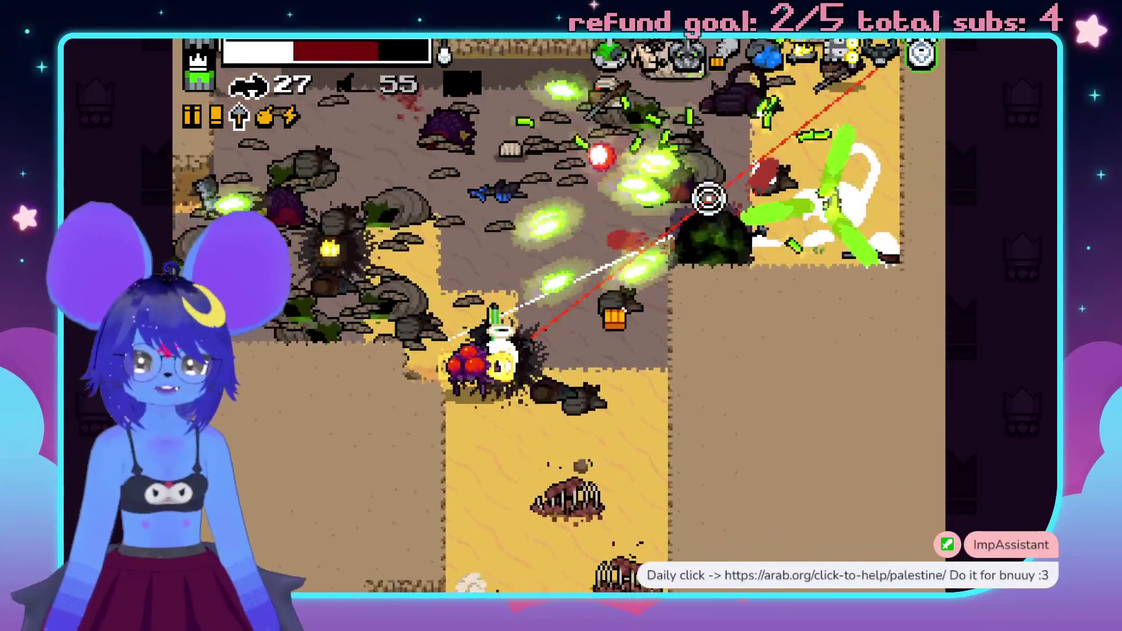
key(d)
mouse_move(708, 198)
mouse_down()
mouse_move(594, 175)
mouse_move(596, 156)
mouse_move(591, 181)
mouse_move(445, 232)
mouse_move(409, 476)
mouse_move(448, 517)
mouse_up()
key(w)
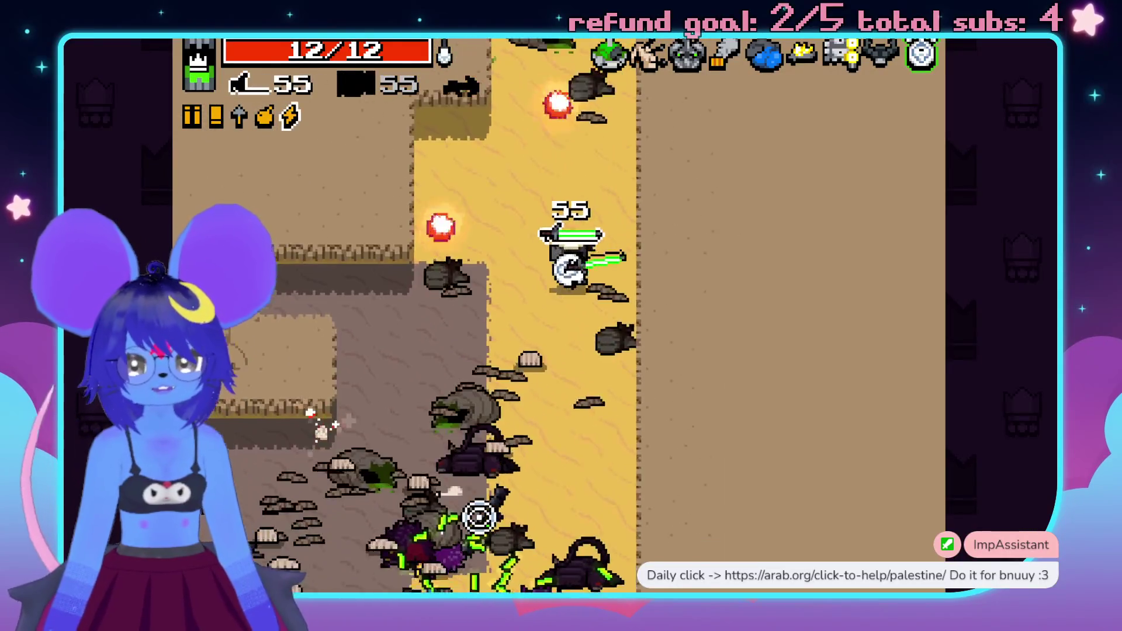
mouse_move(552, 465)
mouse_down()
mouse_move(451, 270)
mouse_move(463, 318)
mouse_move(568, 210)
mouse_up()
drag(711, 530, 758, 454)
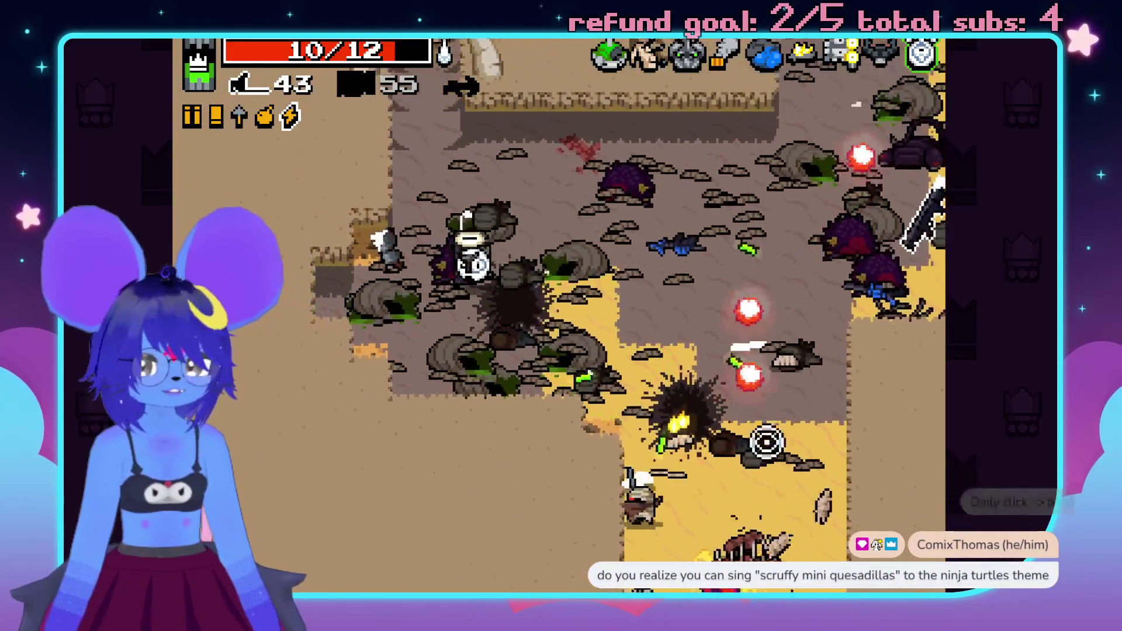
- Swap weapons, grab the ammo refill, pick up the shotgun and blast the enemies
key(w)
drag(727, 358, 668, 426)
key(space)
mouse_move(371, 400)
mouse_down()
mouse_move(283, 401)
mouse_move(283, 356)
mouse_move(688, 316)
mouse_up()
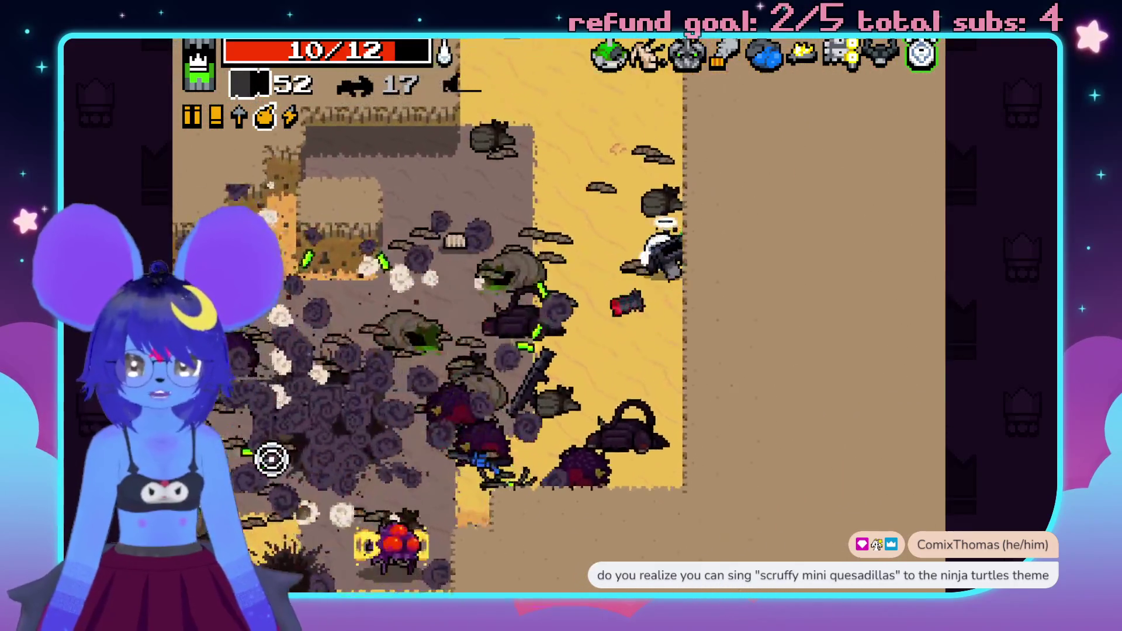
key(e)
mouse_move(318, 494)
mouse_down()
mouse_move(501, 519)
mouse_move(373, 454)
mouse_up()
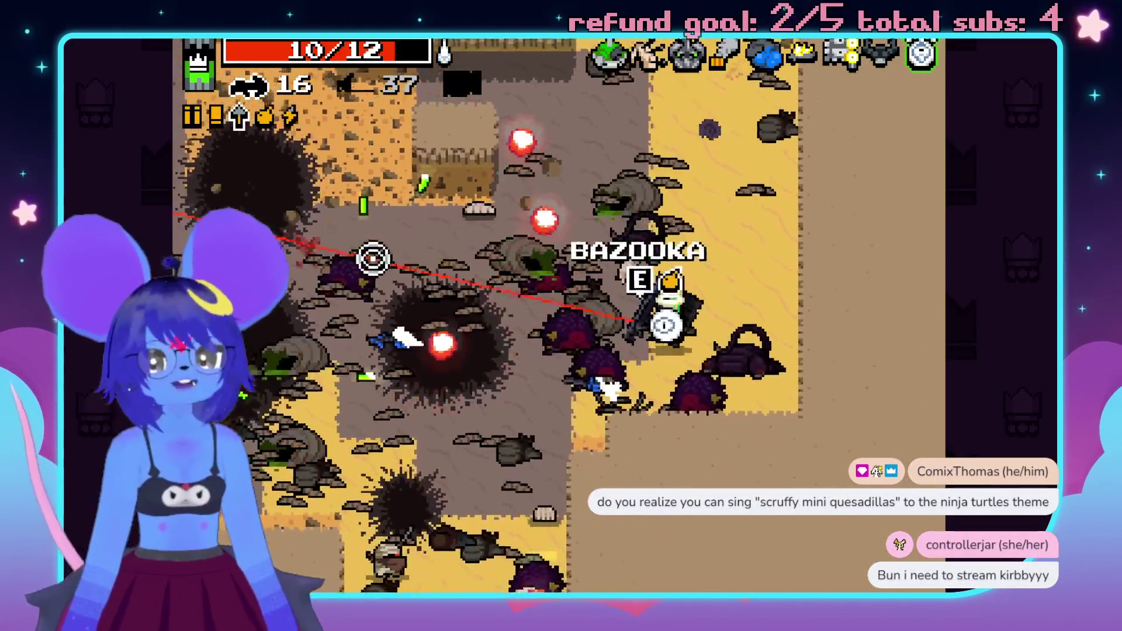
click(421, 281)
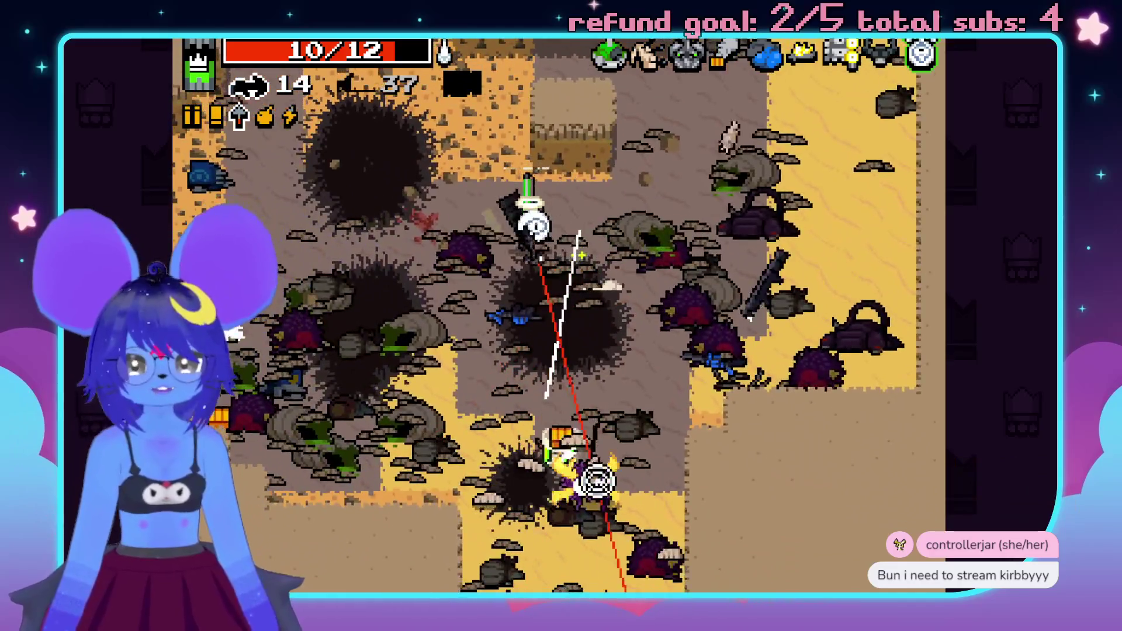
mouse_move(597, 481)
mouse_down()
mouse_move(656, 528)
mouse_move(729, 401)
mouse_move(829, 343)
mouse_move(667, 405)
mouse_move(601, 494)
mouse_move(561, 296)
mouse_move(551, 546)
mouse_up()
- Pick up the crossbow, fire bolts at enemies, then switch back to the shotgun
key(space)
mouse_move(604, 493)
mouse_down()
mouse_move(621, 567)
mouse_move(624, 483)
mouse_move(604, 476)
mouse_move(636, 514)
mouse_up()
key(space)
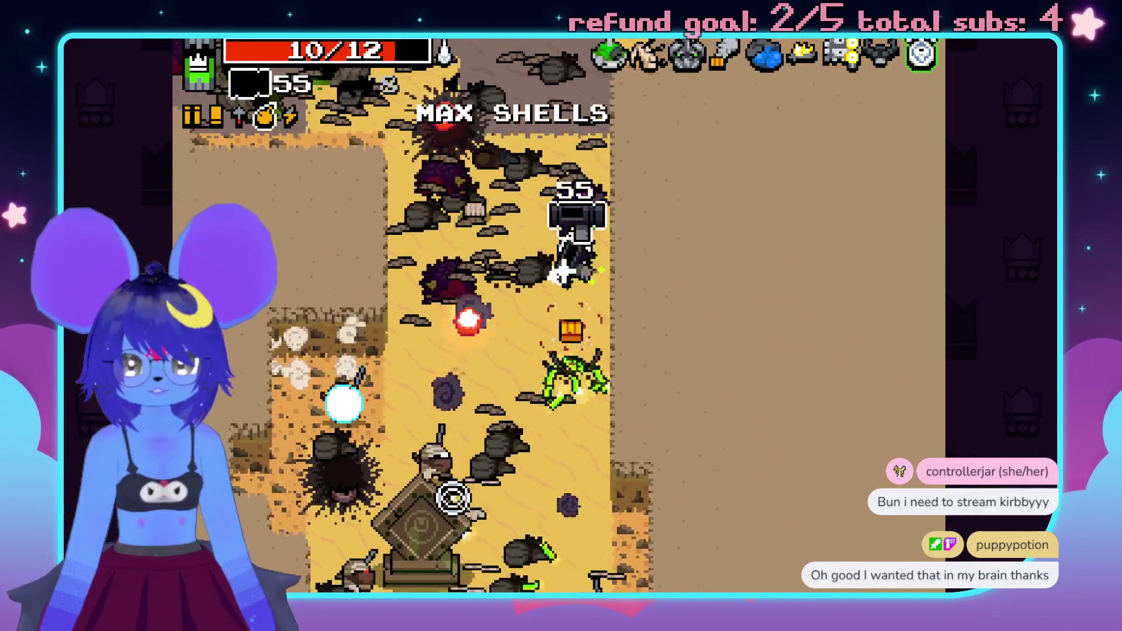
key(e)
mouse_move(415, 566)
mouse_down()
mouse_move(416, 541)
mouse_move(387, 580)
mouse_up()
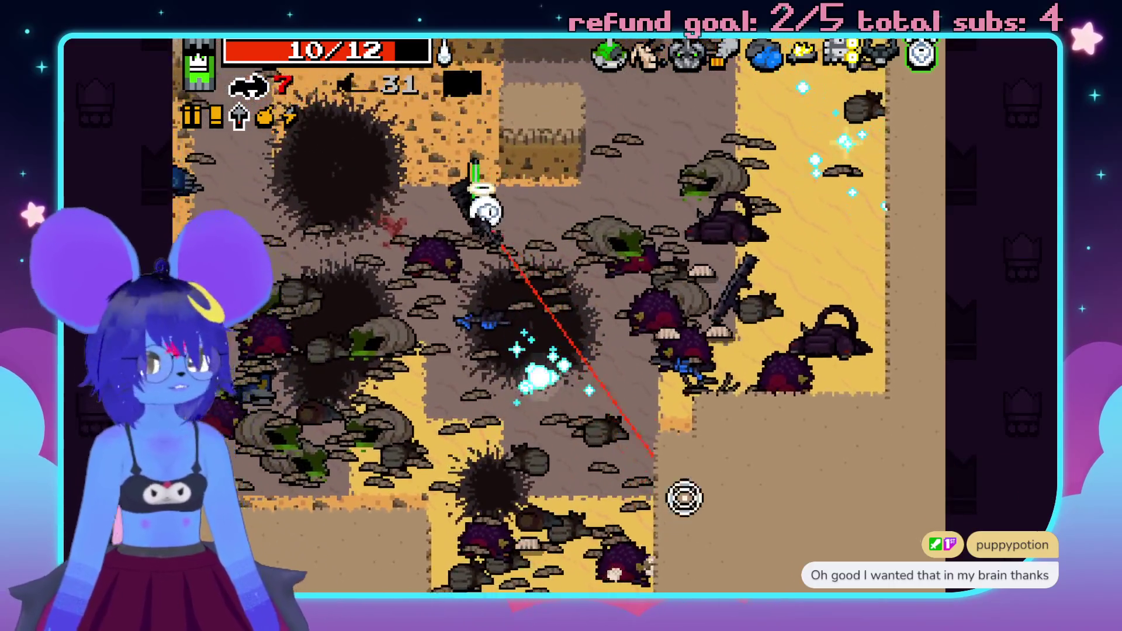
click(757, 409)
mouse_move(759, 406)
mouse_down()
mouse_move(847, 175)
mouse_move(886, 243)
mouse_move(825, 343)
mouse_up()
key(space)
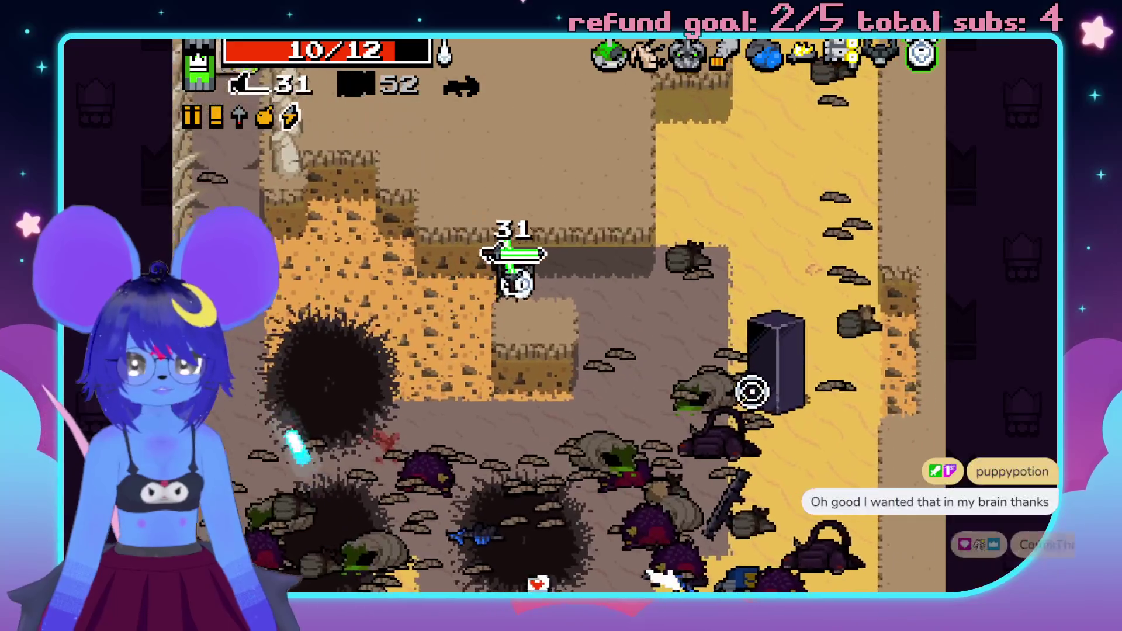
drag(711, 401, 608, 436)
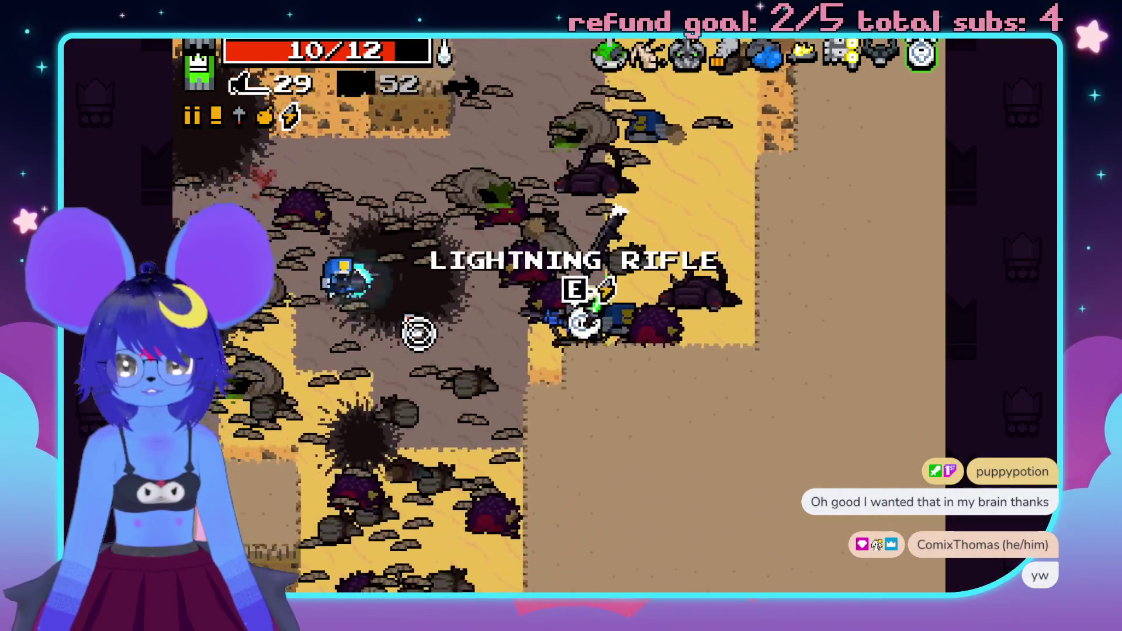
- Walk over health and ammo while firing, then swap the shotgun for the Smart Gun
click(431, 208)
click(627, 501)
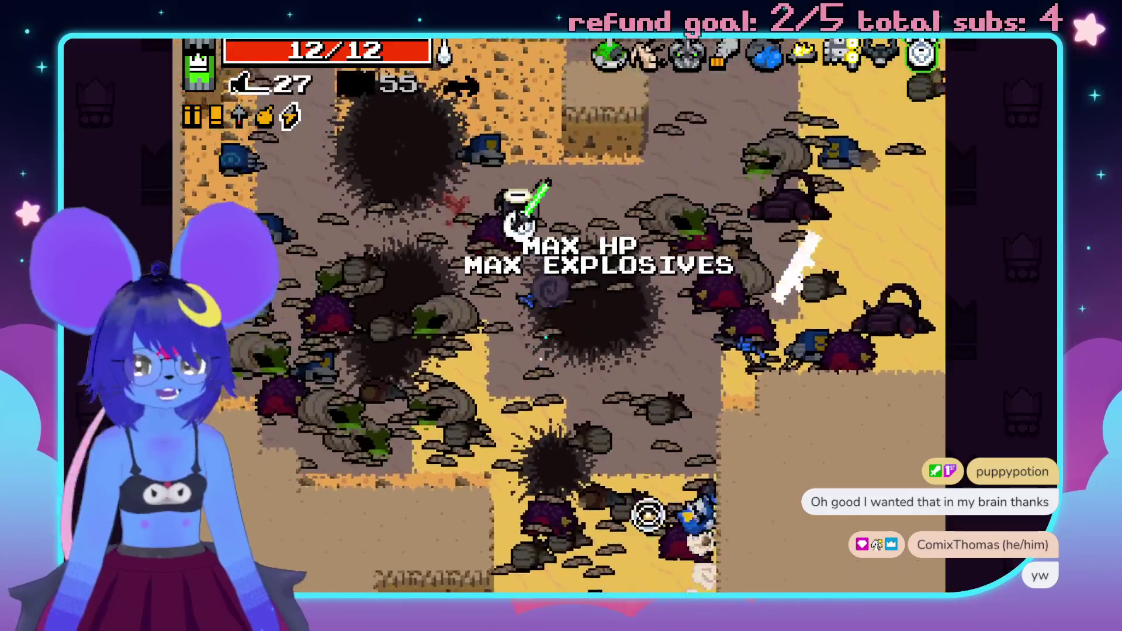
key(e)
drag(781, 451, 806, 466)
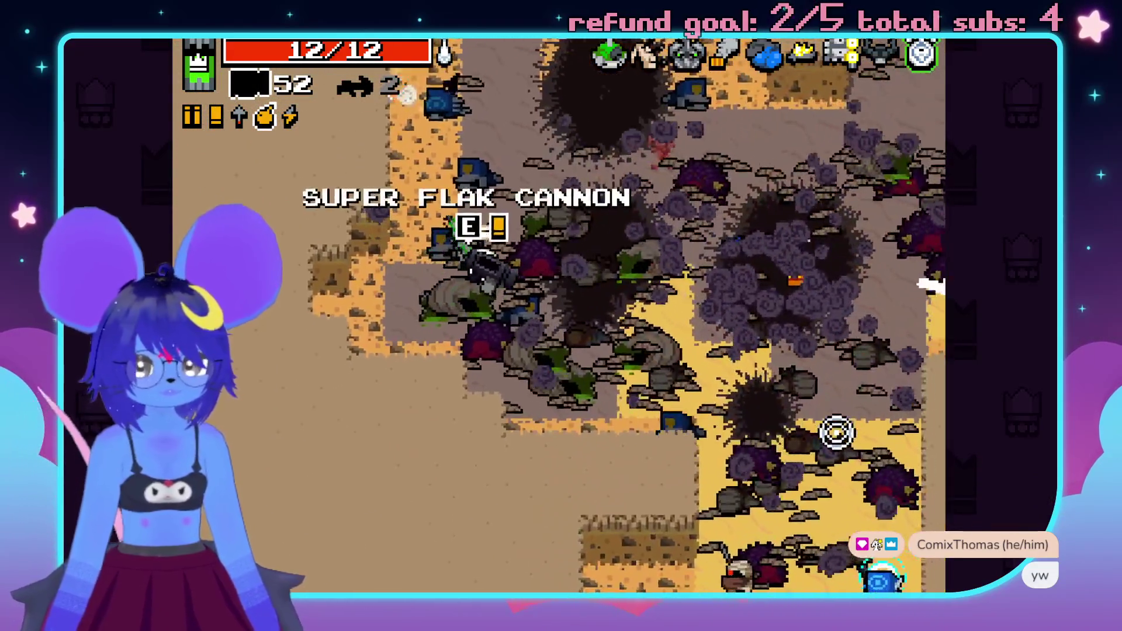
drag(839, 431, 794, 538)
- Collect the dropped ammo and bolt pickups, firing a crossbow bolt along the way
key(s)
key(d)
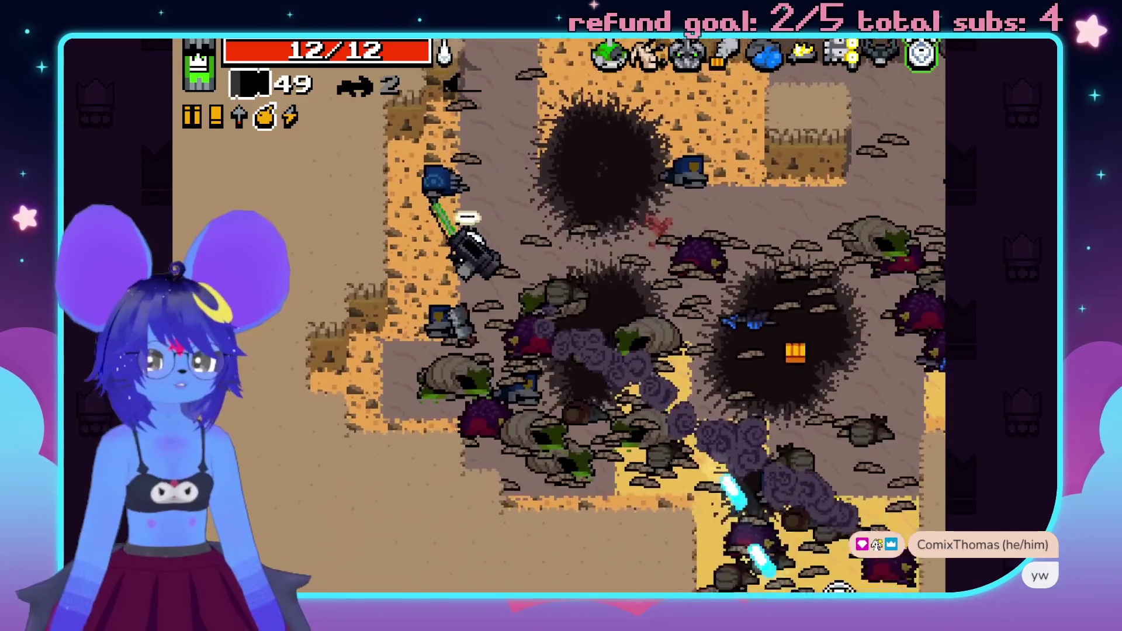
key(s)
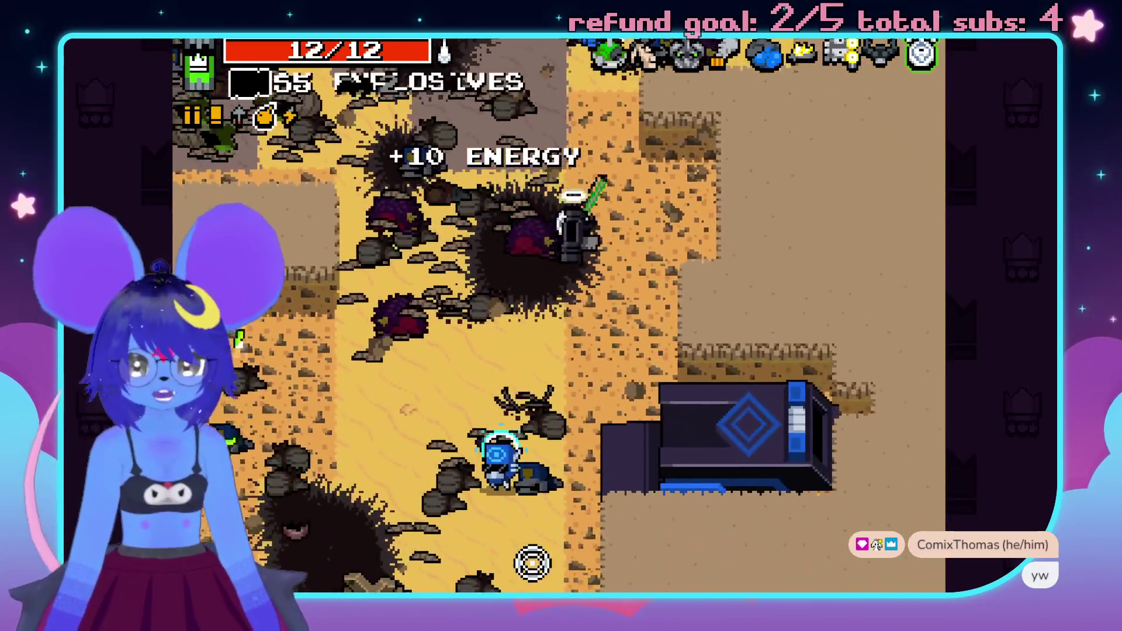
key(space)
click(491, 548)
key(a)
key(s)
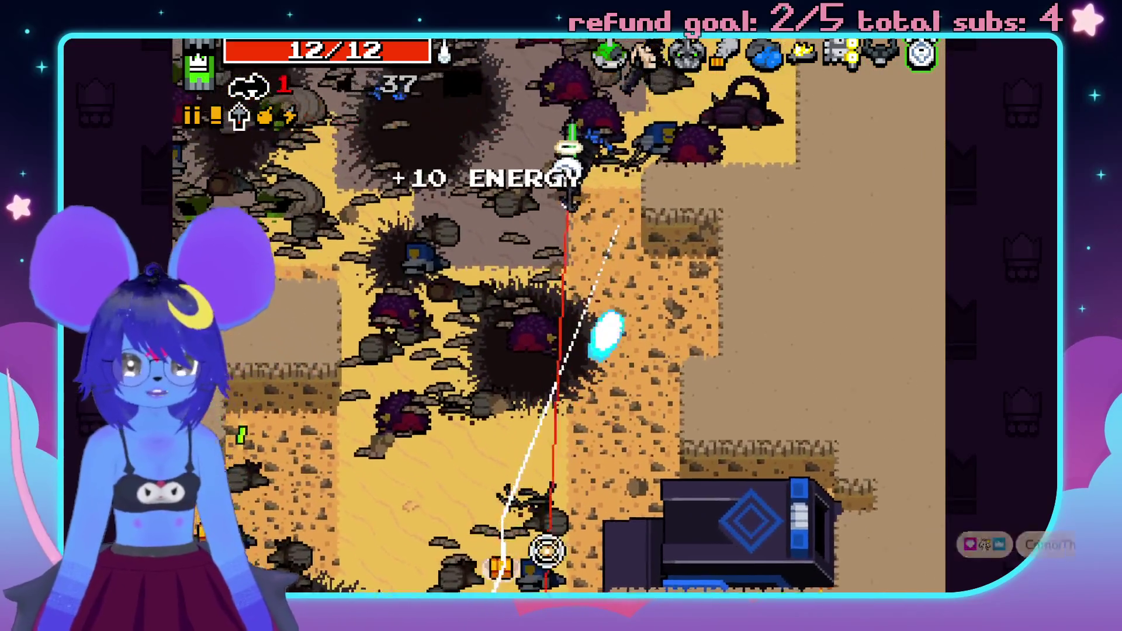
key(d)
key(s)
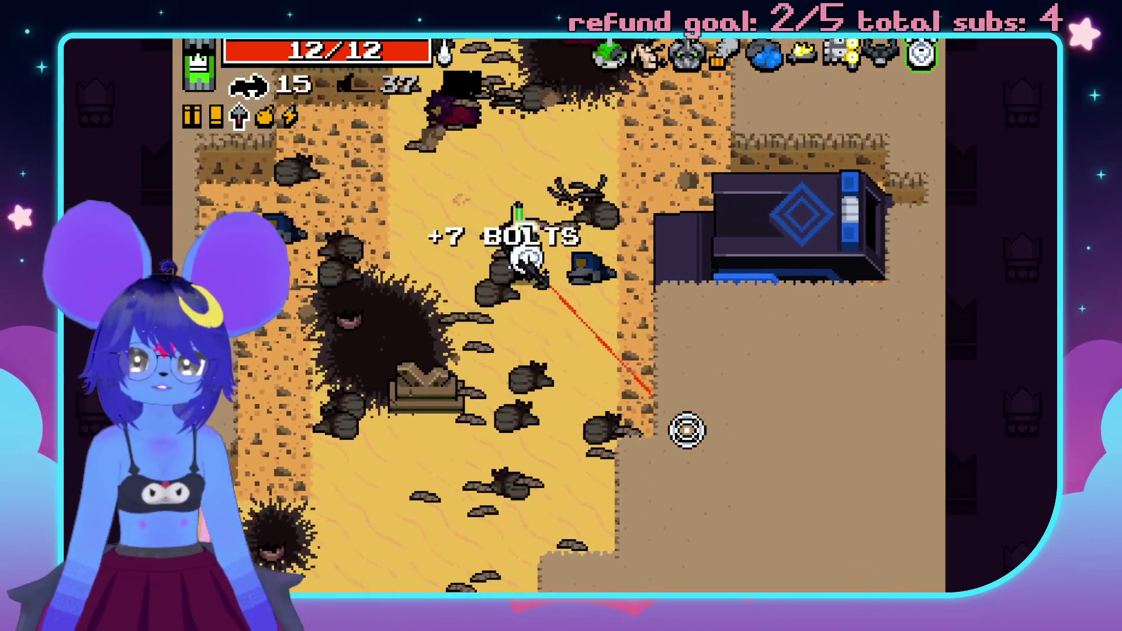
key(space)
- Blow up the truck with the Smart Gun and shoot the enemies to the lower left
click(848, 335)
key(a)
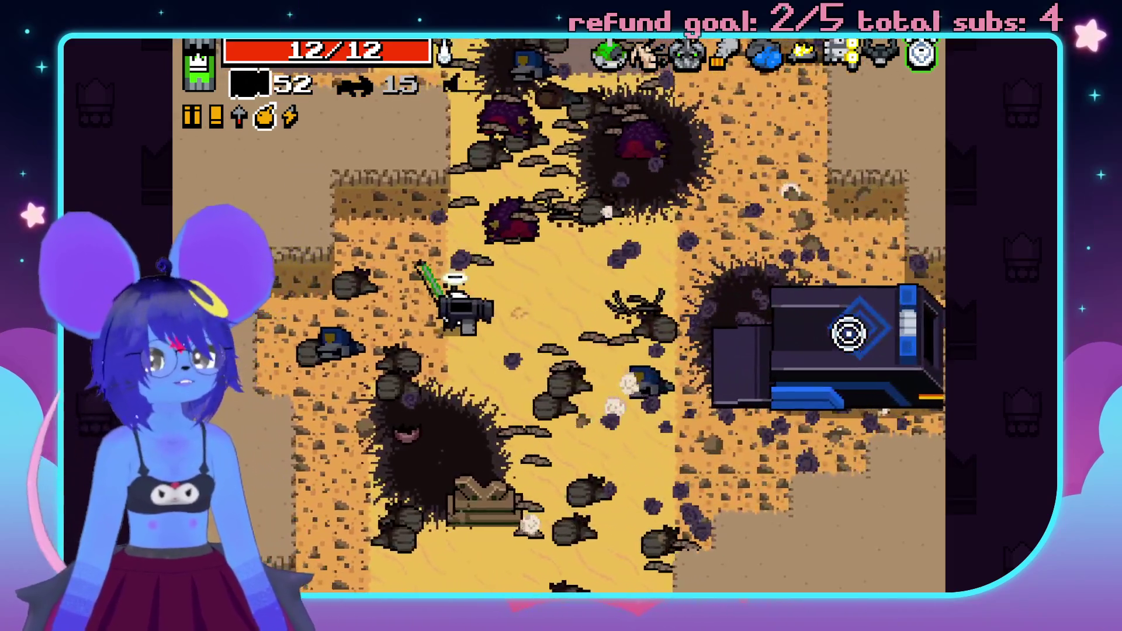
click(848, 333)
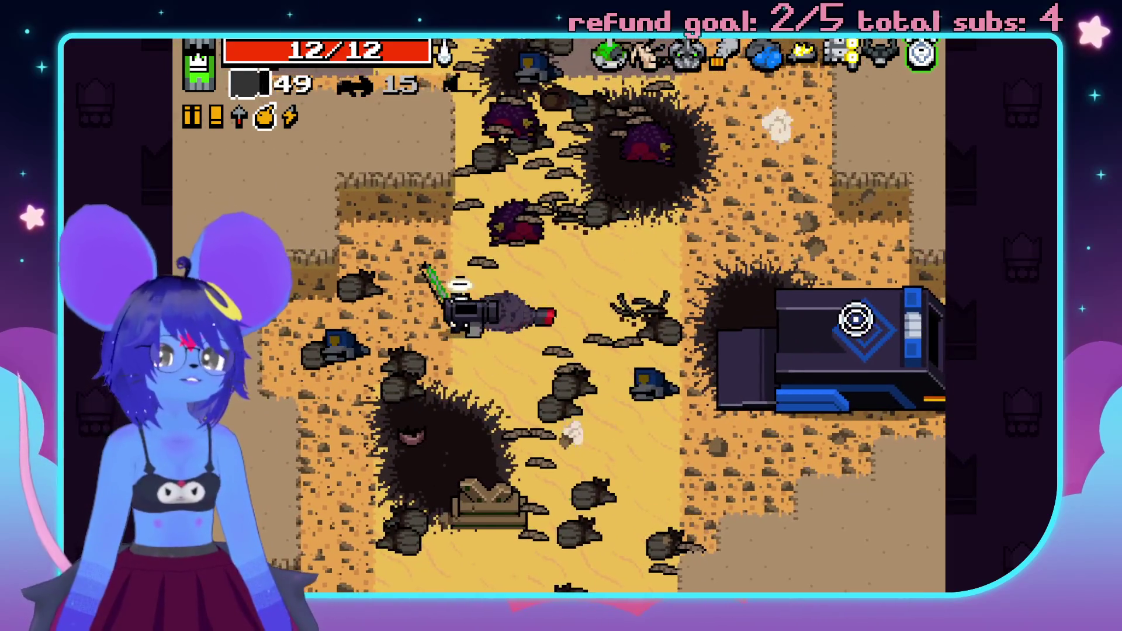
key(d)
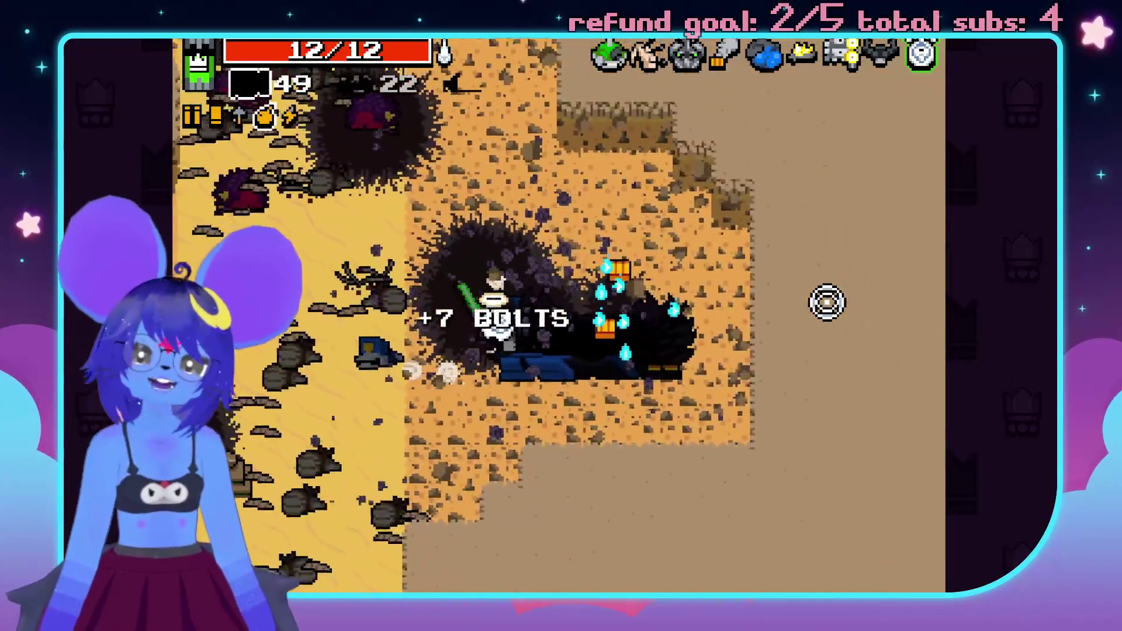
key(s)
key(a)
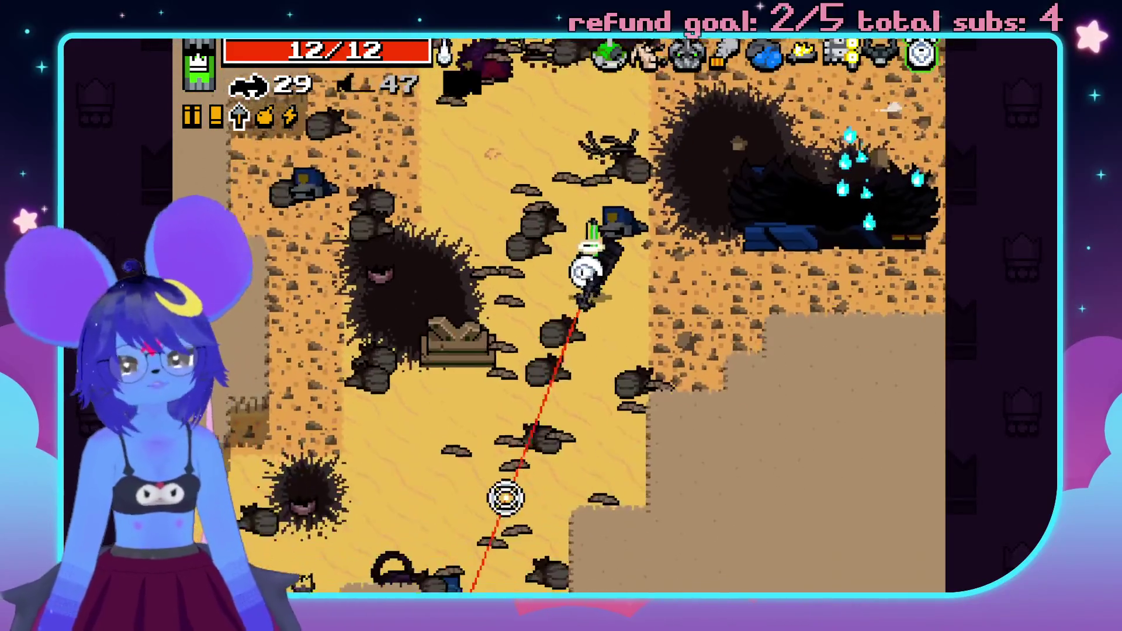
key(s)
key(a)
click(584, 549)
click(608, 559)
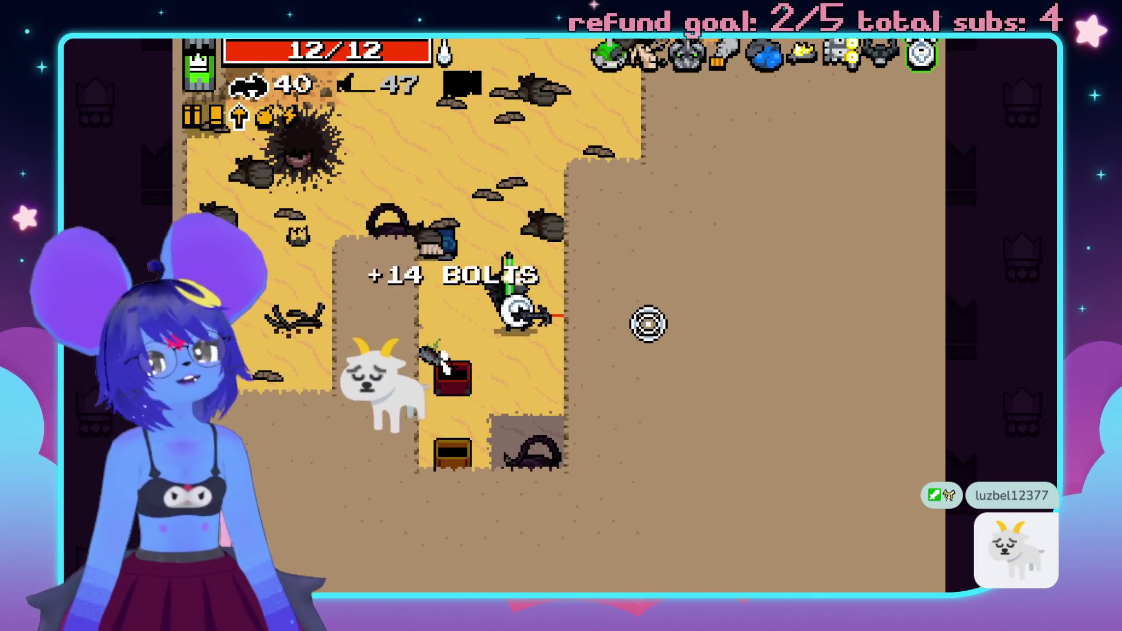
- Pick up the black weapon with 55 ammo and head into the exit portal
key(w)
key(space)
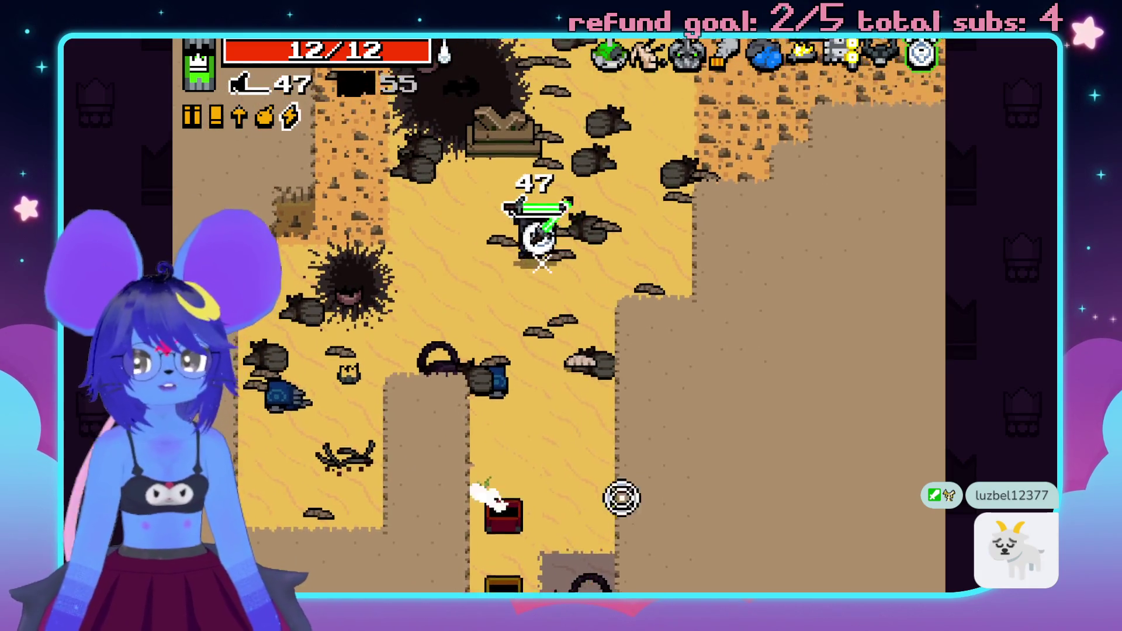
key(e)
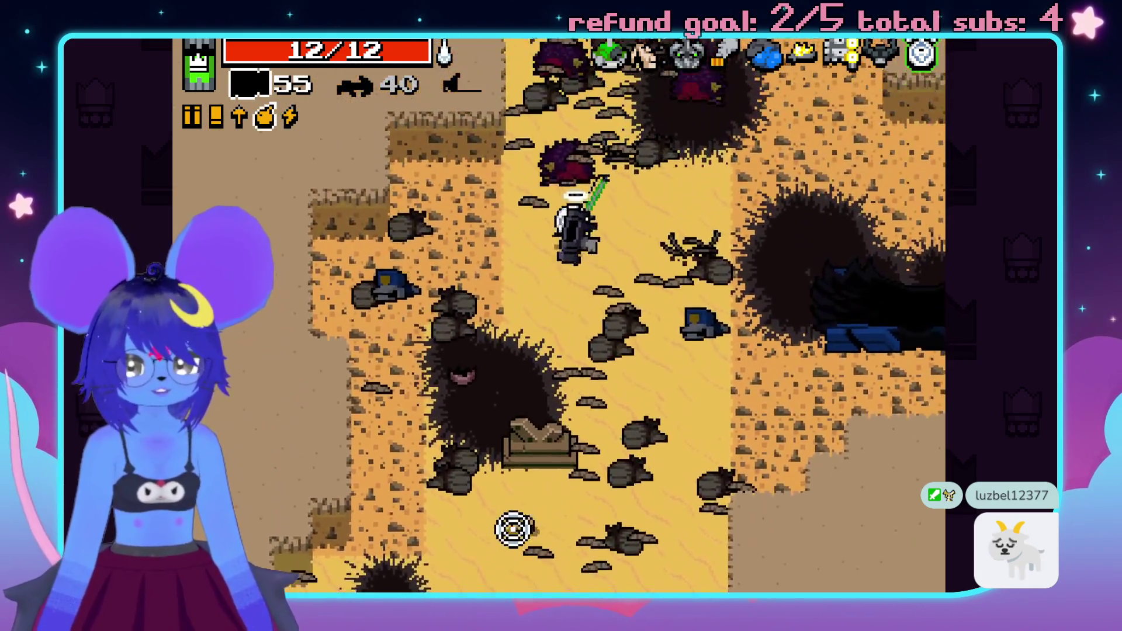
click(513, 529)
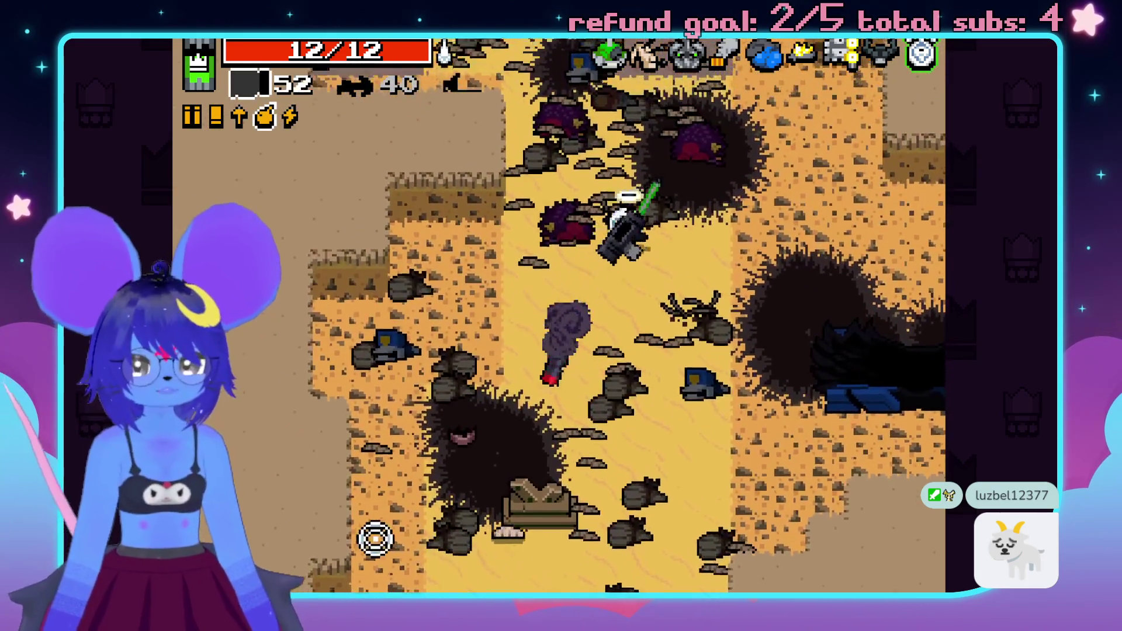
key(s)
key(a)
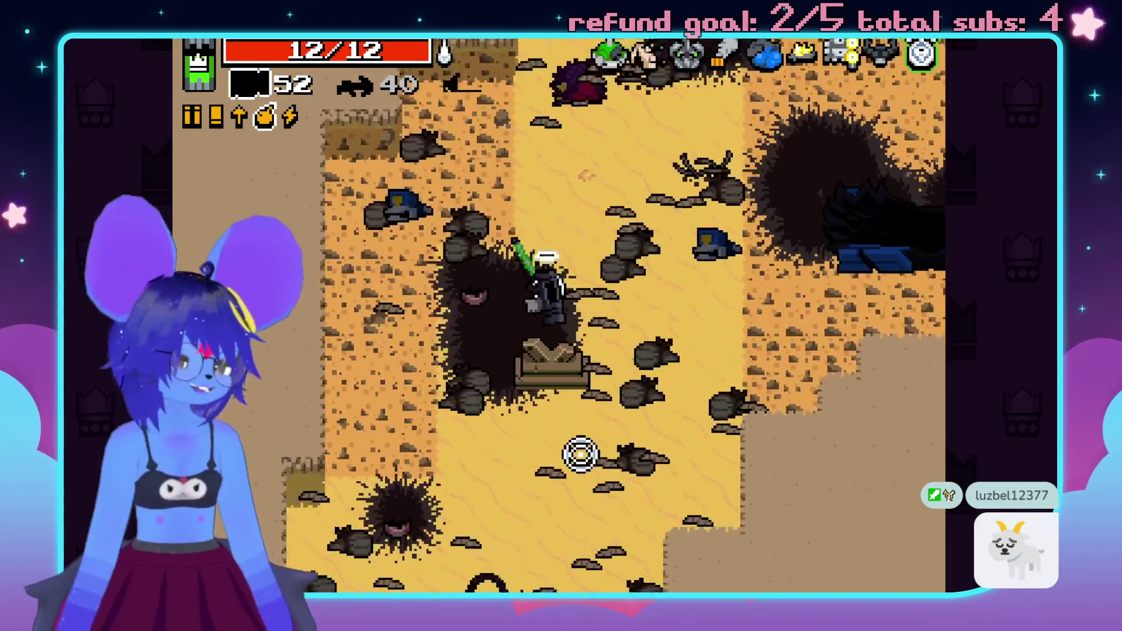
key(space)
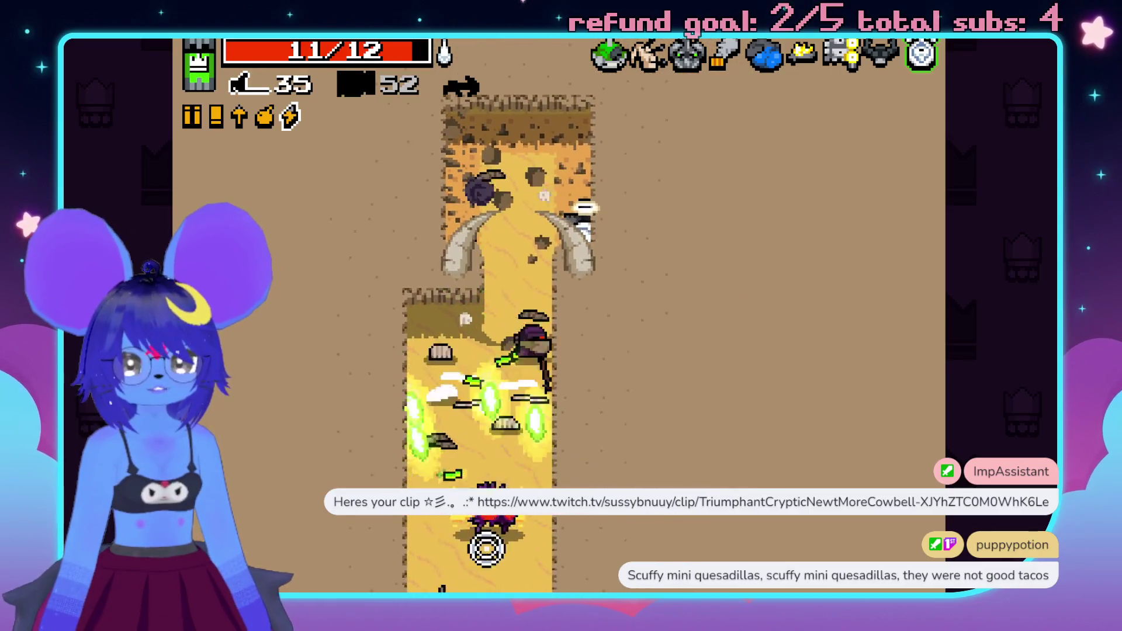
- Switch to the laser-sighted gun and fire at the bandits and scorpions below
click(489, 550)
key(space)
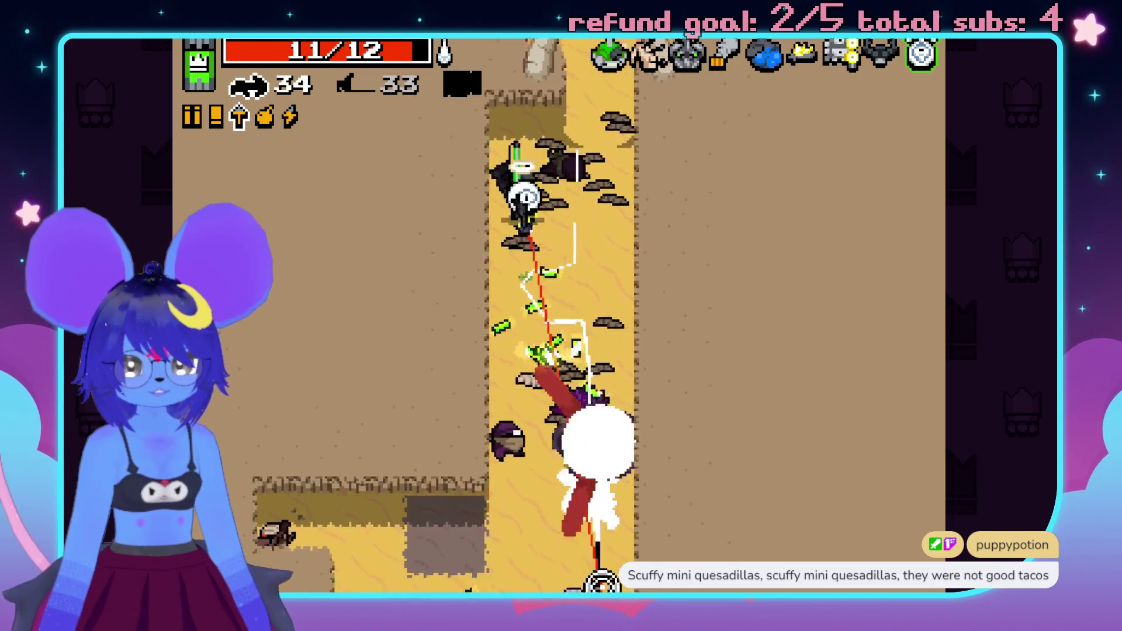
click(571, 529)
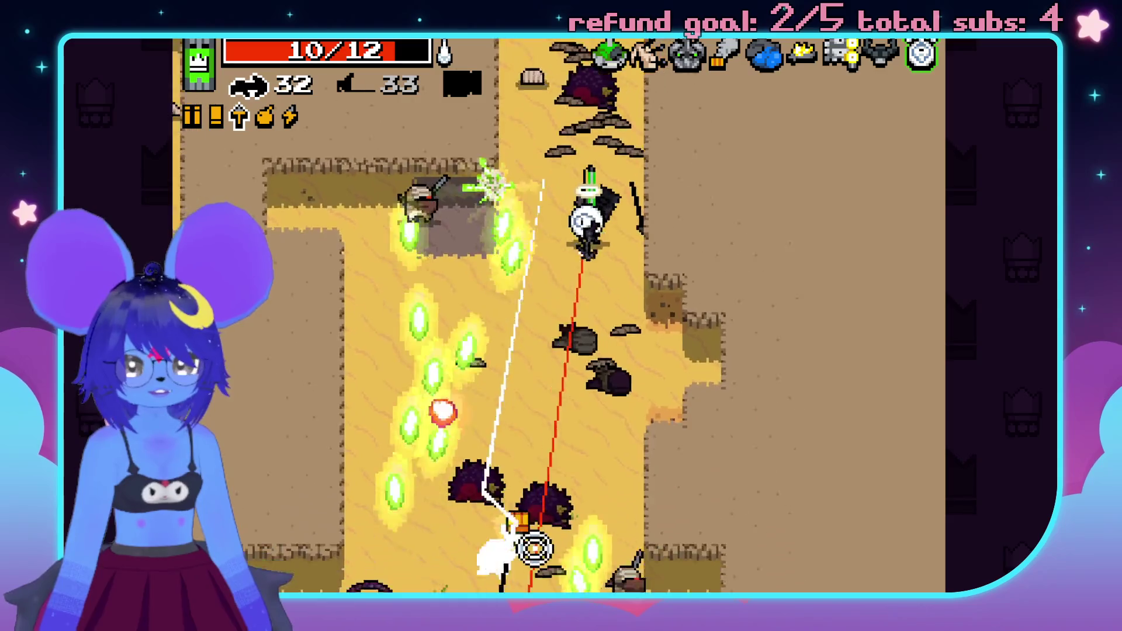
click(514, 544)
click(518, 548)
click(797, 519)
click(742, 579)
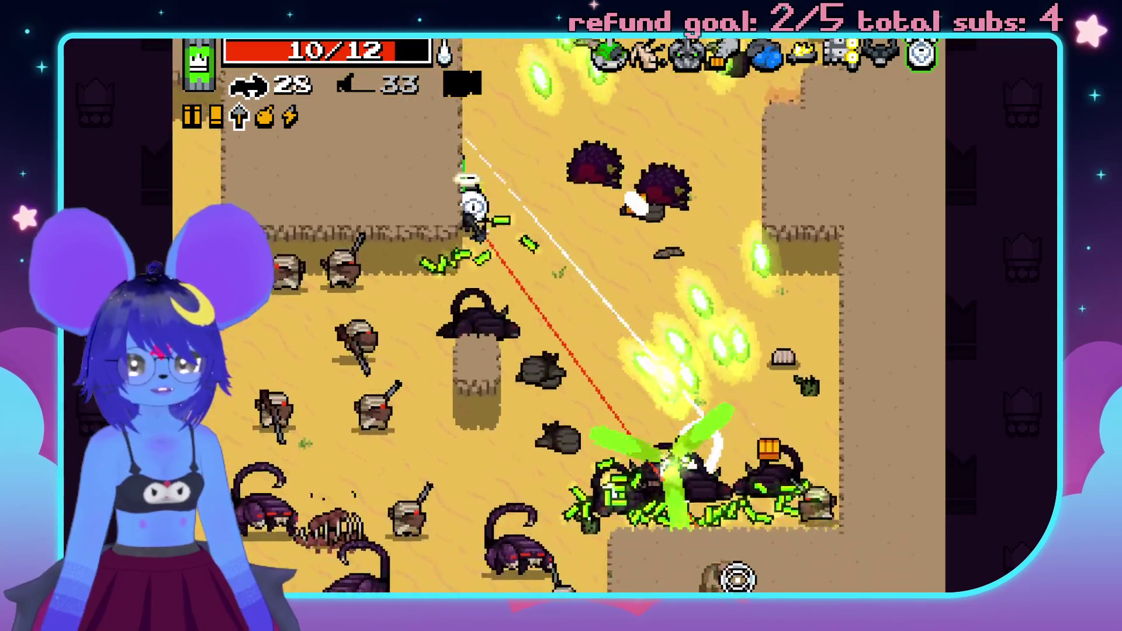
click(440, 442)
- Keep shooting approaching enemies while collecting health and ammo drops back to 12/12
click(258, 401)
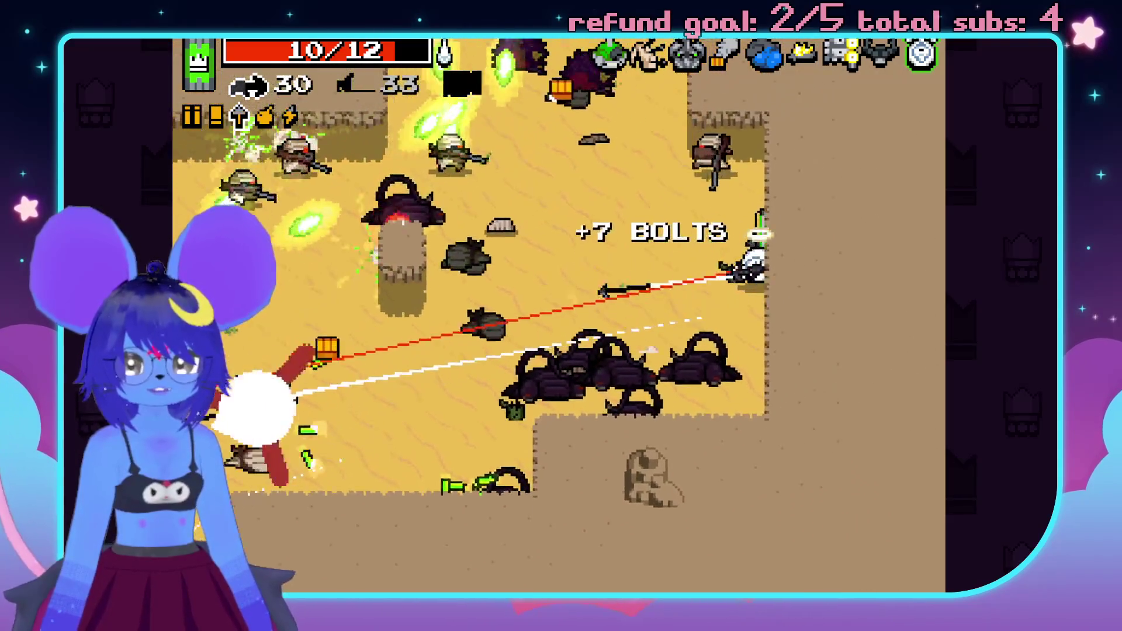
click(263, 461)
click(339, 514)
click(570, 327)
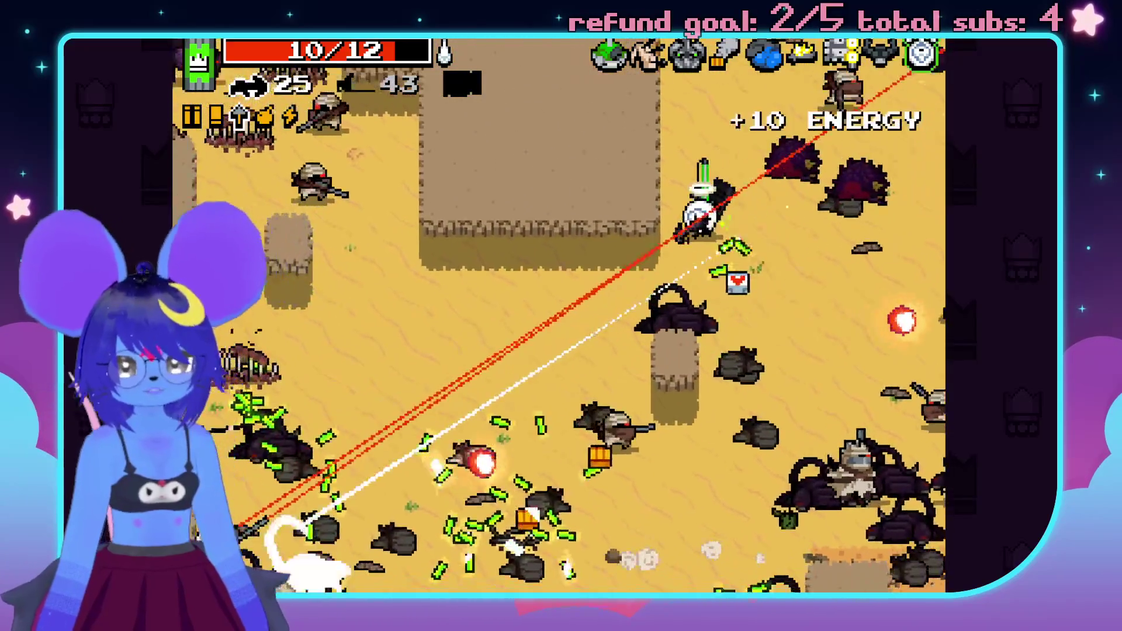
click(283, 556)
key(a)
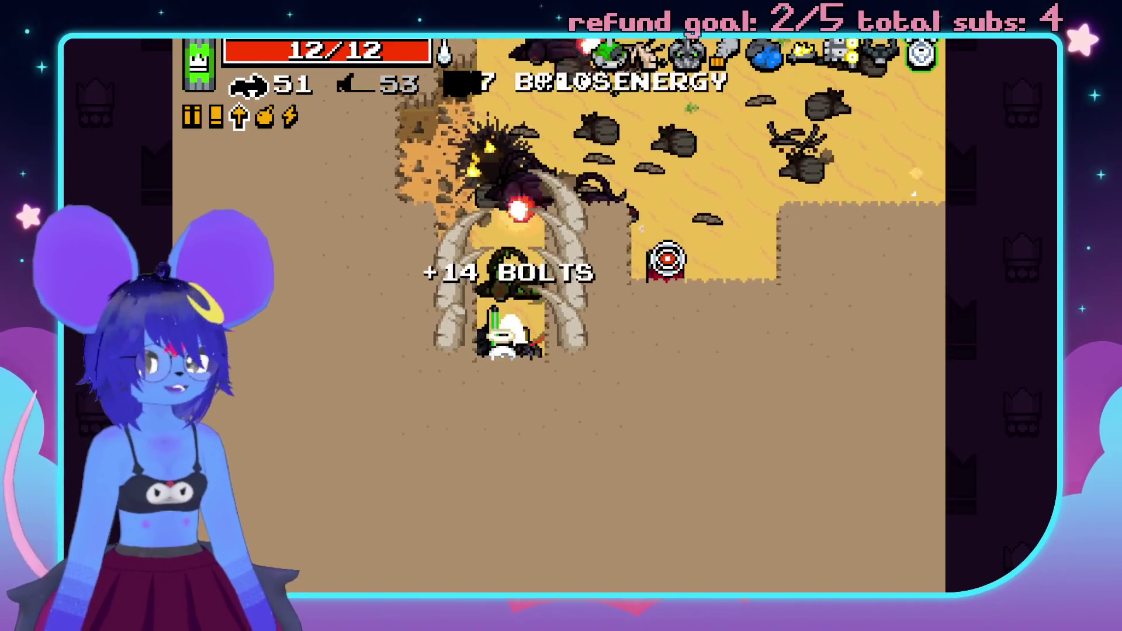
click(805, 444)
click(568, 540)
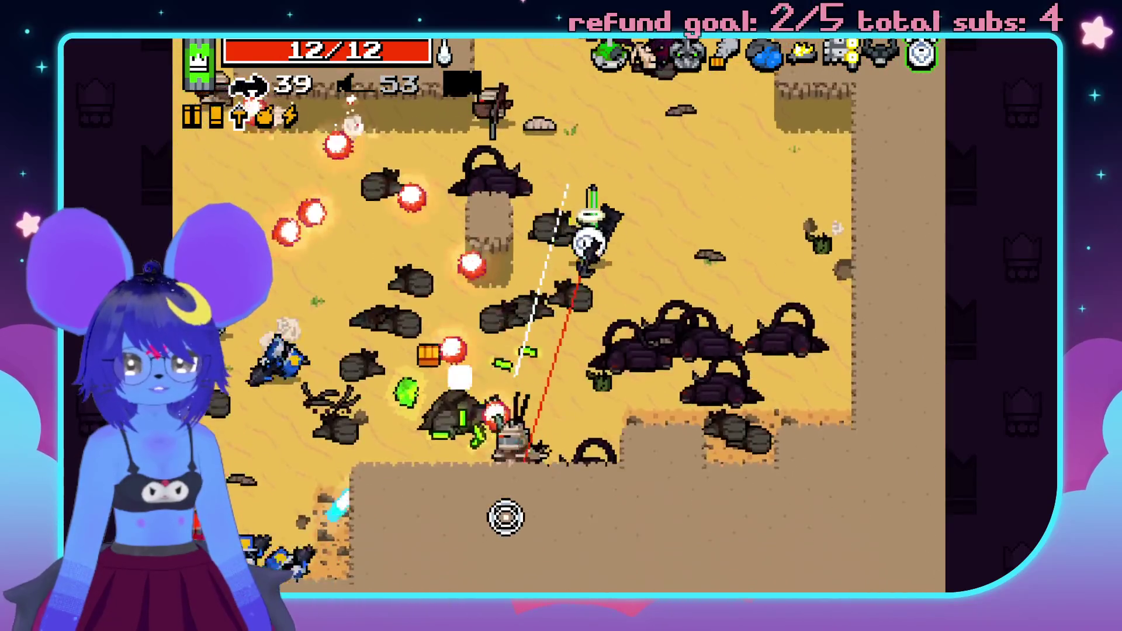
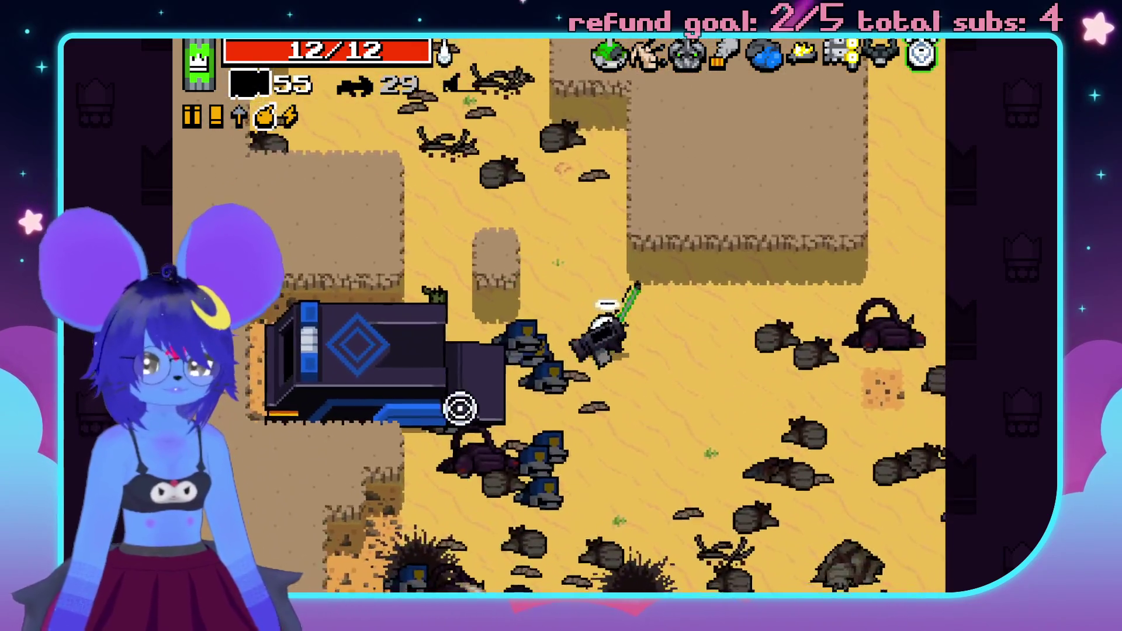
- Rocket the last desert enemies, grab the ammo drop, swap to bolts and head north
click(460, 407)
key(d)
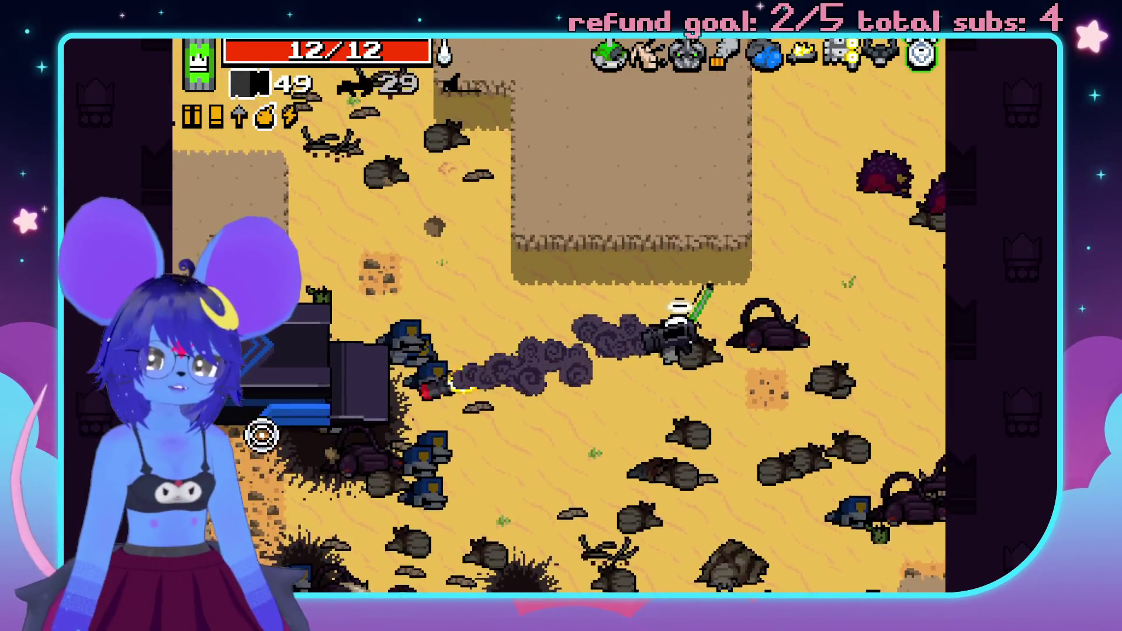
key(a)
key(space)
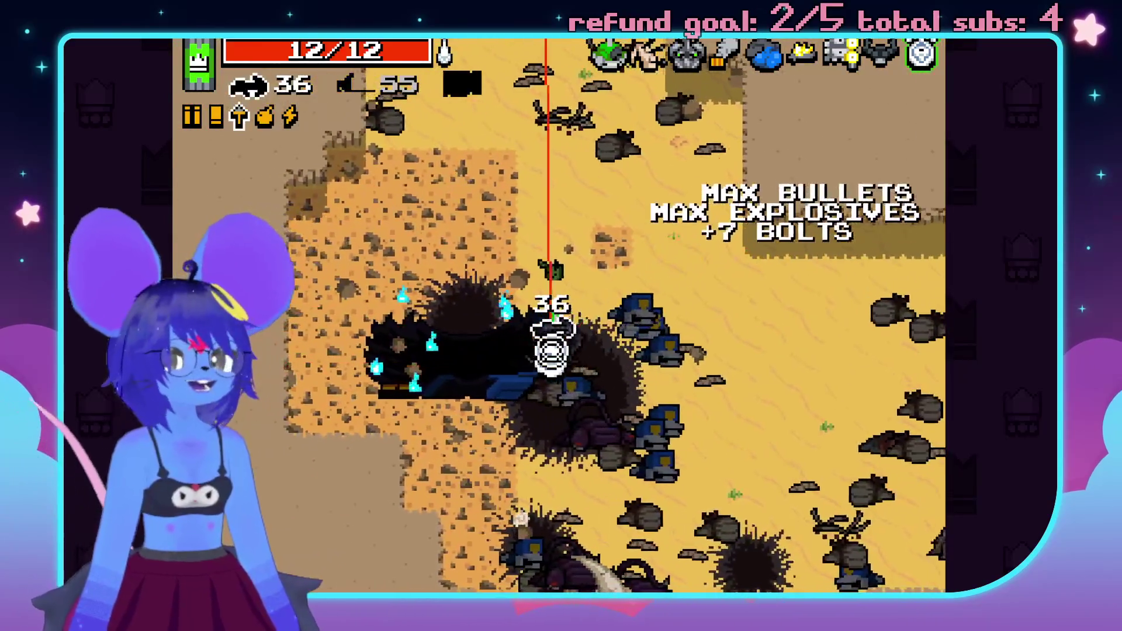
key(w)
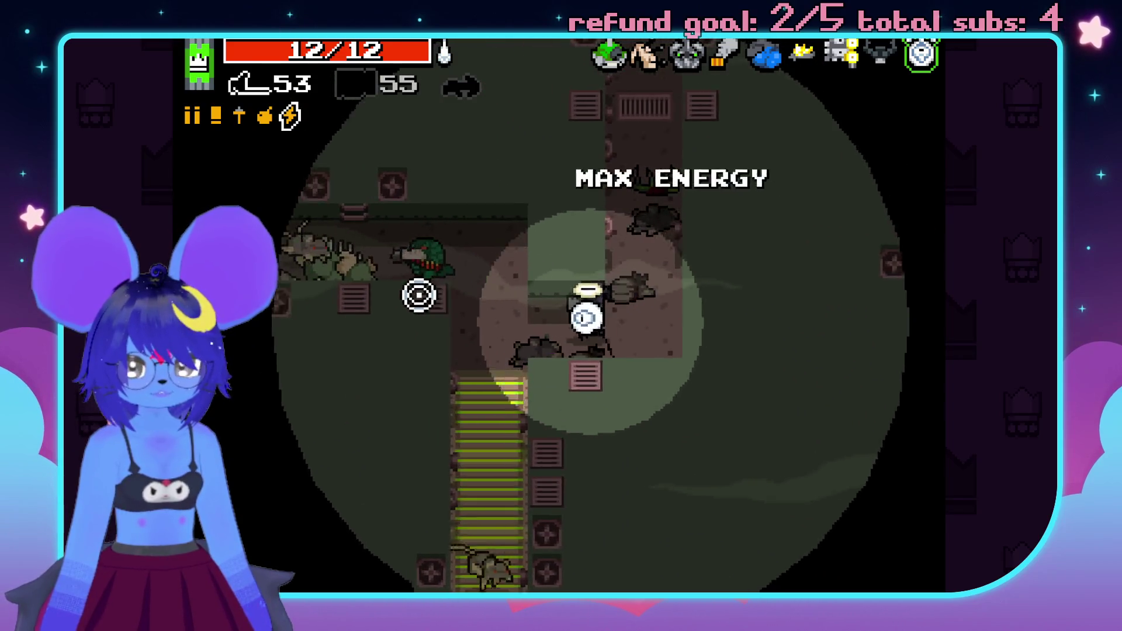
- Slash nearby enemies with the energy blade, then fire the 55- and 34-ammo guns below and left
click(404, 303)
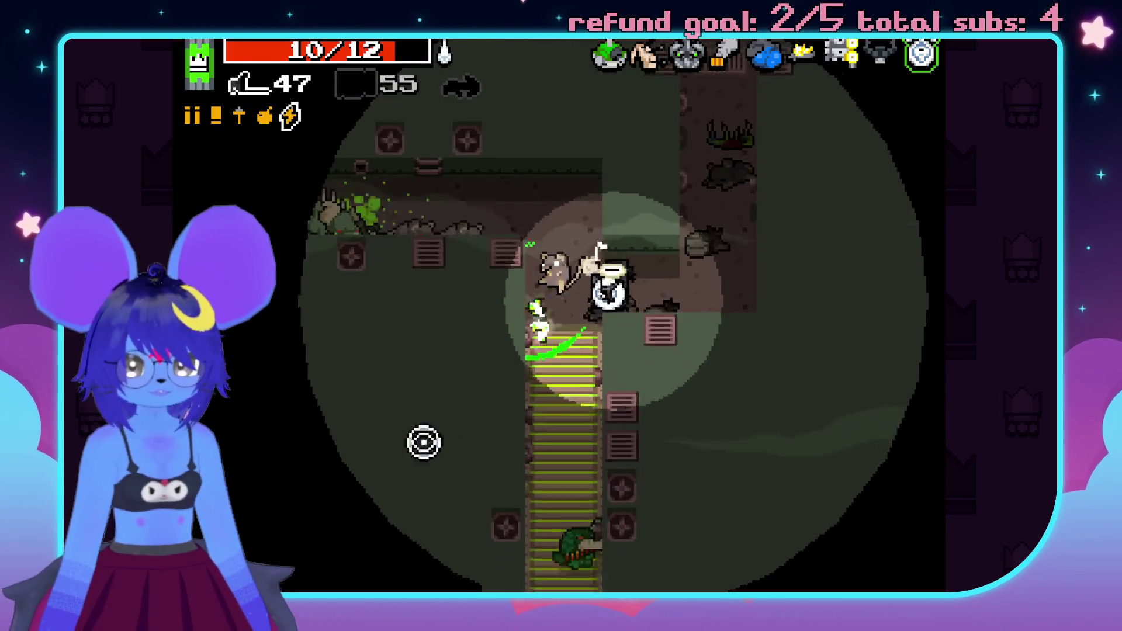
key(space)
click(531, 497)
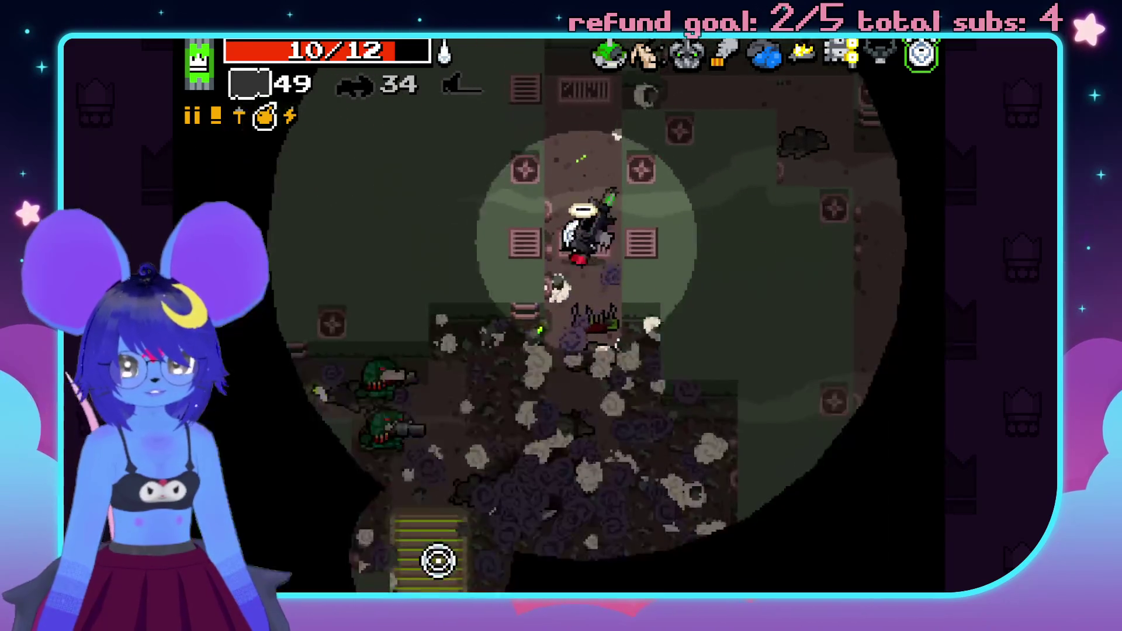
click(450, 526)
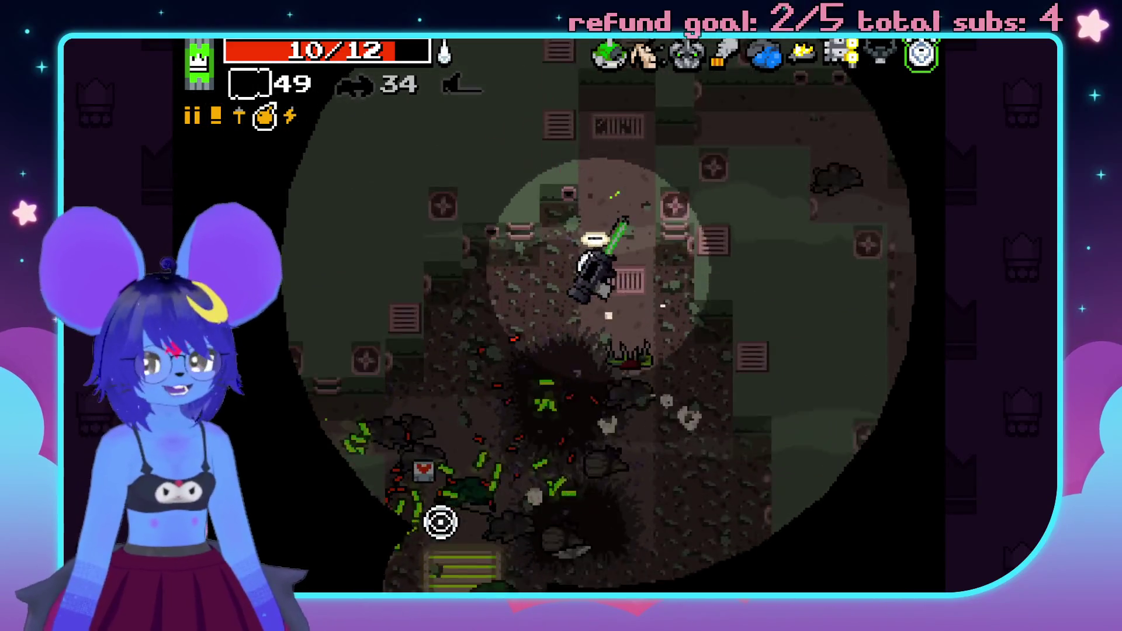
key(space)
click(318, 301)
click(332, 305)
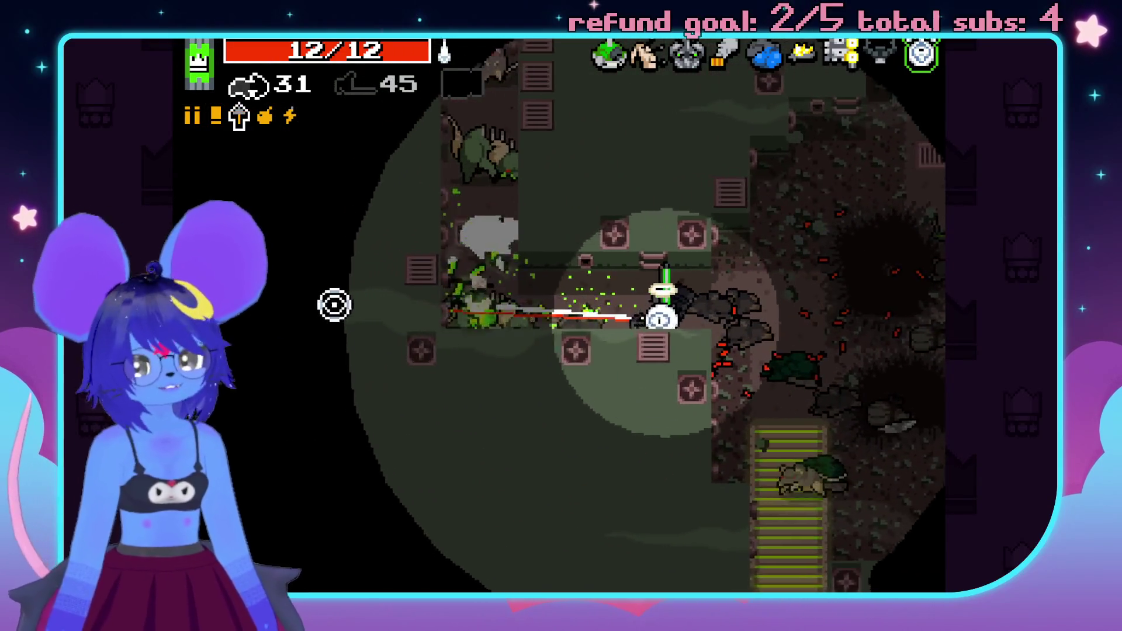
- Shoot the nearby enemies, fire up the corridor, and gun down the rats closing in
click(453, 223)
click(844, 333)
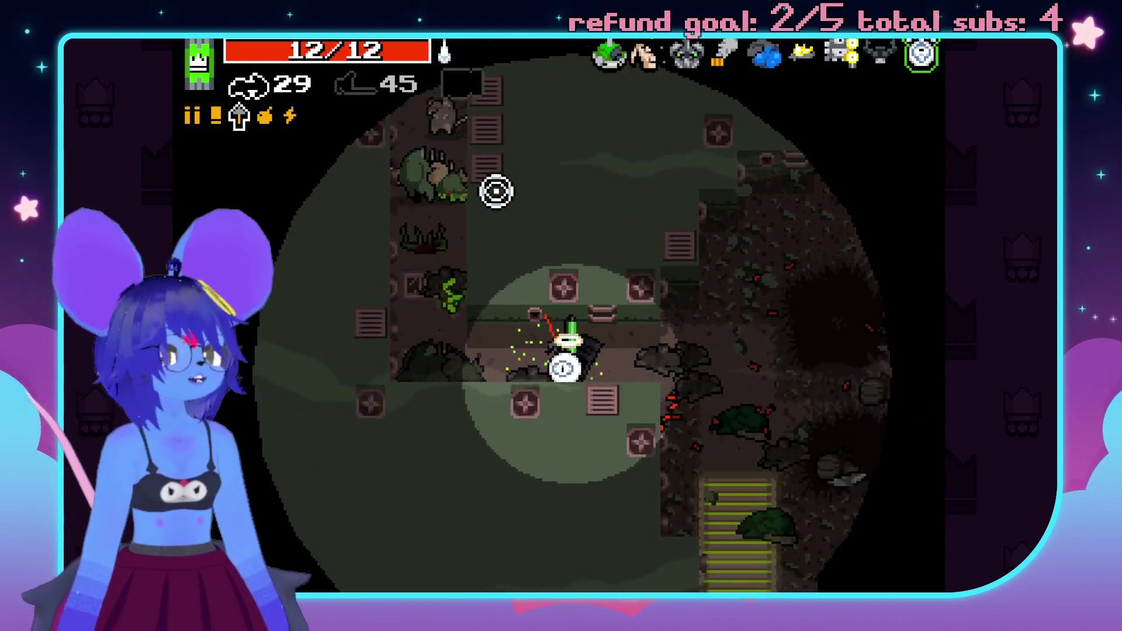
click(579, 141)
click(567, 130)
click(584, 130)
click(593, 129)
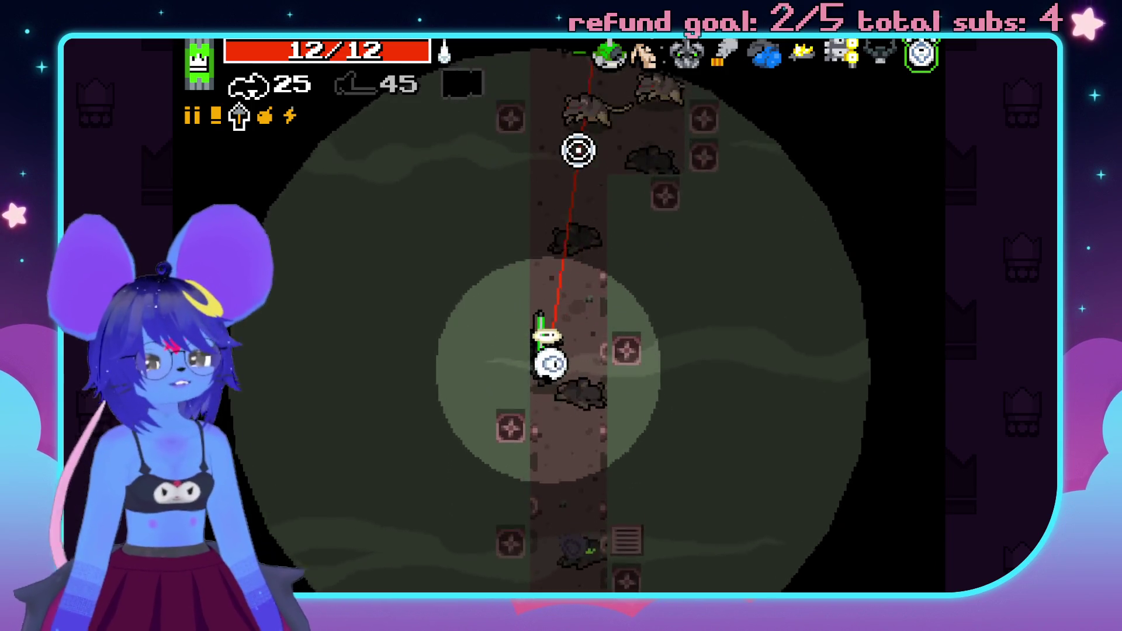
click(481, 190)
click(456, 216)
click(391, 374)
click(397, 417)
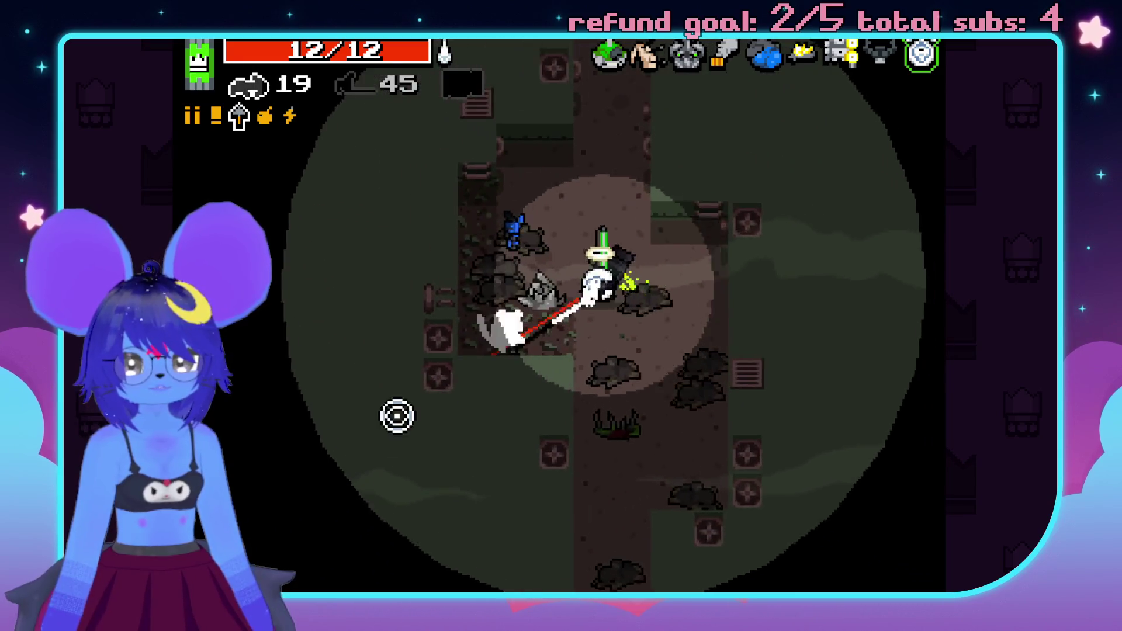
- Walk down-right through the sewer, cycling bolt, shell and 19-ammo weapons while firing ahead
key(space)
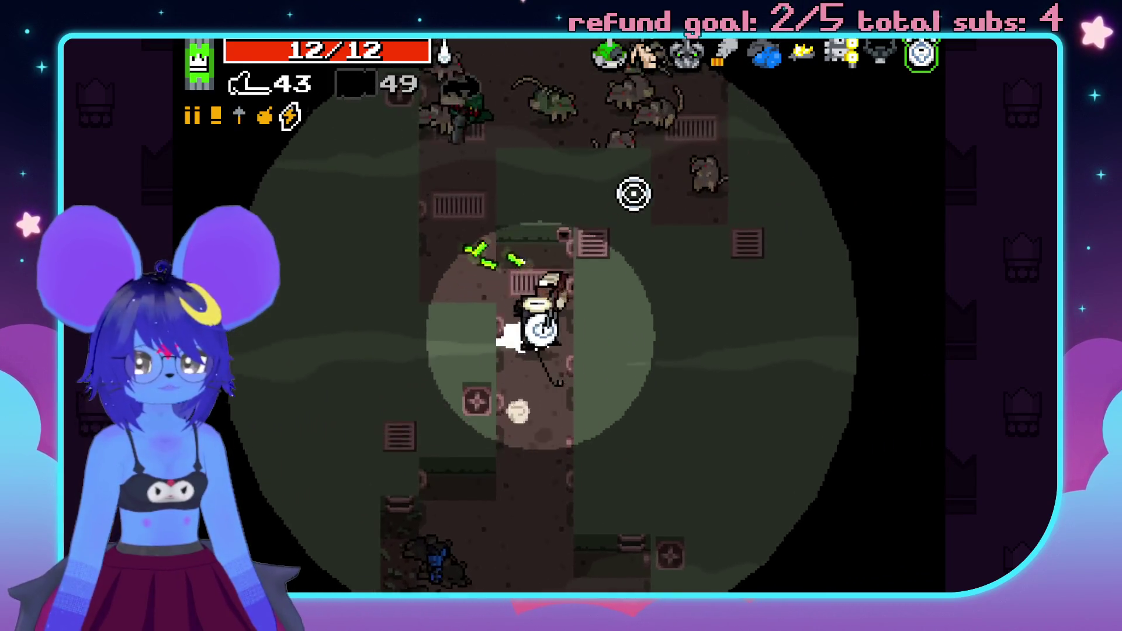
key(s)
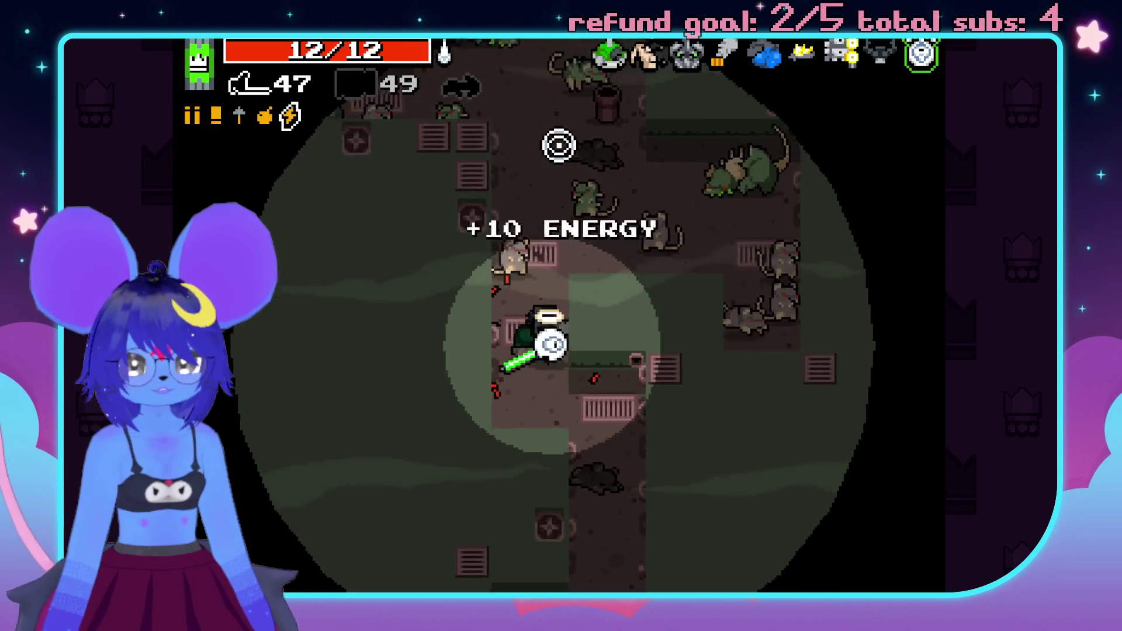
key(space)
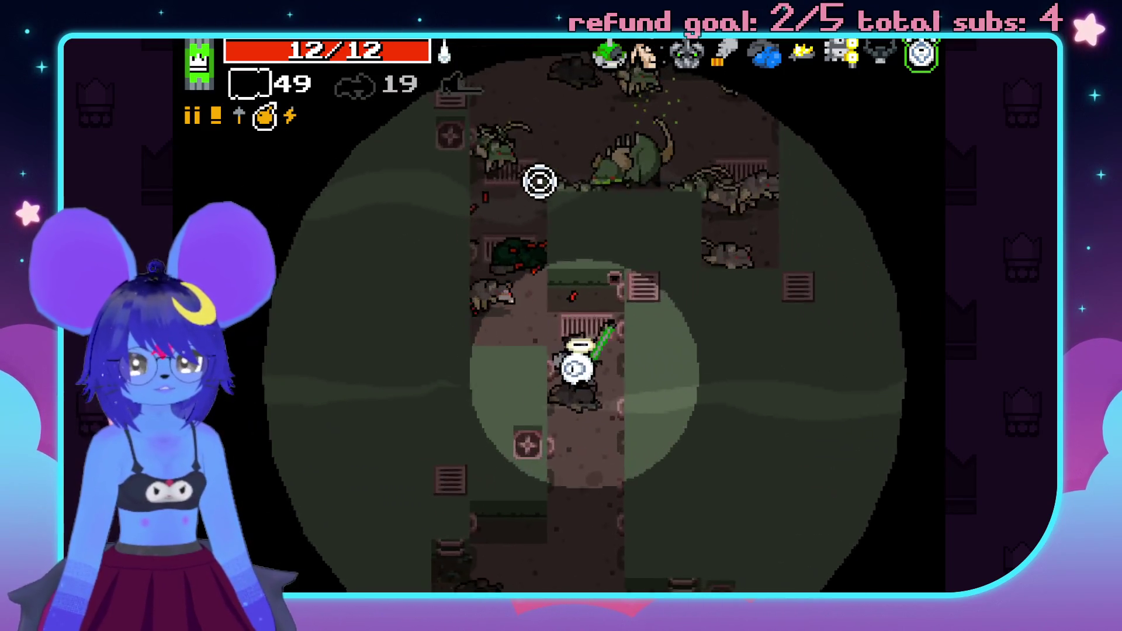
key(space)
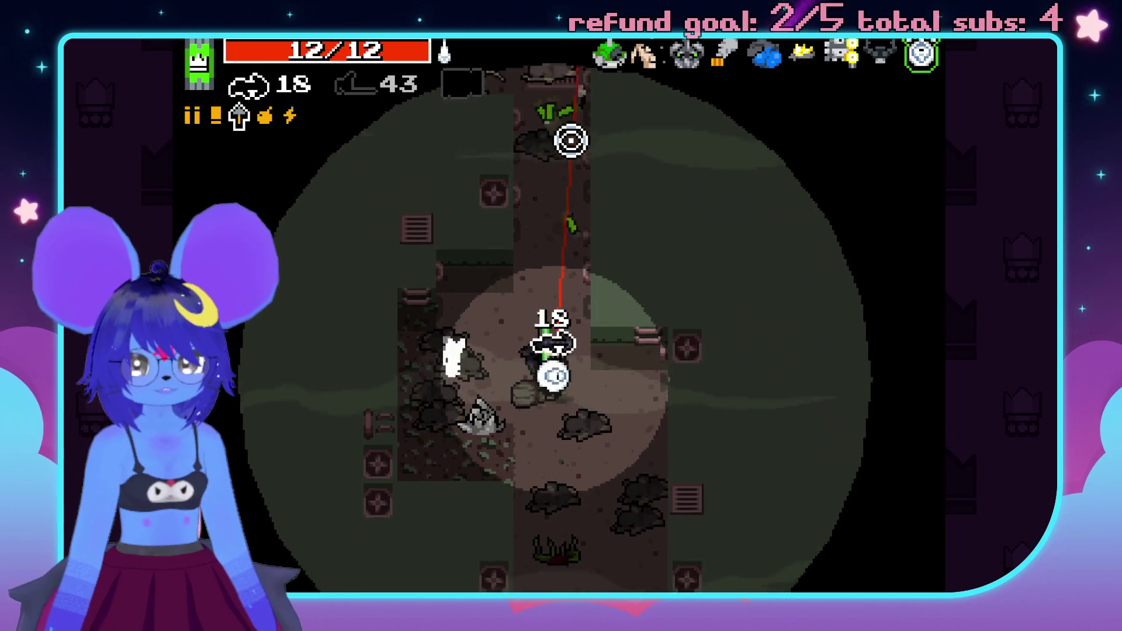
key(space)
key(space)
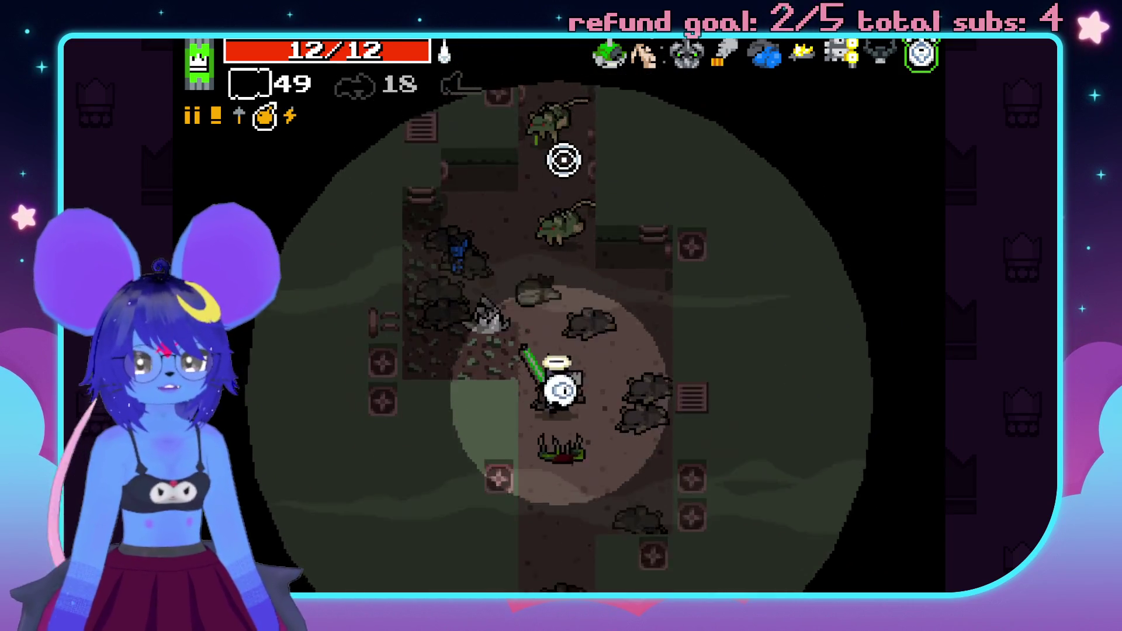
key(space)
click(556, 155)
key(space)
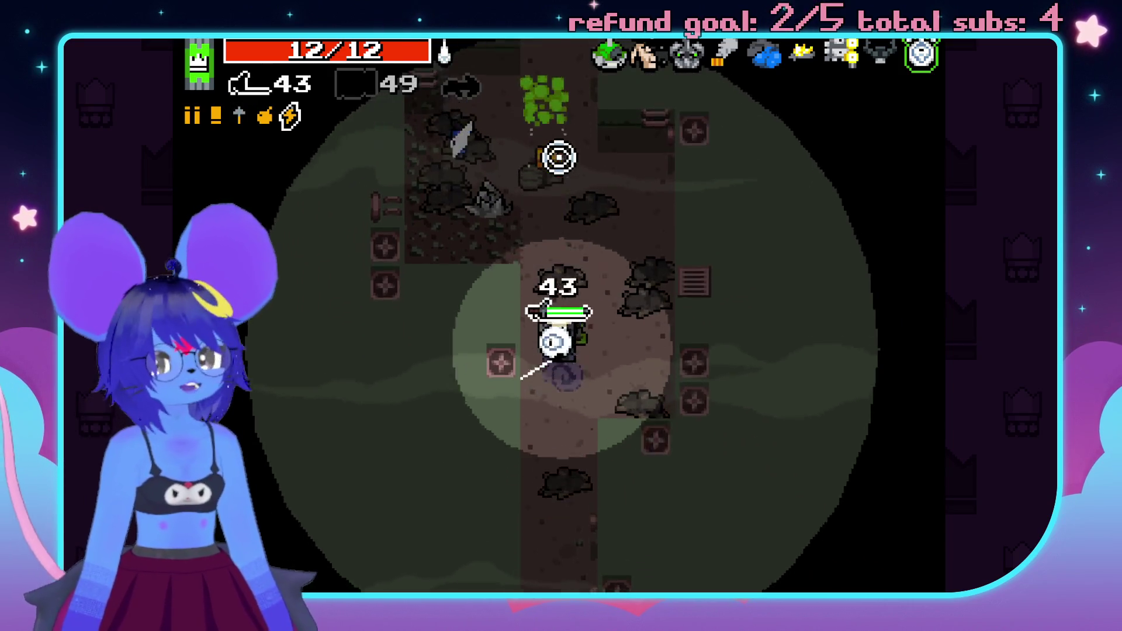
key(space)
click(553, 117)
- Grab the ammo chest up the corridor, firing explosives and green bolts past the boss intro
key(w)
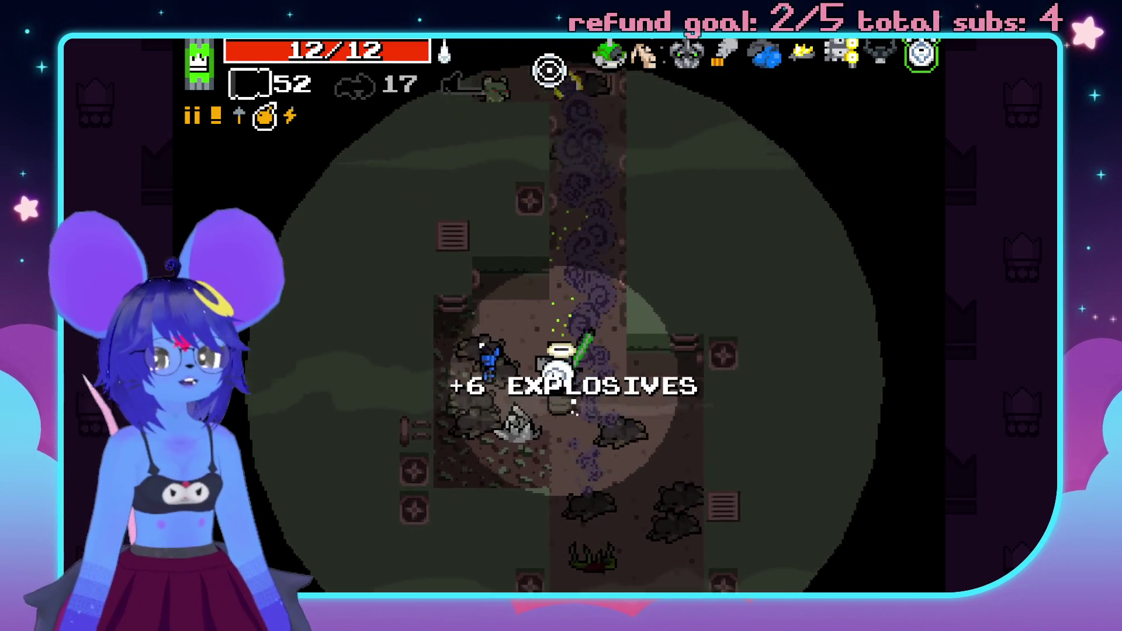
click(573, 80)
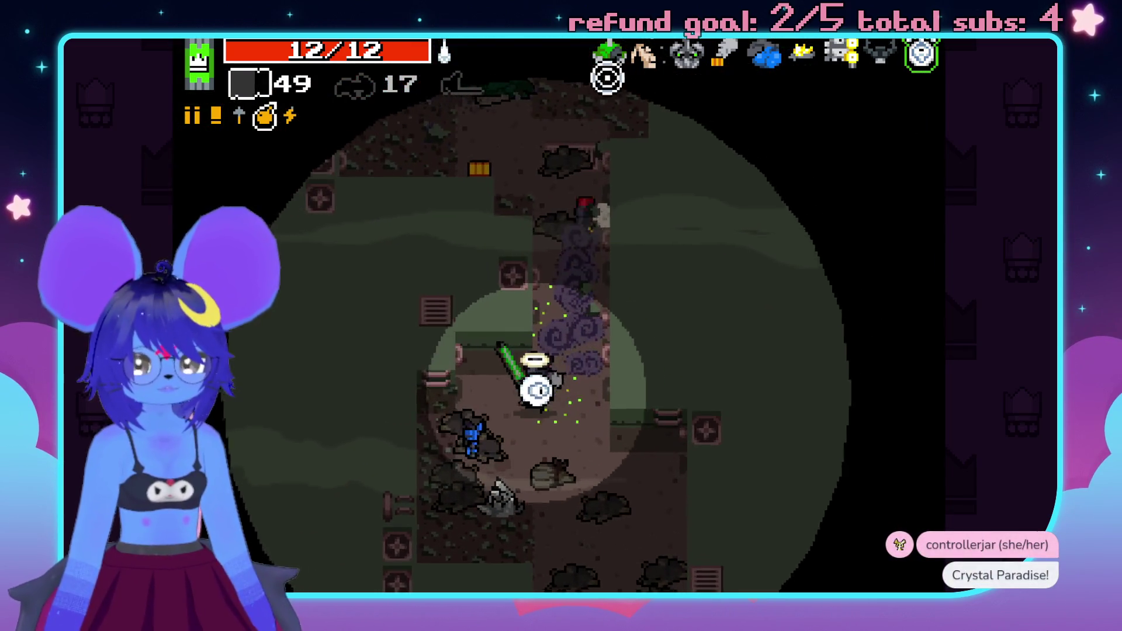
key(space)
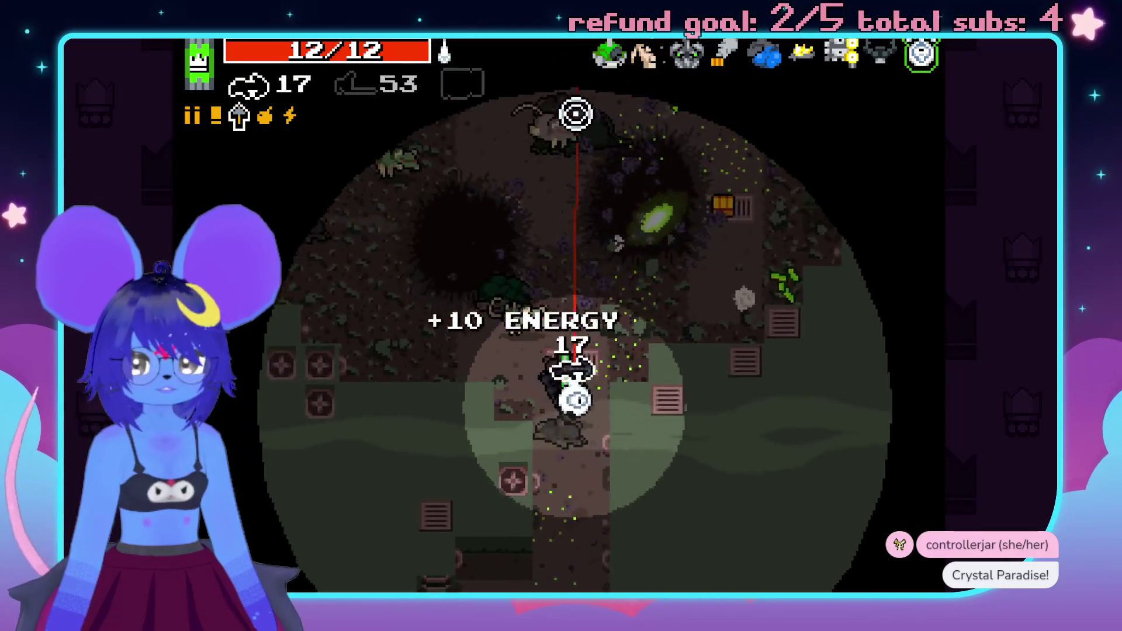
click(538, 140)
mouse_move(612, 125)
mouse_down()
mouse_move(692, 125)
mouse_move(623, 115)
mouse_move(622, 93)
mouse_move(583, 157)
mouse_up()
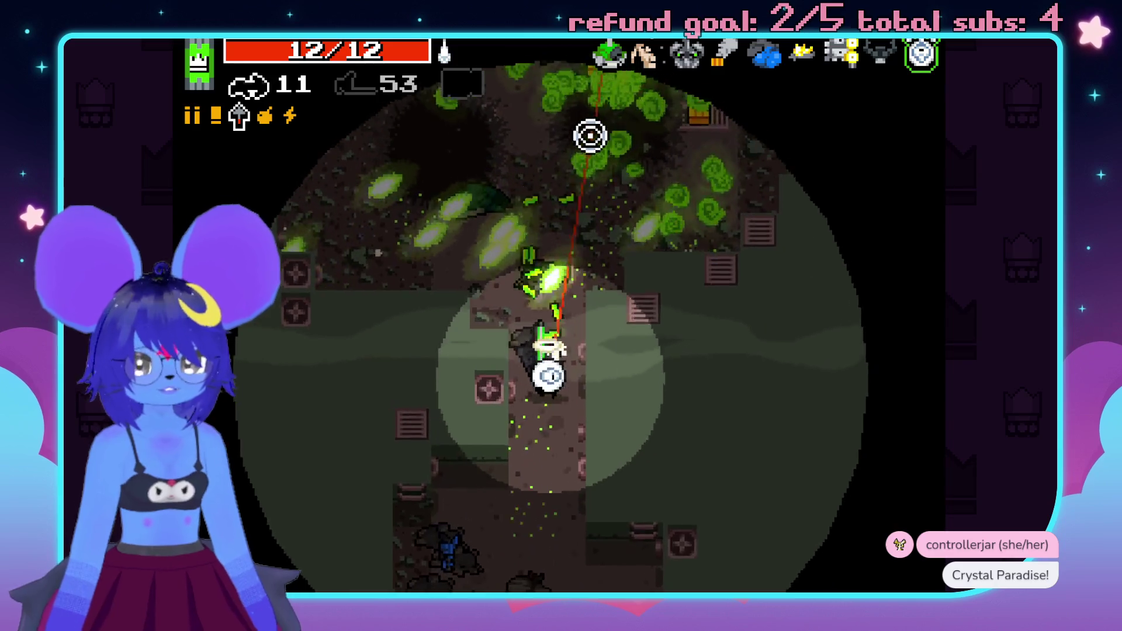
click(581, 124)
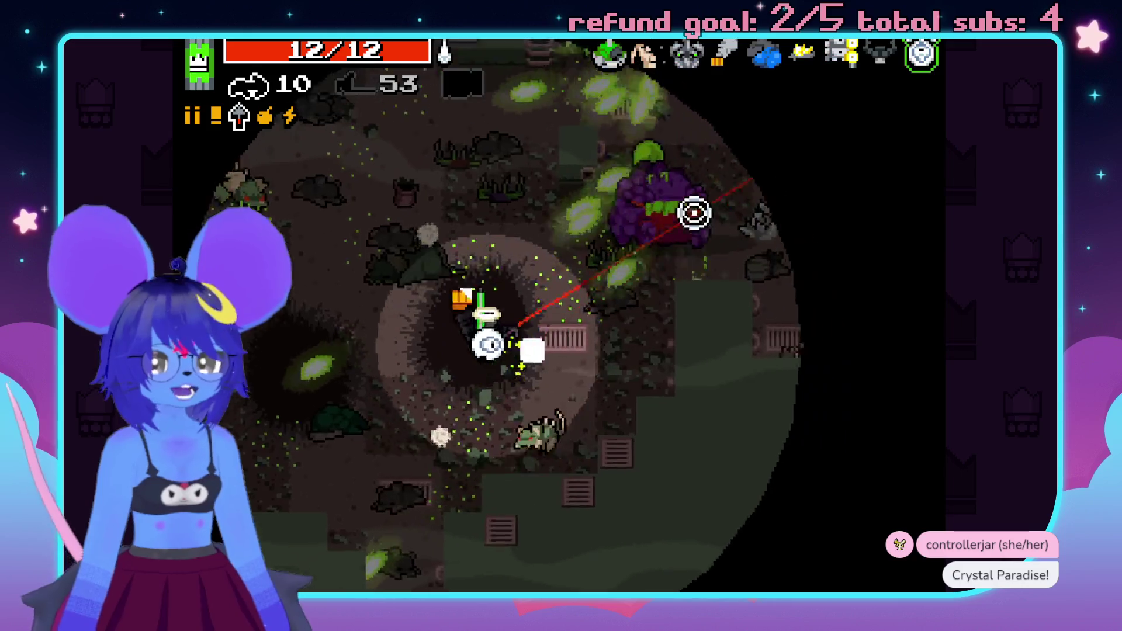
mouse_move(694, 213)
mouse_down()
mouse_move(764, 281)
mouse_move(773, 329)
mouse_move(711, 288)
mouse_move(621, 183)
mouse_up()
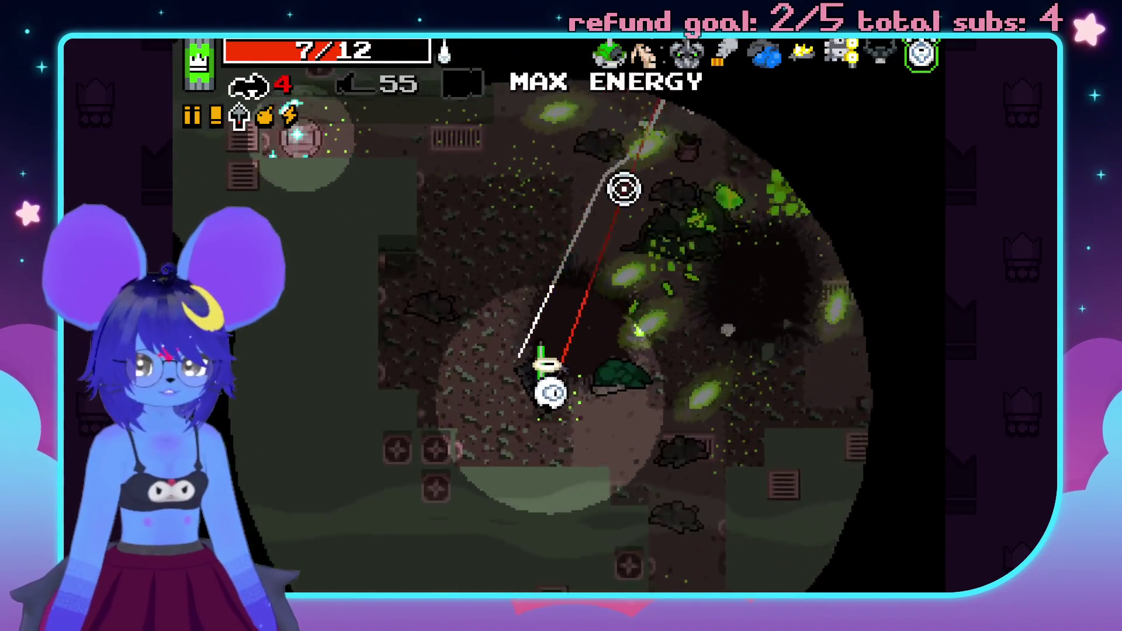
mouse_move(723, 254)
mouse_down()
mouse_move(759, 251)
mouse_move(699, 183)
mouse_move(641, 175)
mouse_move(586, 90)
mouse_move(641, 105)
mouse_move(568, 95)
mouse_up()
- Walk down picking up a new weapon, fire up-right, then rocket enemies far left
key(space)
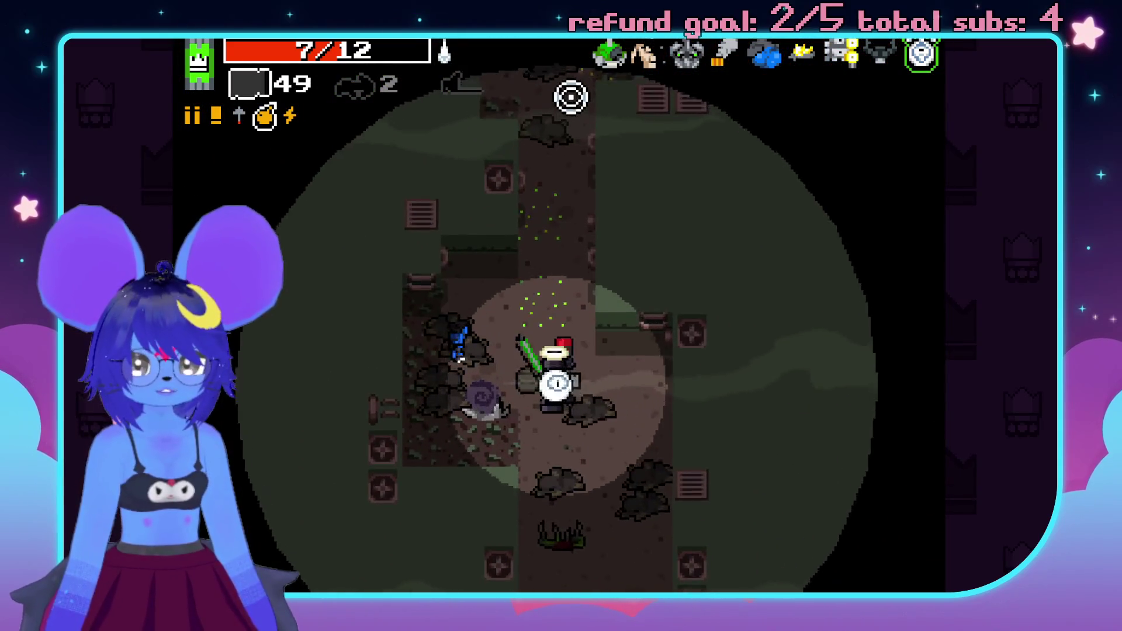
key(s)
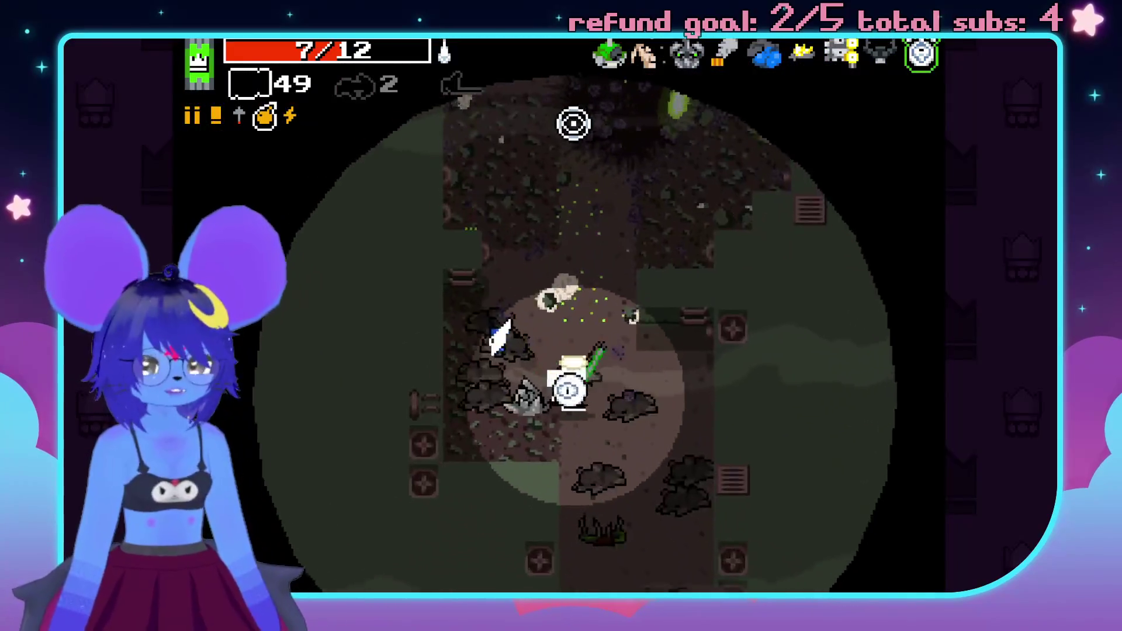
key(e)
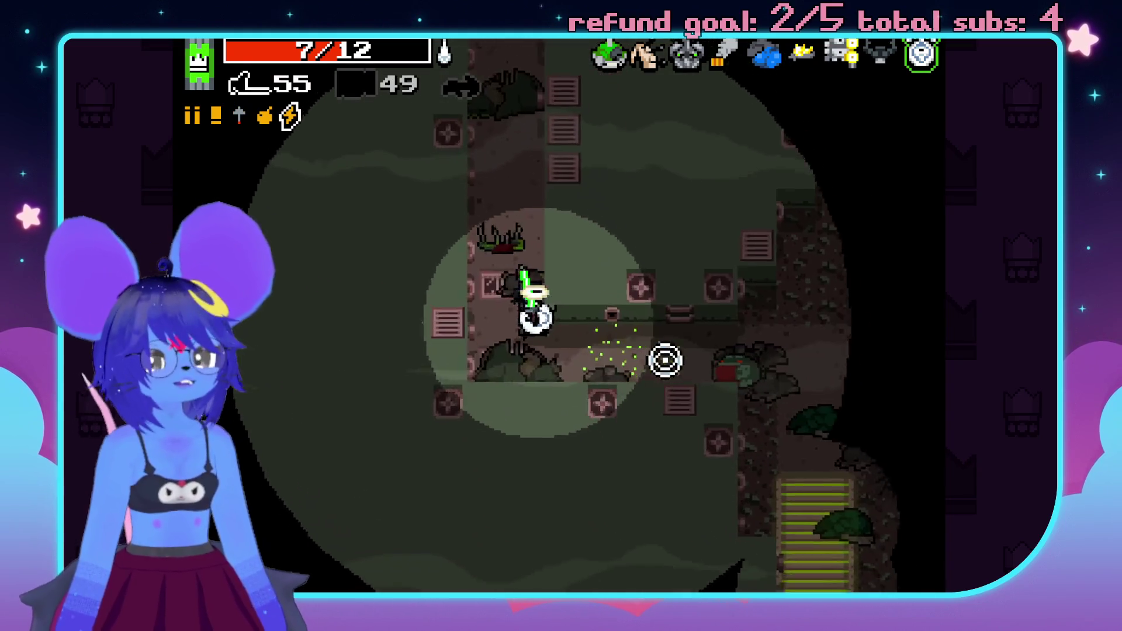
click(684, 346)
key(d)
key(w)
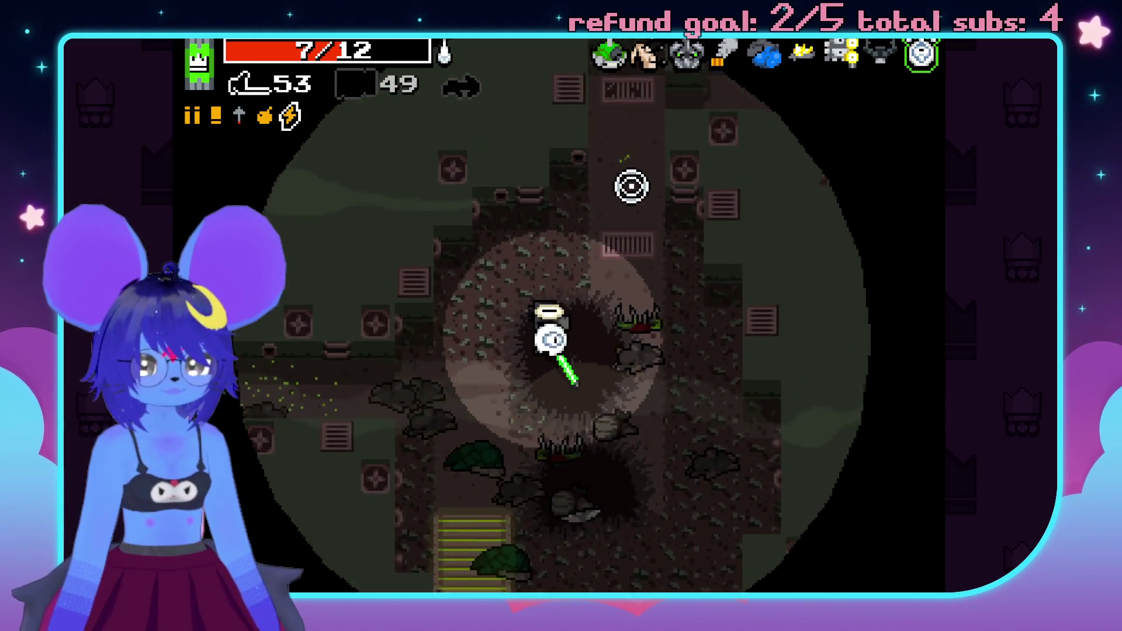
key(space)
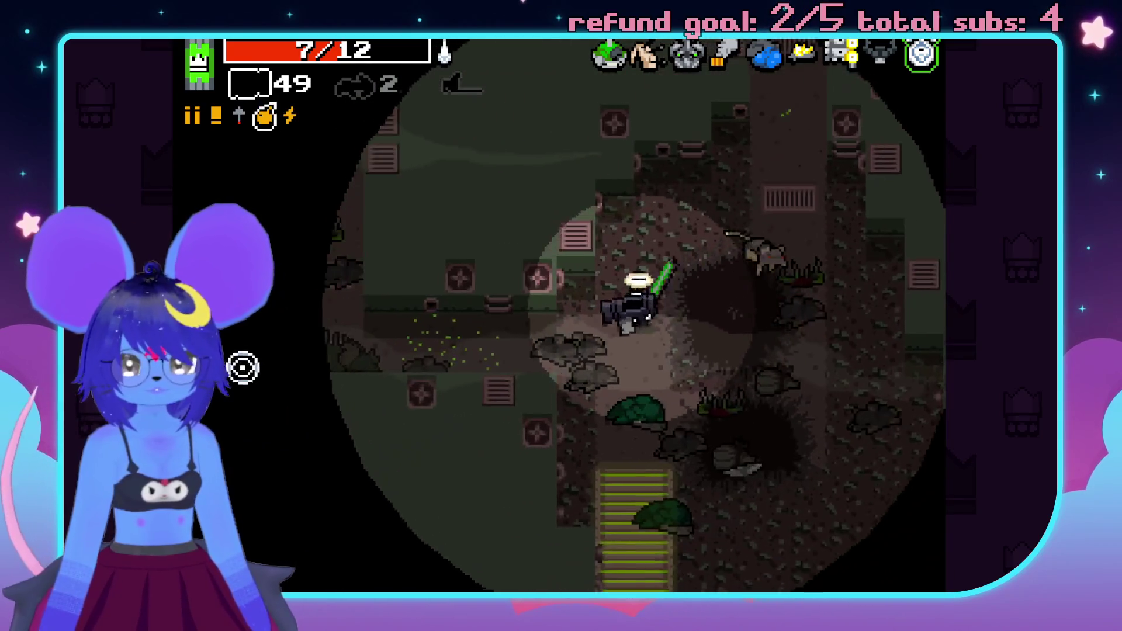
click(222, 187)
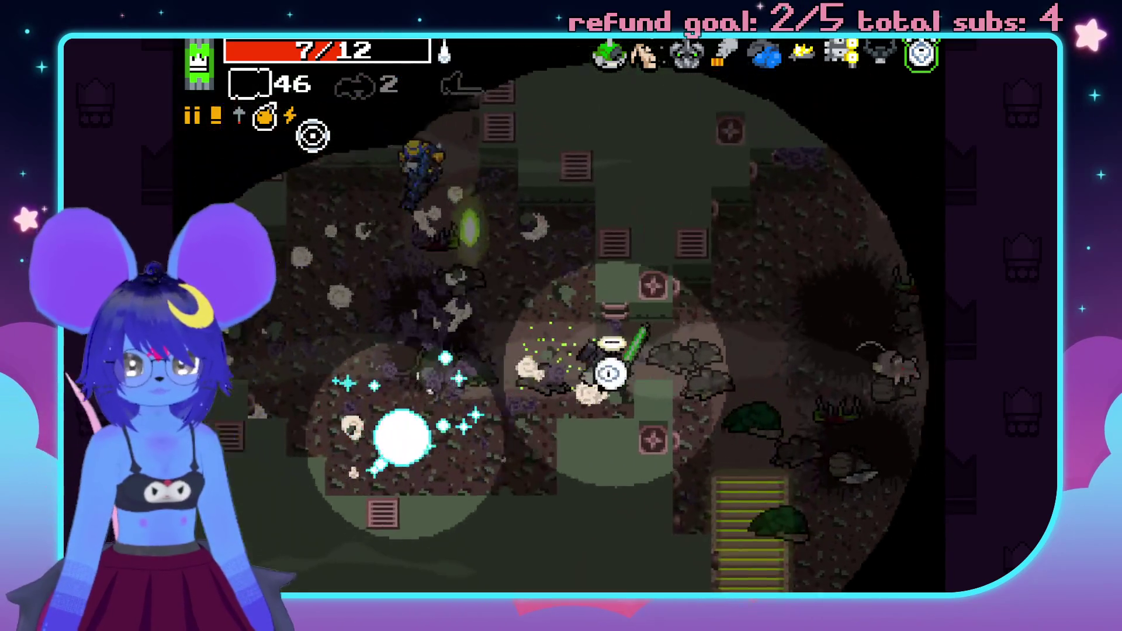
- Rocket enemies to the left, fire the last bolts, then swap to the 53-ammo weapon and attack
click(370, 215)
key(w)
key(space)
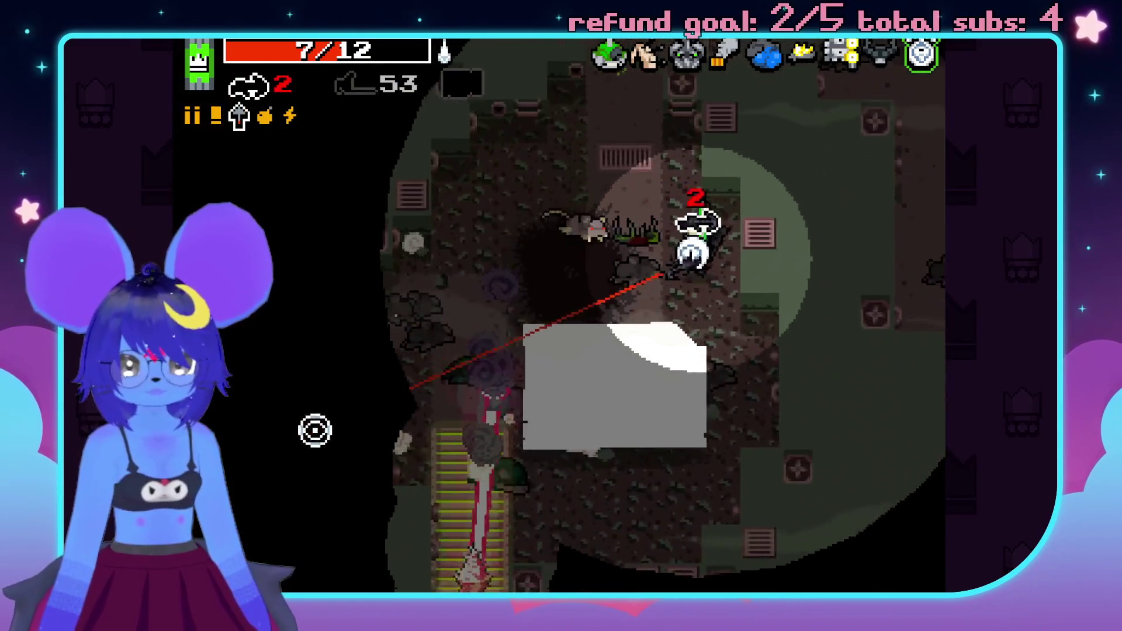
click(351, 491)
key(space)
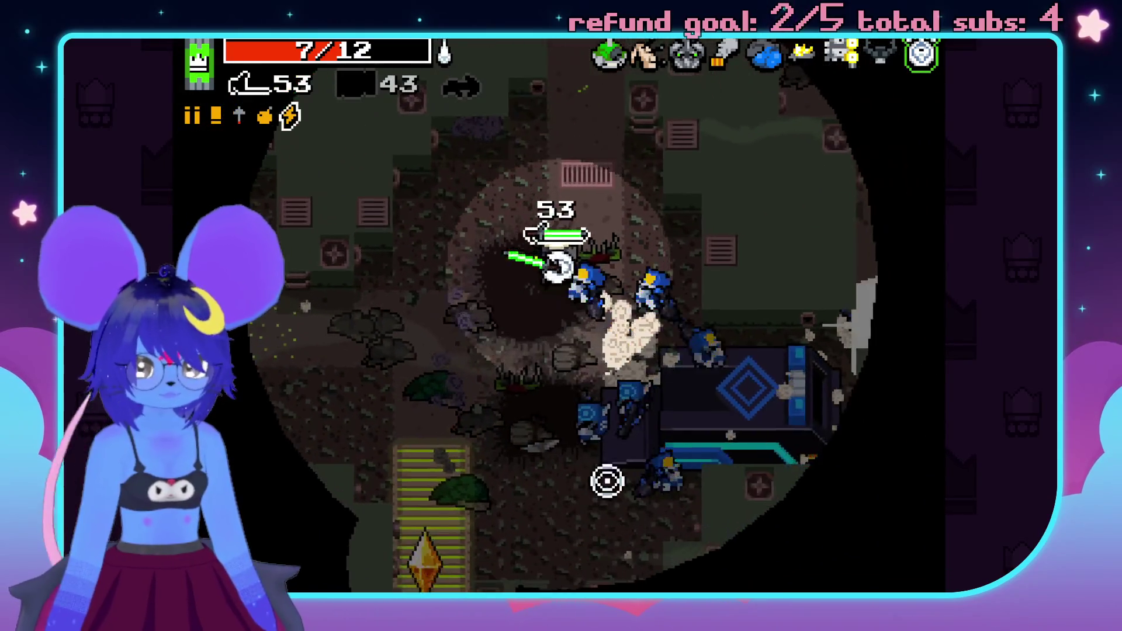
click(600, 210)
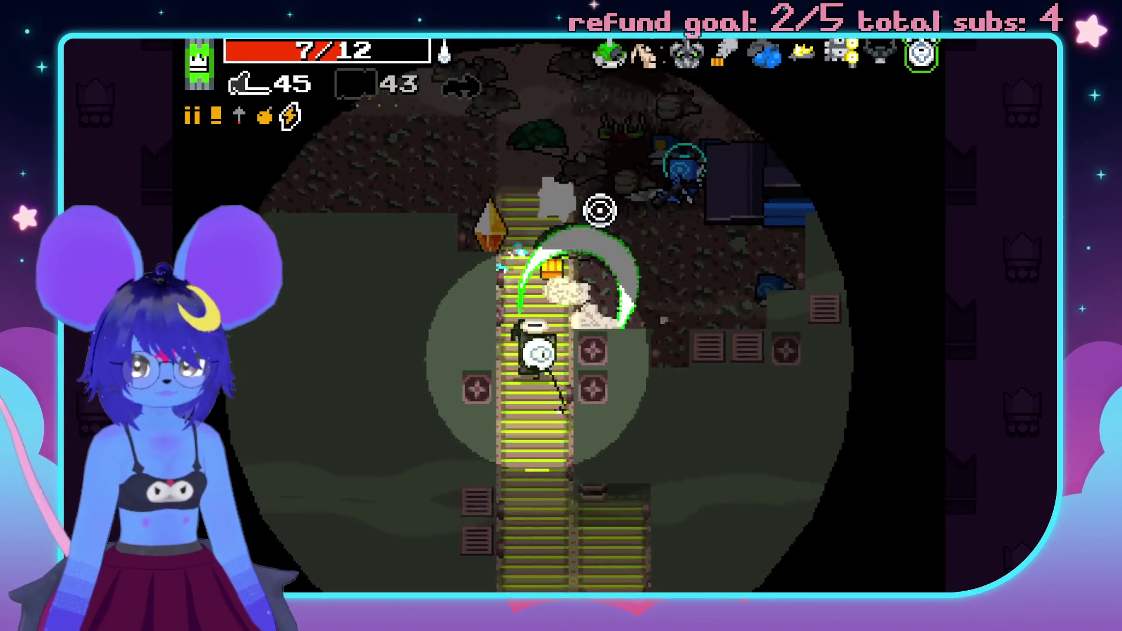
click(567, 175)
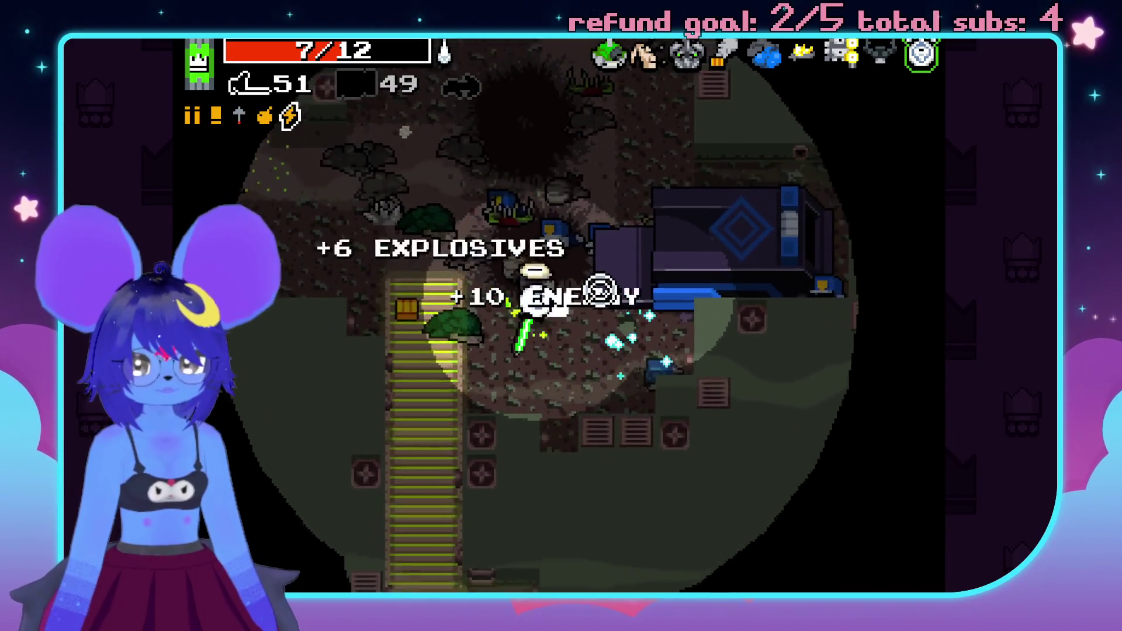
- Collect the energy ammo up north, fire the launcher into the room, and heal on the health pickup
key(w)
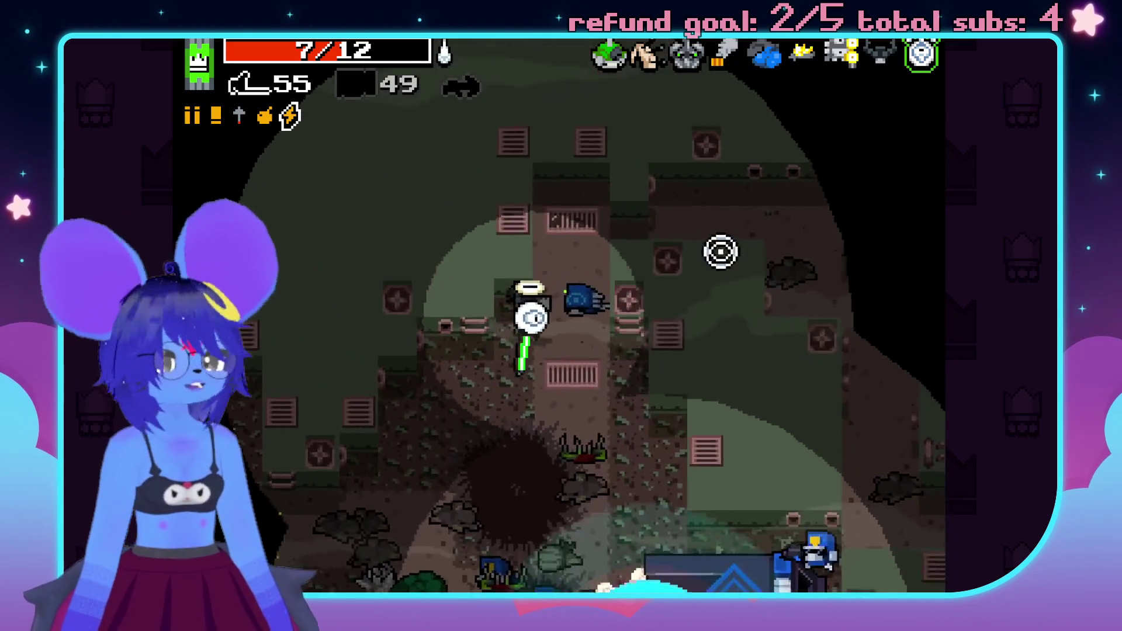
key(d)
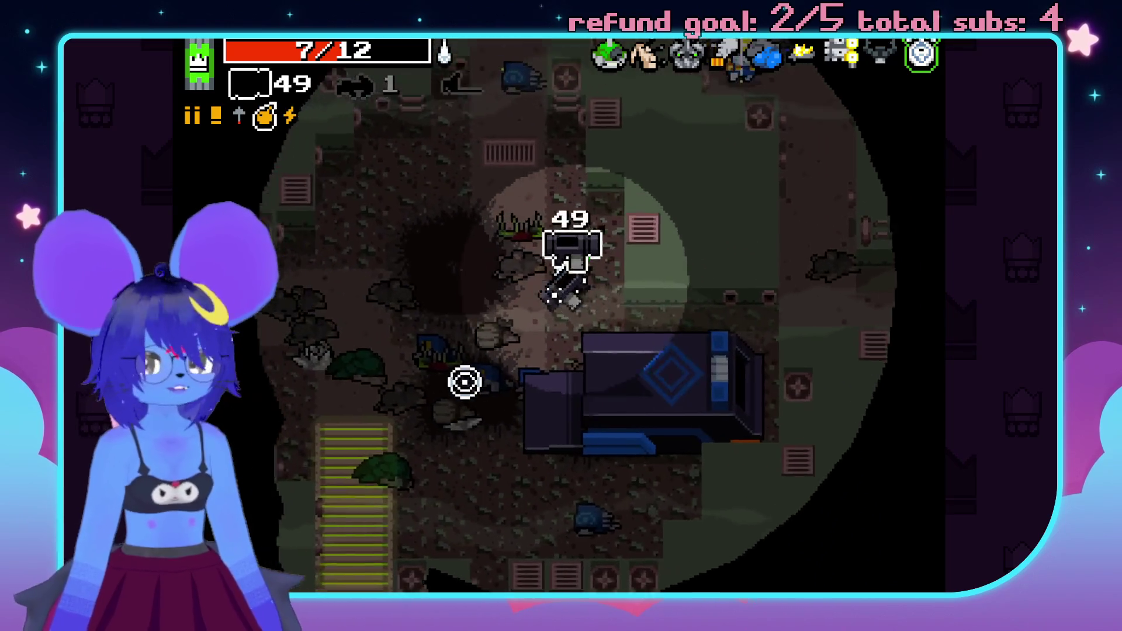
key(w)
key(space)
key(space)
click(754, 296)
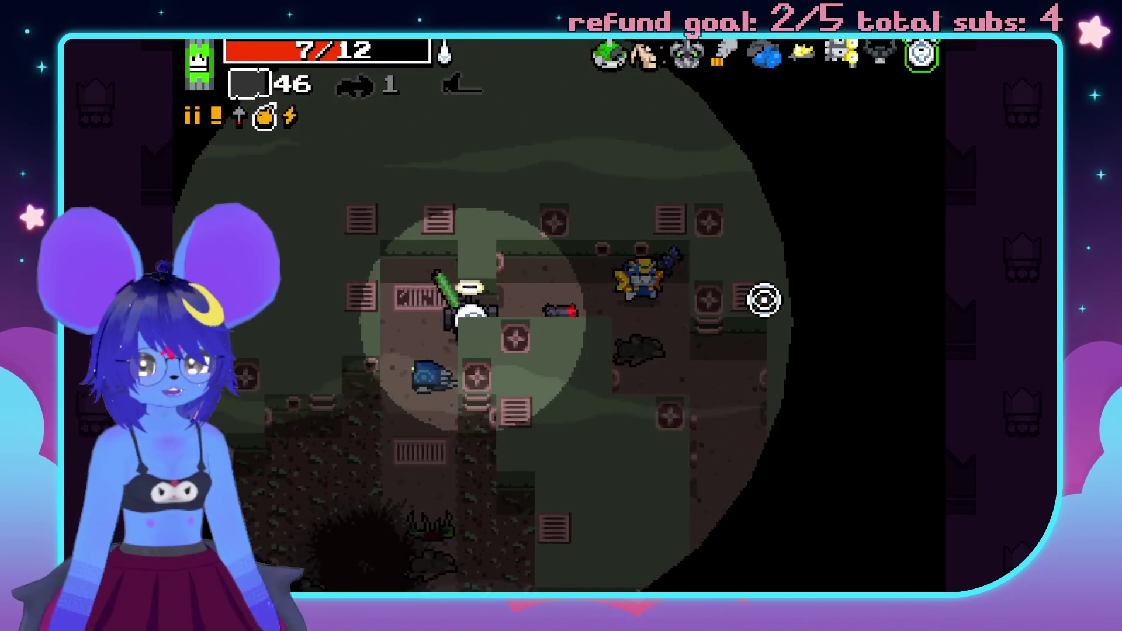
key(w)
key(d)
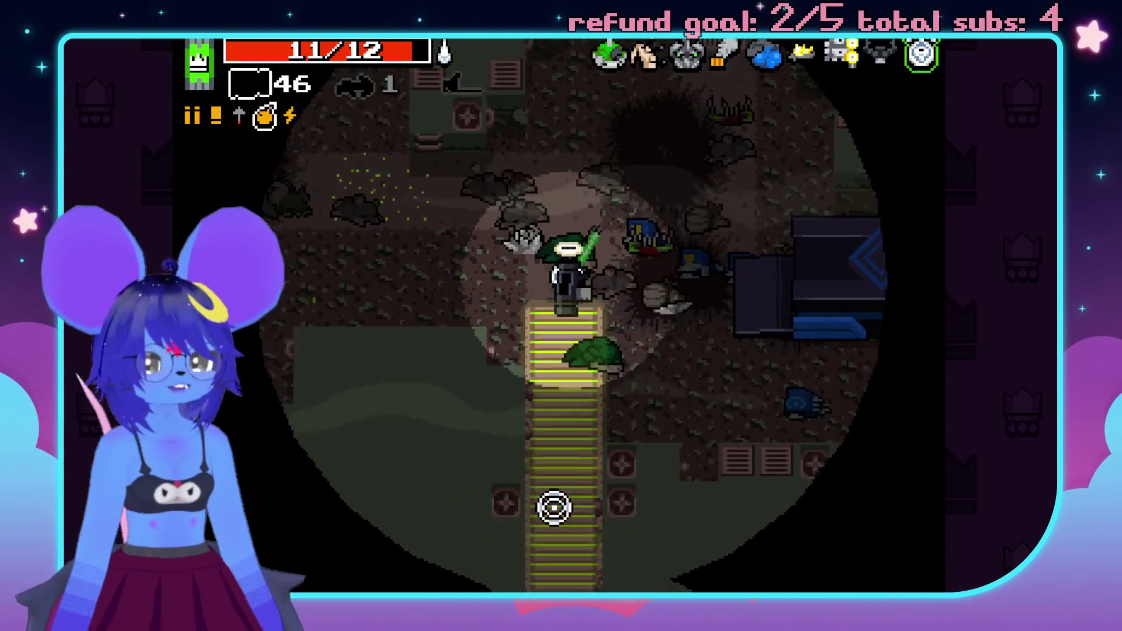
- Swap weapons along the striped walkway, return to the launcher, and rocket enemies upward
key(s)
key(e)
key(w)
key(space)
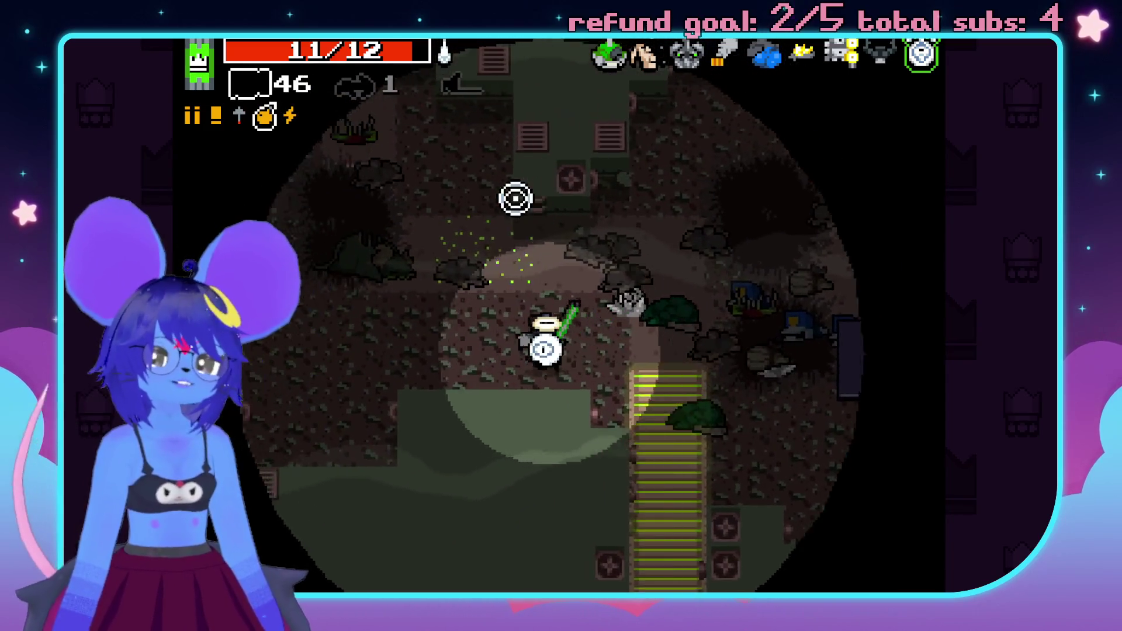
key(a)
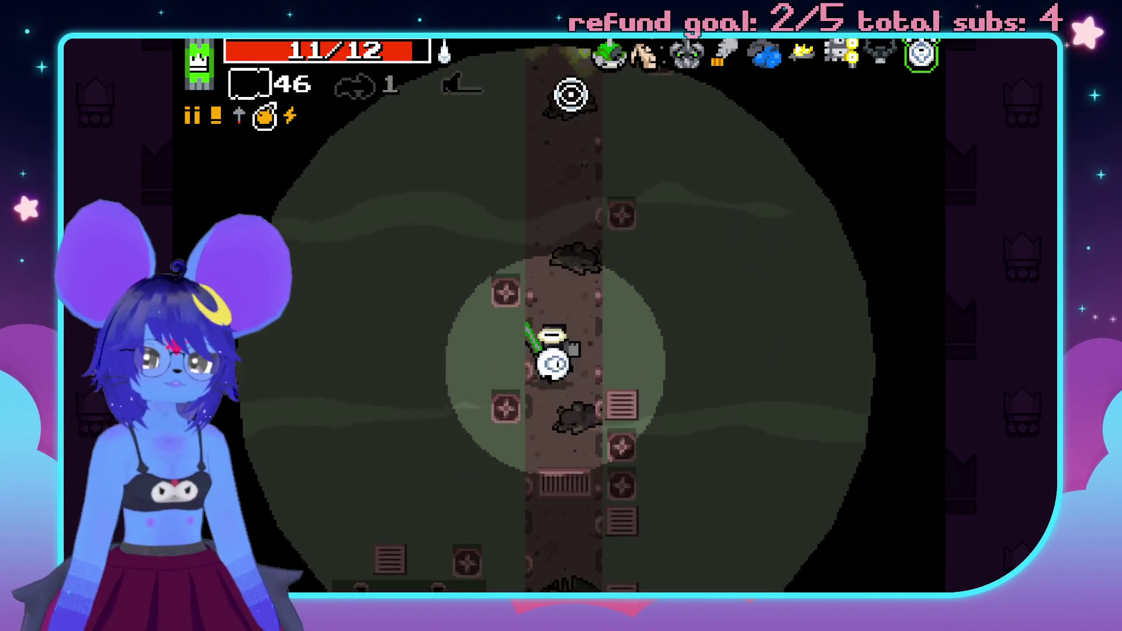
click(574, 93)
key(a)
key(s)
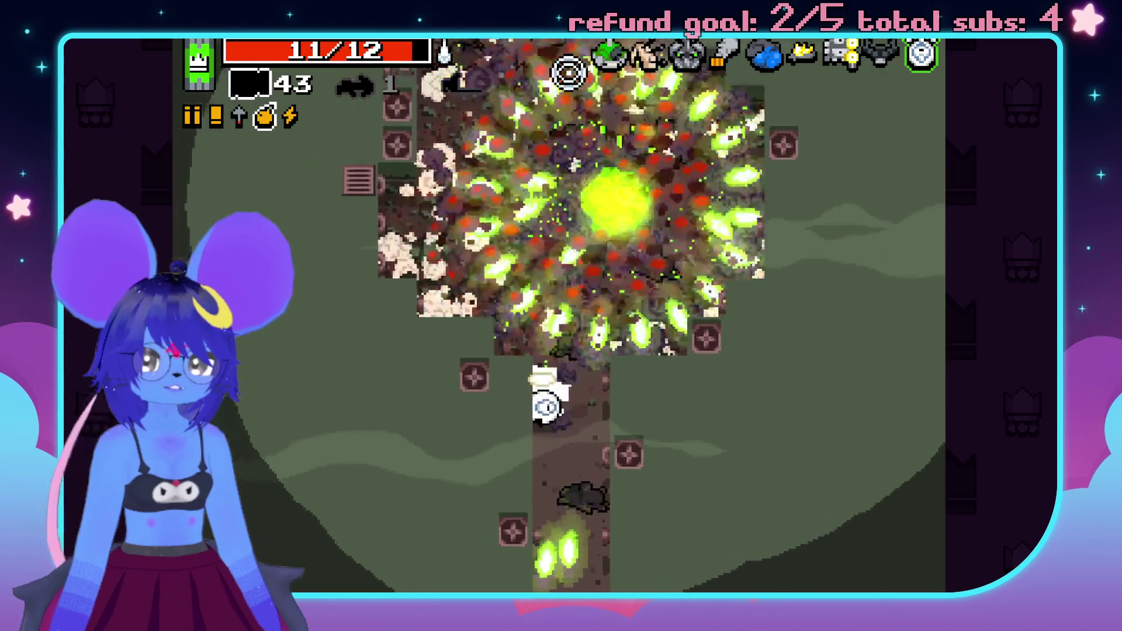
- Grab the energy pickup up-right and fire three rockets at the upper-right enemies
key(w)
key(d)
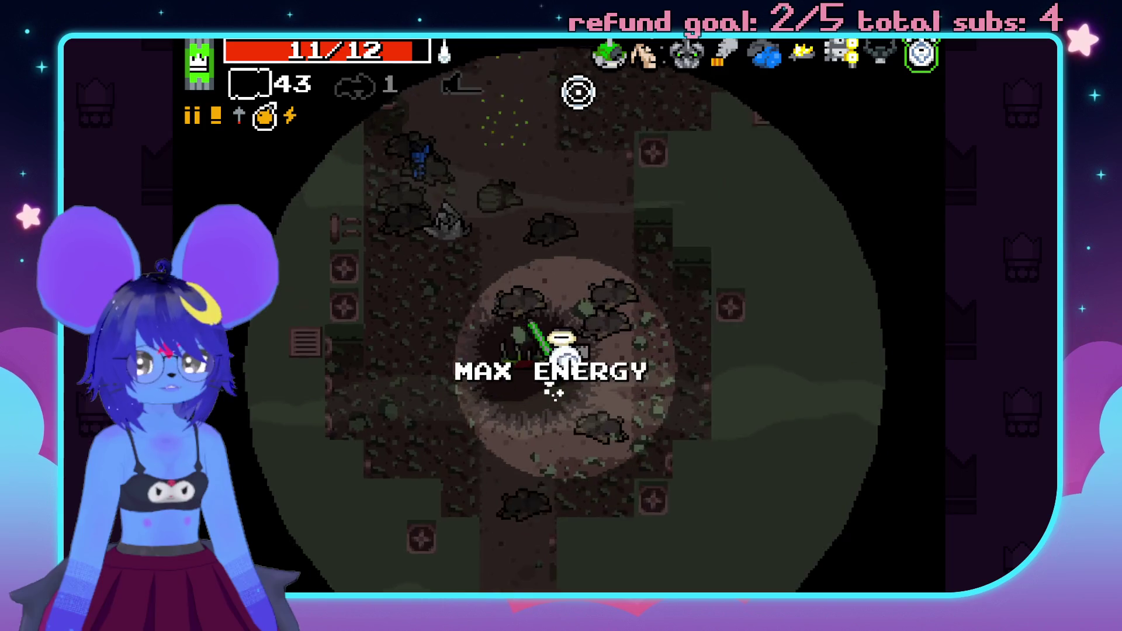
key(w)
key(d)
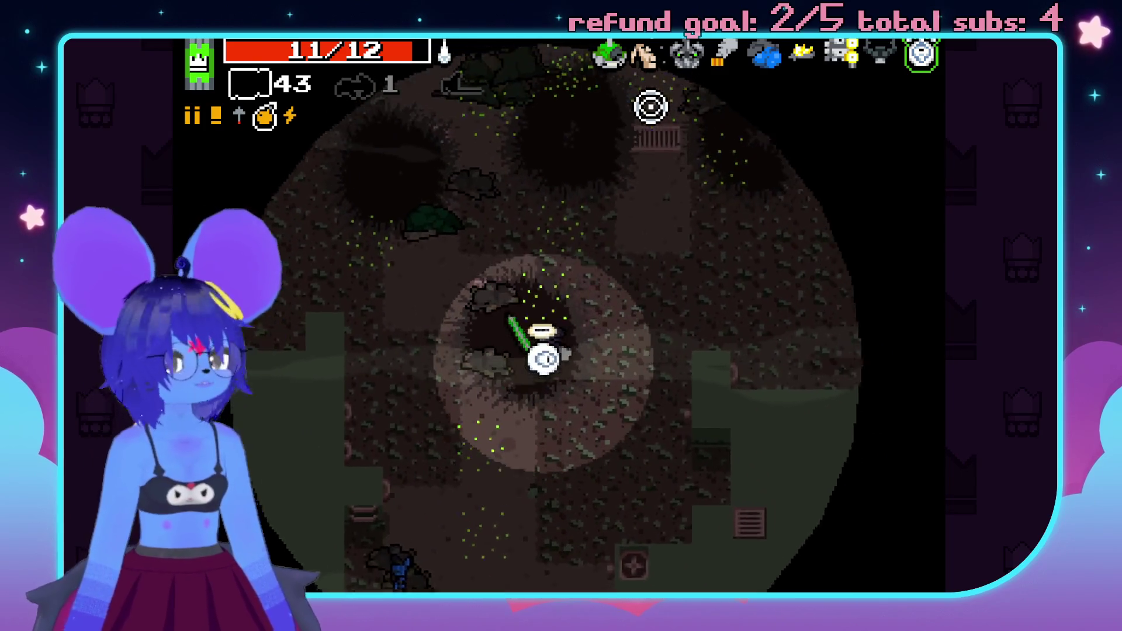
key(w)
key(a)
click(699, 148)
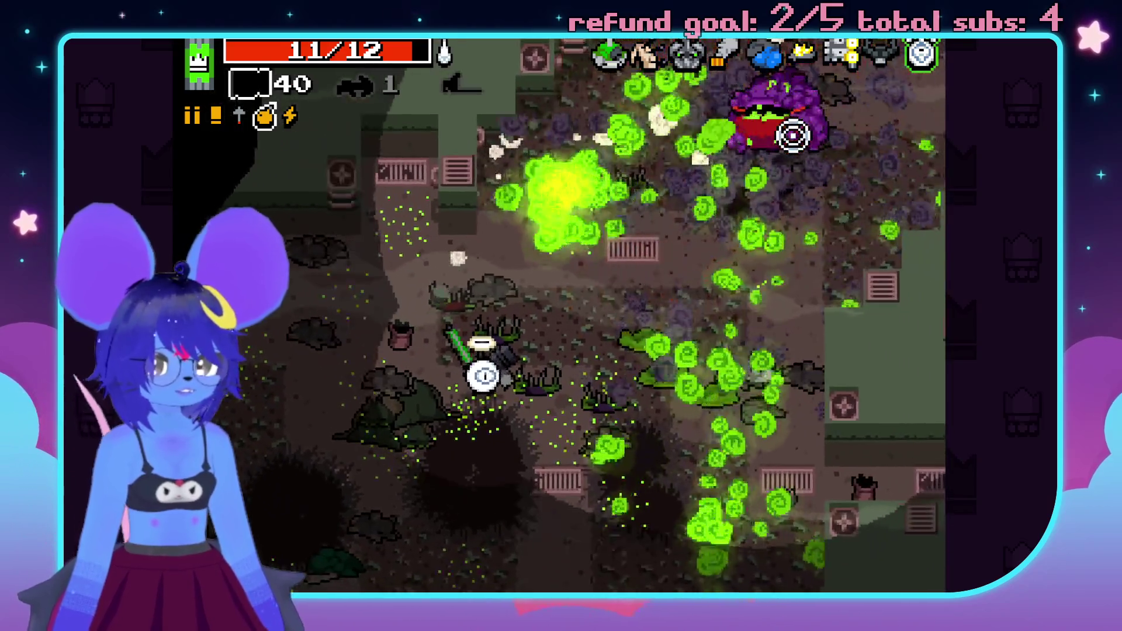
click(786, 141)
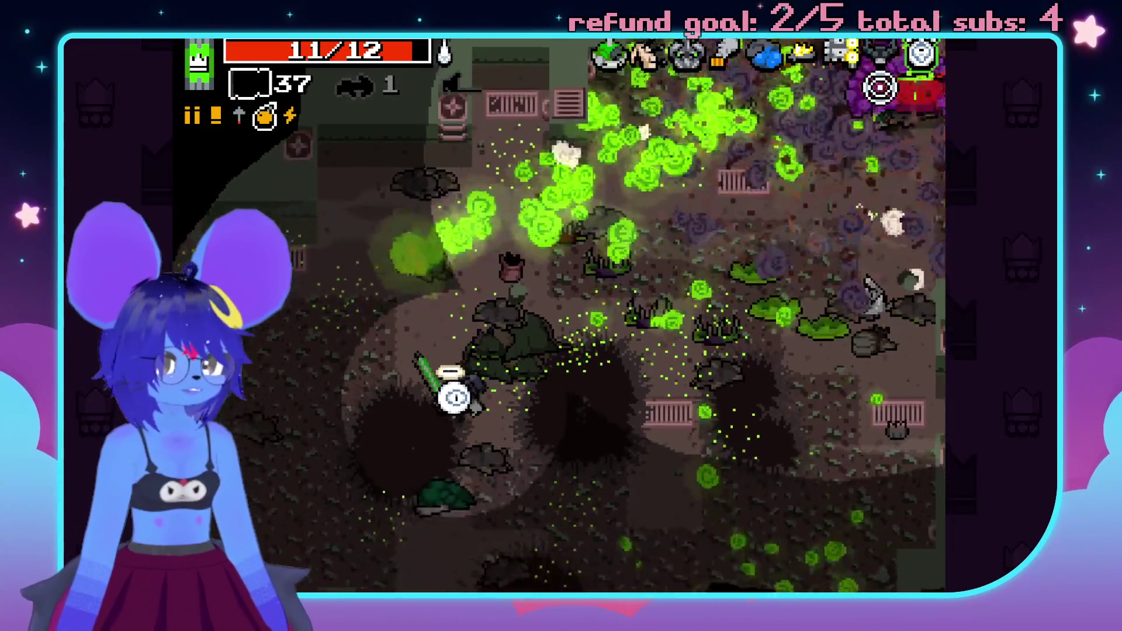
click(881, 97)
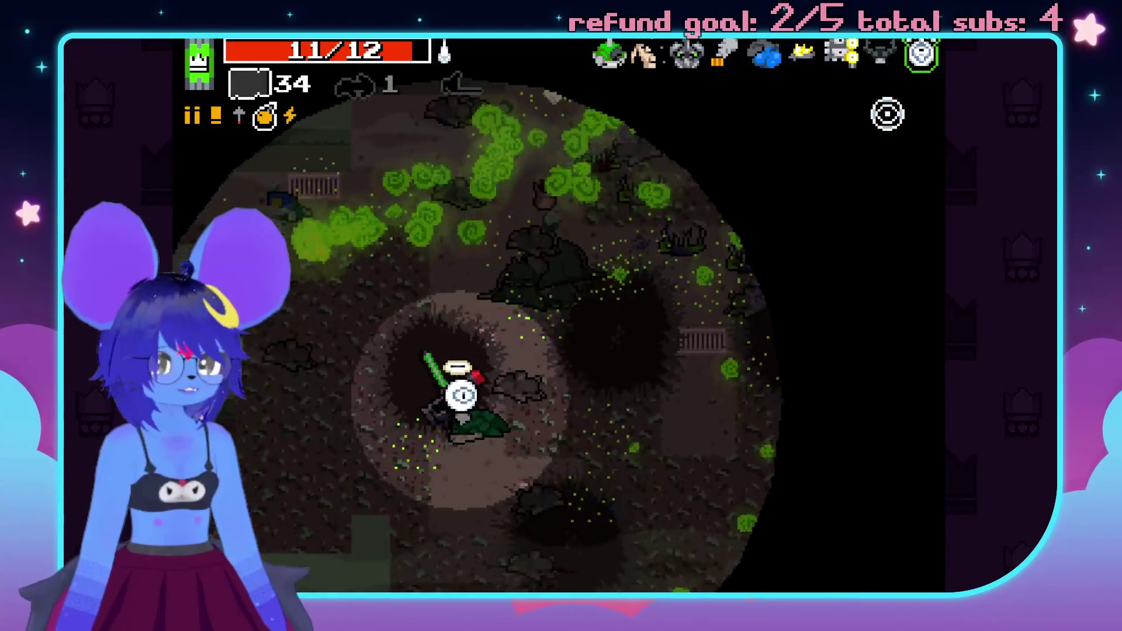
- Shoot the last enemy, pick up the Slugger, return to the 55-ammo gun, and enter the purple portal
key(d)
key(w)
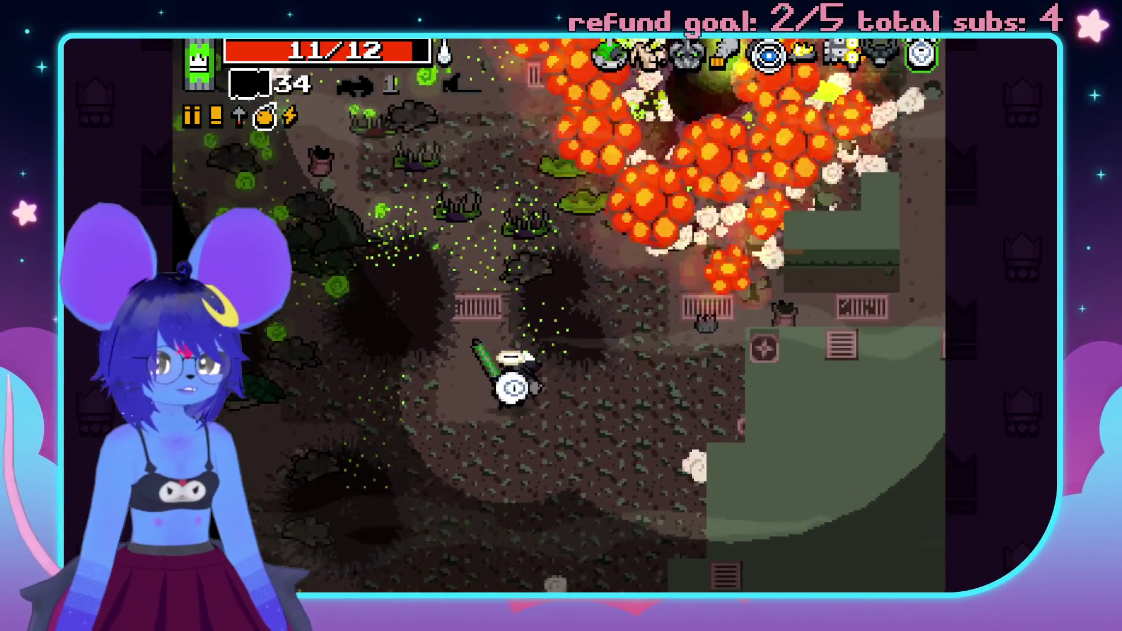
key(s)
key(d)
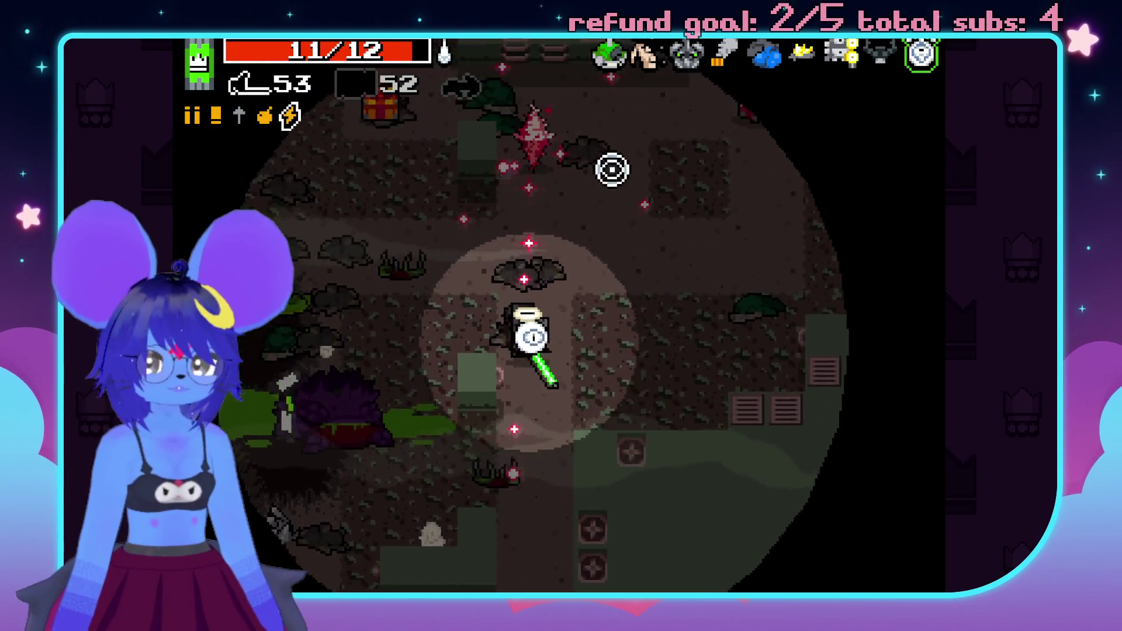
click(695, 221)
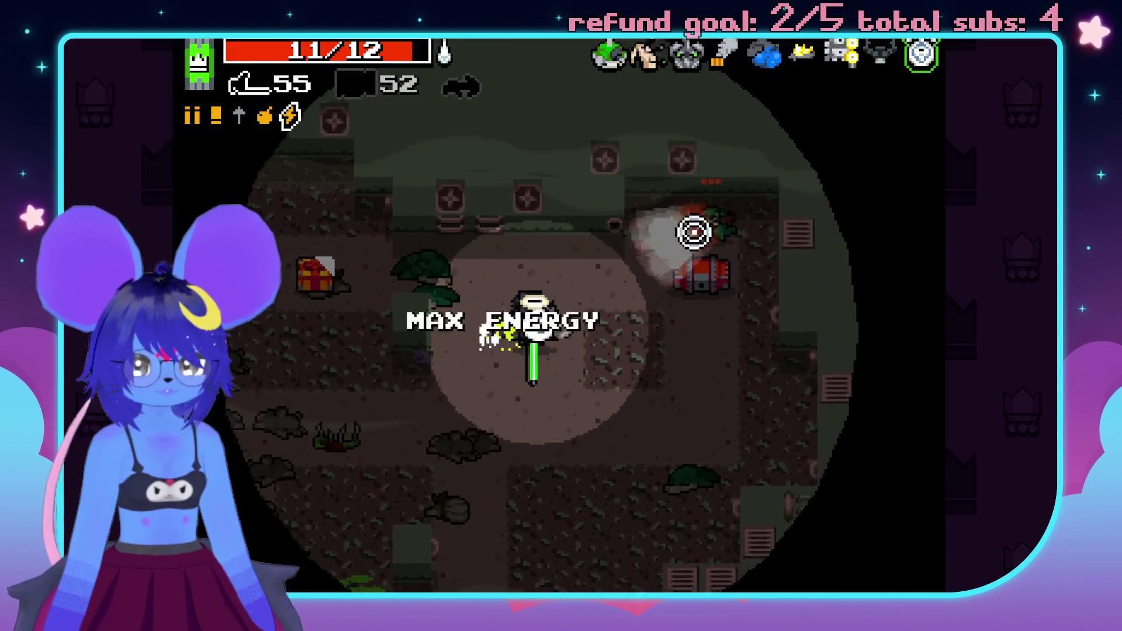
key(d)
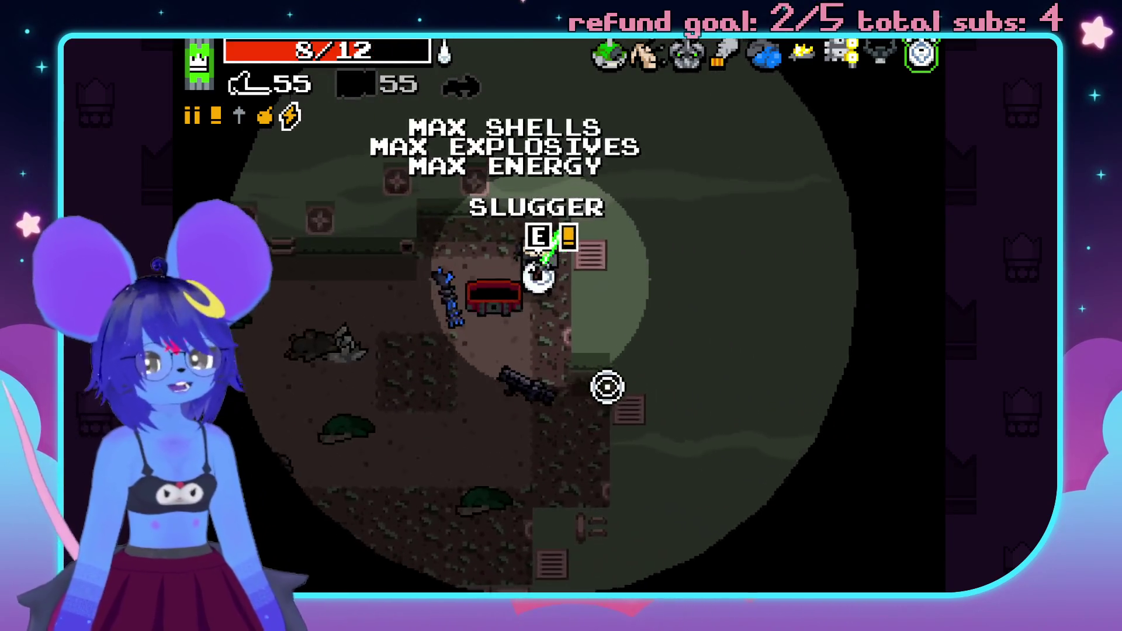
key(e)
click(526, 394)
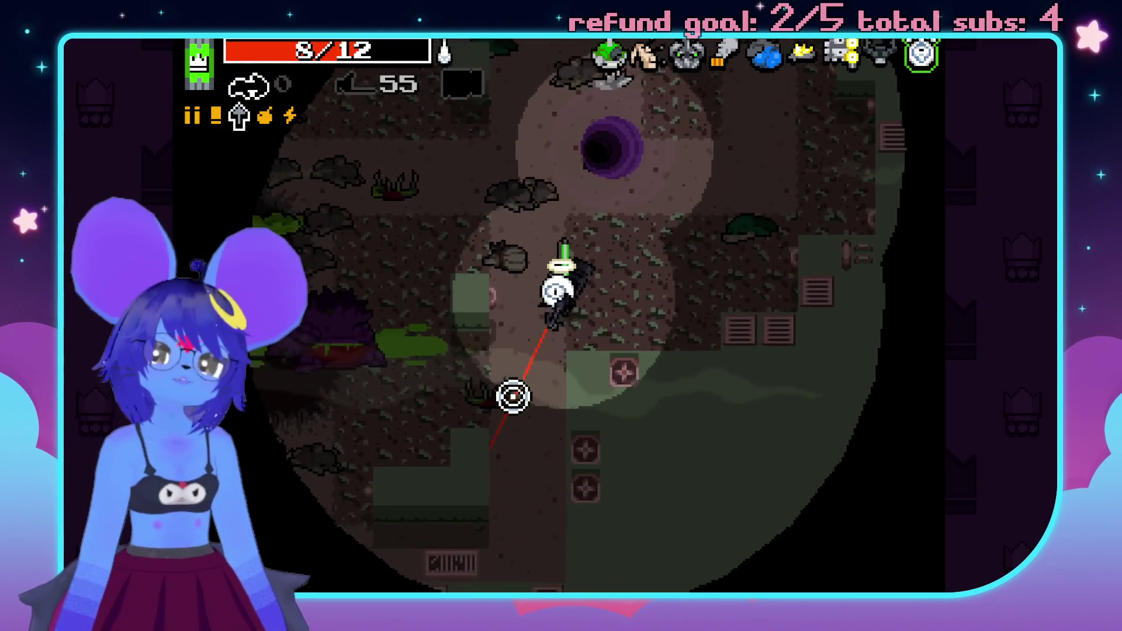
key(space)
key(w)
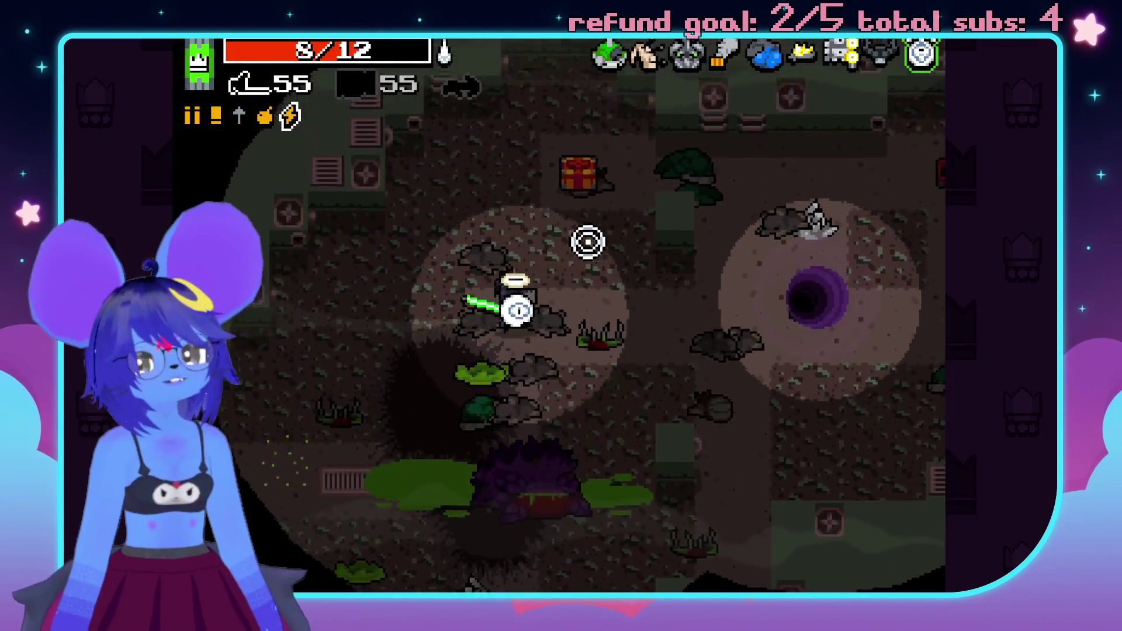
key(d)
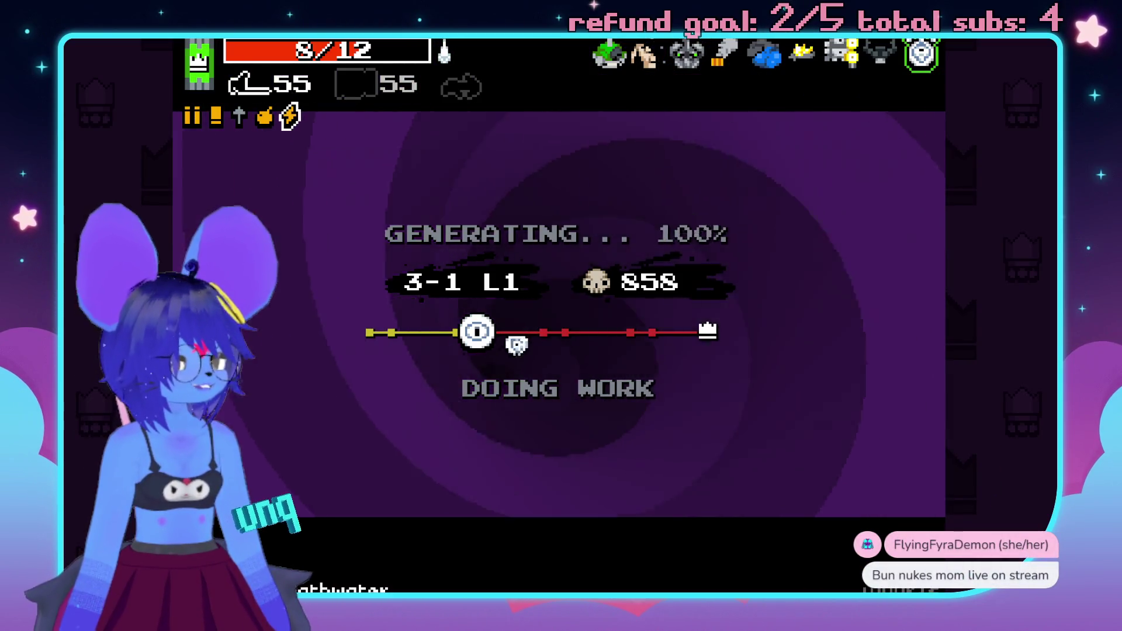
- Move down-left into the new level, firing green bolts at enemies left and ahead
key(s)
key(a)
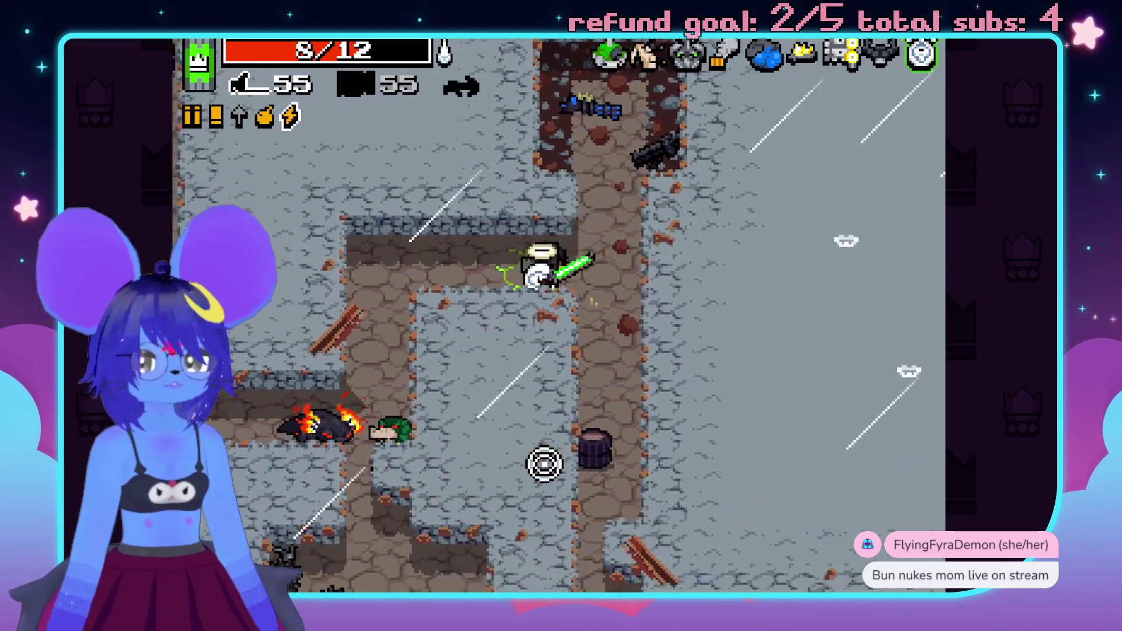
click(466, 440)
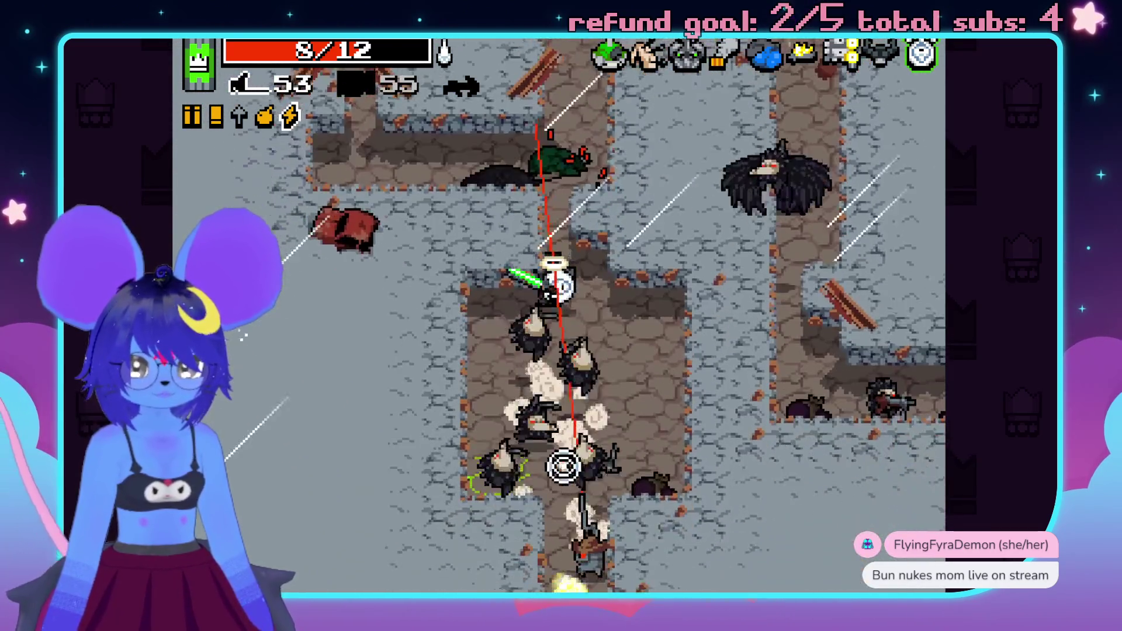
click(683, 394)
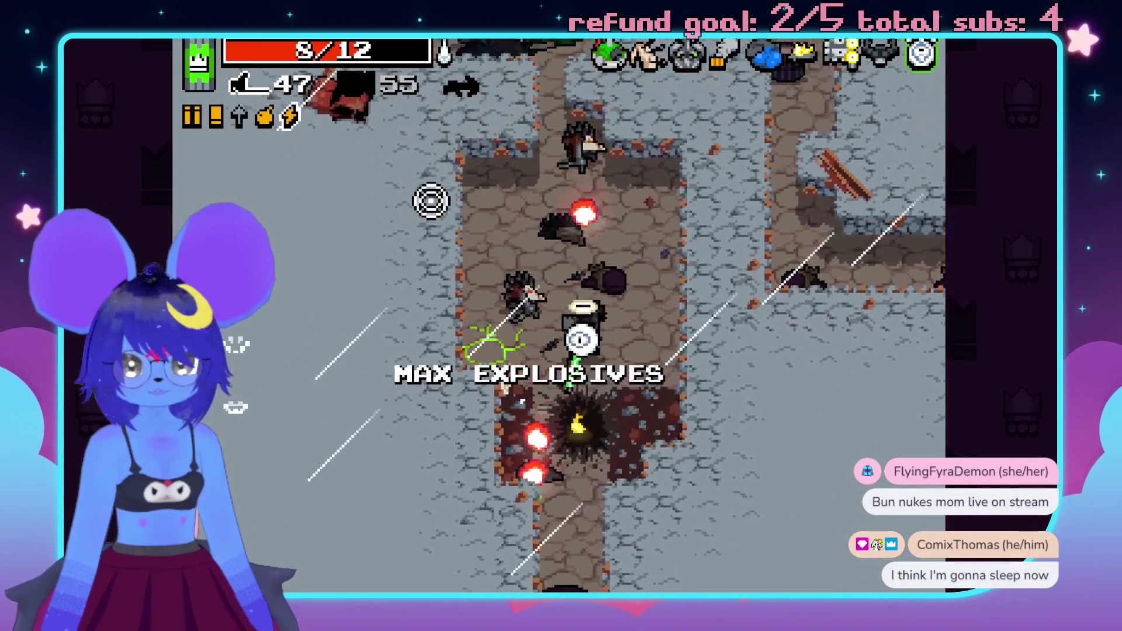
key(w)
key(a)
click(395, 281)
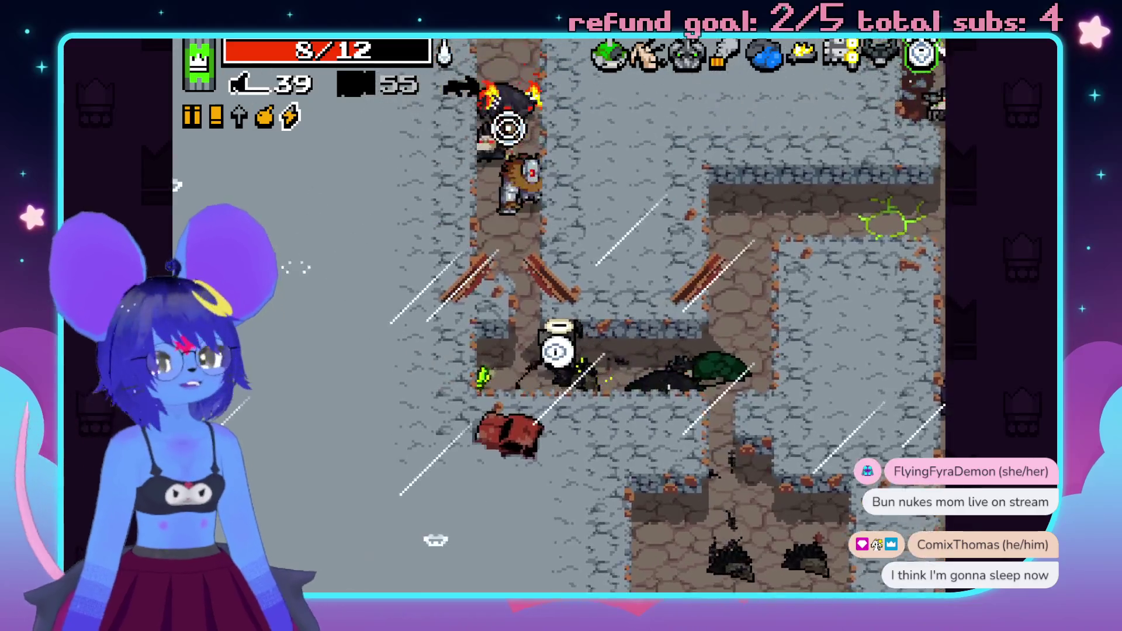
click(529, 164)
key(w)
click(538, 185)
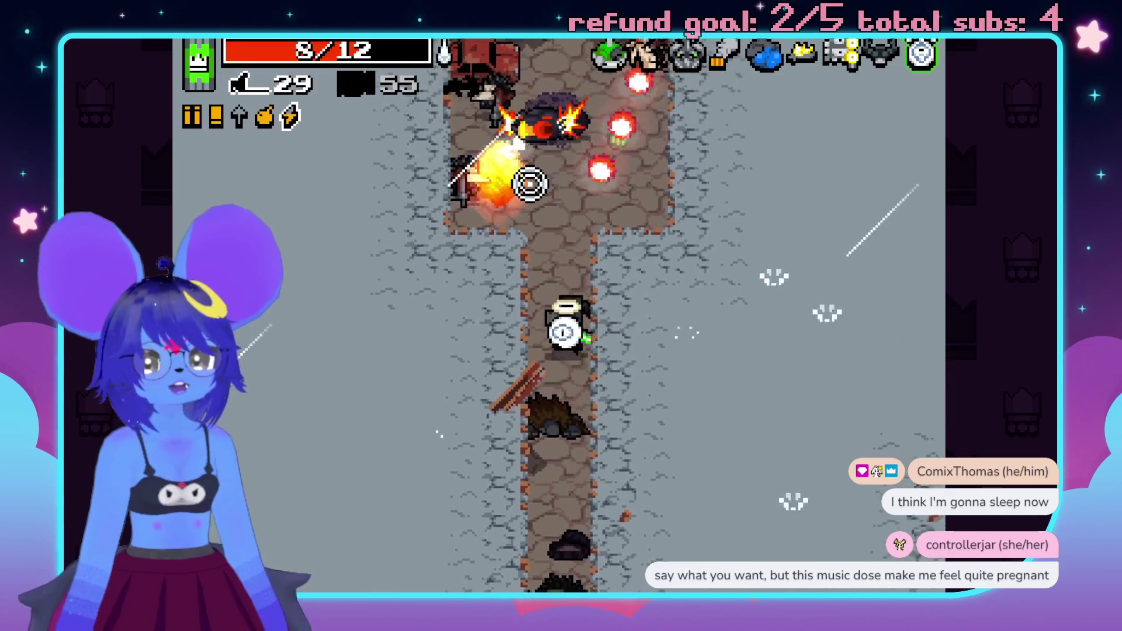
- Walk down, right and up through the corridors, shooting enemies up the corridor and below
key(s)
key(a)
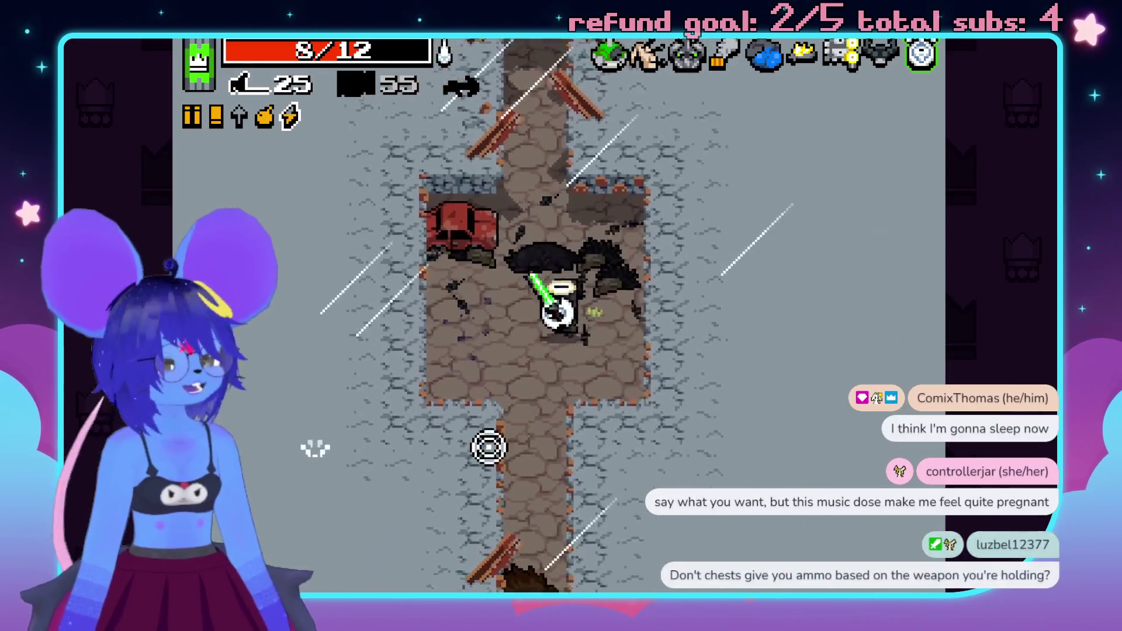
key(s)
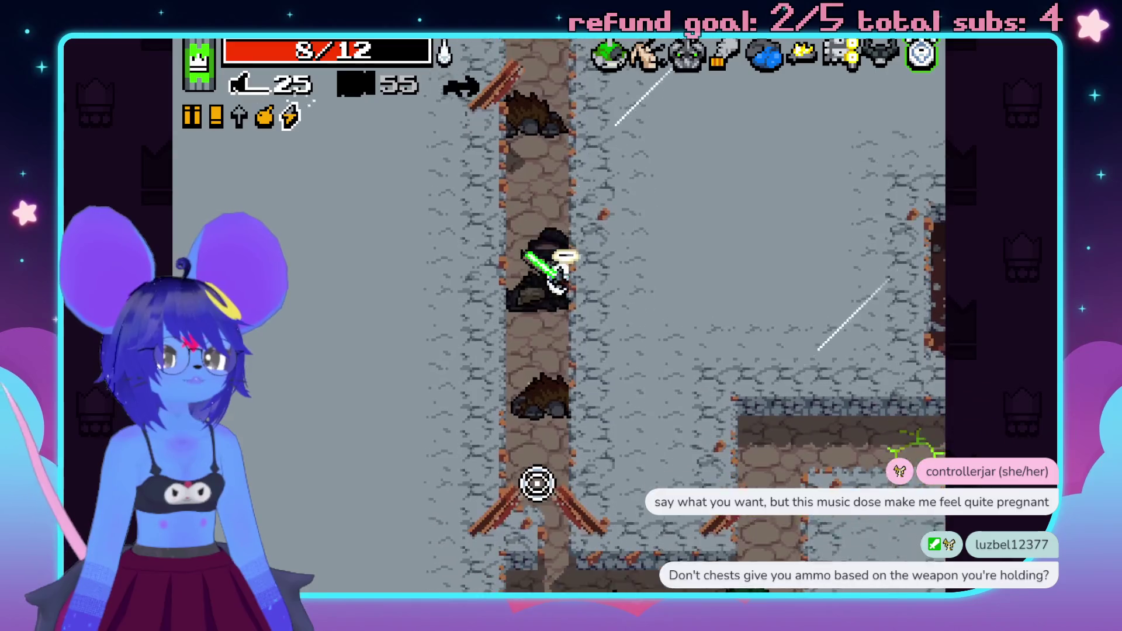
key(d)
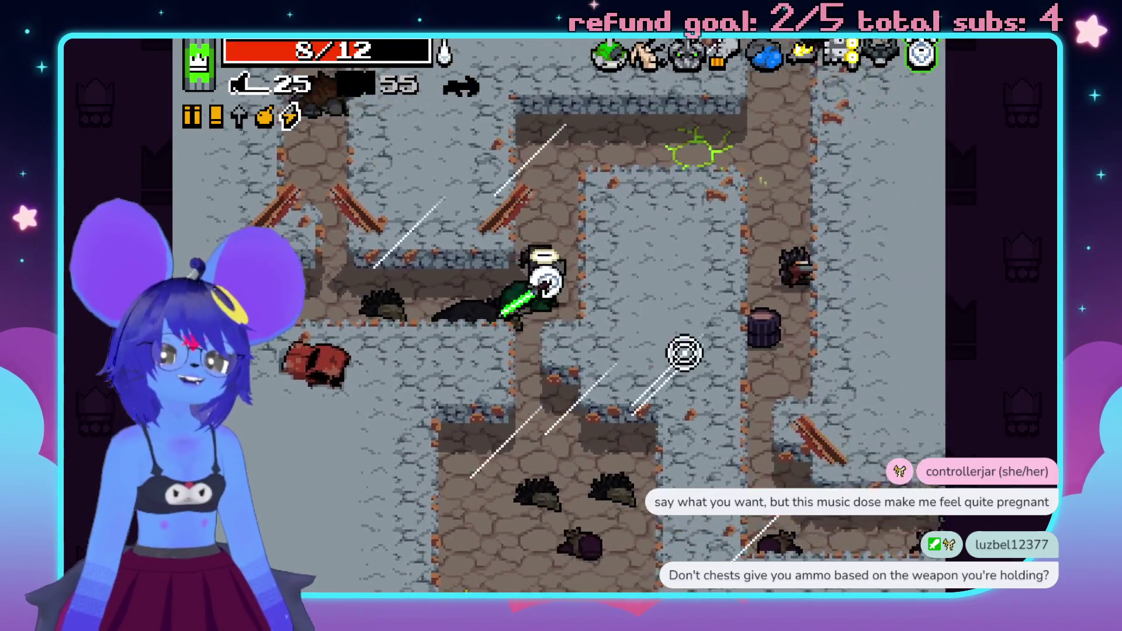
key(w)
key(w)
click(665, 184)
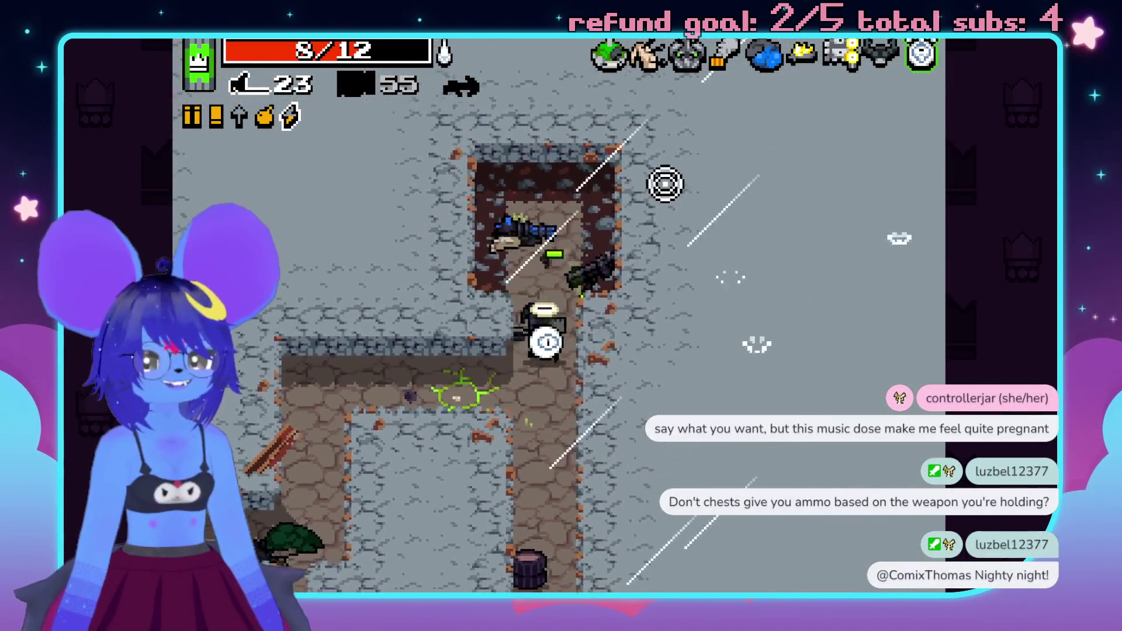
key(s)
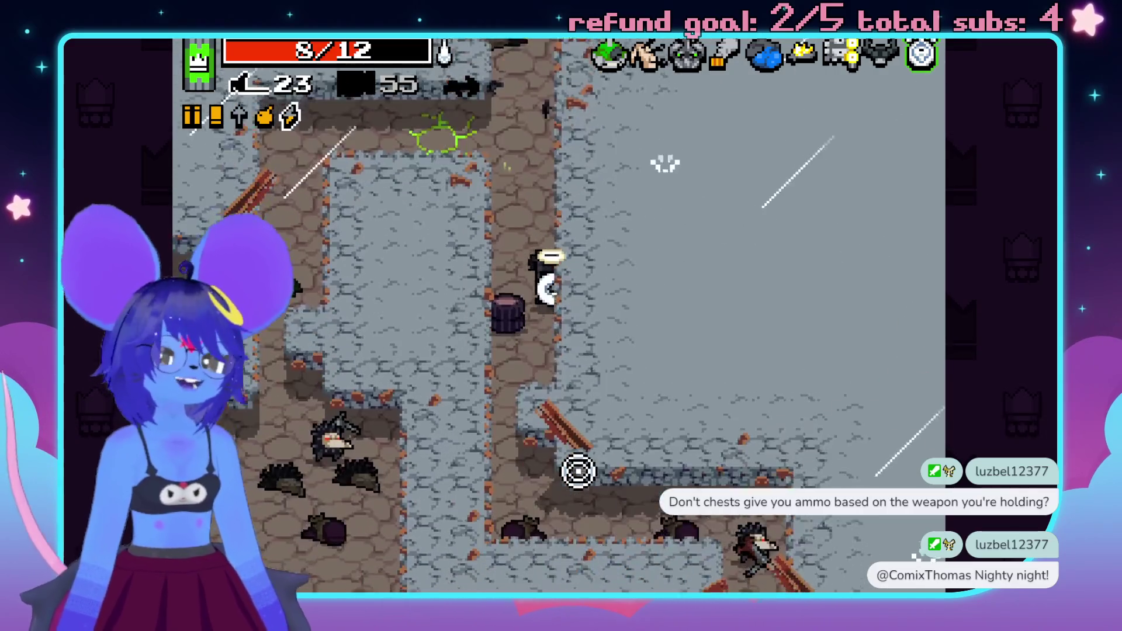
key(s)
click(611, 456)
key(d)
click(759, 319)
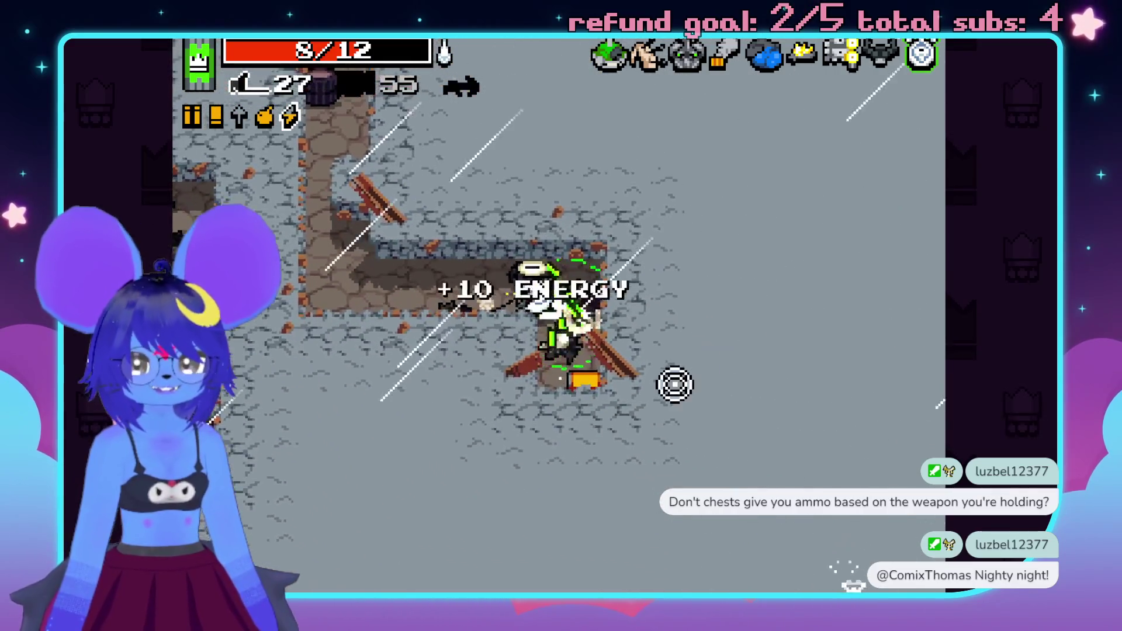
- Swap weapons, collect the bolt ammo to the left, and walk down past the barrel
key(space)
click(581, 456)
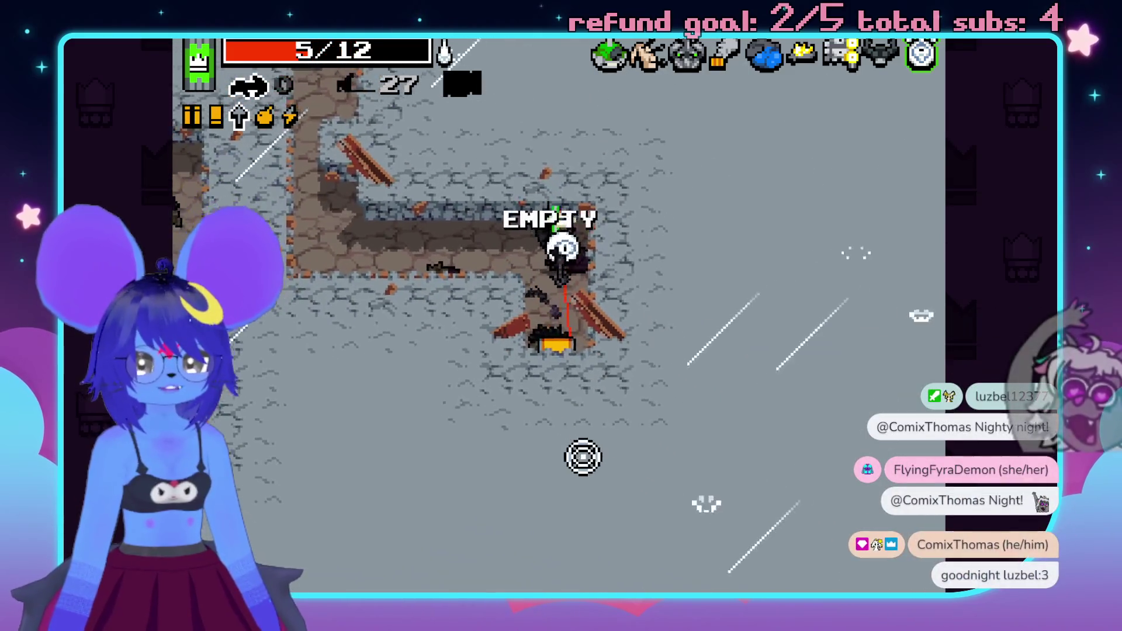
key(space)
key(a)
click(563, 453)
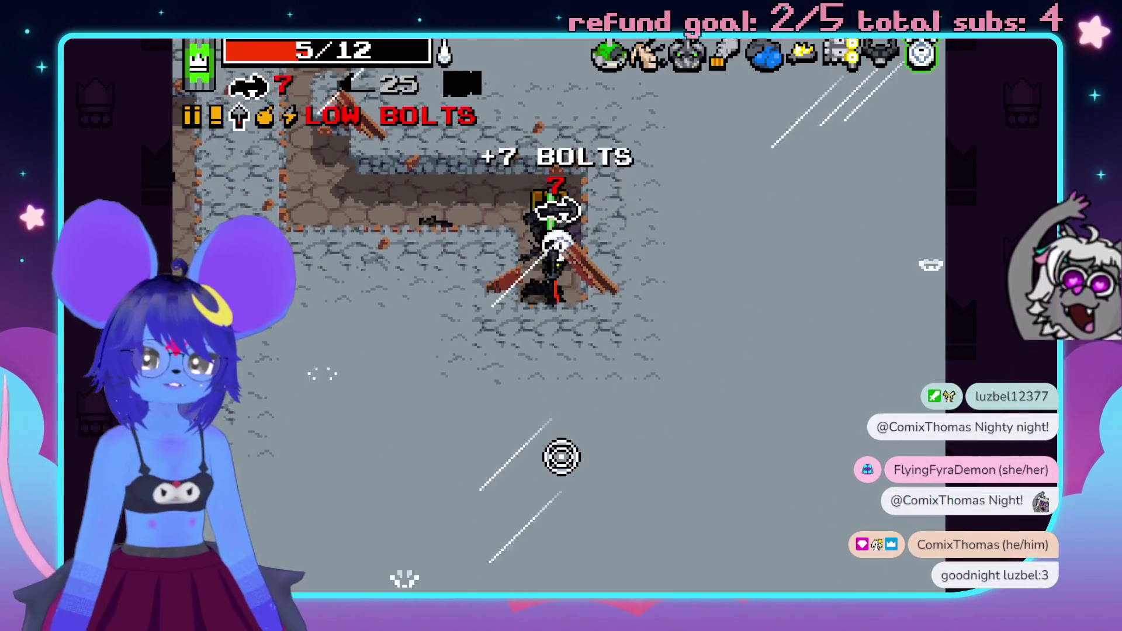
key(w)
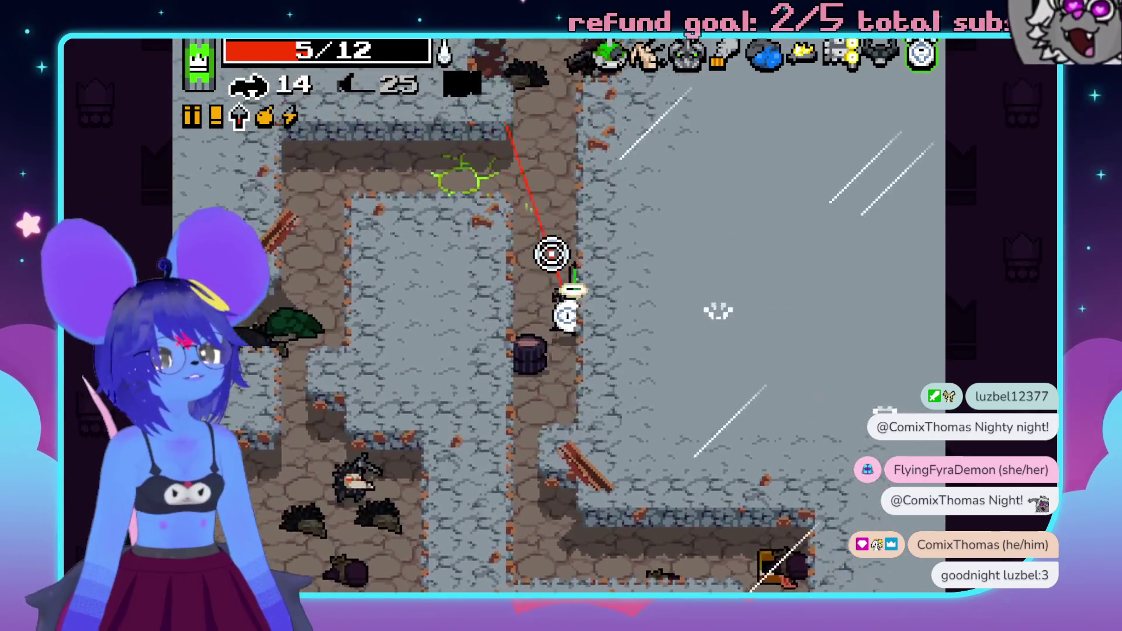
key(s)
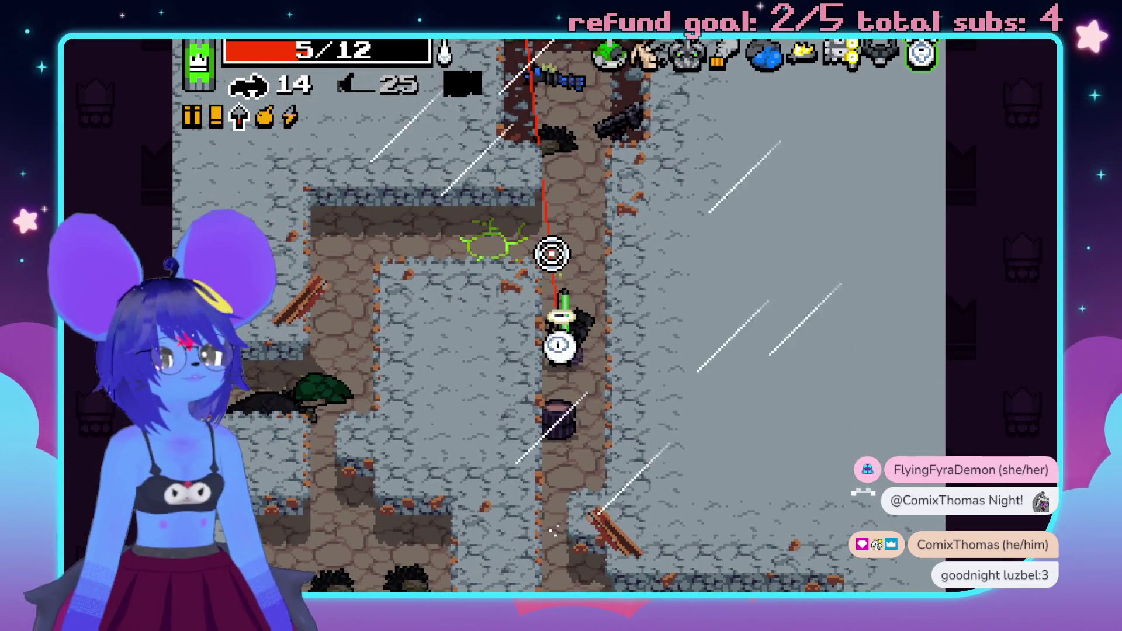
key(s)
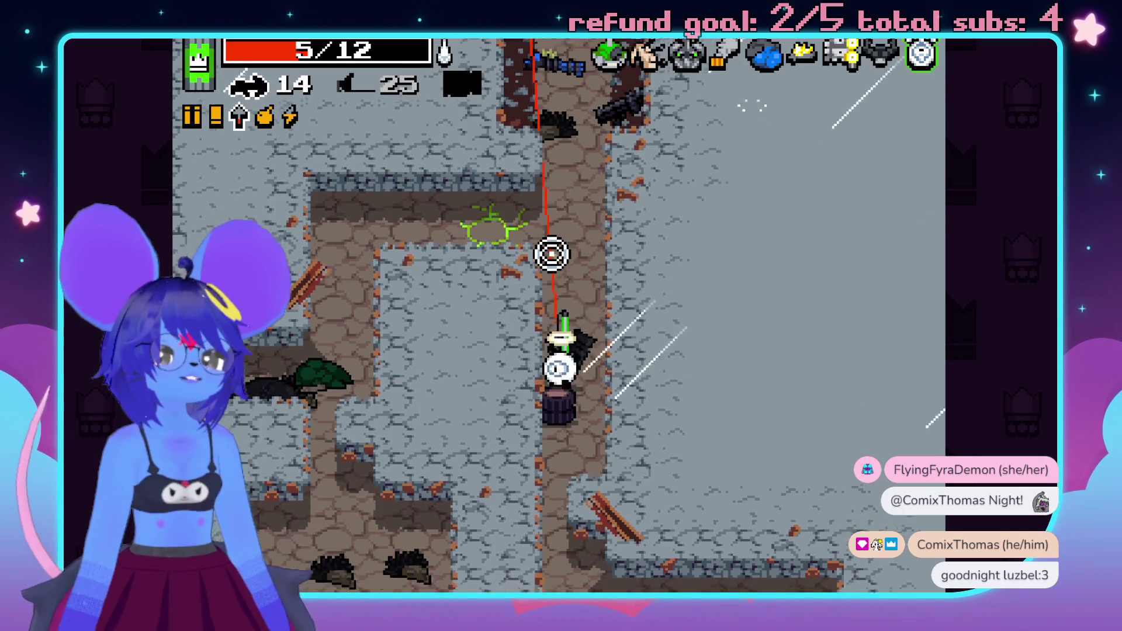
- Enter the side passage and fire the energy weapon at enemies in the corridor below
key(w)
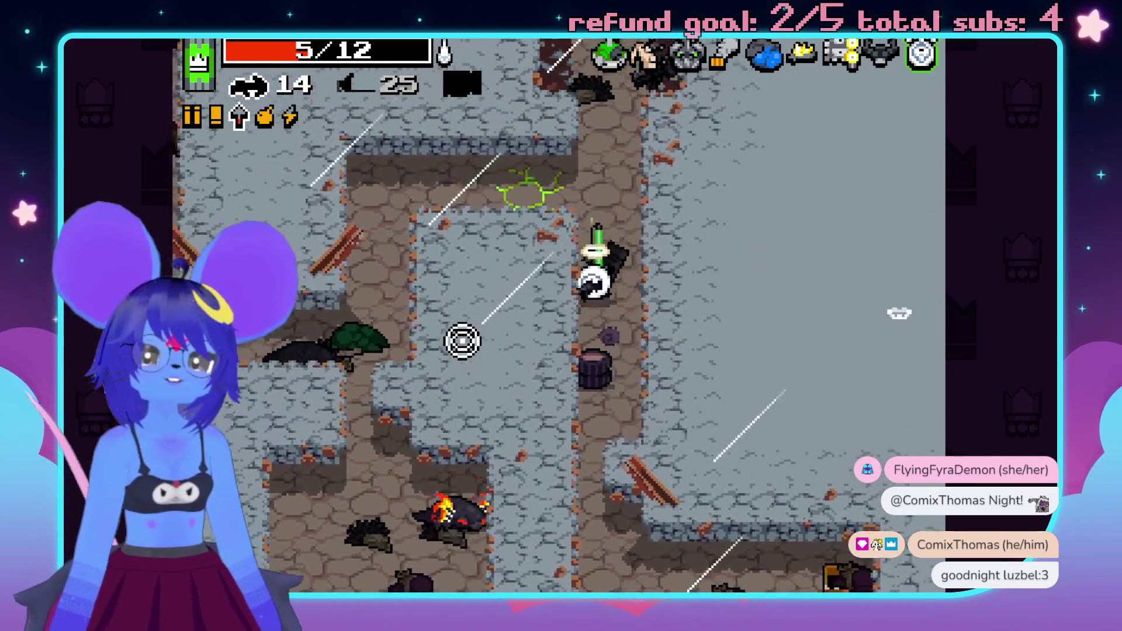
key(space)
key(space)
key(a)
click(556, 533)
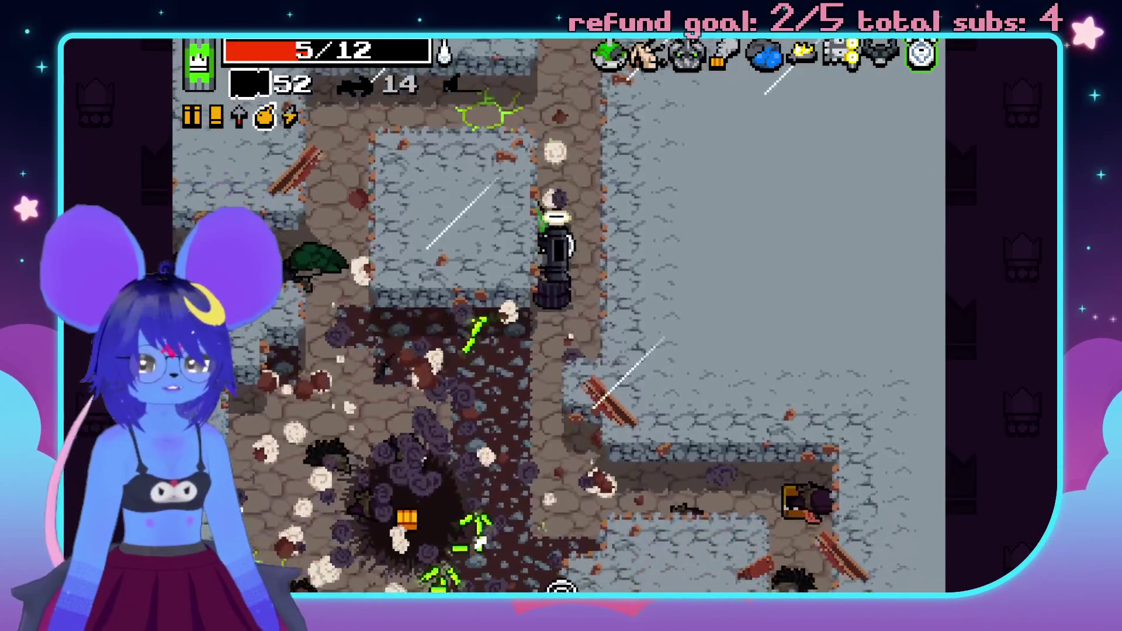
key(a)
key(s)
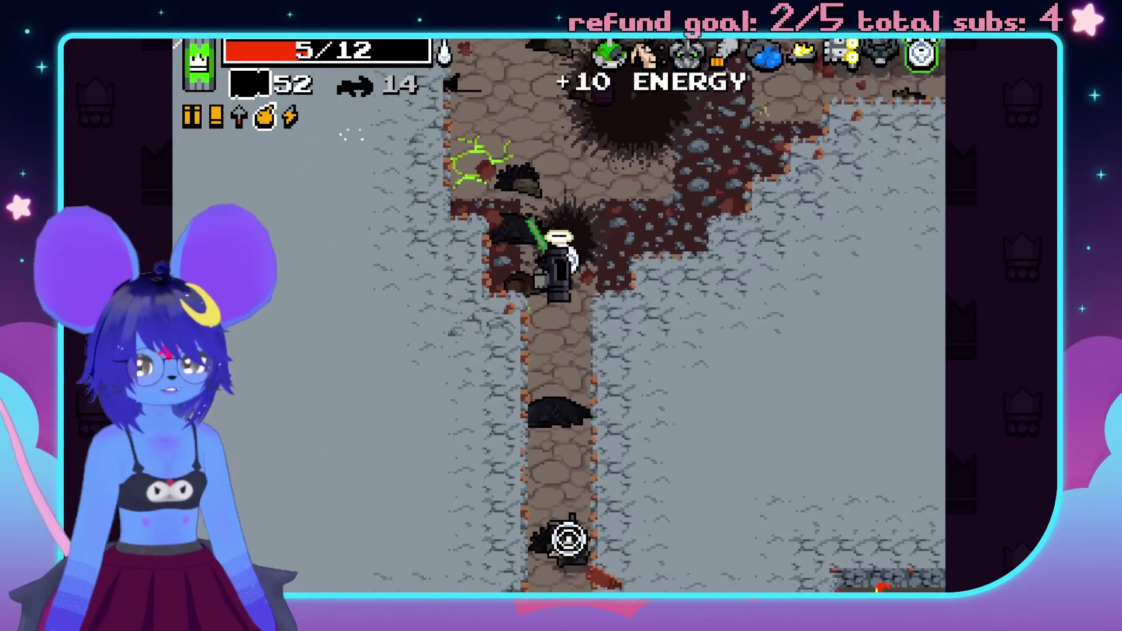
click(560, 534)
key(a)
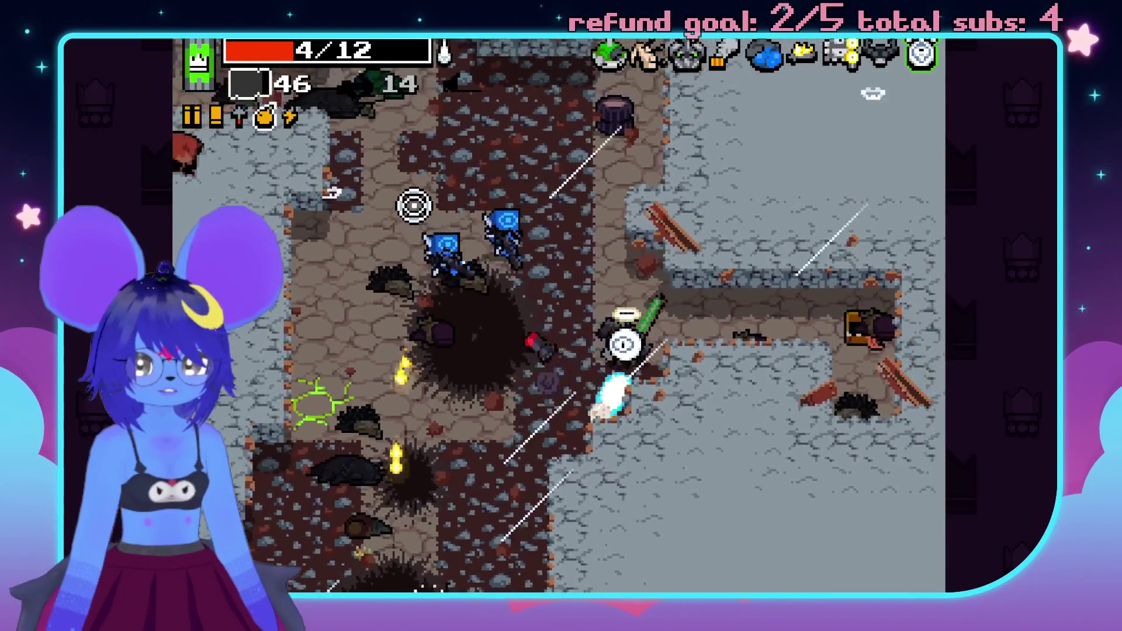
- Retreat left, then walk right over the health drop in the dirt room to restore HP
key(a)
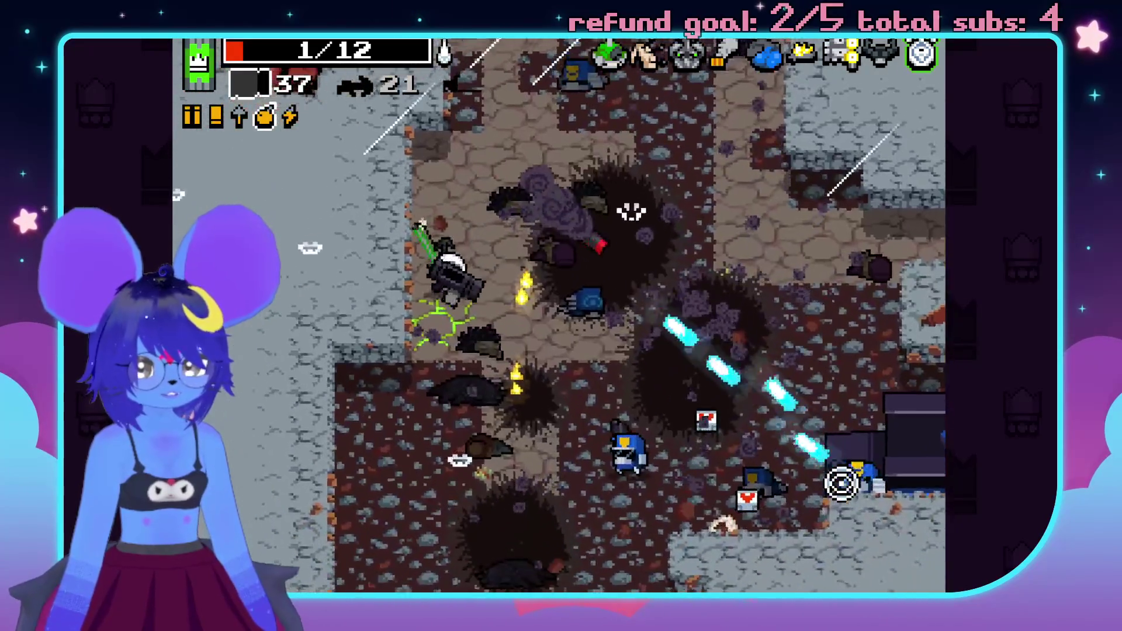
key(d)
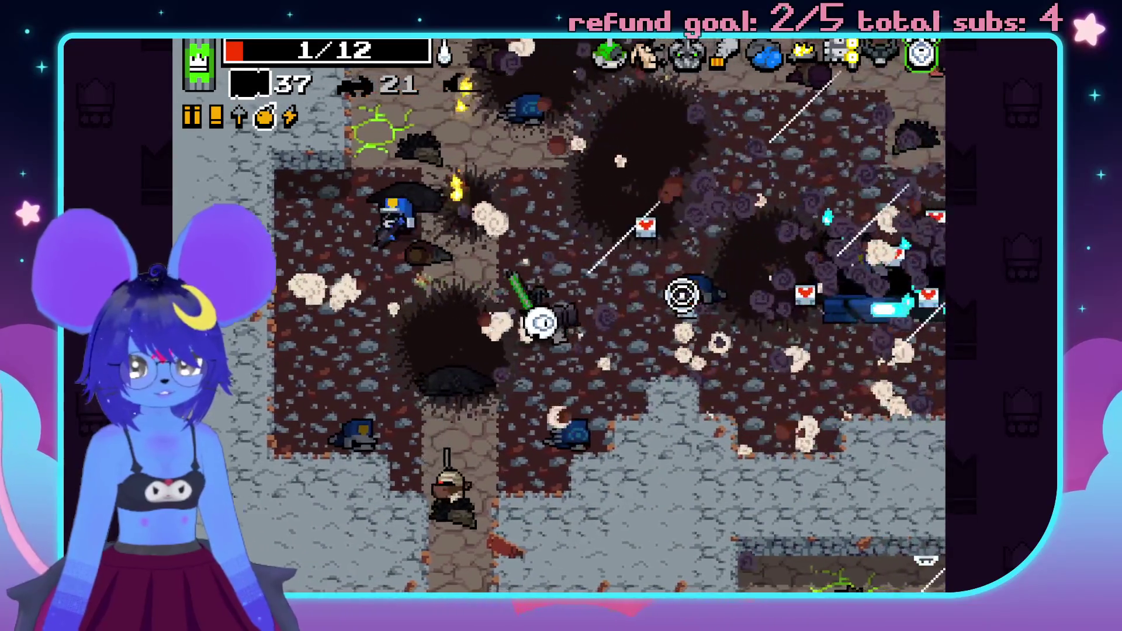
key(d)
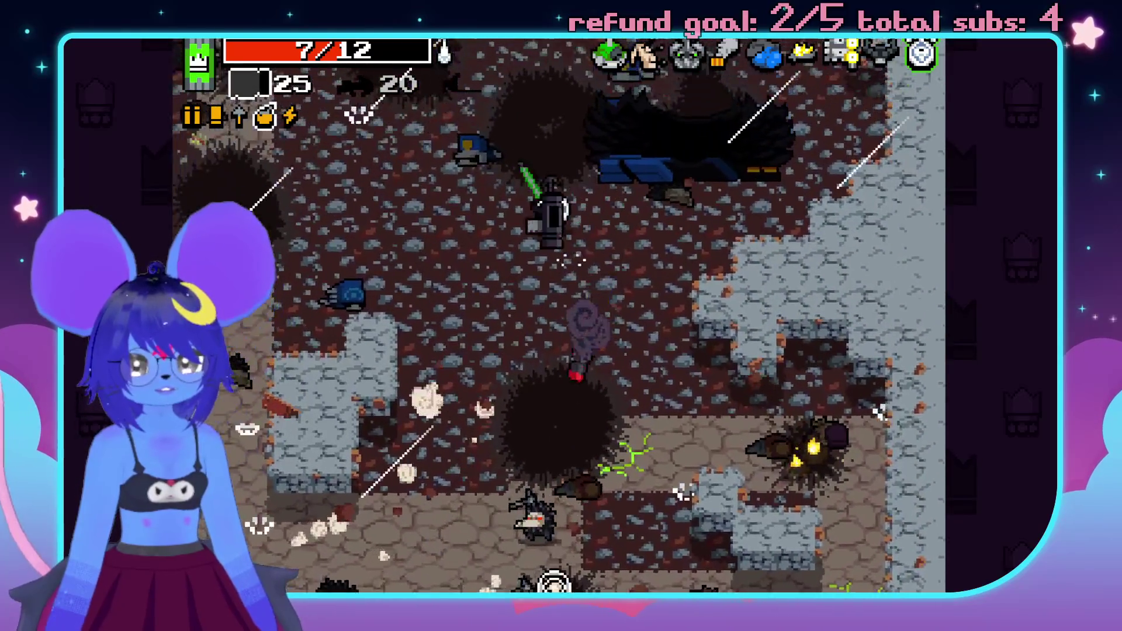
- Move down-left and up-right firing bolts at nearby enemies, then head left onward
key(a)
key(s)
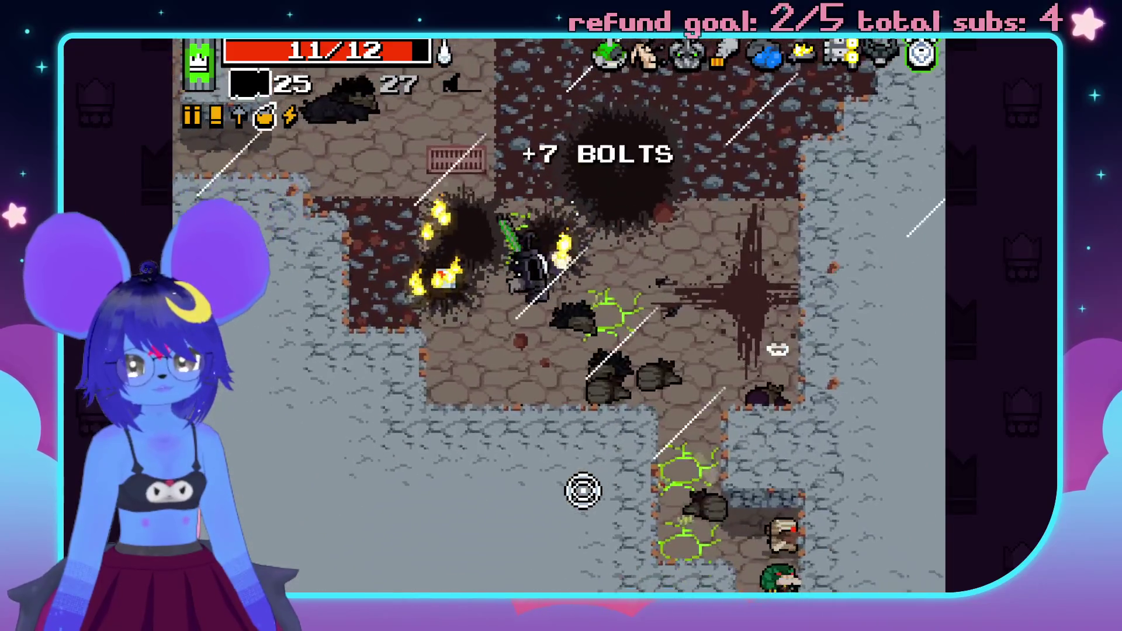
key(w)
key(d)
click(736, 488)
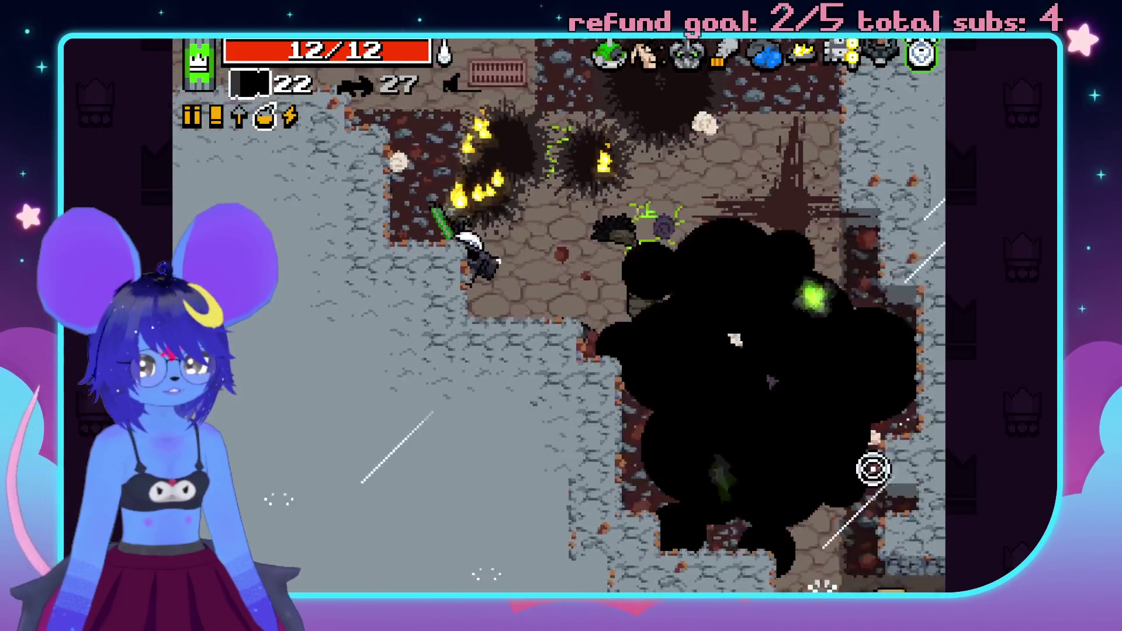
key(a)
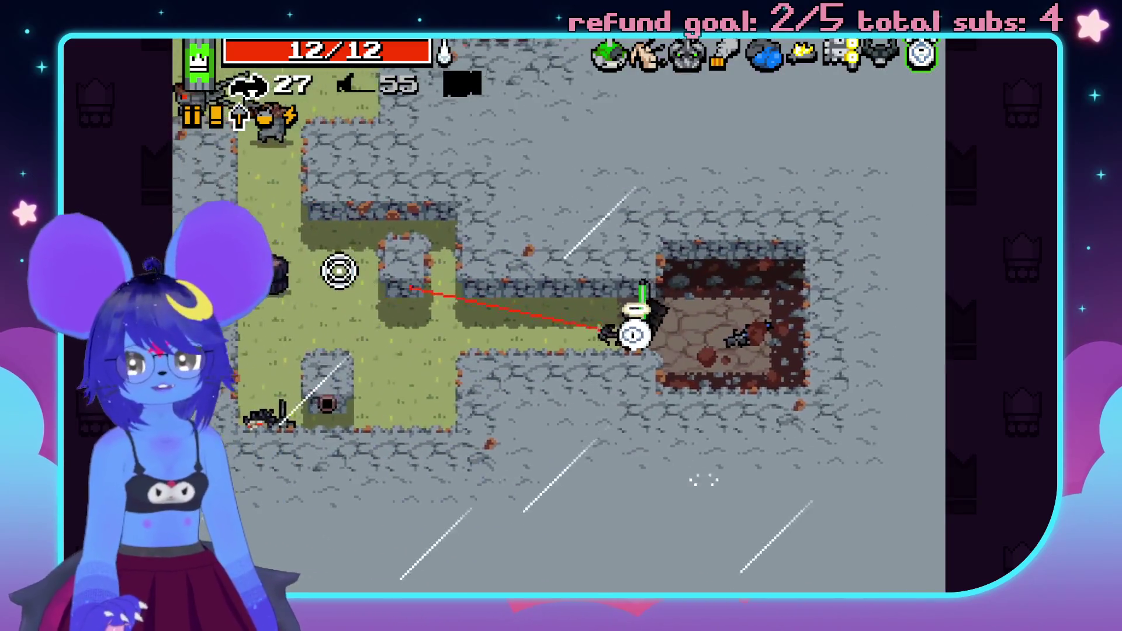
- Fight up and right through the corridor into the dirt room, firing at enemies
key(w)
mouse_move(332, 293)
mouse_down()
mouse_move(451, 93)
mouse_move(596, 83)
mouse_move(483, 158)
mouse_move(541, 95)
mouse_move(511, 138)
mouse_up()
key(d)
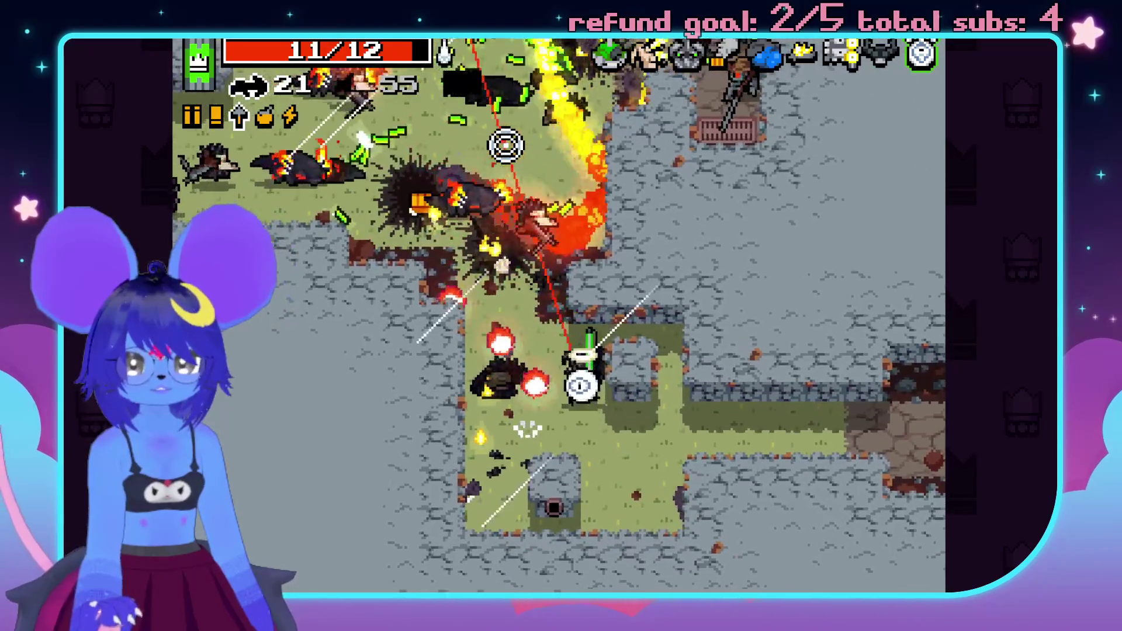
drag(412, 188, 470, 174)
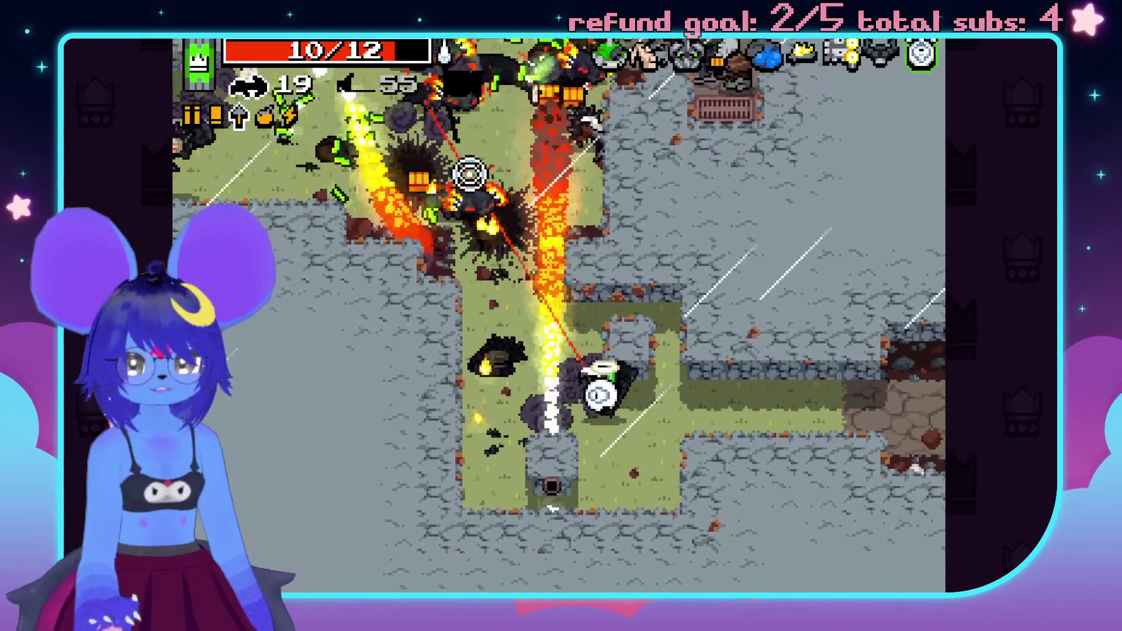
key(d)
drag(298, 293, 840, 195)
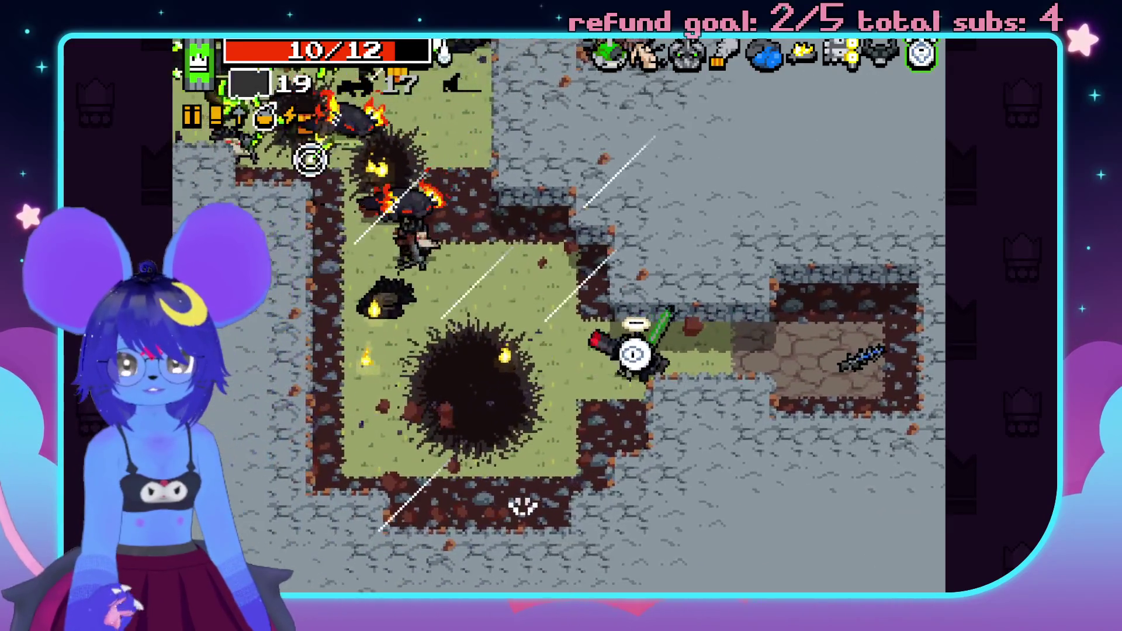
- Grab the Laser Rifle from the floor and push down-right, shooting enemies
key(a)
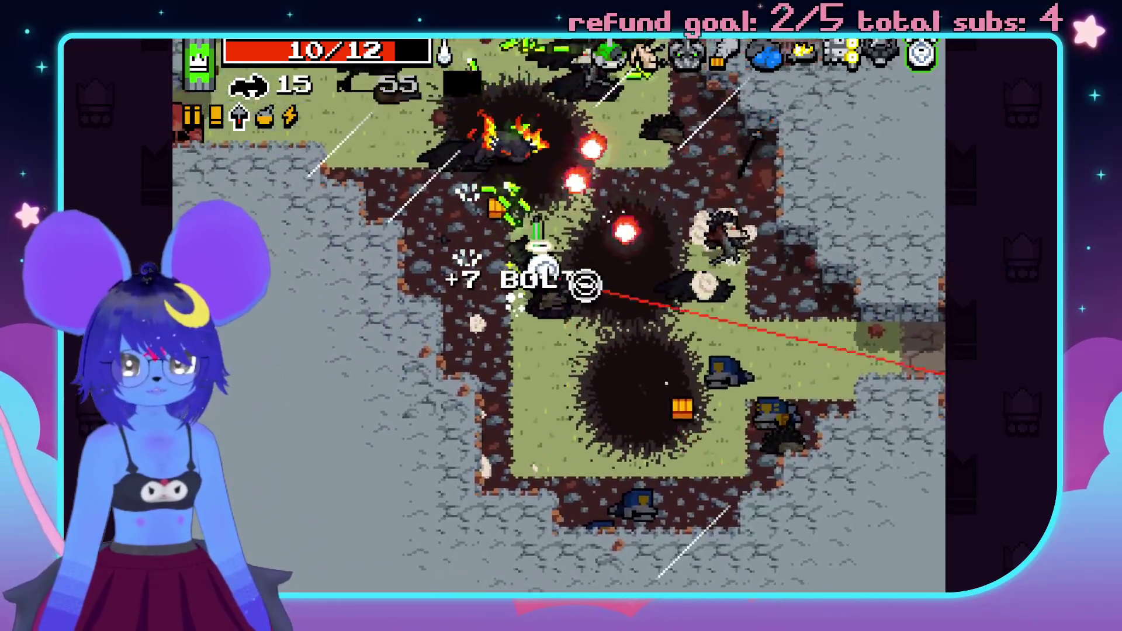
key(s)
click(578, 167)
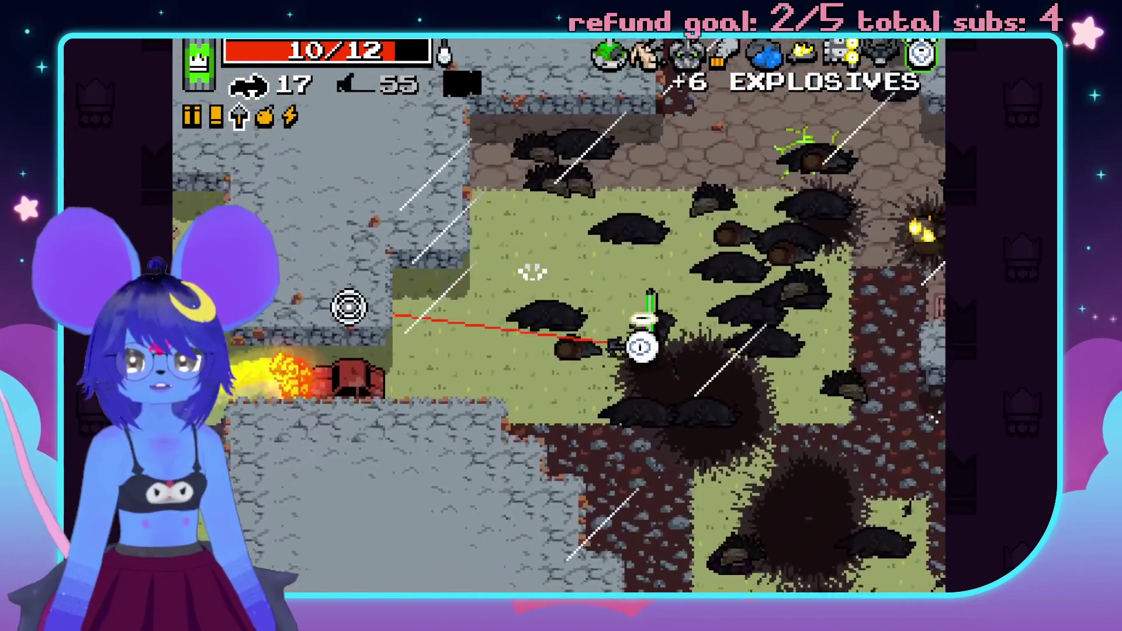
key(d)
key(e)
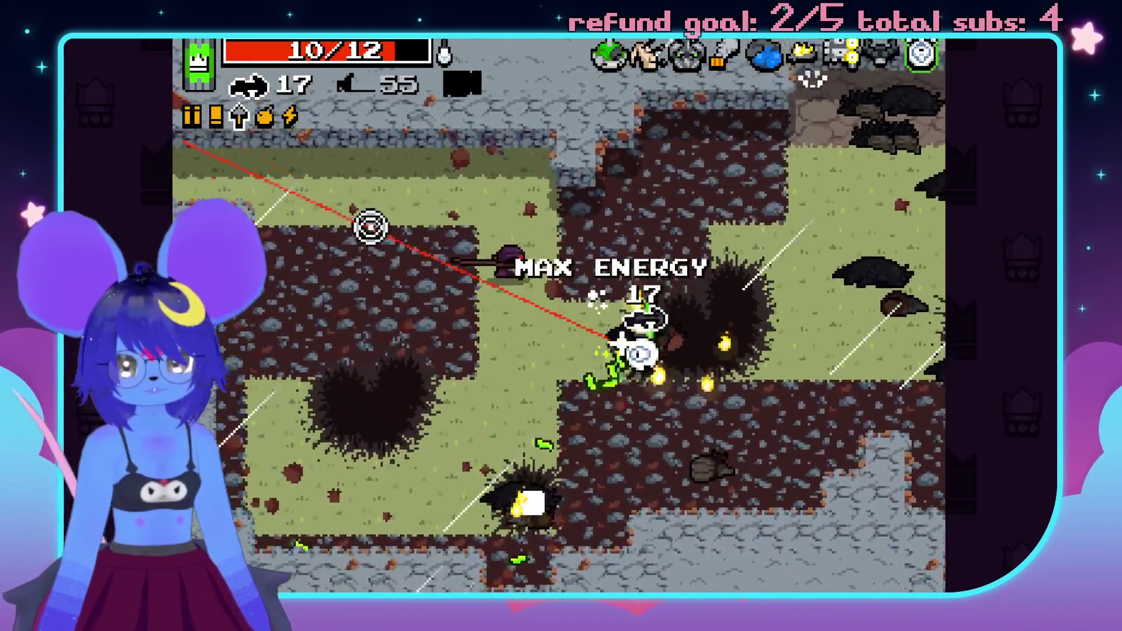
key(s)
key(d)
click(489, 266)
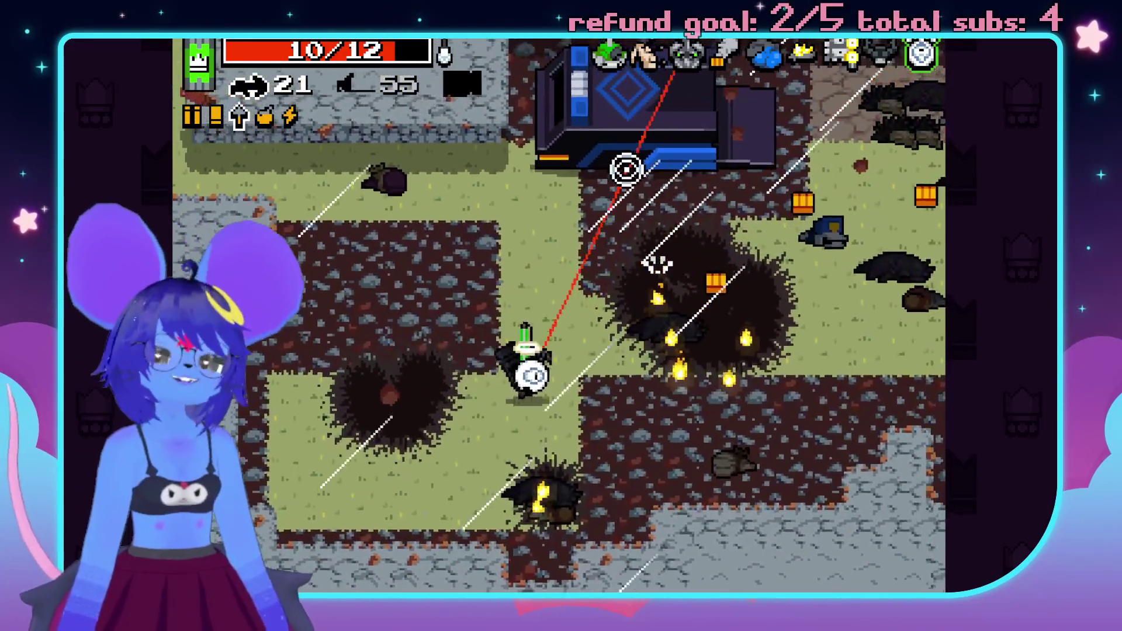
- Swap guns and blast the enemies on the left with the shotgun
key(d)
key(space)
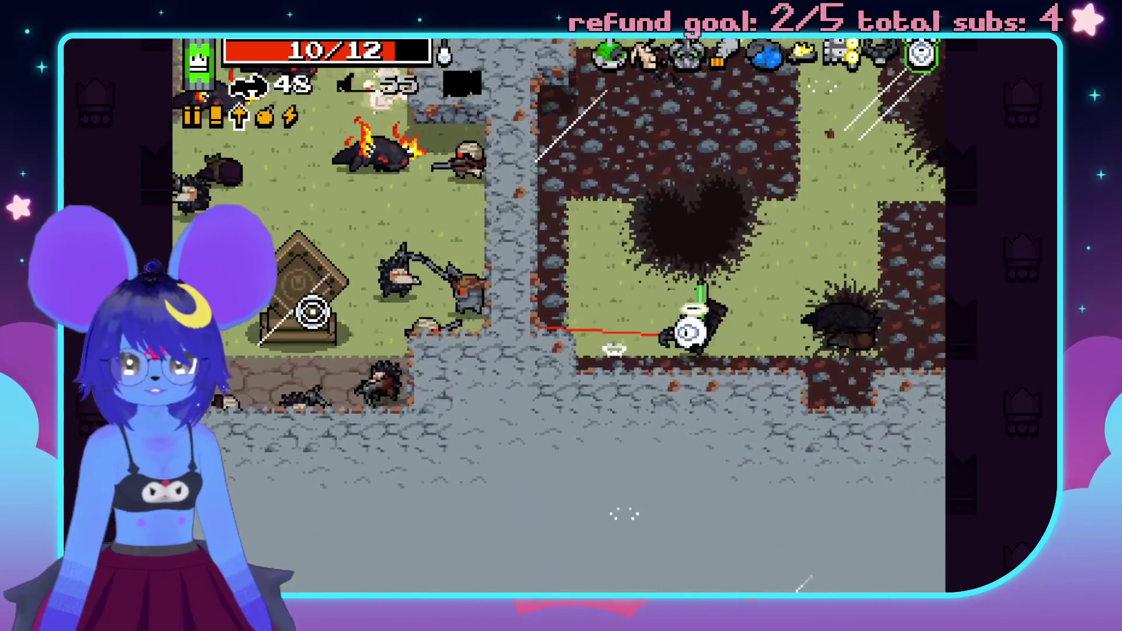
key(w)
key(d)
key(space)
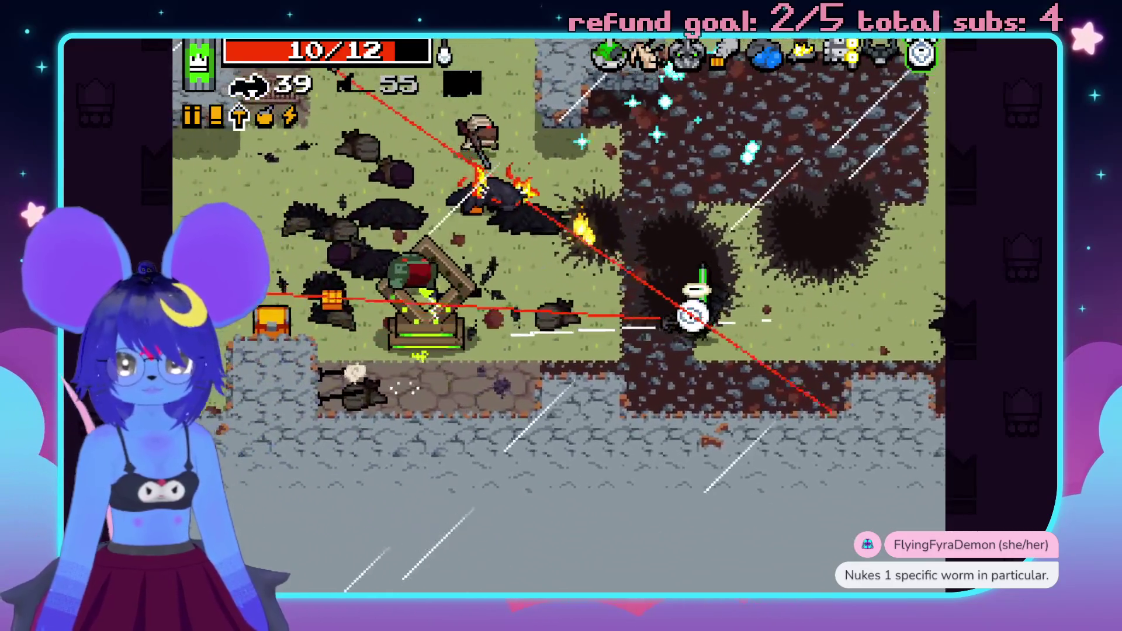
key(a)
click(279, 263)
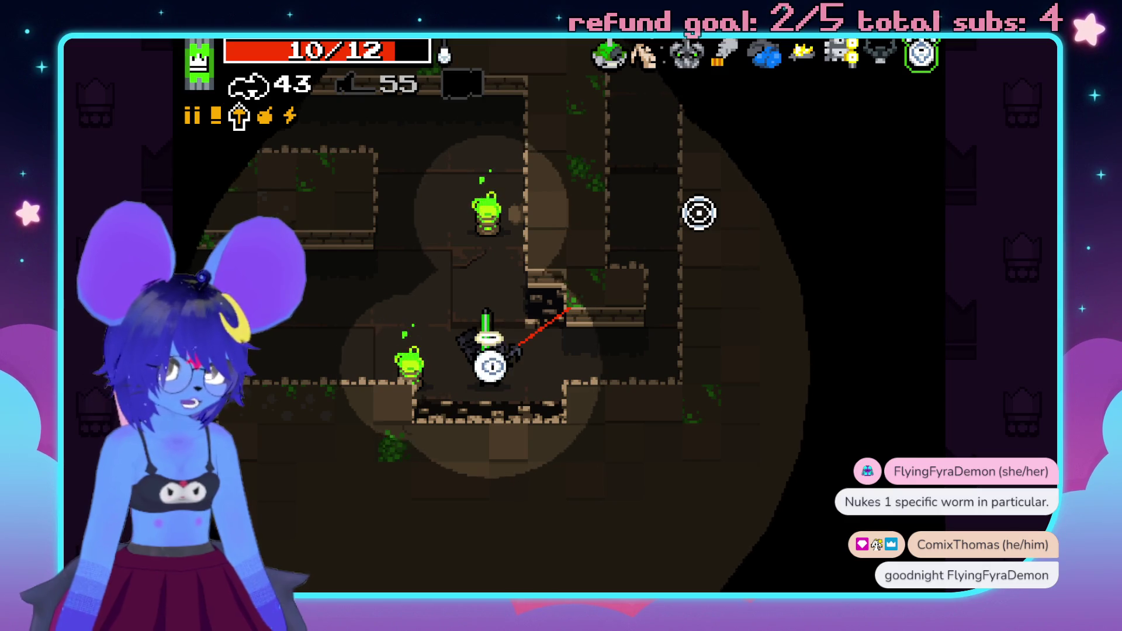
- Walk through the dark level onto the green diamond pad at the crown pedestal
key(a)
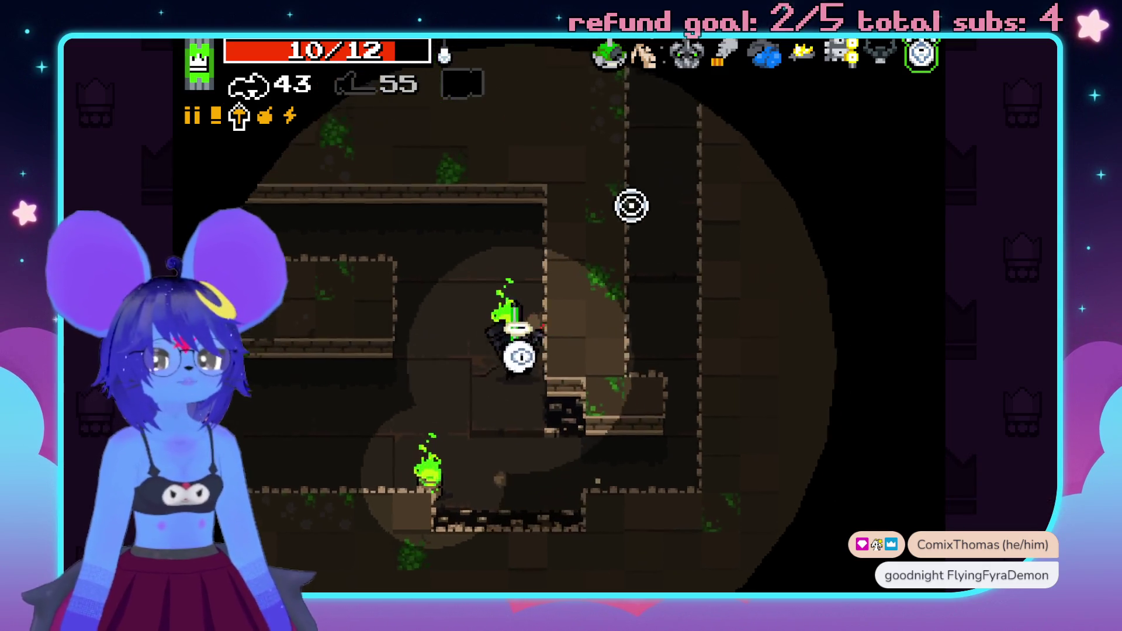
key(d)
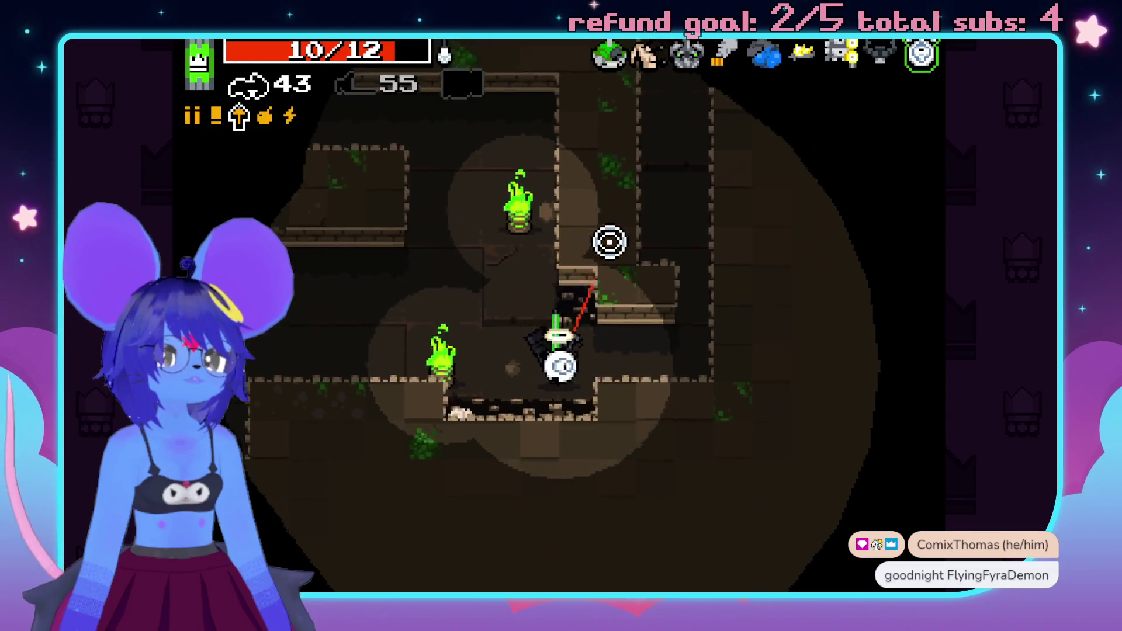
key(w)
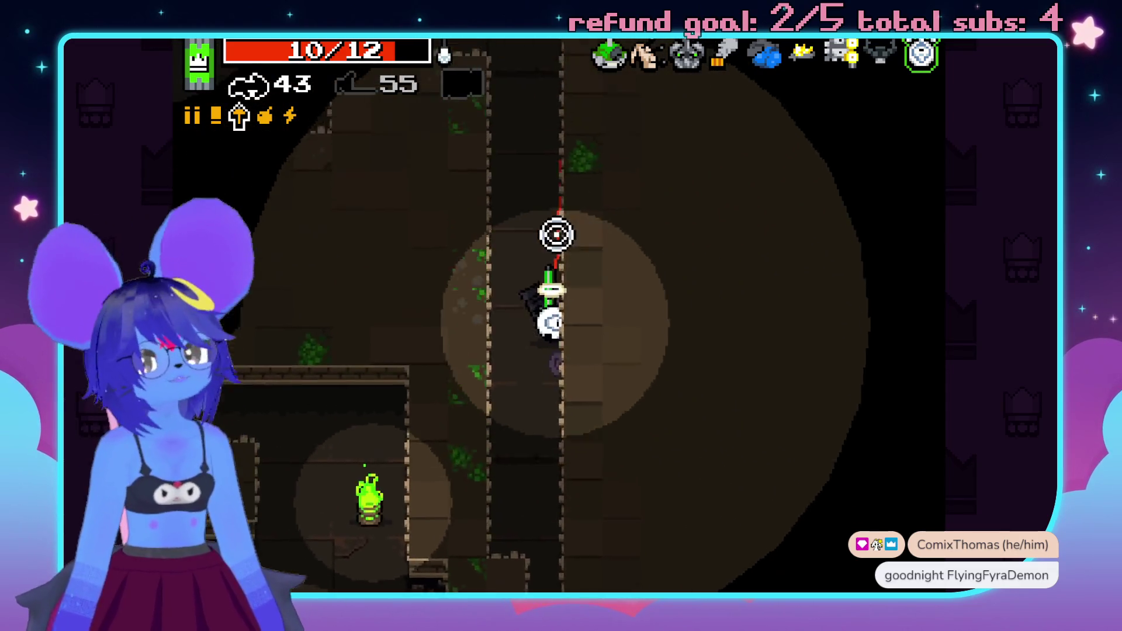
key(w)
key(a)
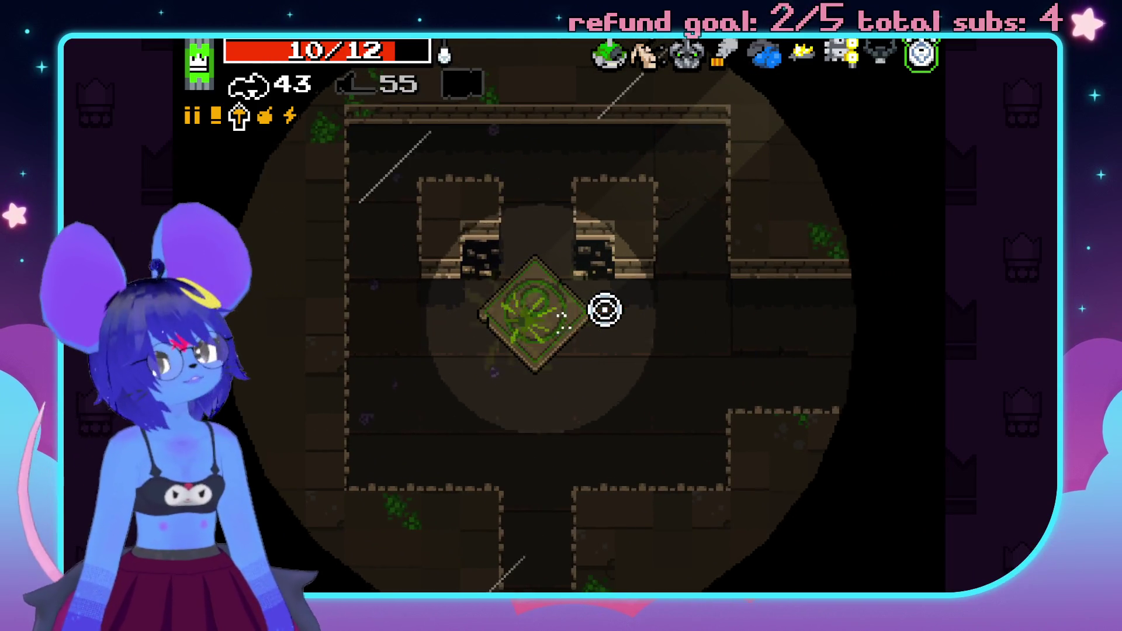
- Read the crown descriptions in Pick a Crown while moving around the pedestal
key(a)
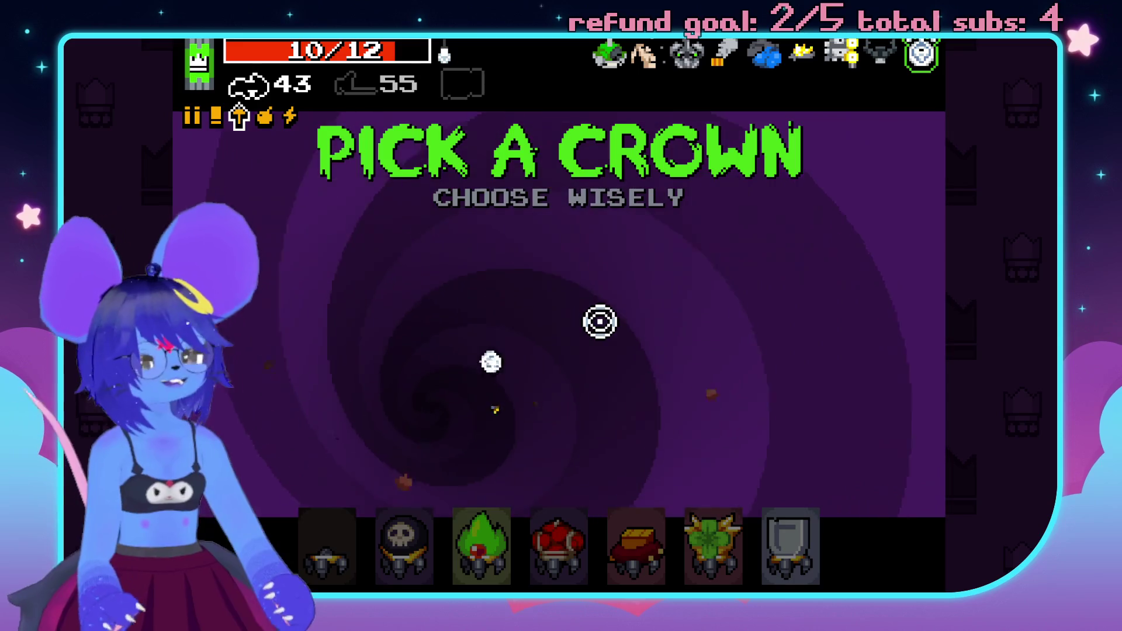
mouse_move(387, 561)
key(w)
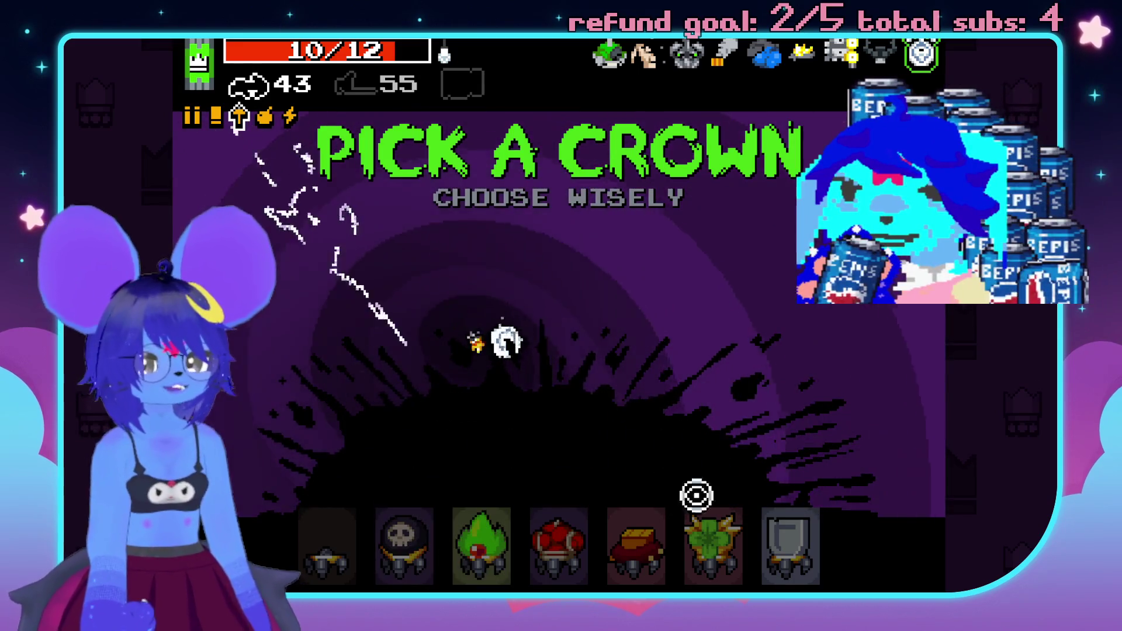
key(d)
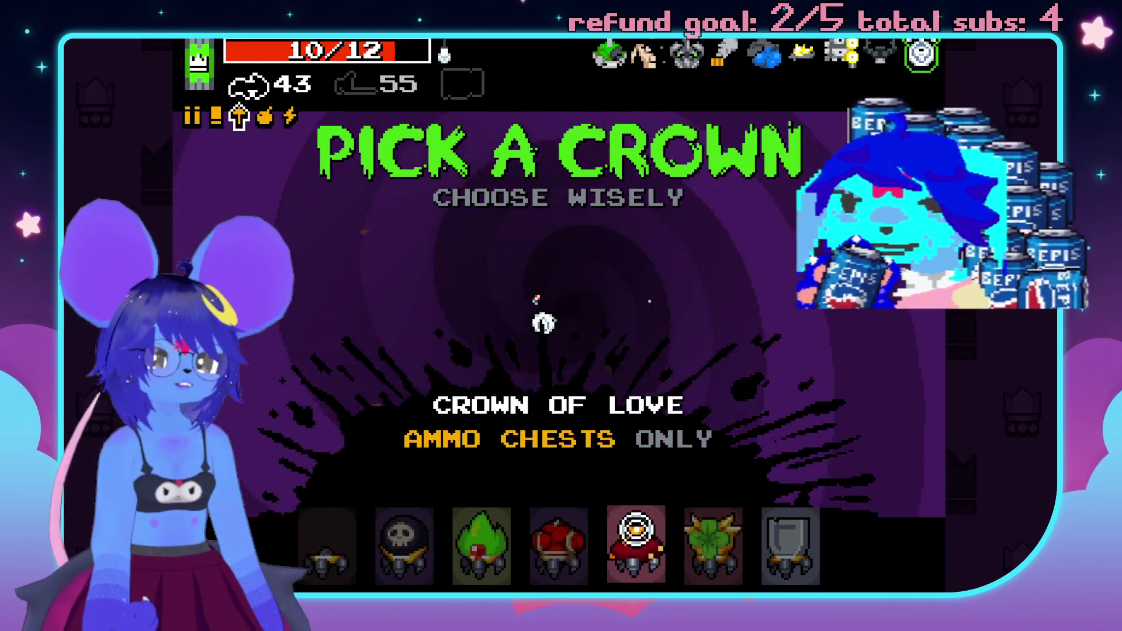
mouse_move(790, 535)
key(a)
key(s)
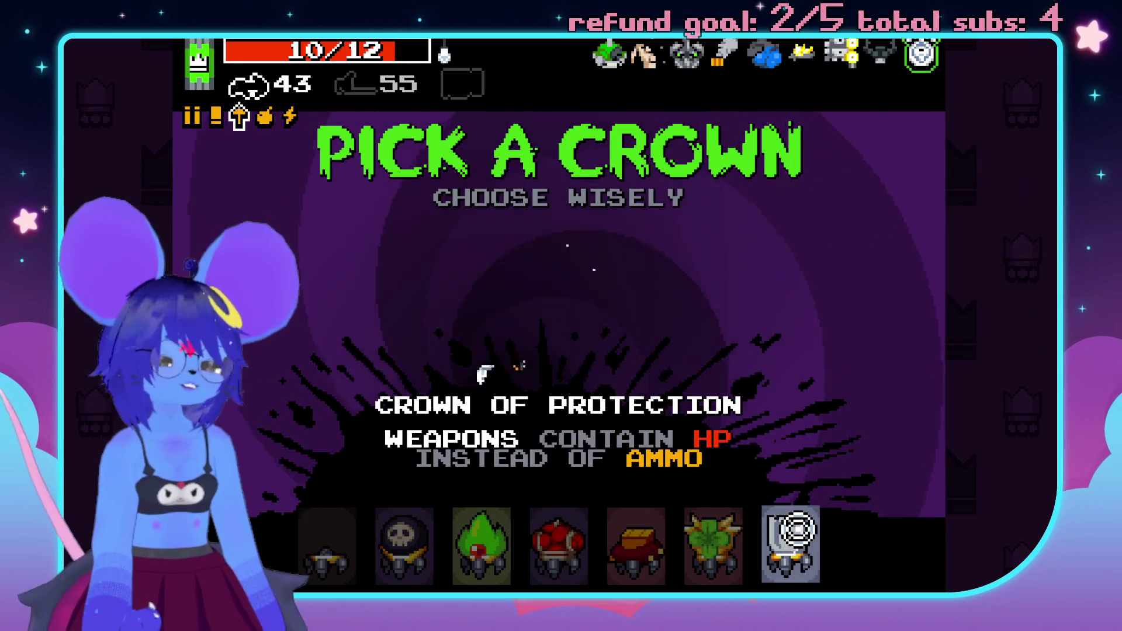
key(a)
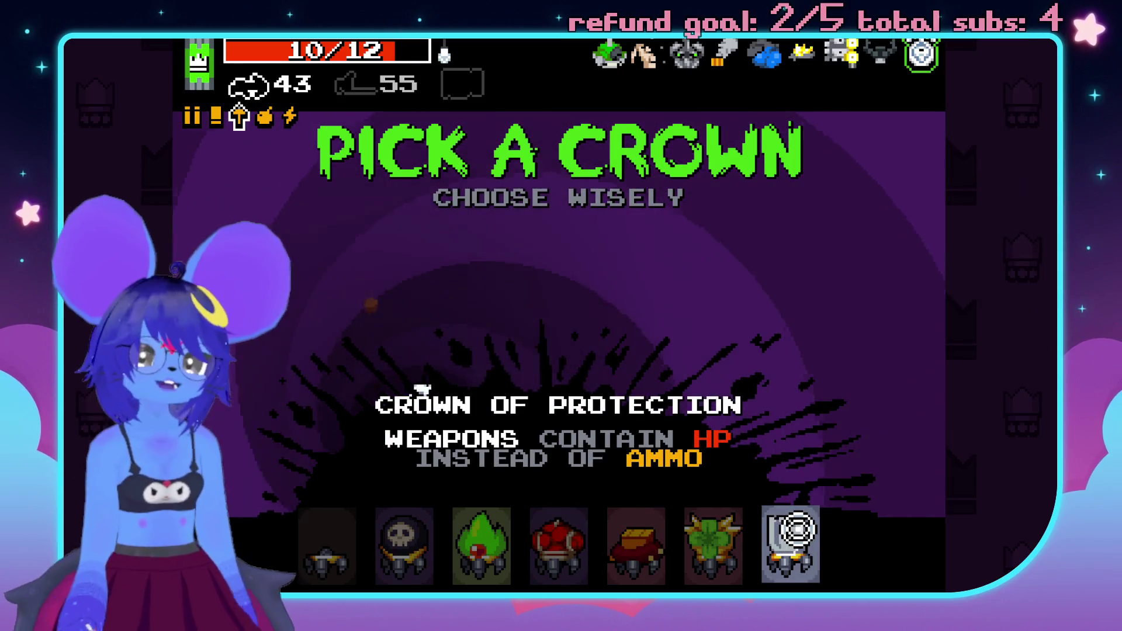
- Finish reviewing the crown slots and select the Crown of Blood
key(w)
key(d)
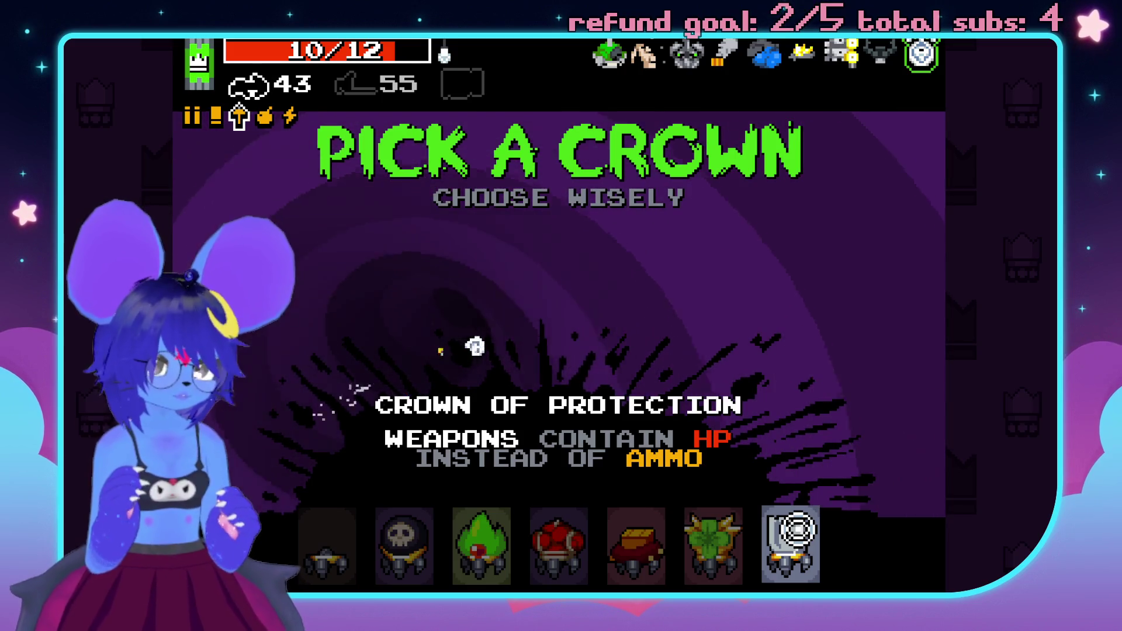
key(d)
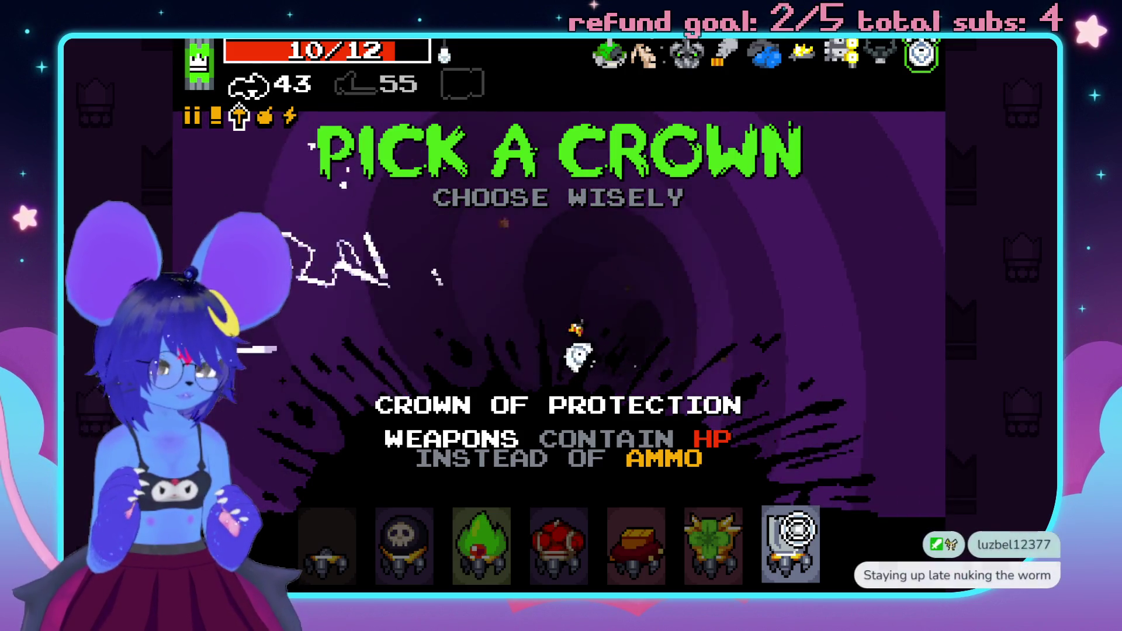
key(s)
key(d)
key(w)
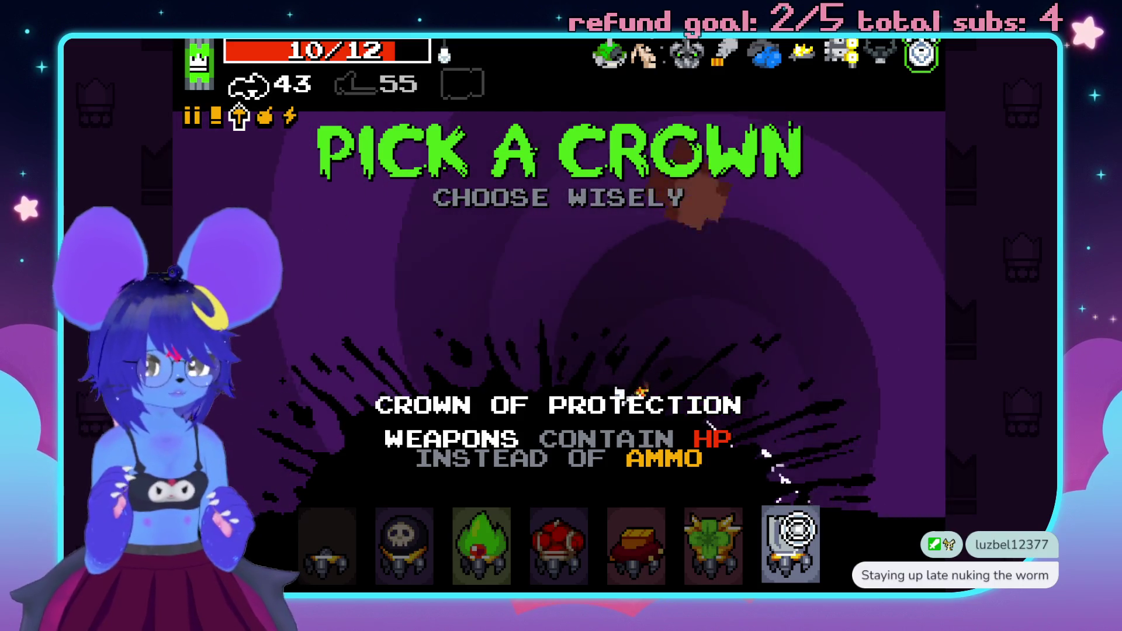
key(a)
key(s)
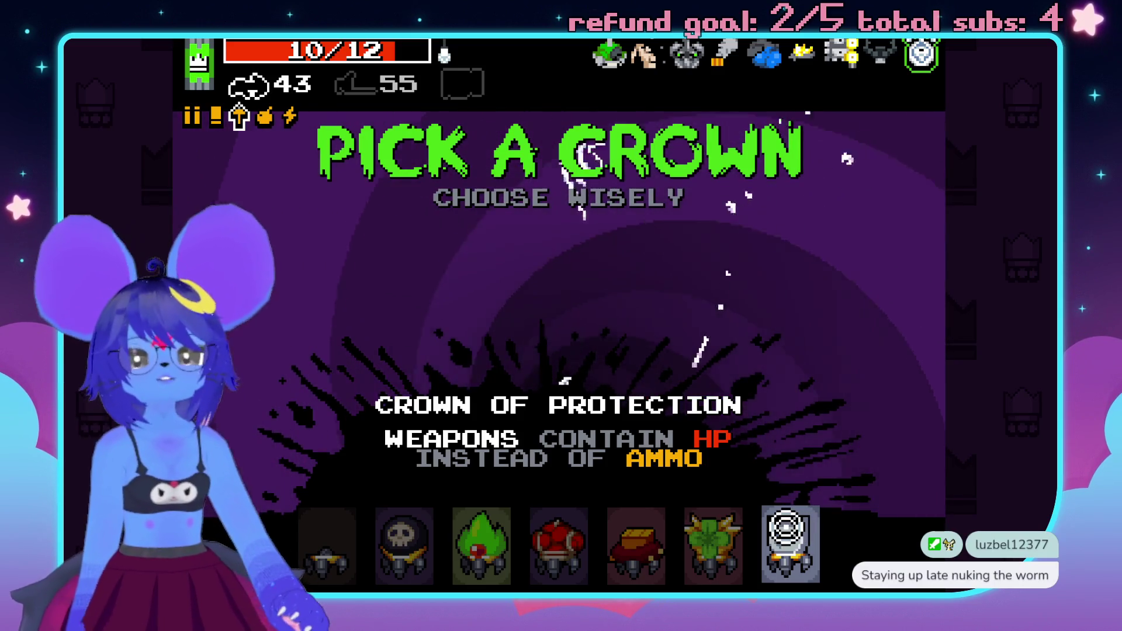
key(w)
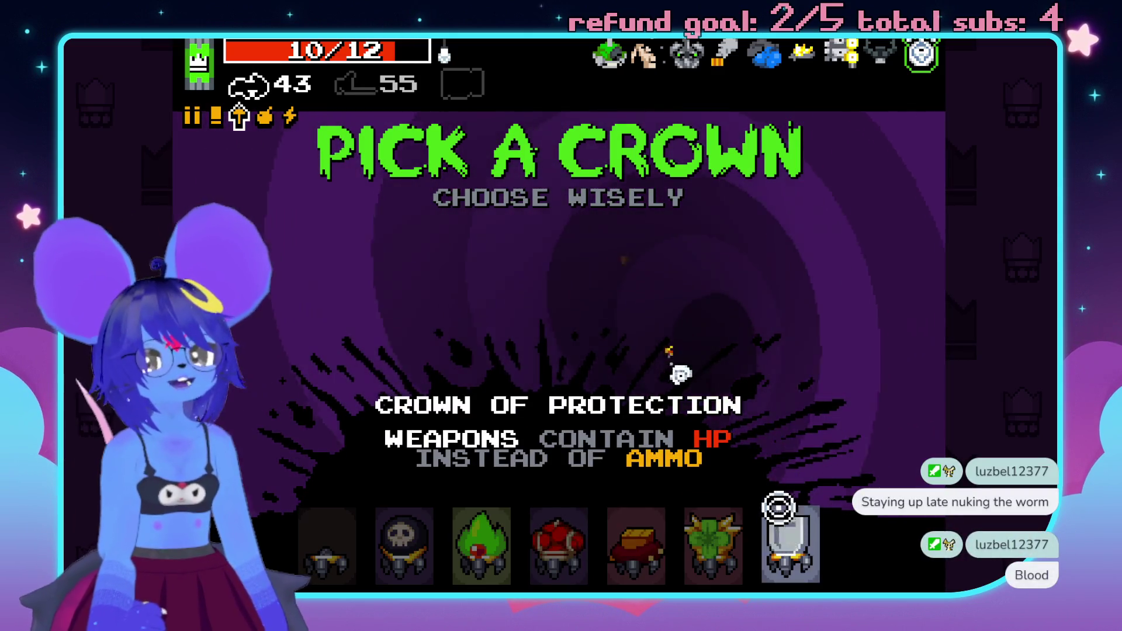
click(559, 532)
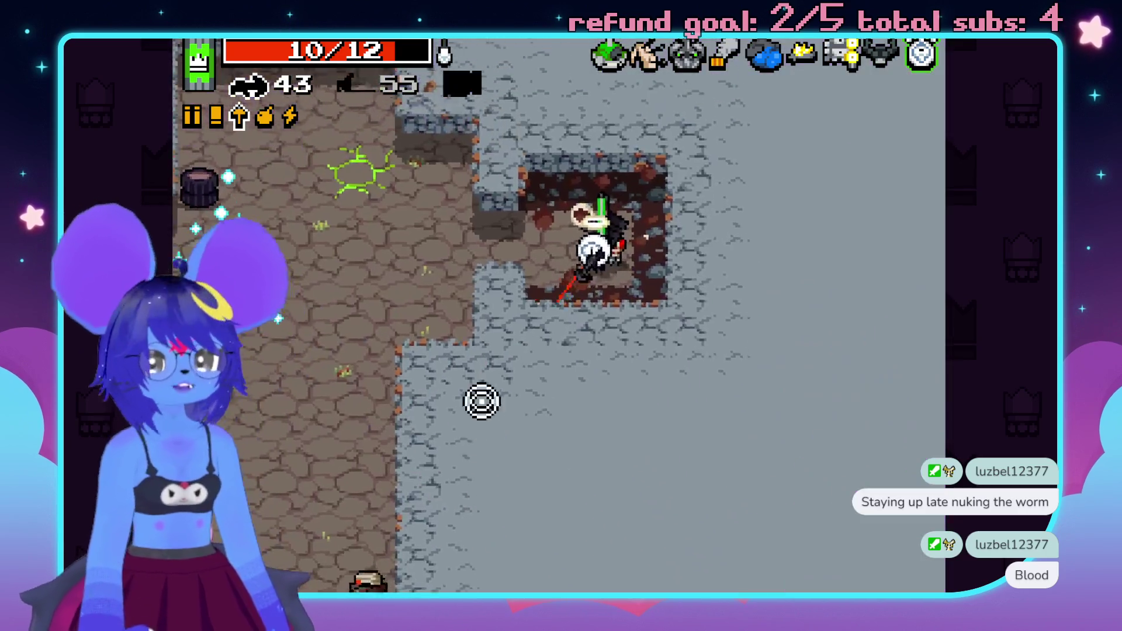
- Shoot through the next level and enter the IDPD area, firing at the troops
mouse_move(308, 356)
mouse_down()
mouse_move(261, 416)
mouse_move(389, 501)
mouse_move(289, 550)
mouse_move(363, 494)
mouse_move(476, 581)
mouse_move(341, 501)
mouse_move(423, 486)
mouse_move(569, 248)
mouse_move(431, 222)
mouse_up()
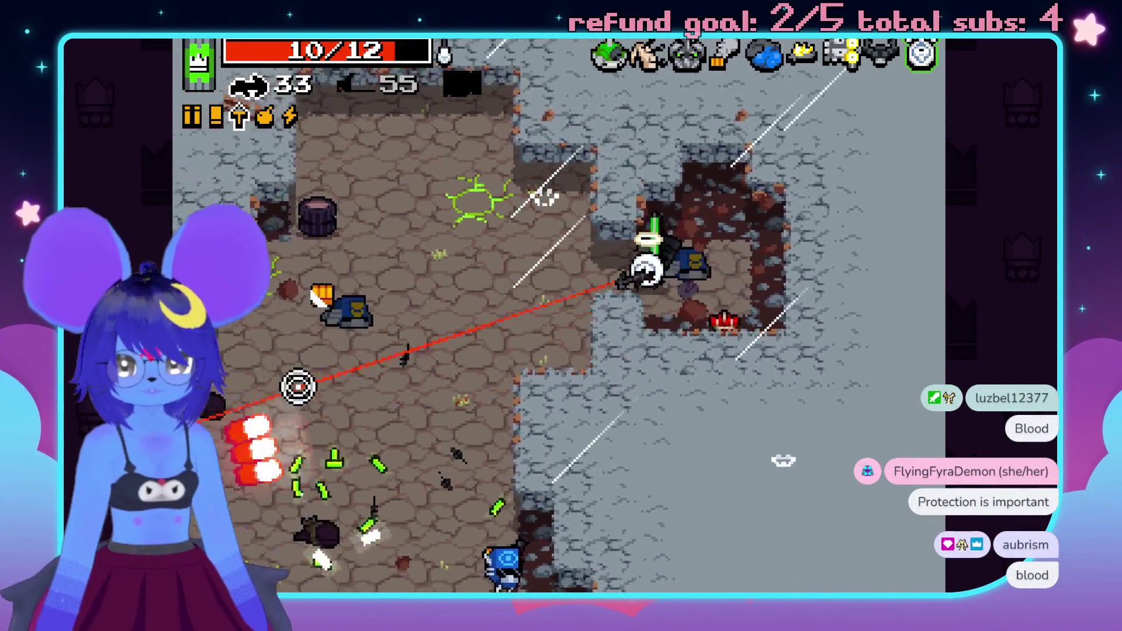
mouse_move(334, 559)
mouse_down()
mouse_move(624, 584)
mouse_move(573, 555)
mouse_move(624, 544)
mouse_move(527, 551)
mouse_move(421, 499)
mouse_move(716, 321)
mouse_move(333, 142)
mouse_move(458, 349)
mouse_up()
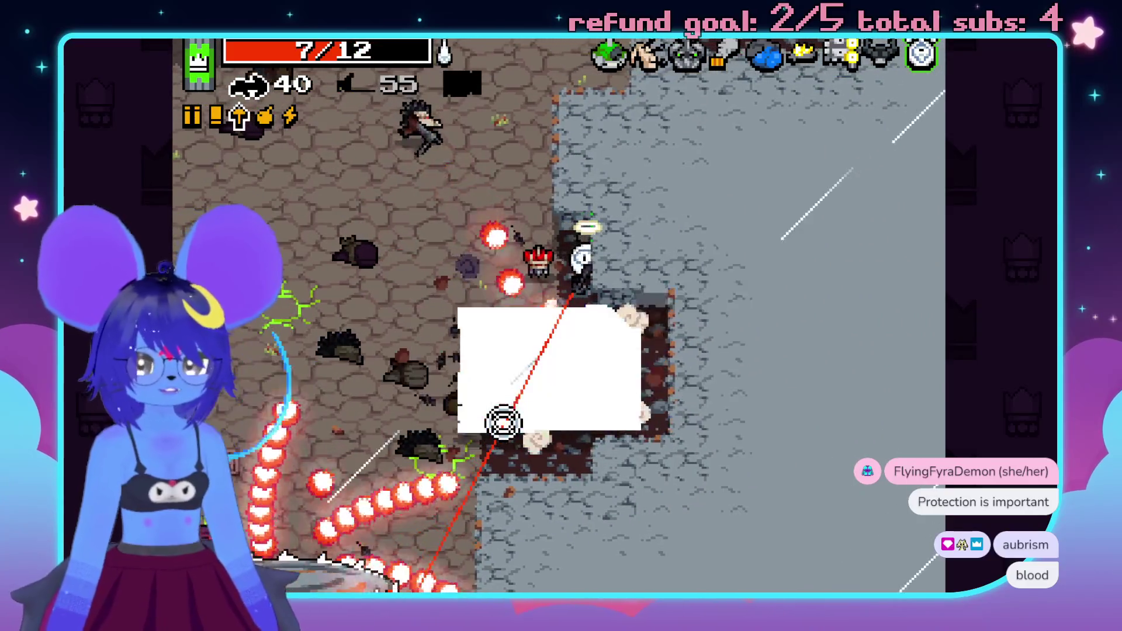
key(d)
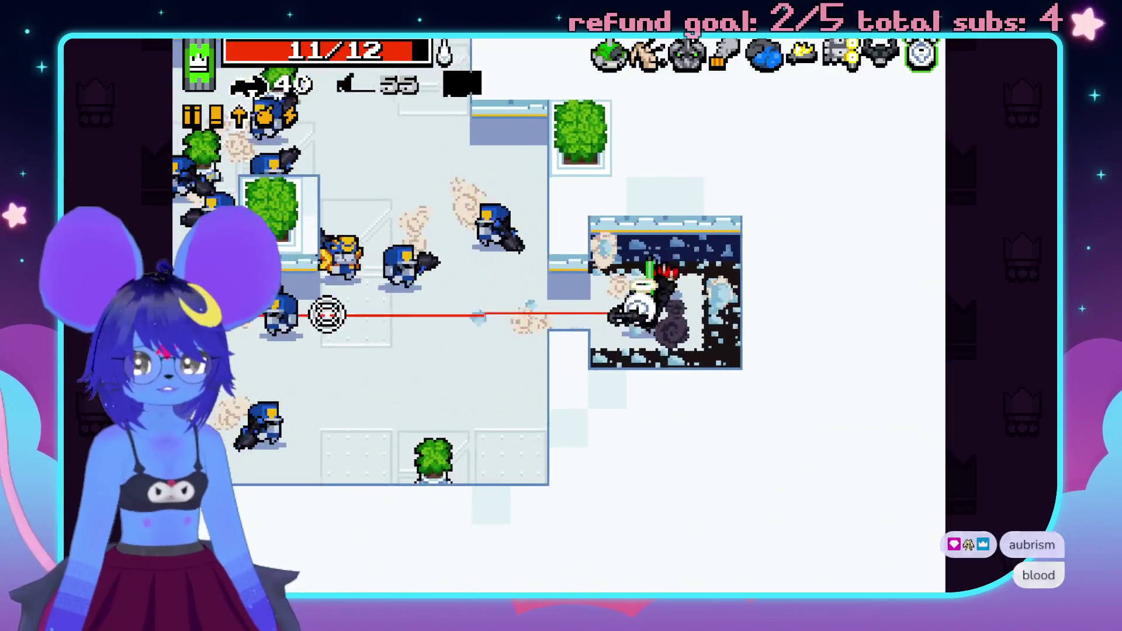
click(290, 329)
- Fire at the IDPD troops while advancing up and right into a new area
click(353, 119)
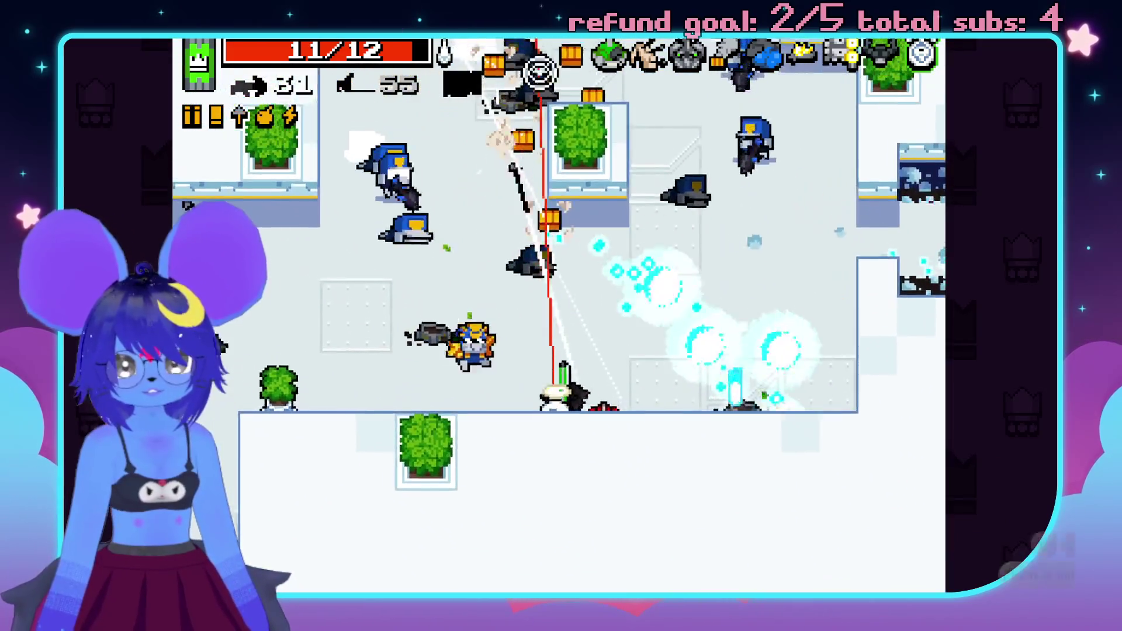
click(286, 217)
key(w)
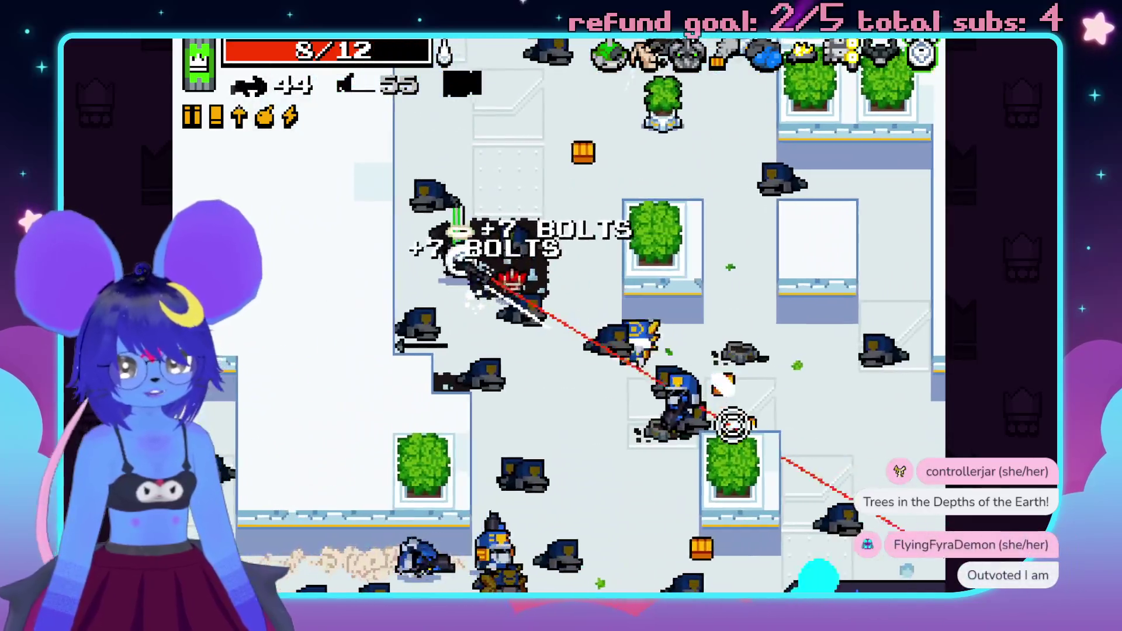
key(d)
click(735, 423)
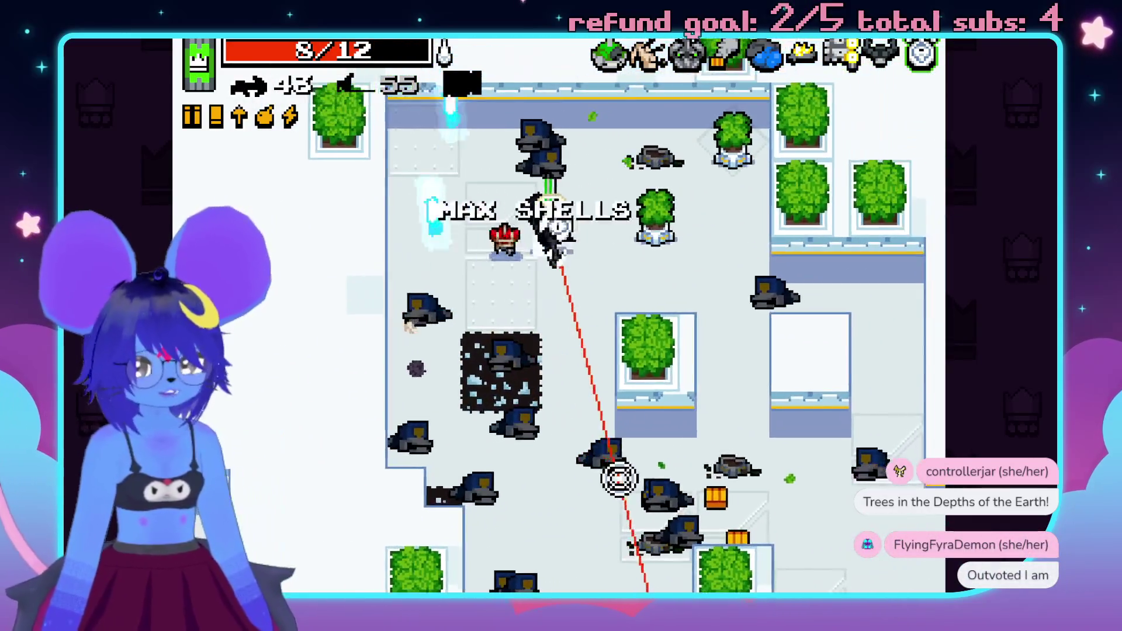
click(561, 481)
key(d)
click(374, 494)
click(301, 286)
click(377, 338)
- Run up, down-left and right, shooting the nearby enemies
key(w)
click(308, 386)
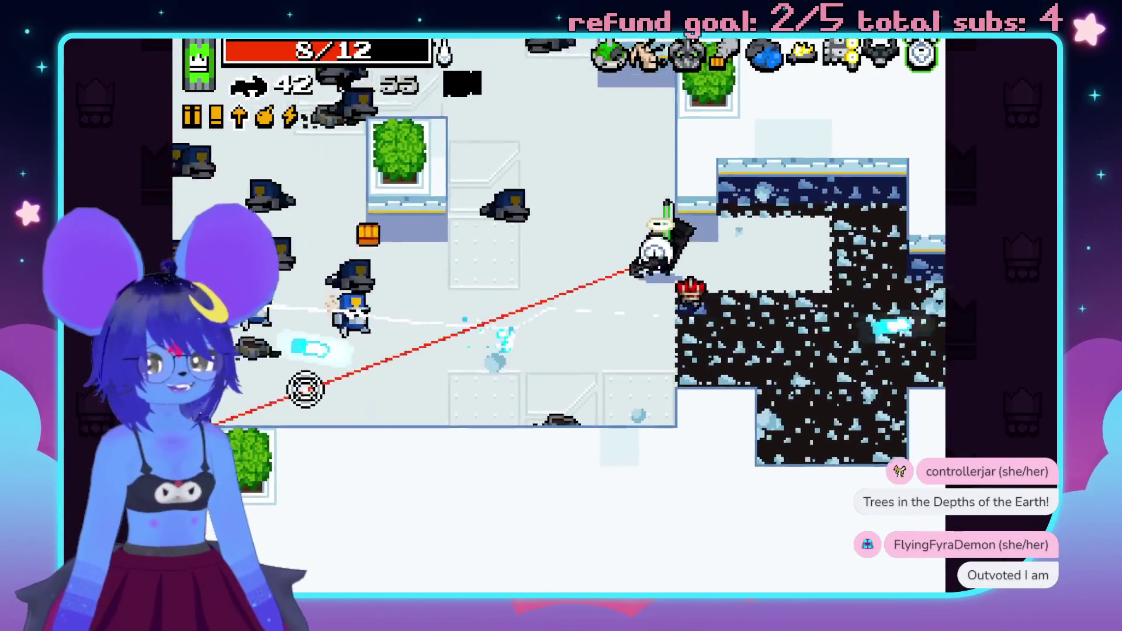
click(503, 534)
key(a)
key(s)
click(602, 549)
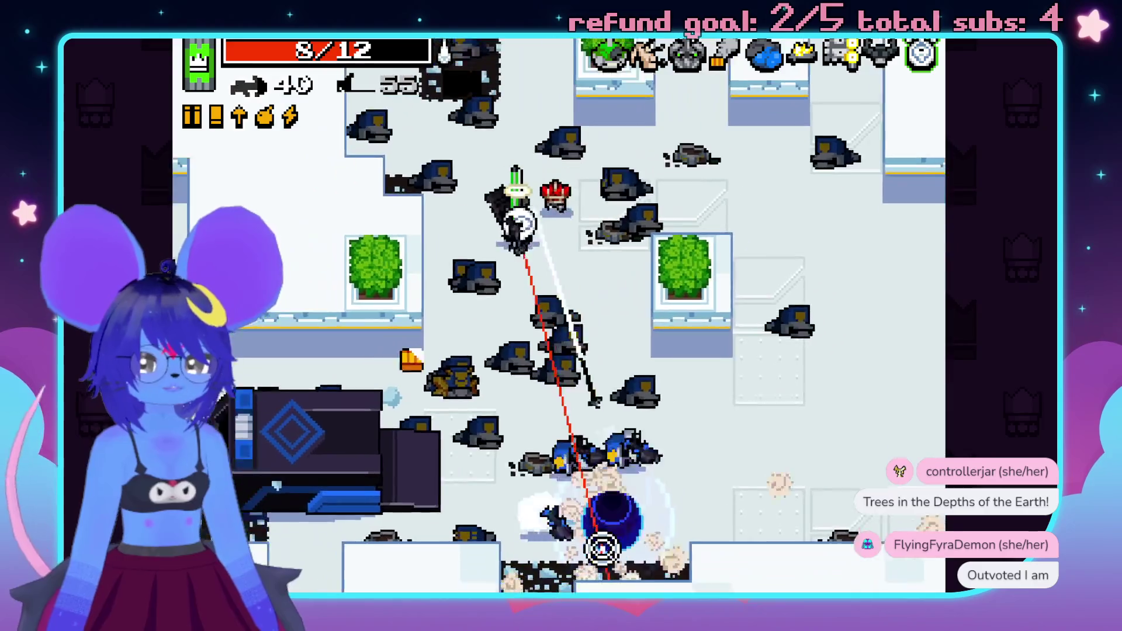
key(d)
click(610, 454)
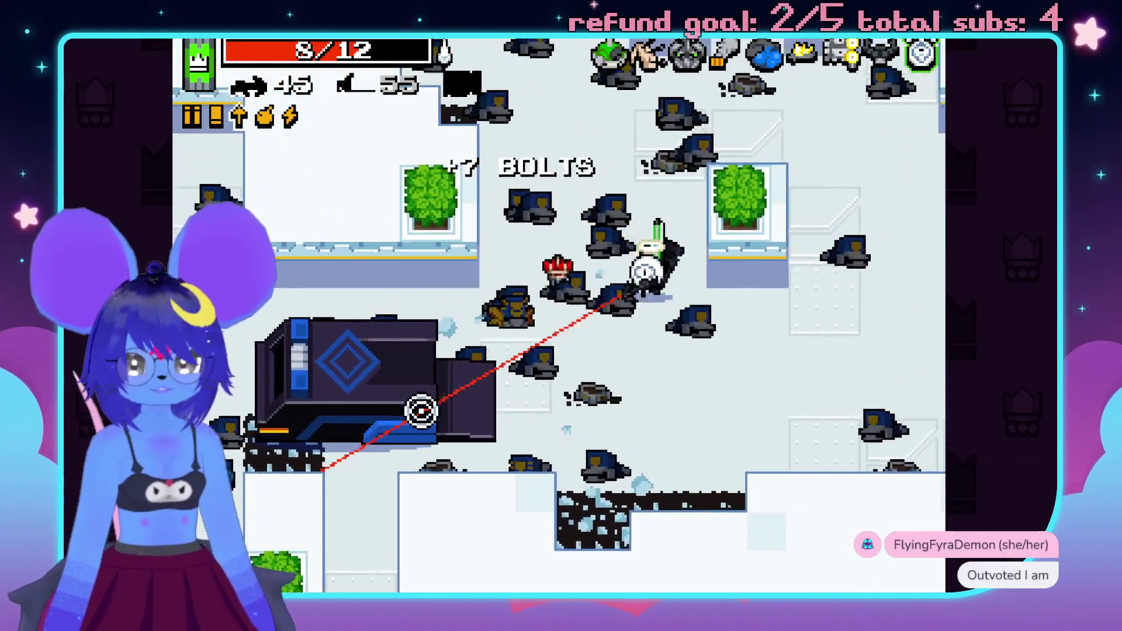
- Fire the explosive gun, swap back to bolts, and shoot up the corridor
key(space)
key(d)
click(243, 346)
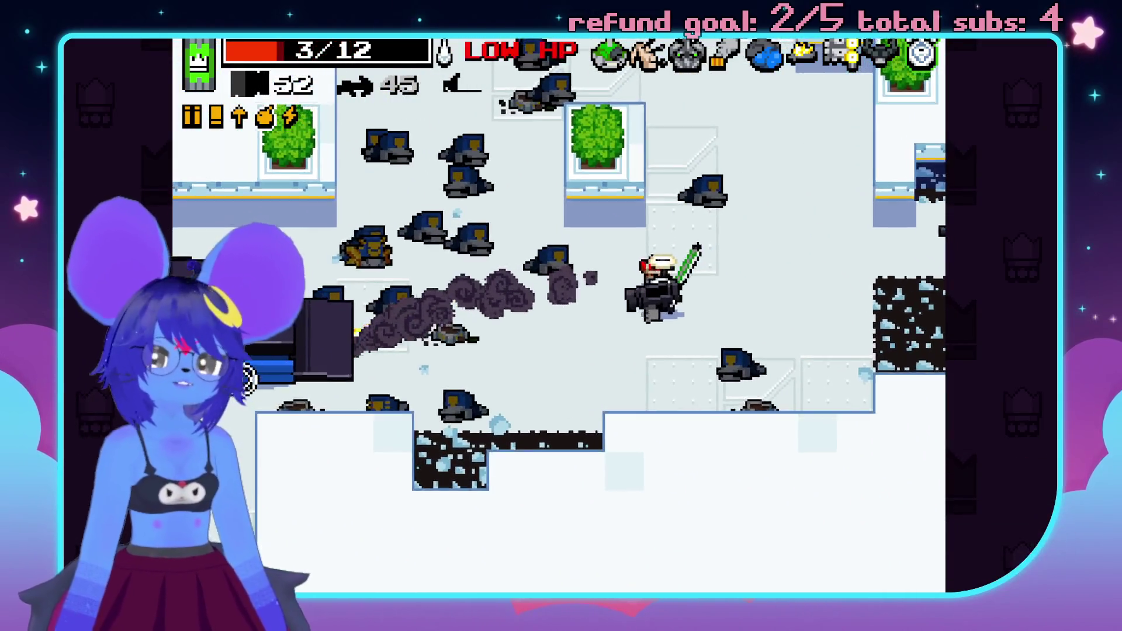
key(space)
key(w)
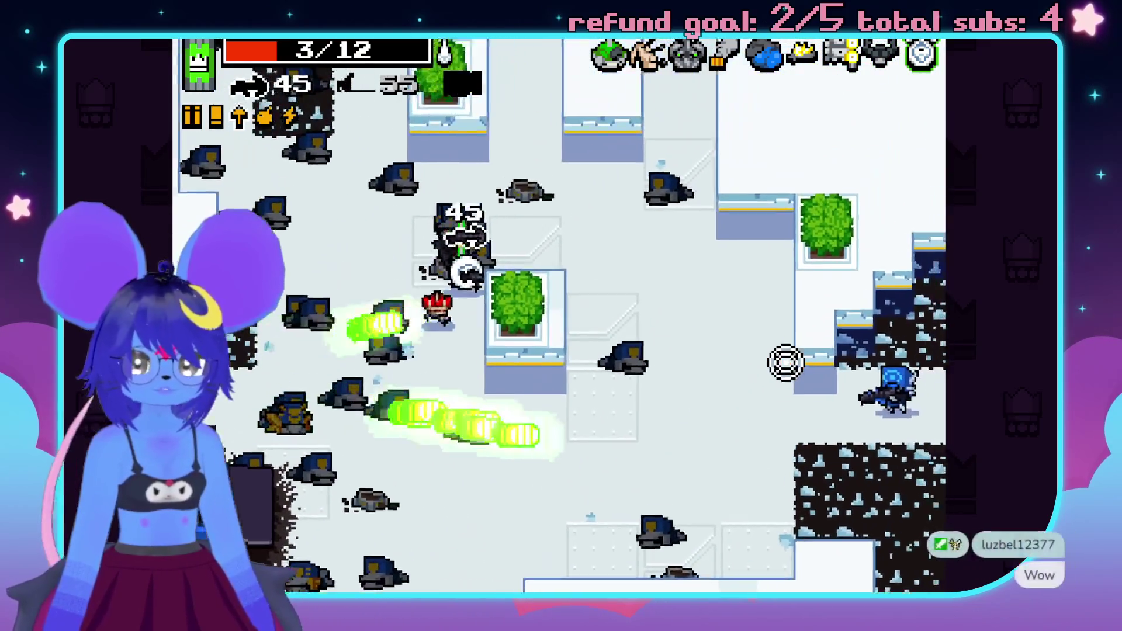
key(w)
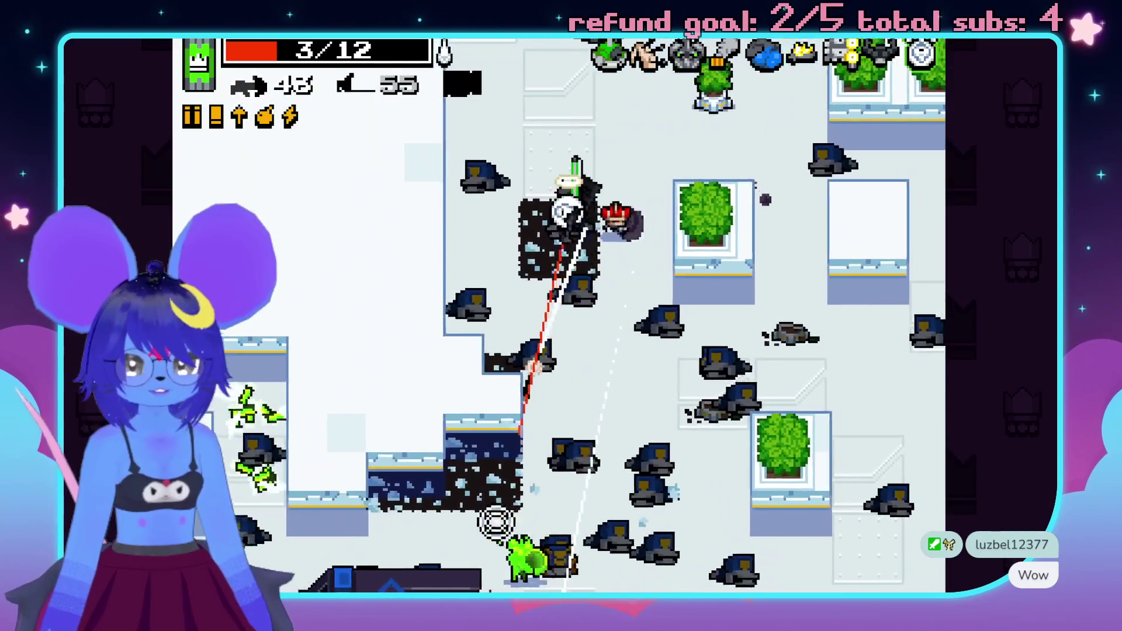
click(496, 521)
click(664, 546)
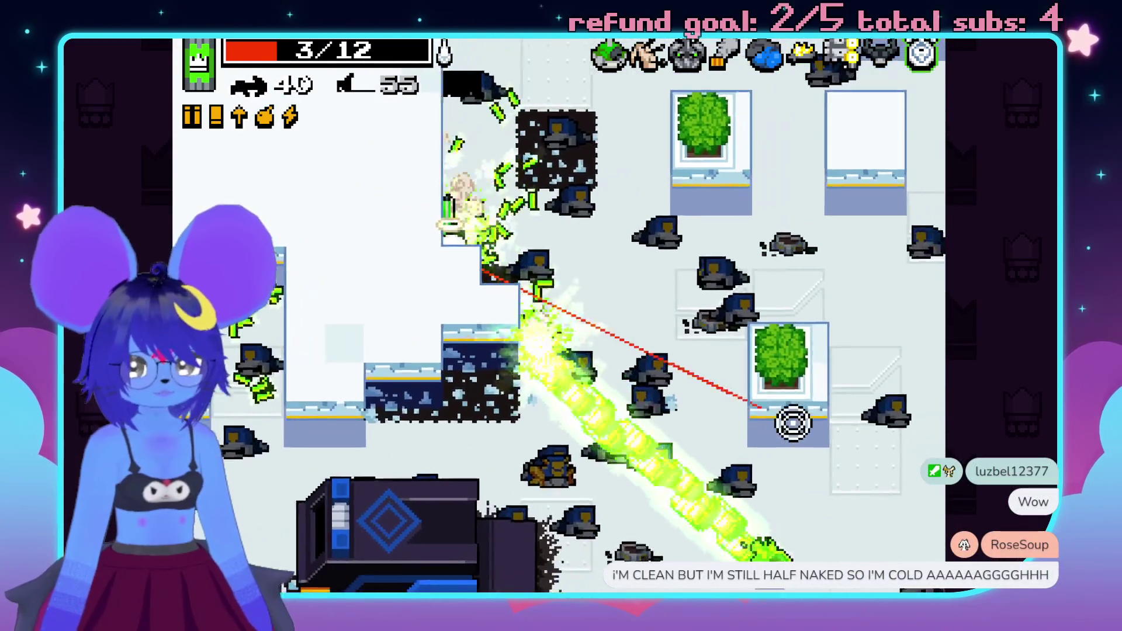
click(789, 508)
click(795, 548)
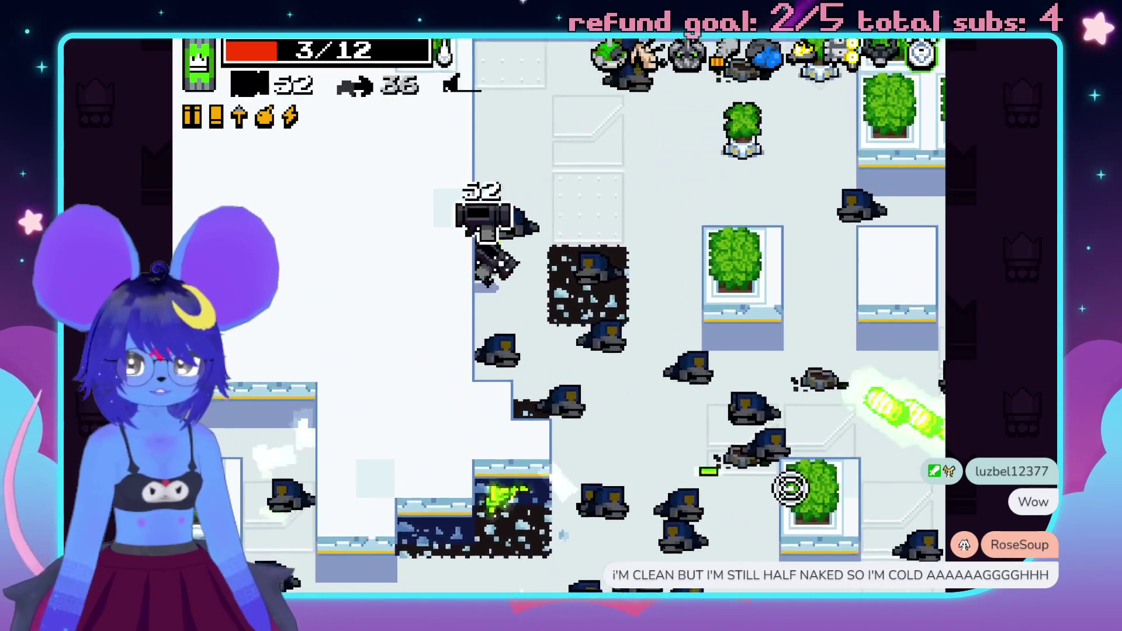
click(813, 462)
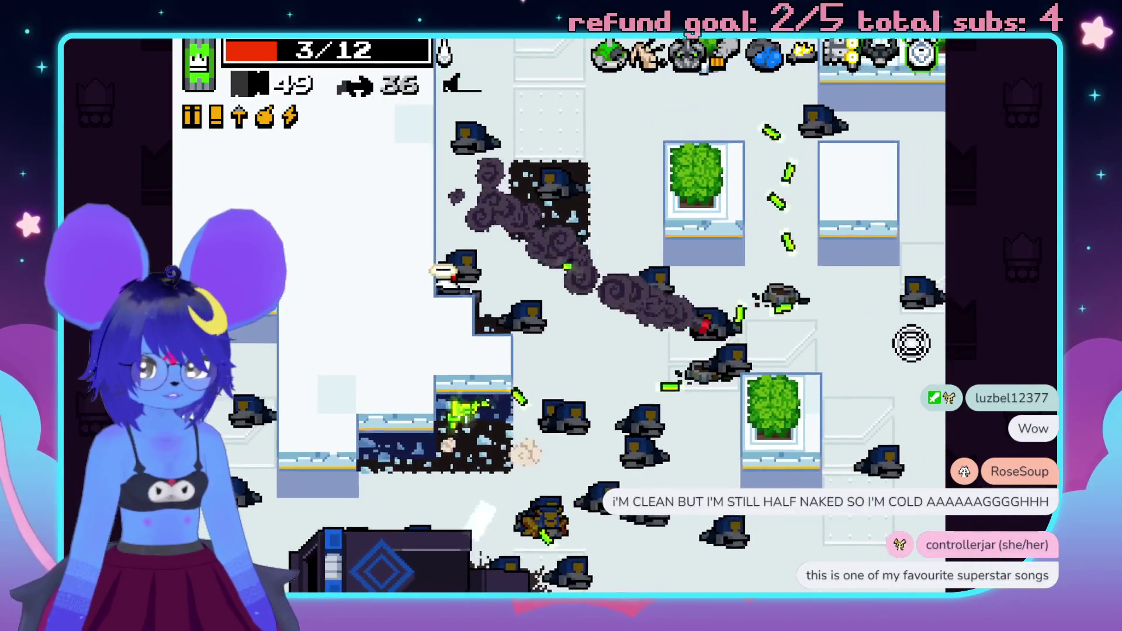
- Weave right through the level and rocket the crowd of guards
key(w+d)
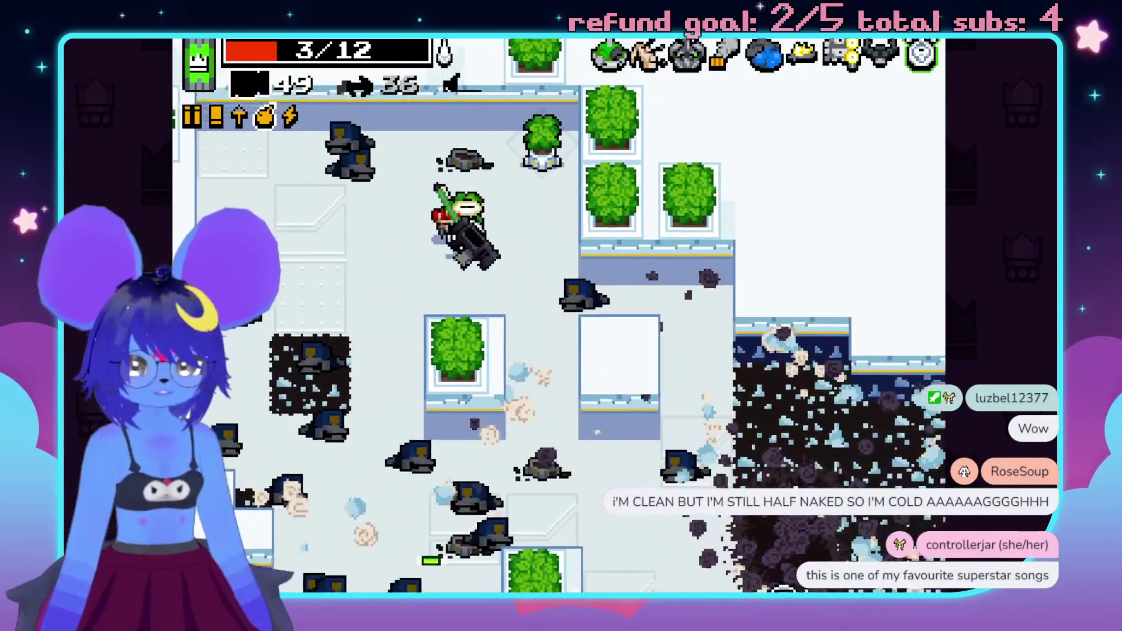
key(s+d)
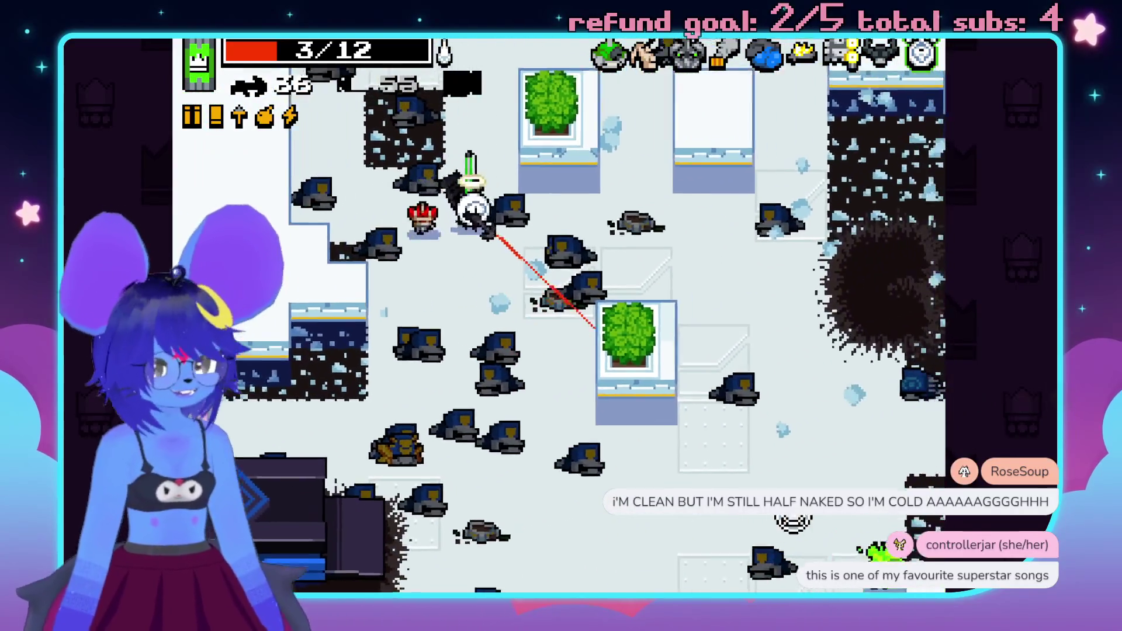
click(727, 377)
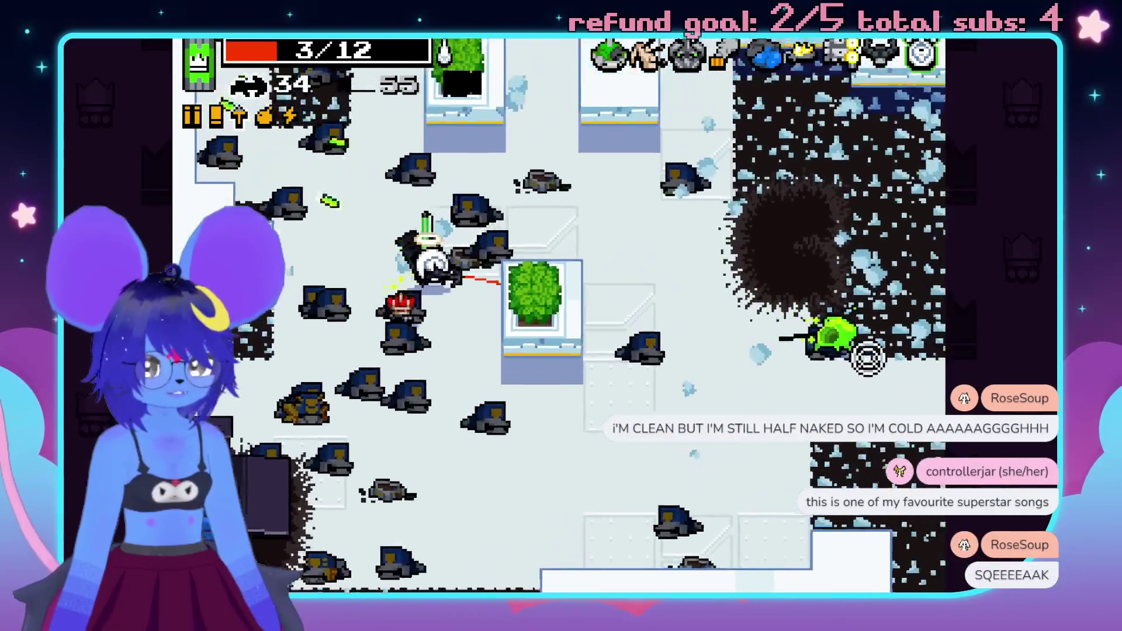
key(s+d)
click(877, 370)
key(w+d)
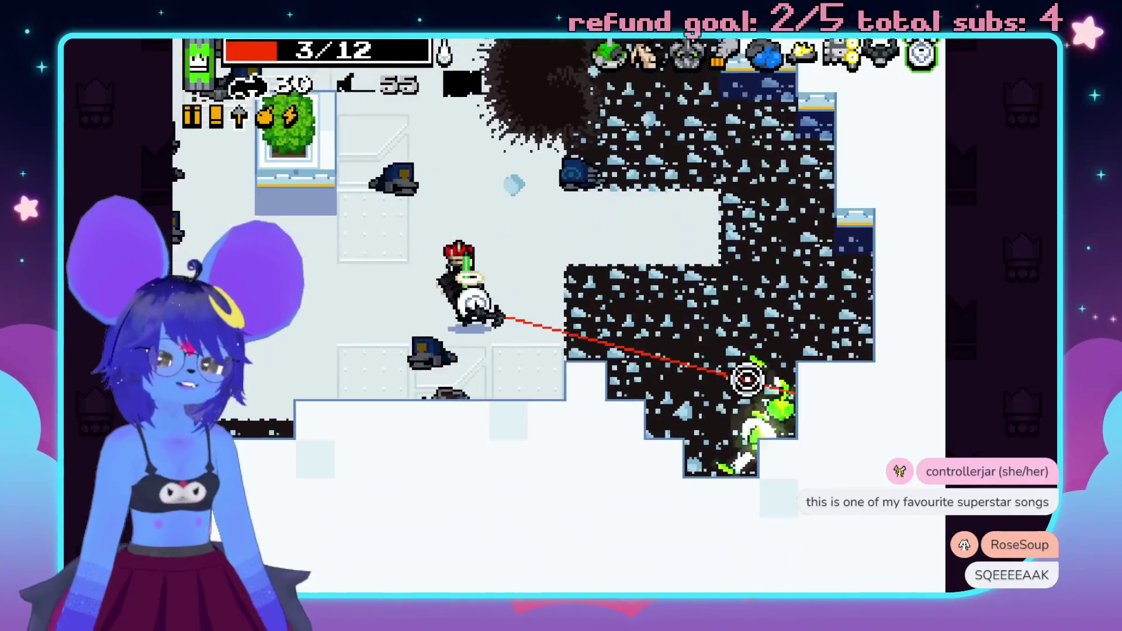
key(d)
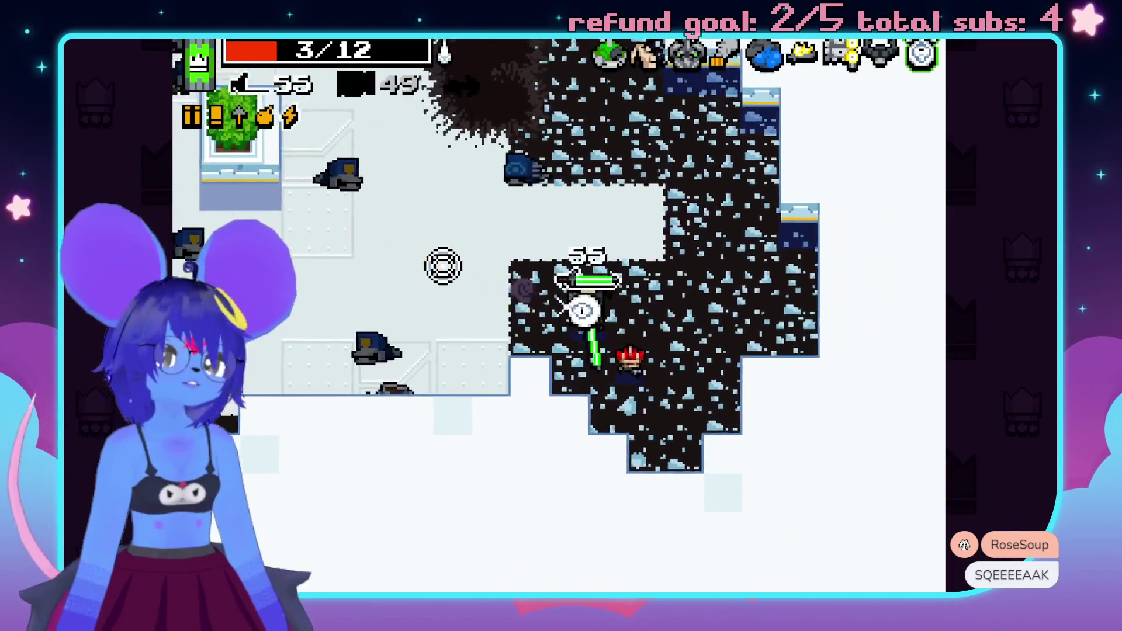
key(w+d)
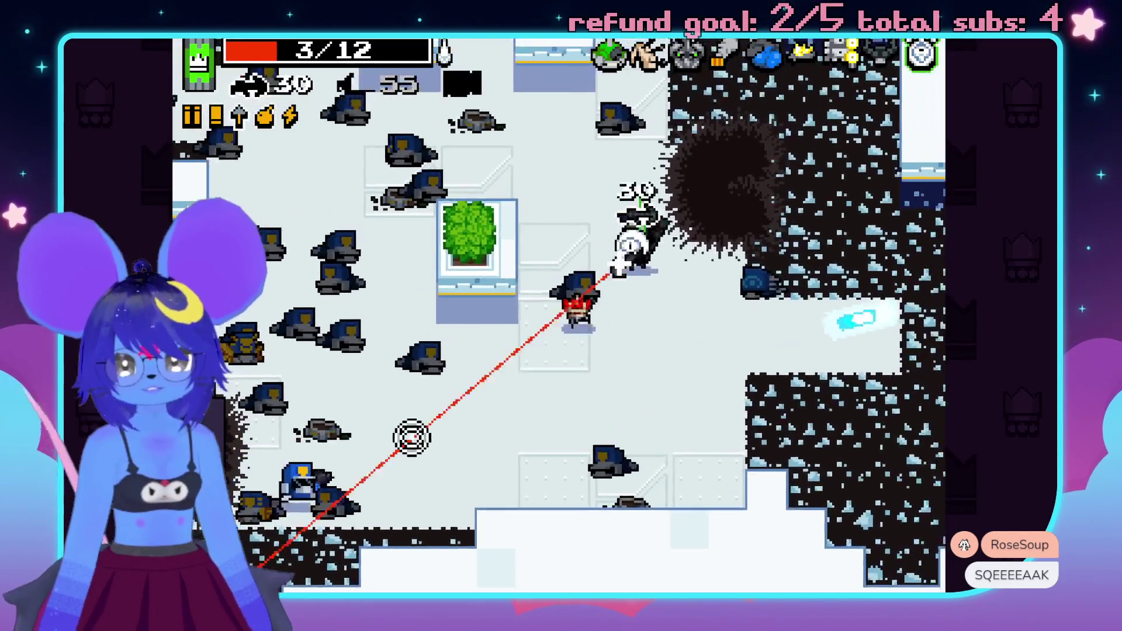
click(343, 433)
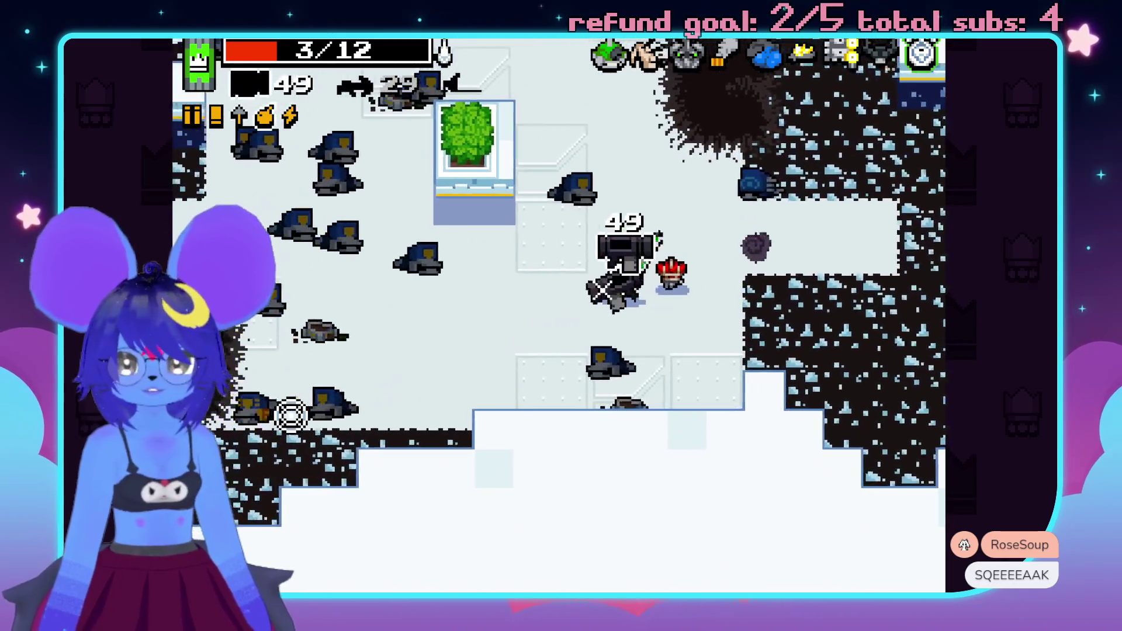
click(250, 358)
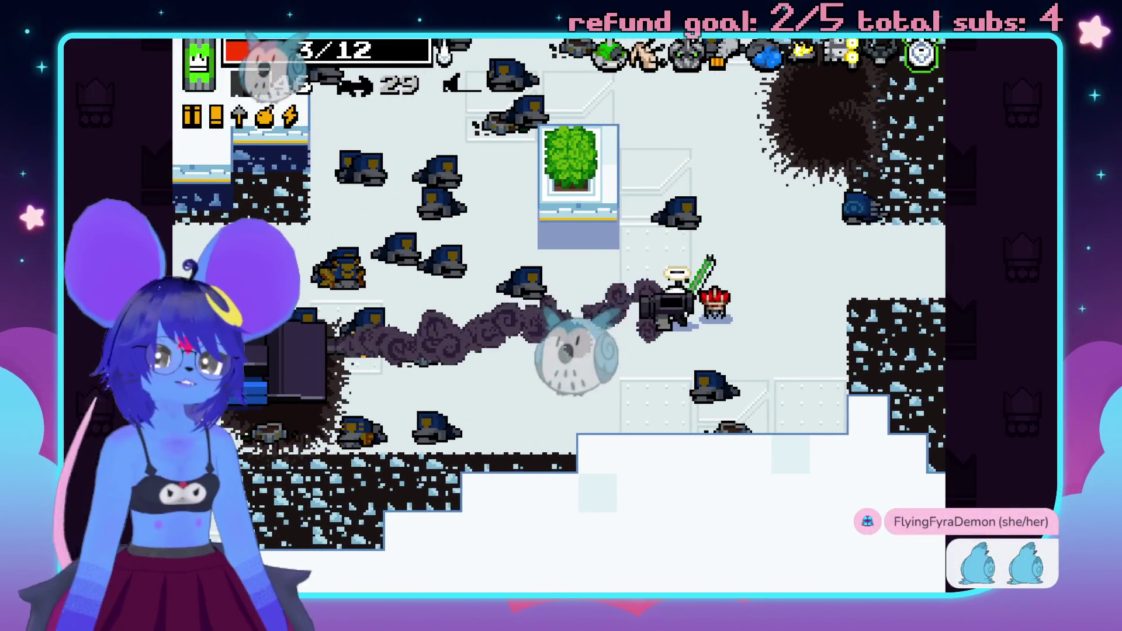
- Collect the health and bolt pickups, then open the chests in the dark alcove
key(s)
click(280, 356)
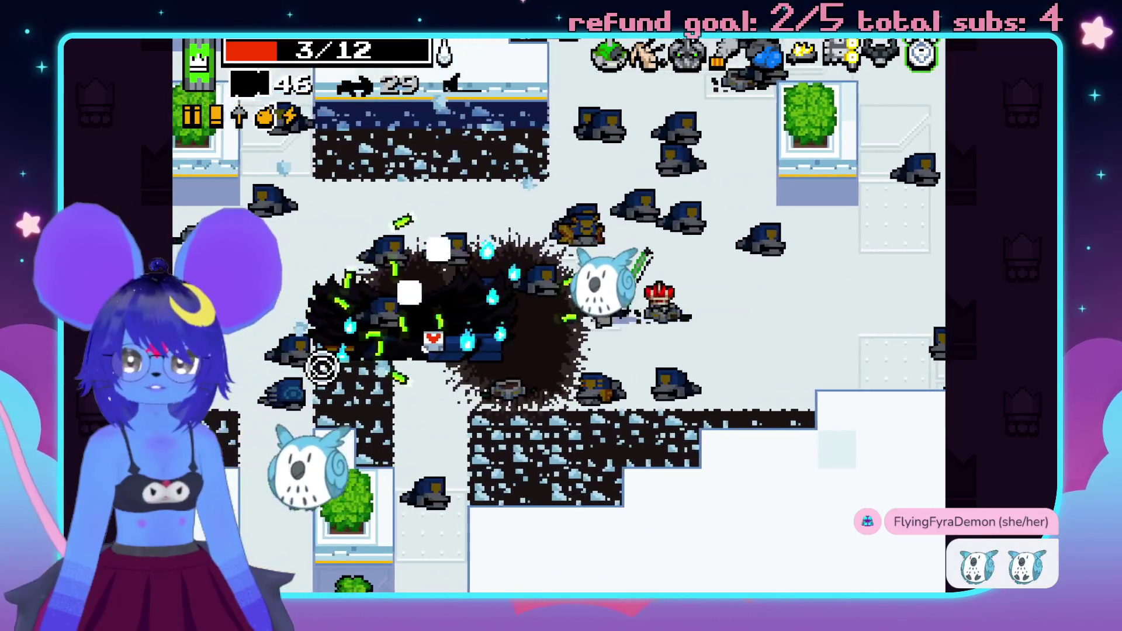
key(a)
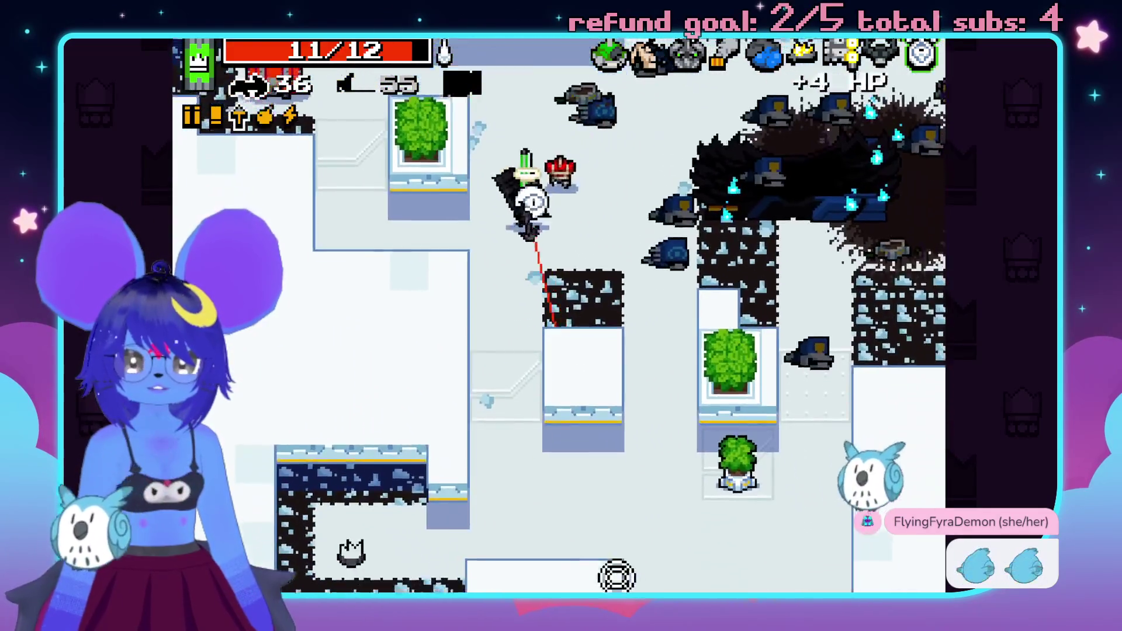
key(w)
key(a)
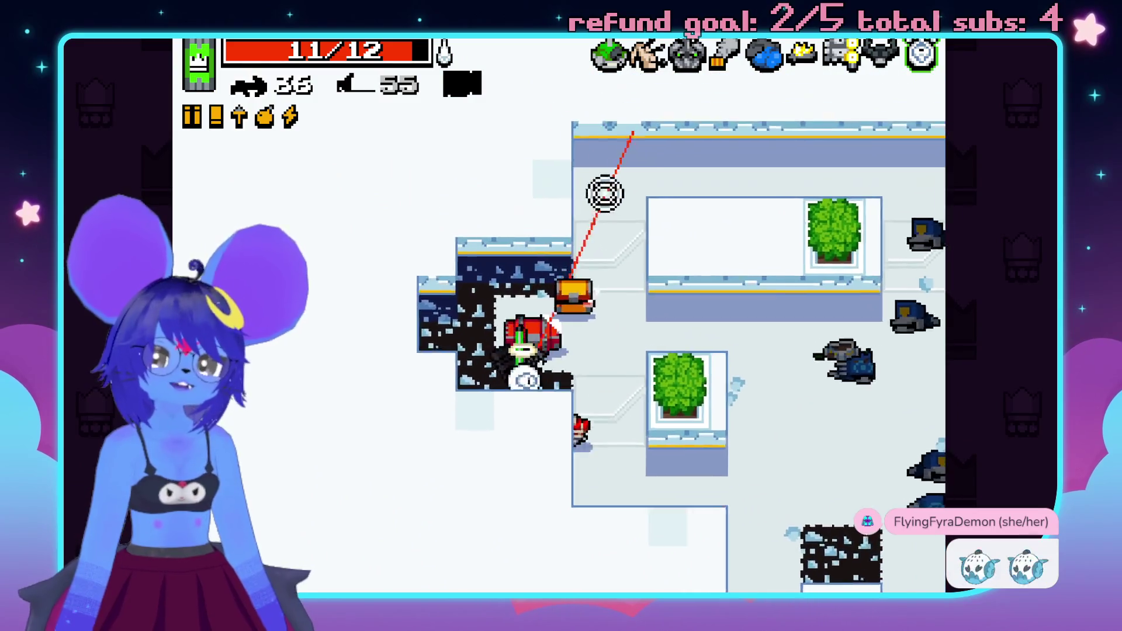
key(d)
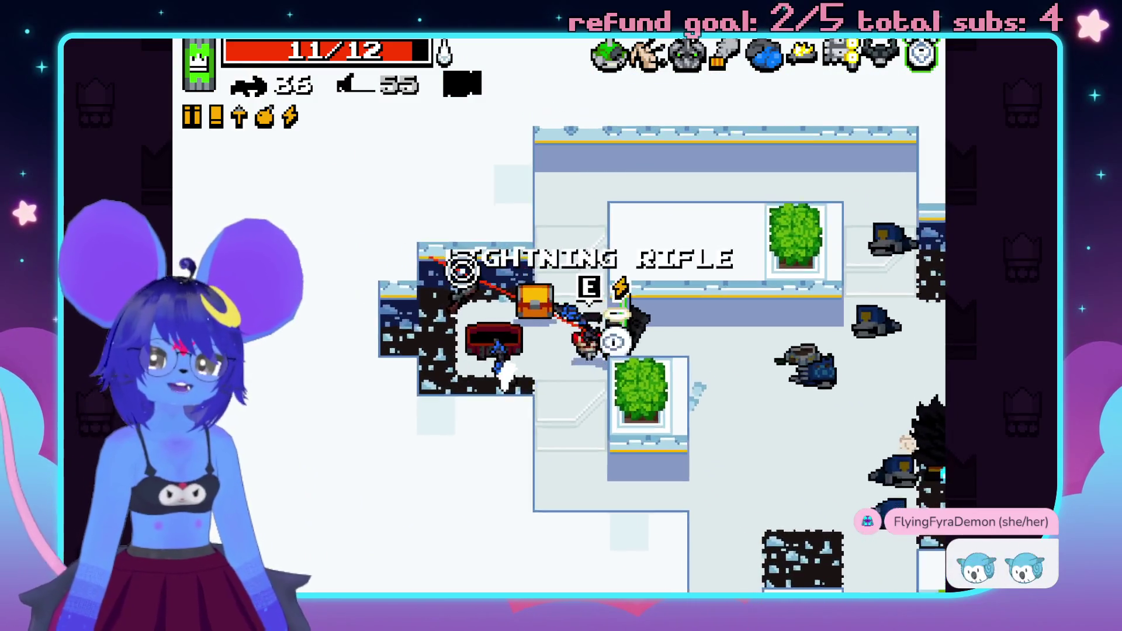
click(602, 316)
key(a)
key(w)
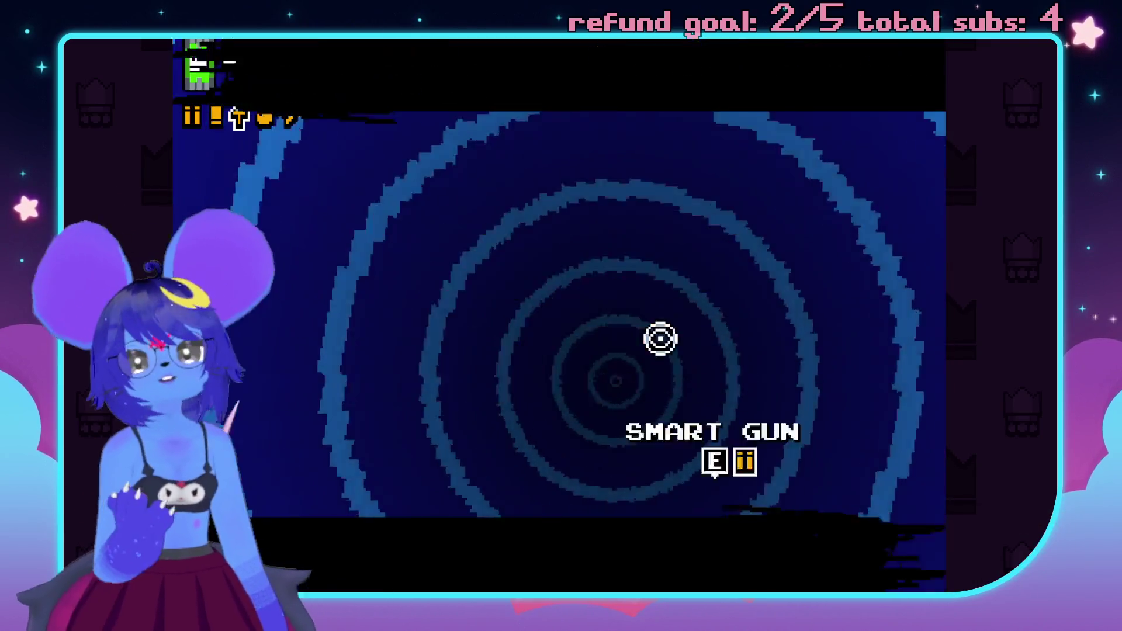
- Walk through the icy level and shoot the guards on the right
key(s)
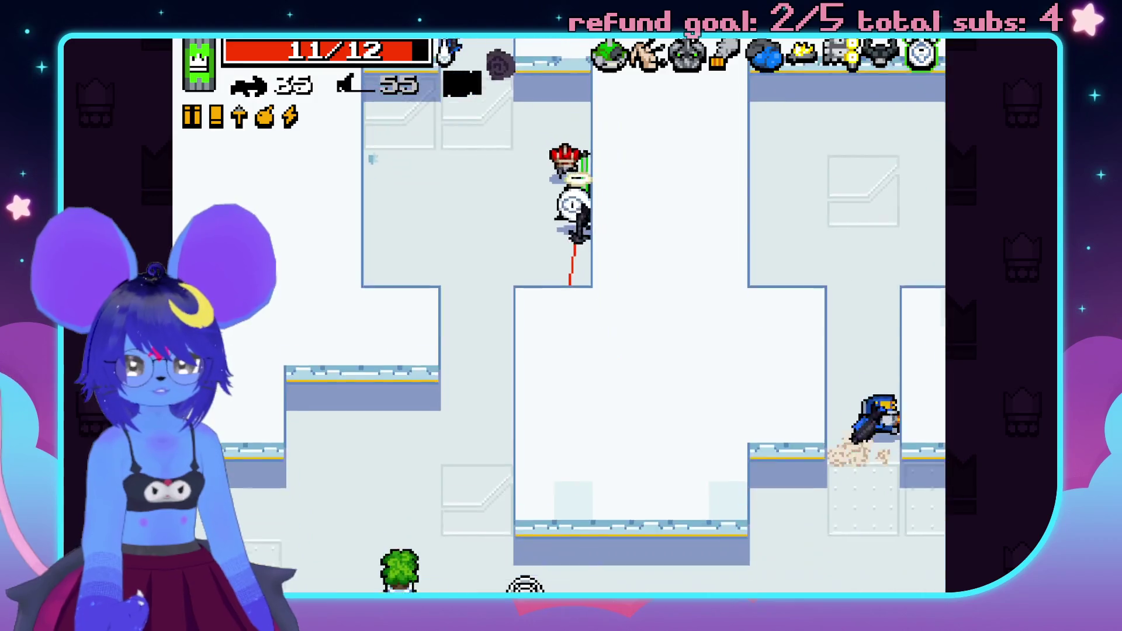
key(d)
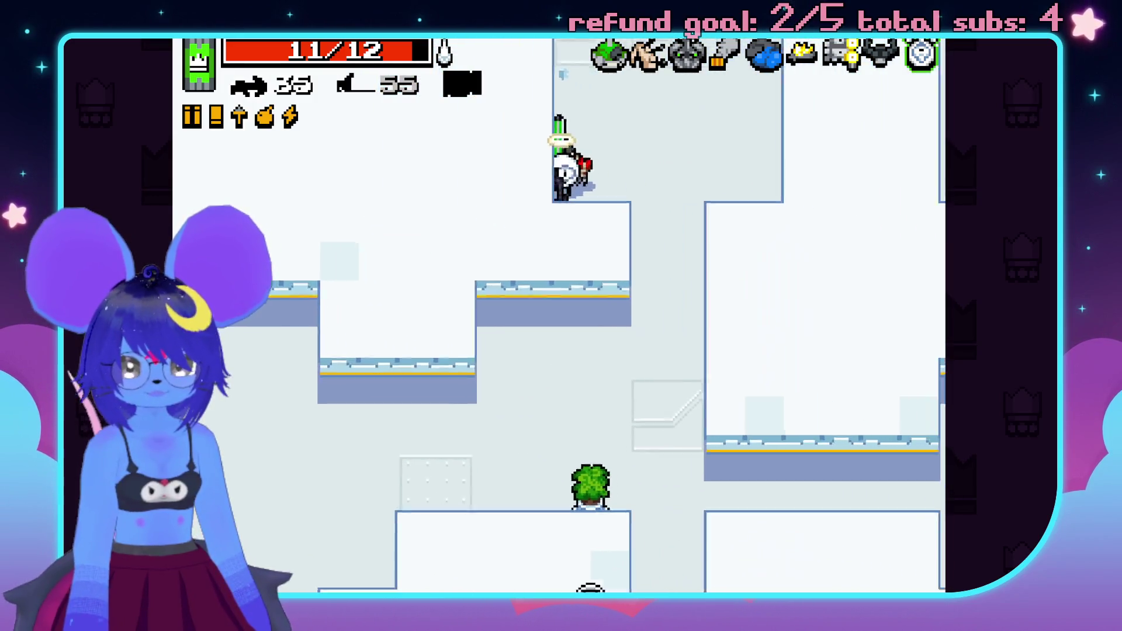
key(d)
key(s)
key(a)
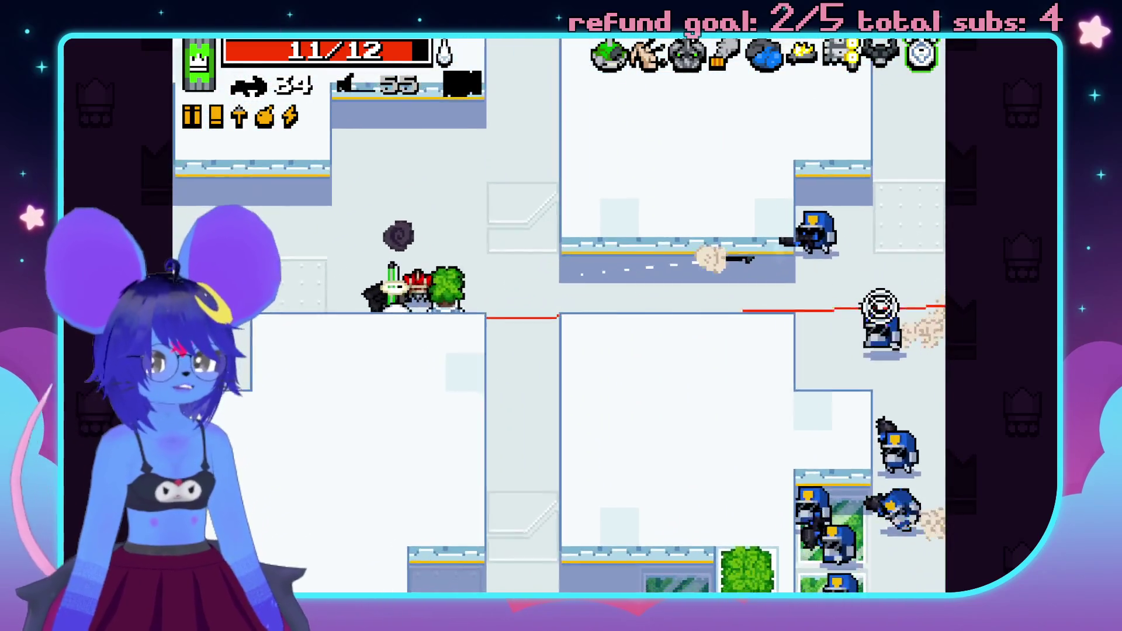
click(877, 300)
click(834, 292)
click(690, 517)
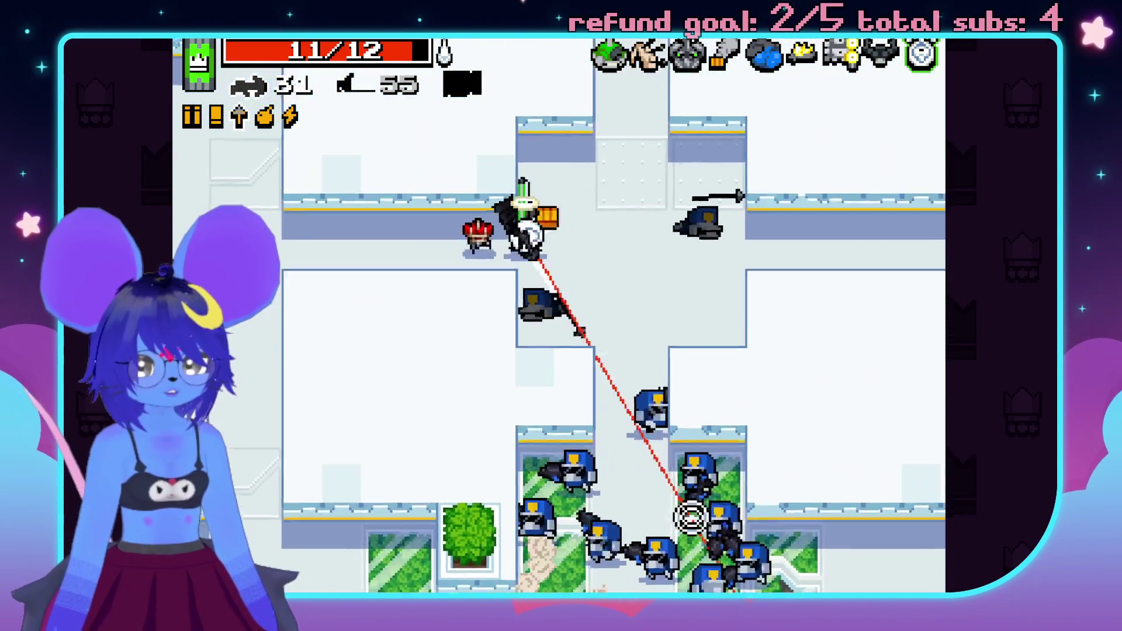
click(690, 518)
- Rocket the approaching guards with the explosive weapon and grab the Max HP pickup
key(space)
click(727, 321)
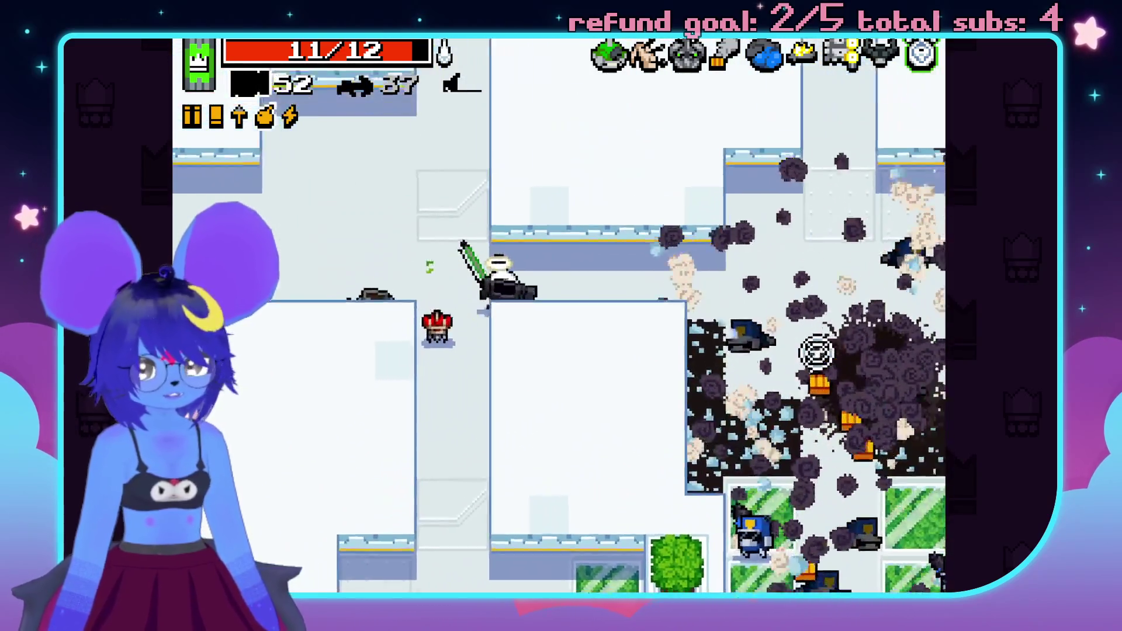
click(815, 347)
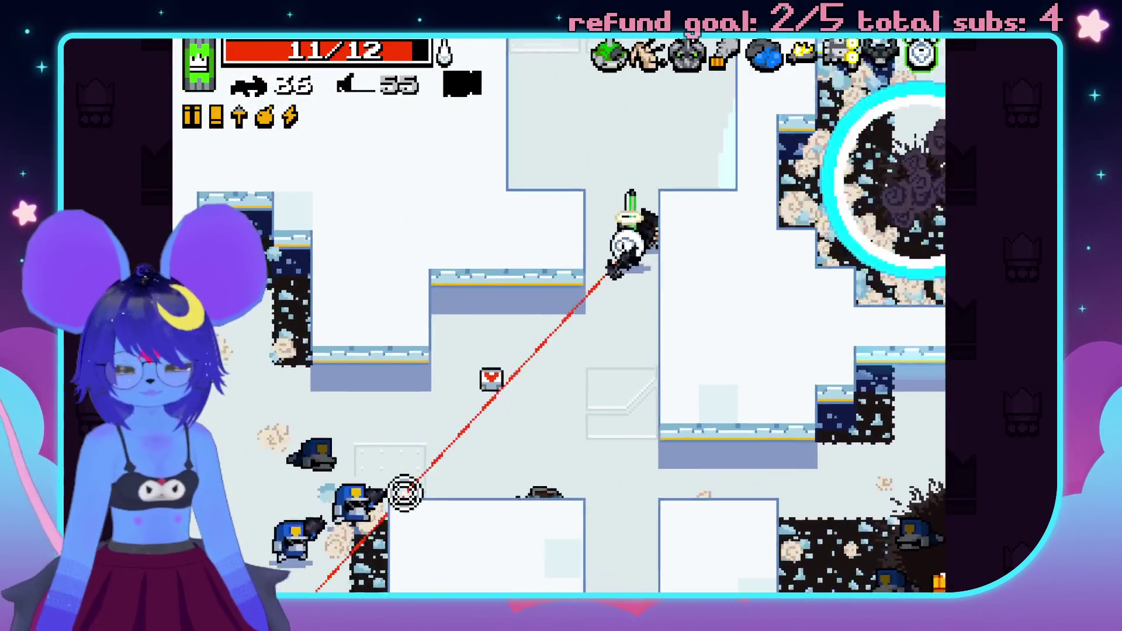
click(350, 461)
click(292, 374)
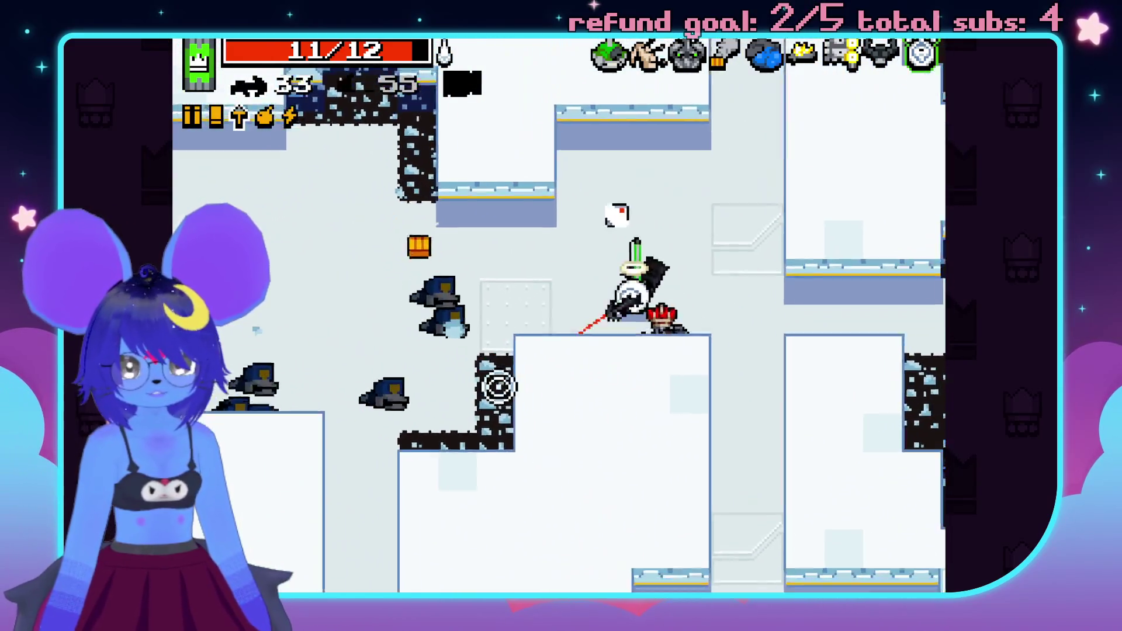
key(a)
key(s)
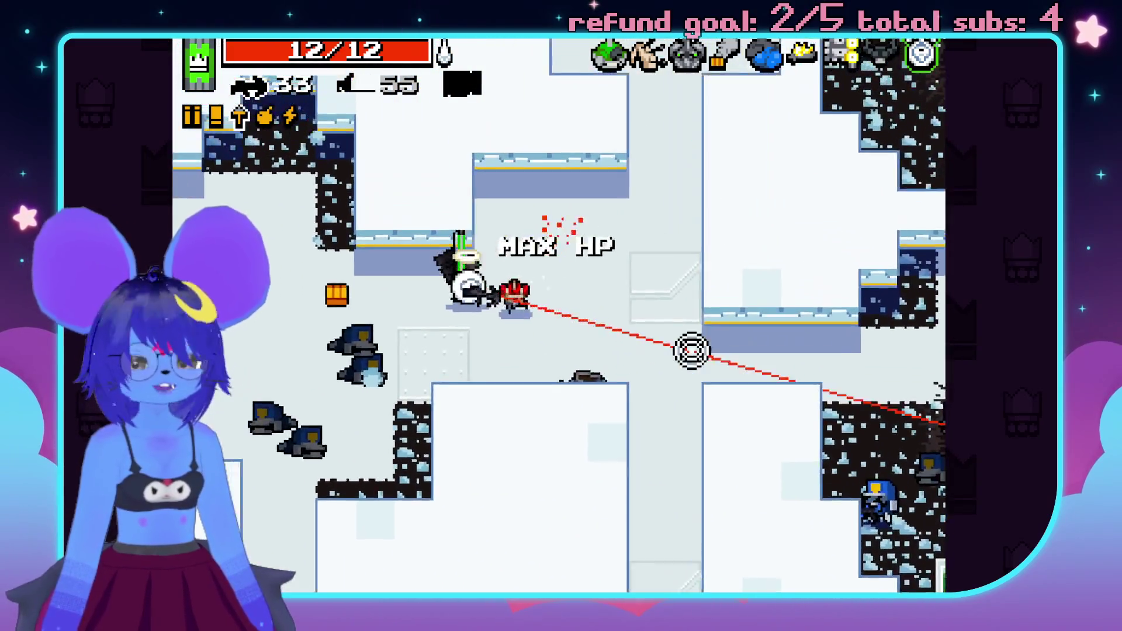
key(a)
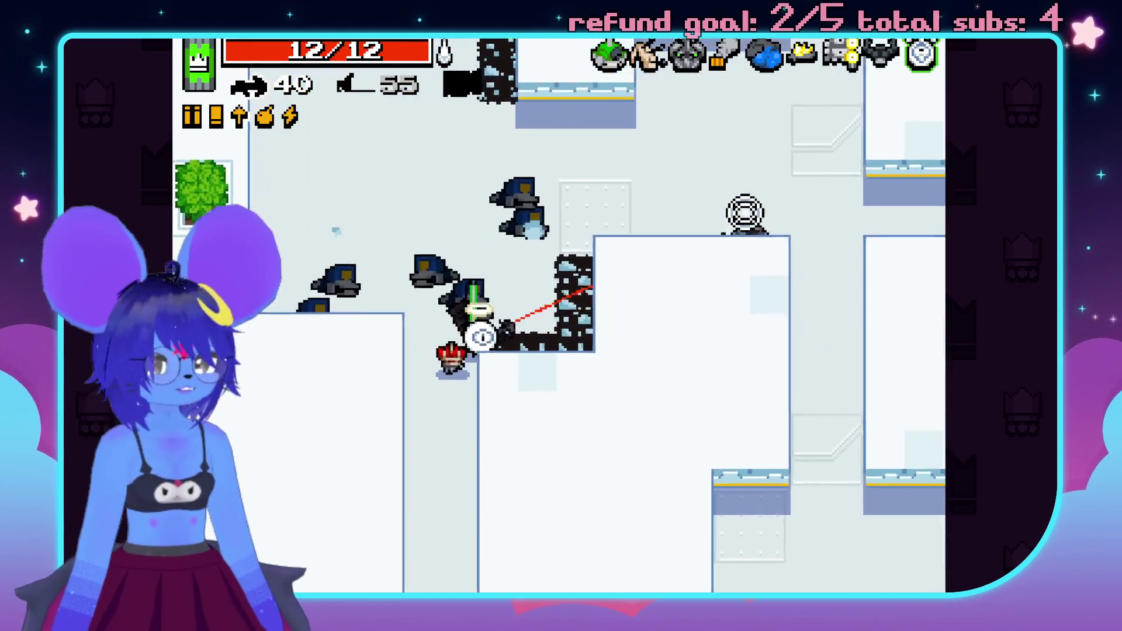
click(861, 314)
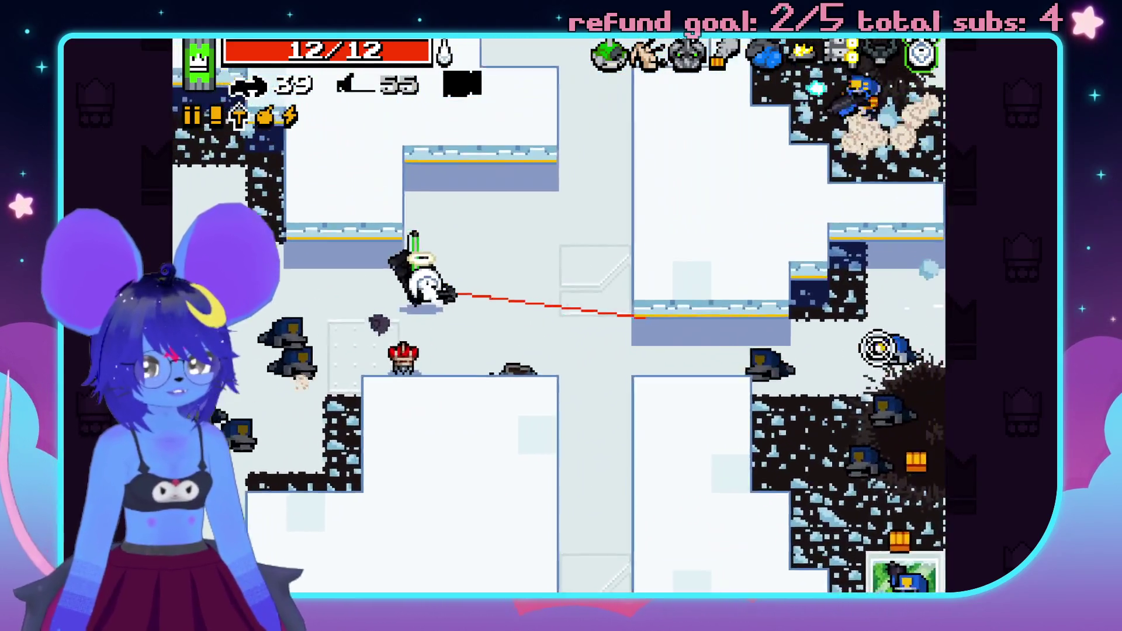
- Move into the next area, firing crossbow bolts at the guards
key(a)
key(s)
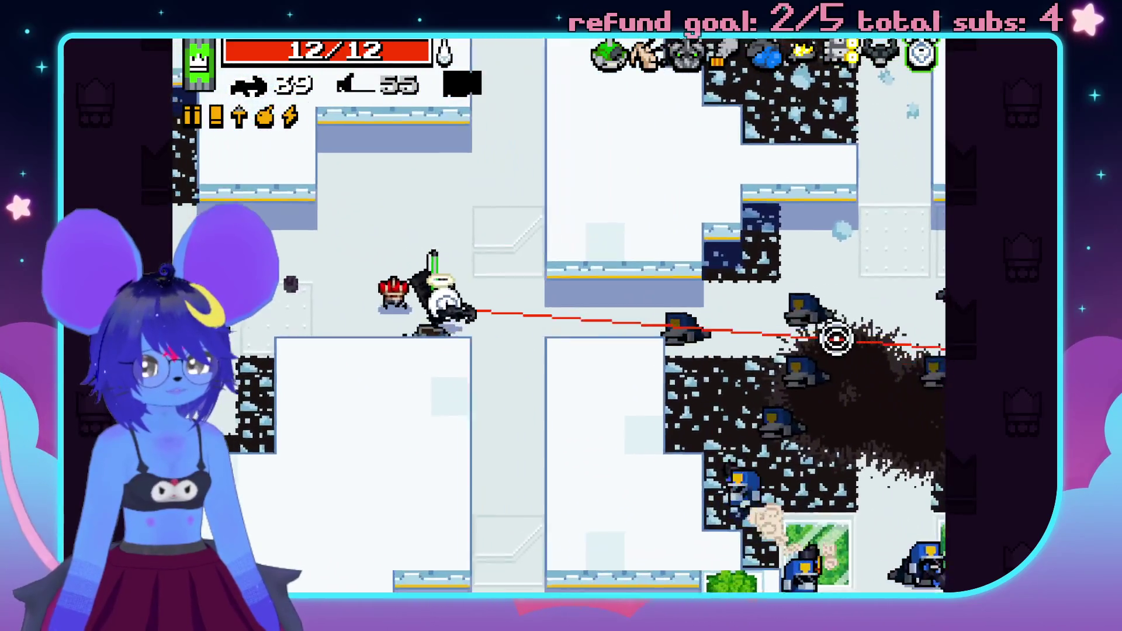
click(872, 408)
click(840, 457)
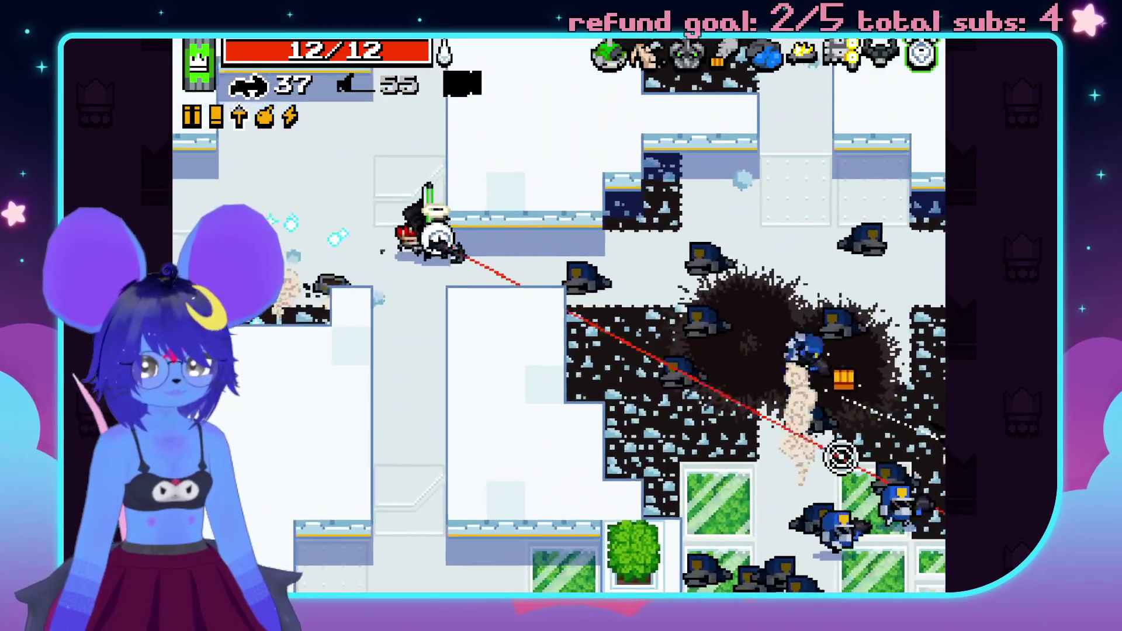
key(d)
key(s)
click(849, 358)
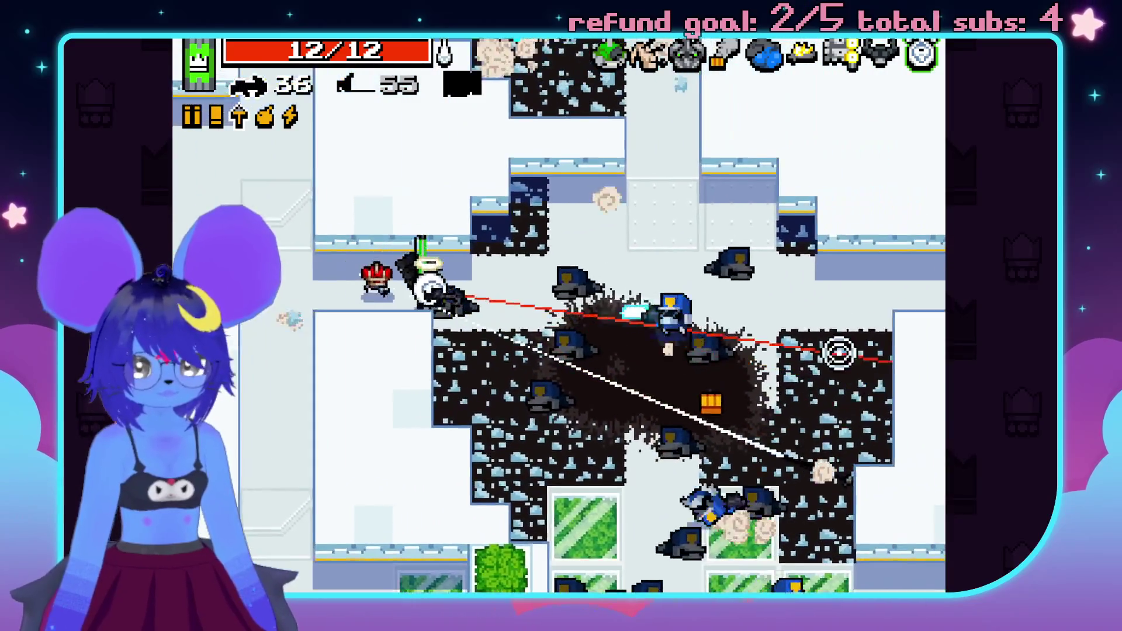
click(774, 453)
click(774, 453)
click(815, 466)
click(438, 500)
- Reposition and keep firing bolts at the guards above, reaching full 12/12 health
key(s)
key(d)
click(551, 363)
click(551, 363)
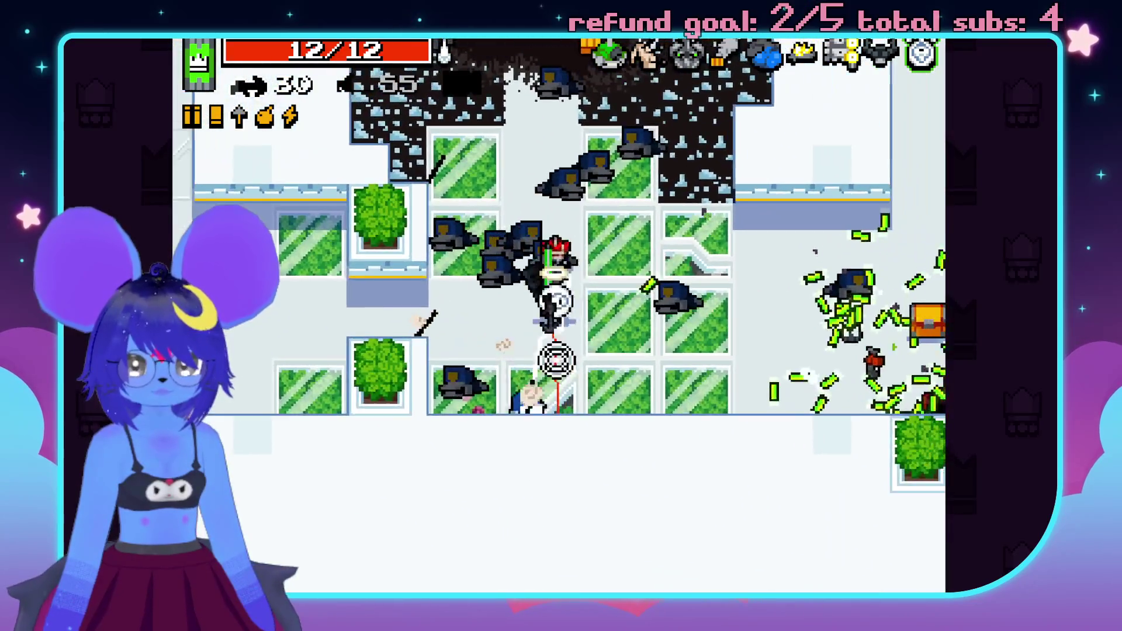
click(514, 100)
click(471, 117)
click(679, 224)
click(679, 224)
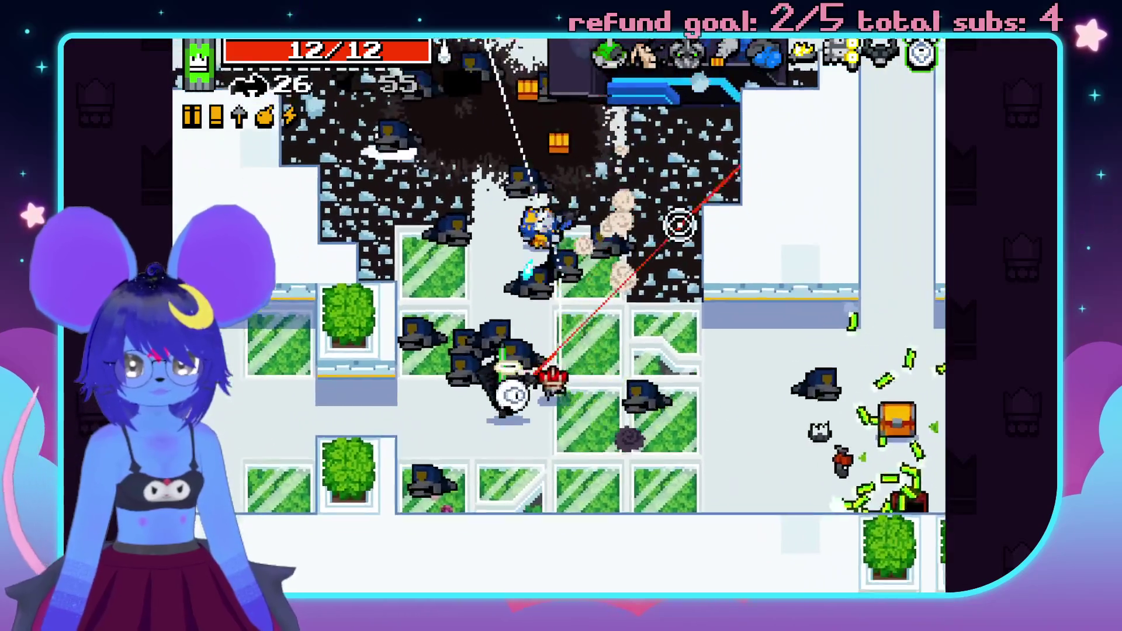
key(a)
key(s)
click(680, 224)
click(678, 199)
click(681, 186)
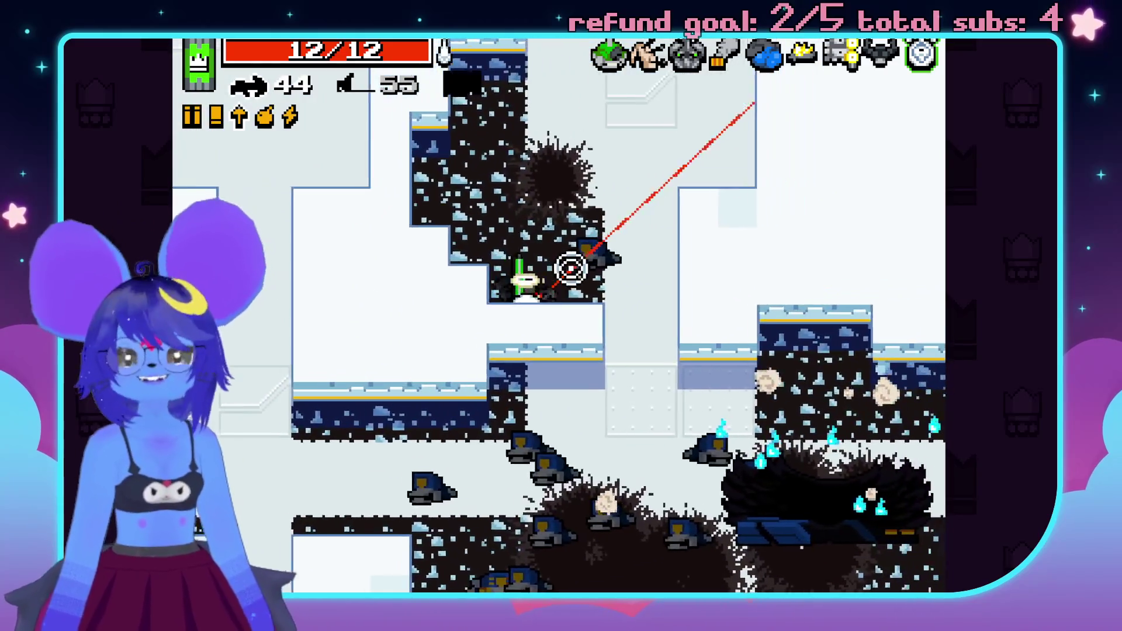
- Walk down and right to the garden chest and open it for bolt ammo
key(s)
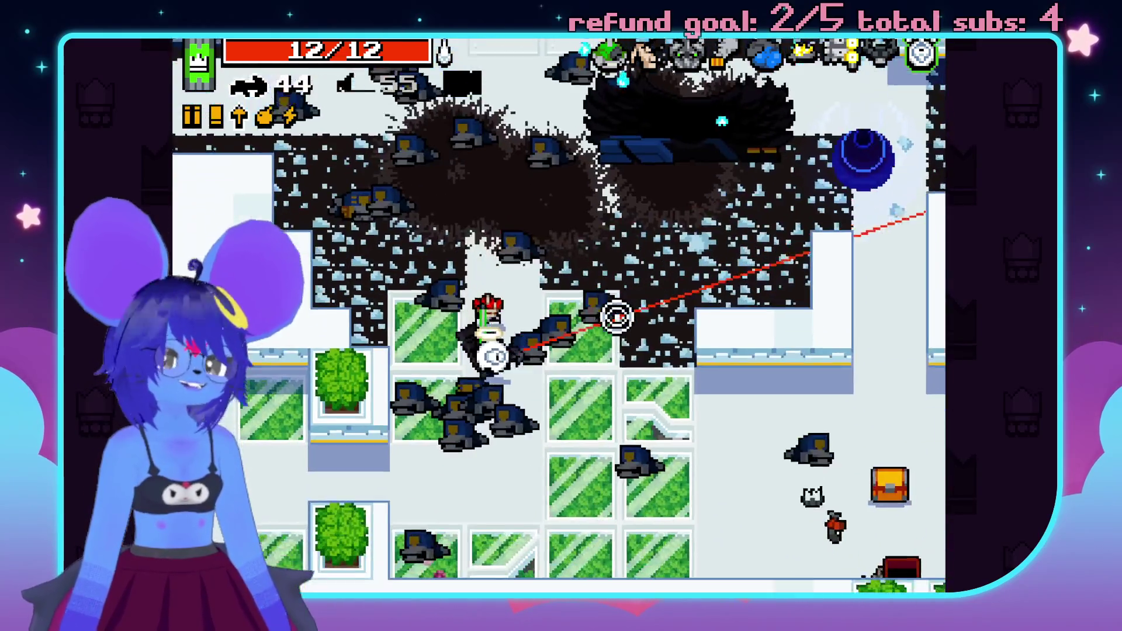
key(d)
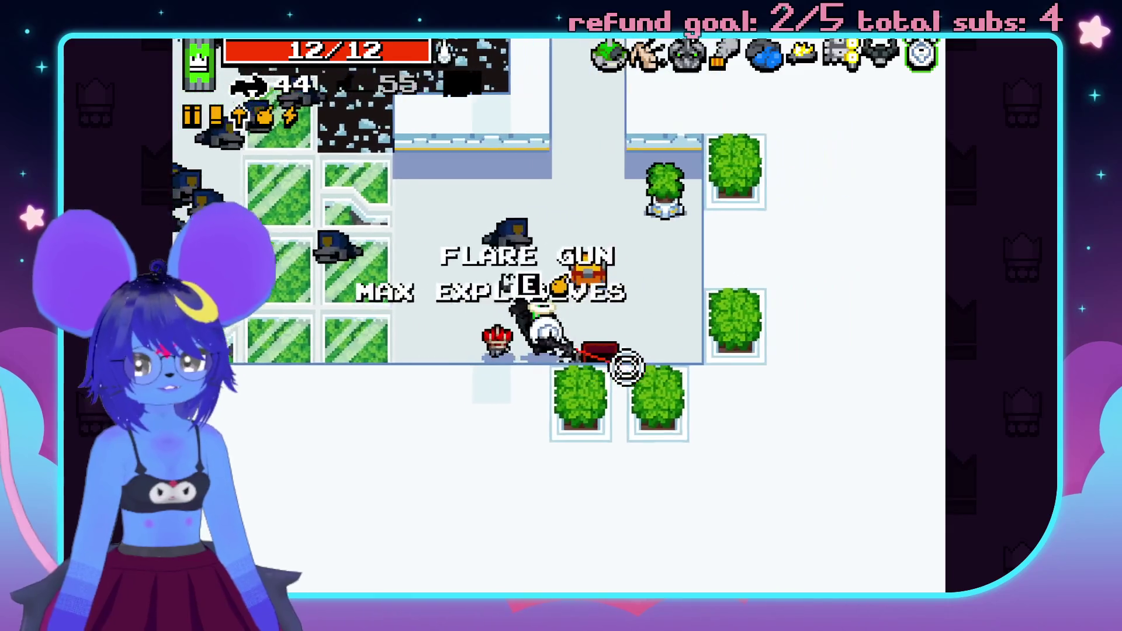
key(w)
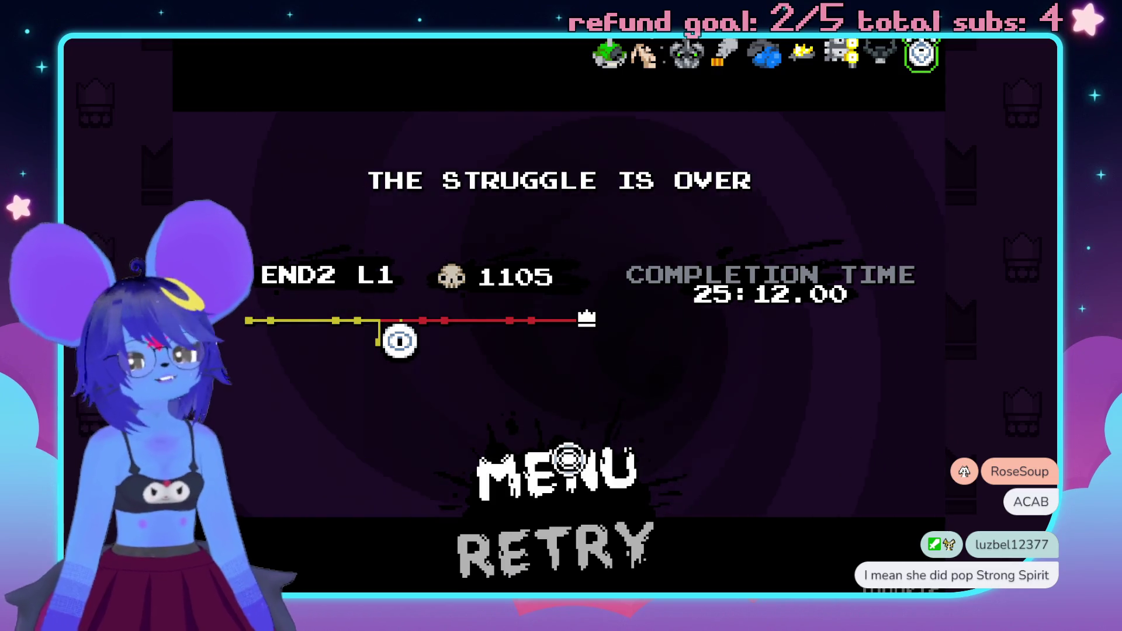
- Leave the Nuclear Throne results for a new game's character select and open the crown and weapon loadout
click(553, 461)
click(572, 196)
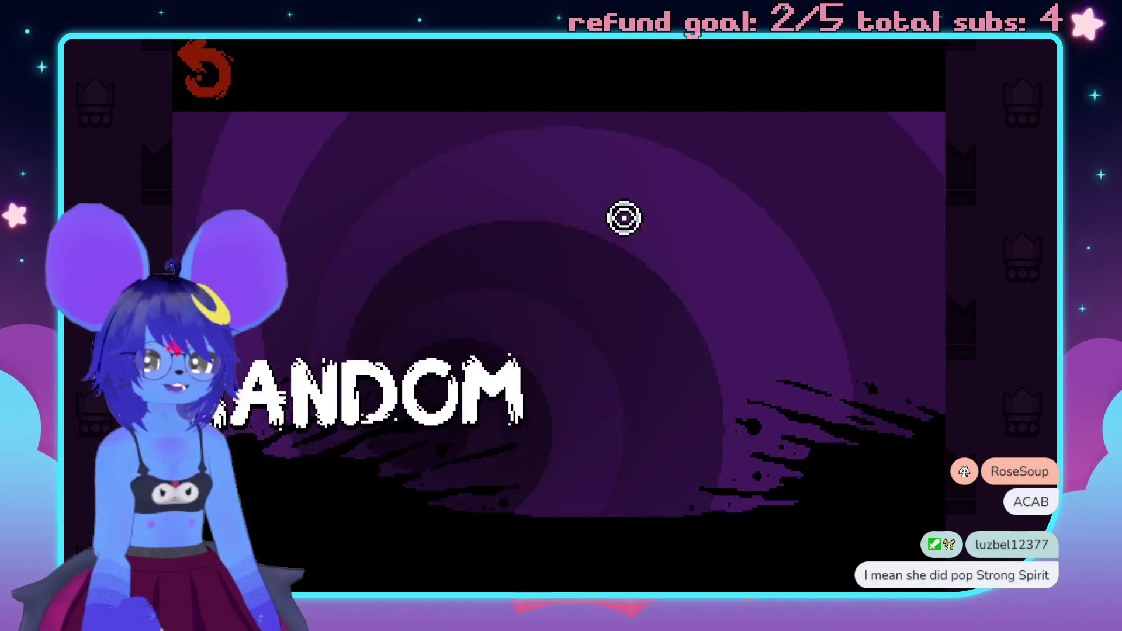
click(898, 493)
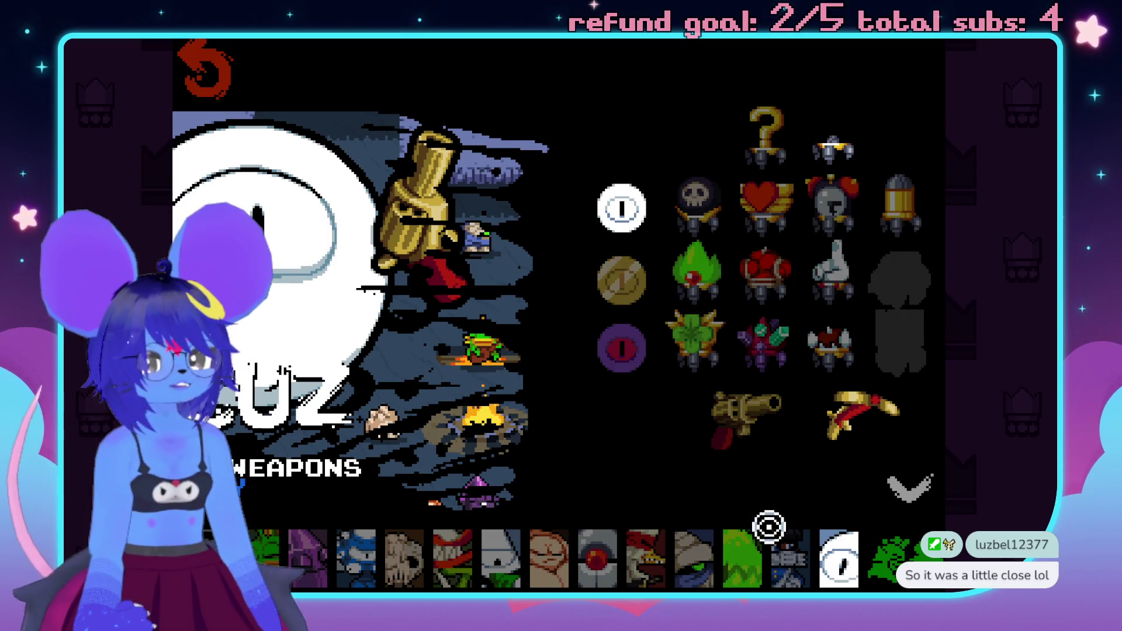
- Browse the Nuclear Throne characters from Rogue through Eyes to Crystal
click(790, 539)
click(701, 547)
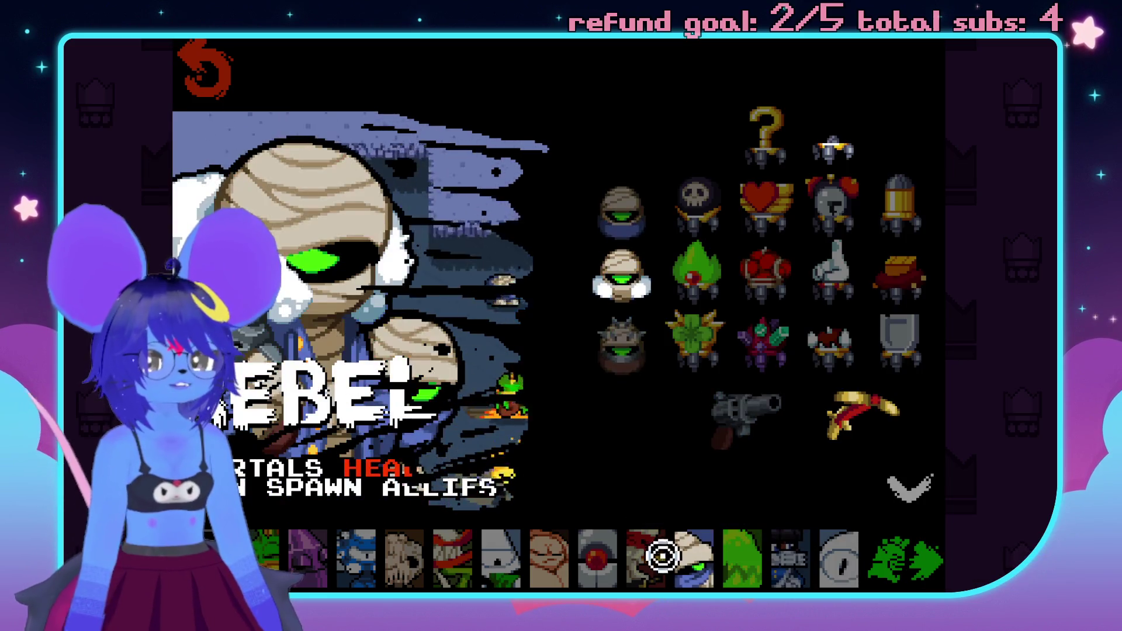
click(646, 549)
click(596, 552)
click(544, 558)
click(501, 558)
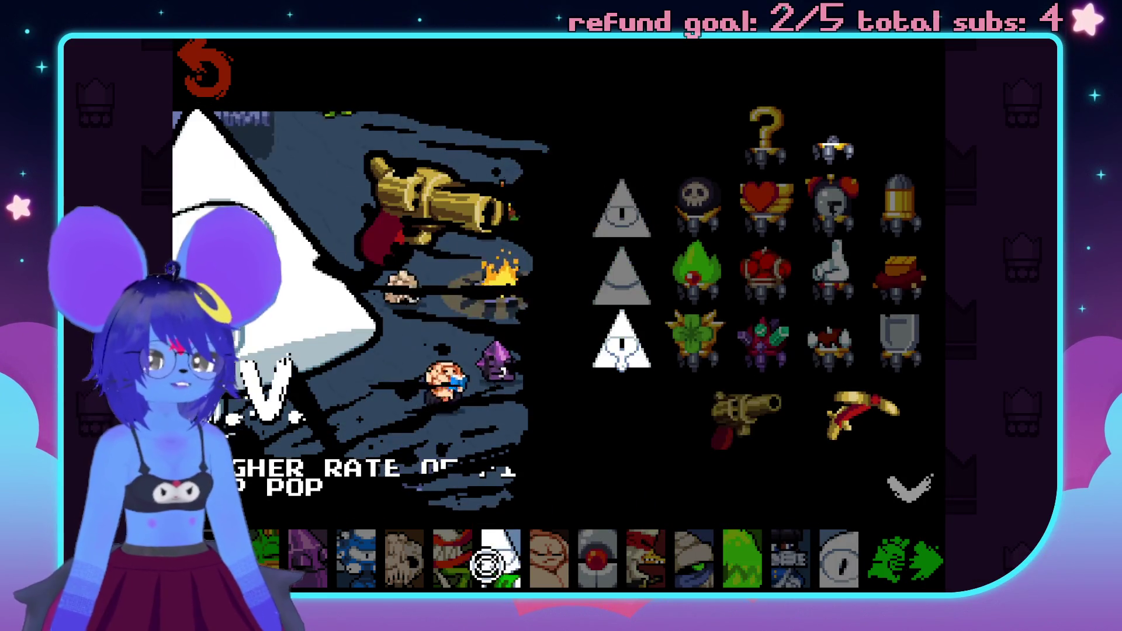
click(453, 558)
click(410, 568)
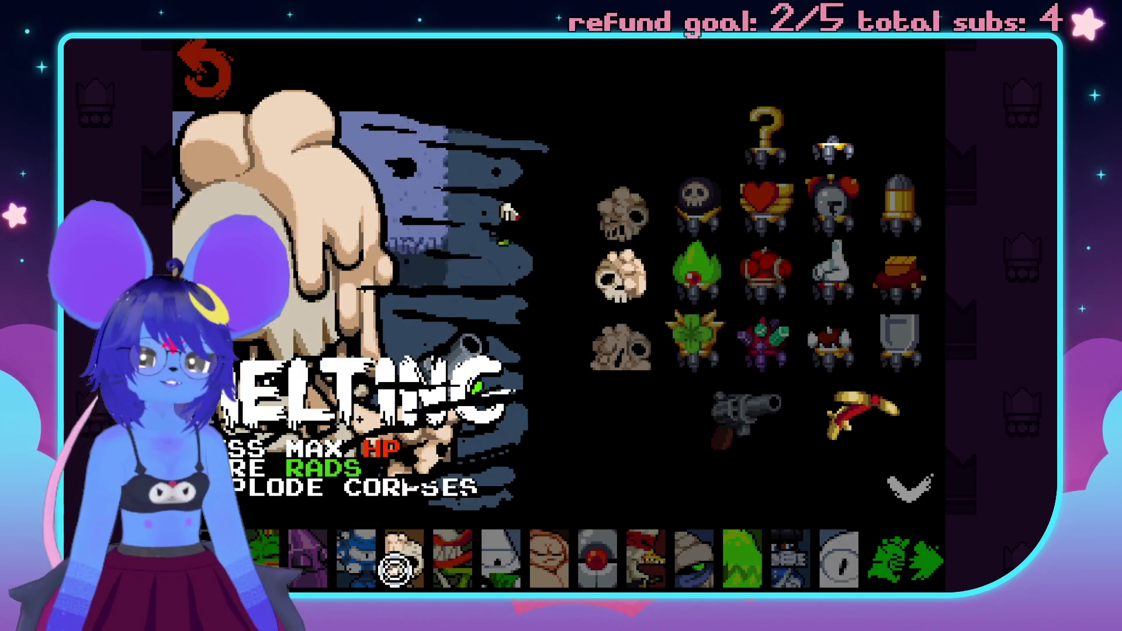
click(345, 566)
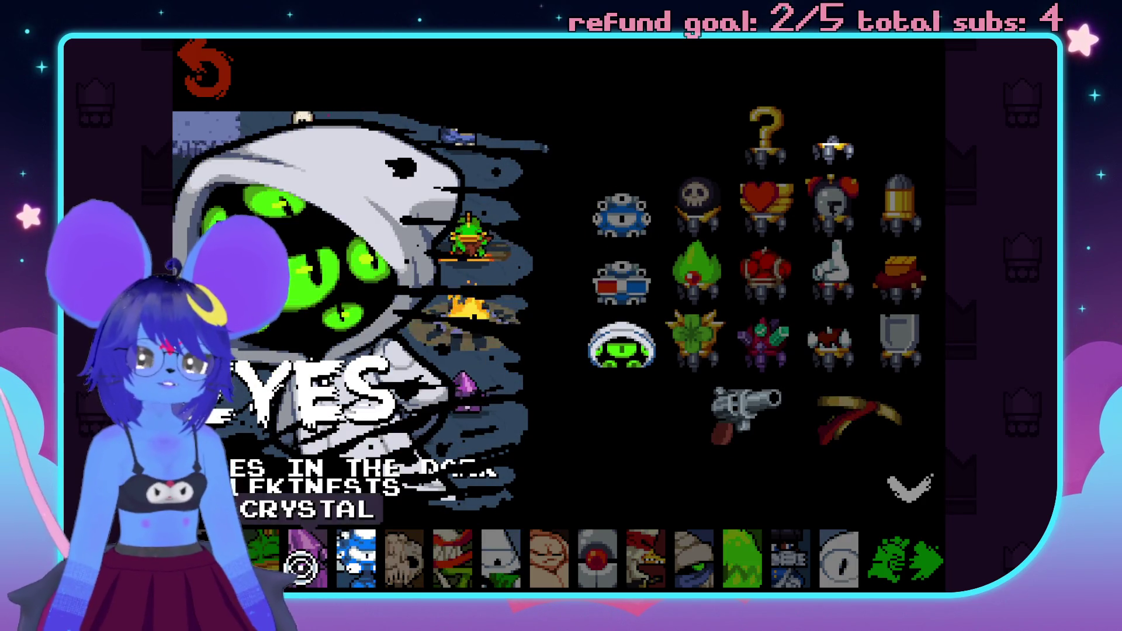
click(301, 565)
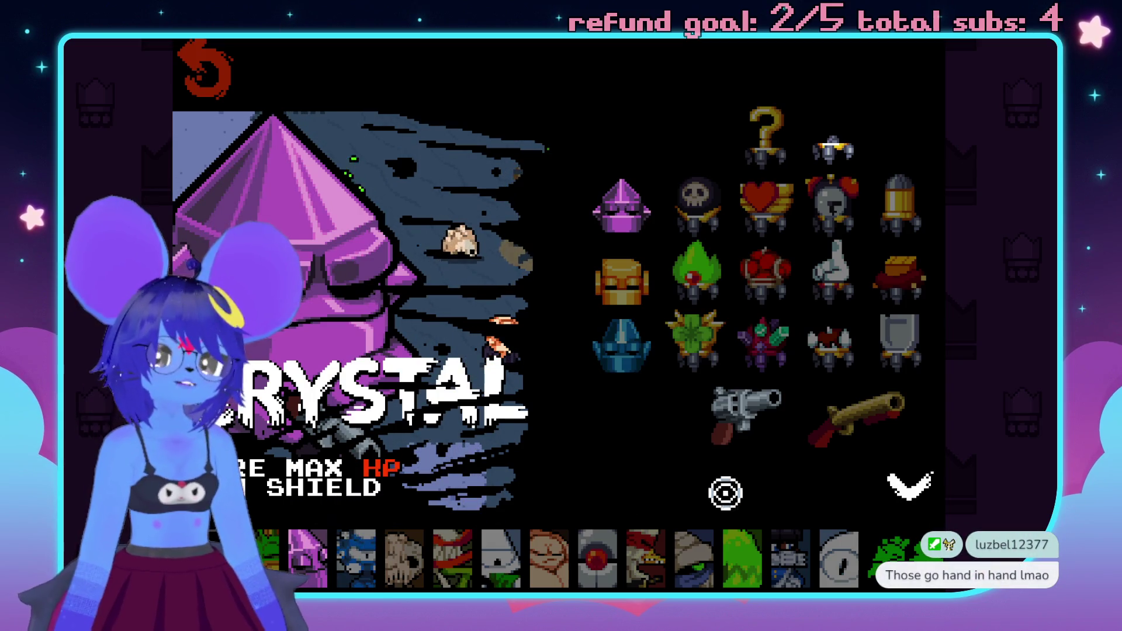
- Compare Cuz, Horror and Fish, then quit the game from the main menu
click(840, 555)
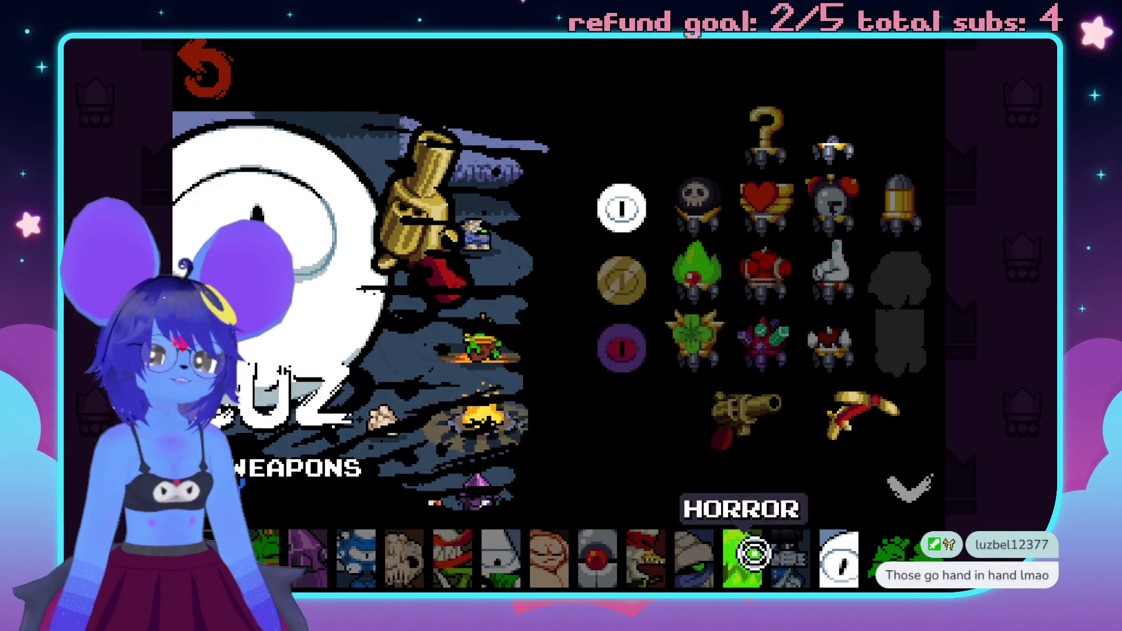
click(751, 554)
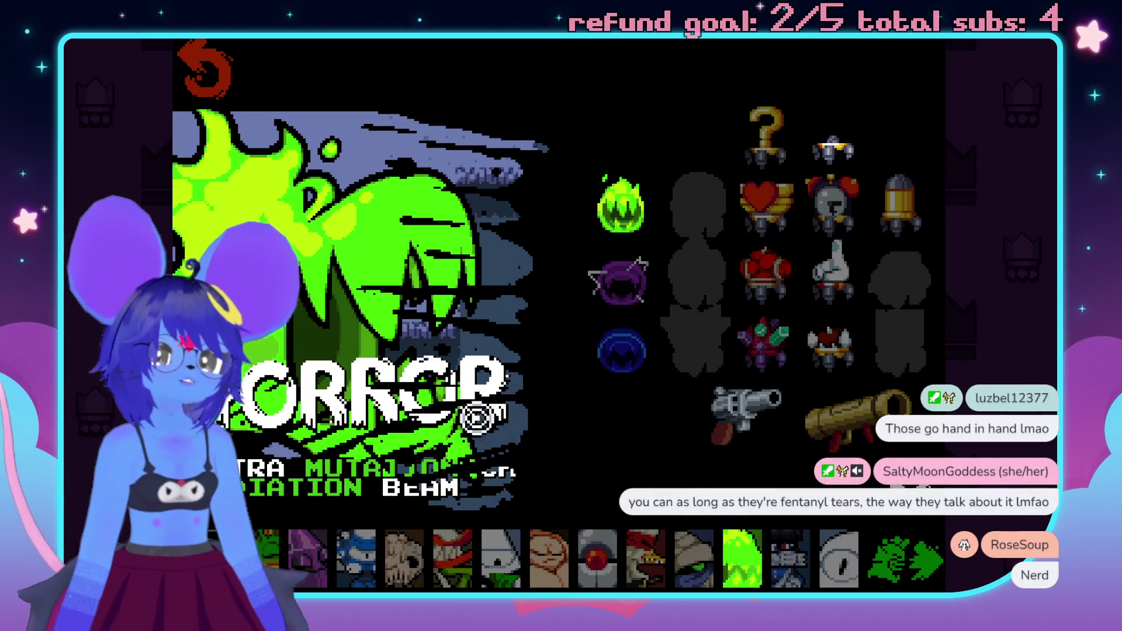
click(266, 552)
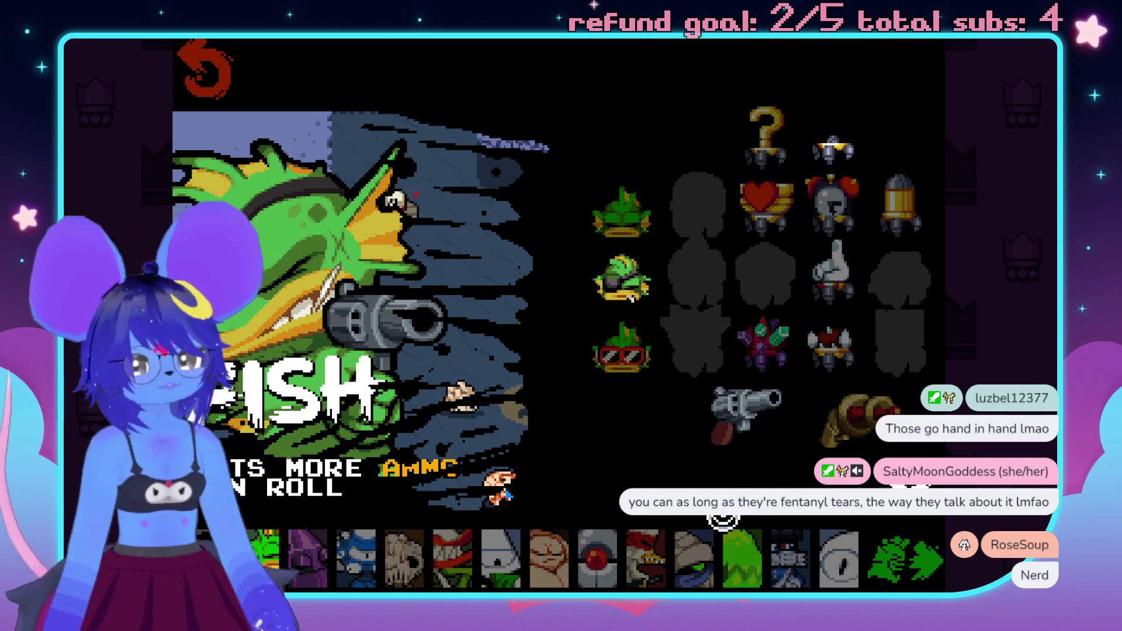
click(727, 555)
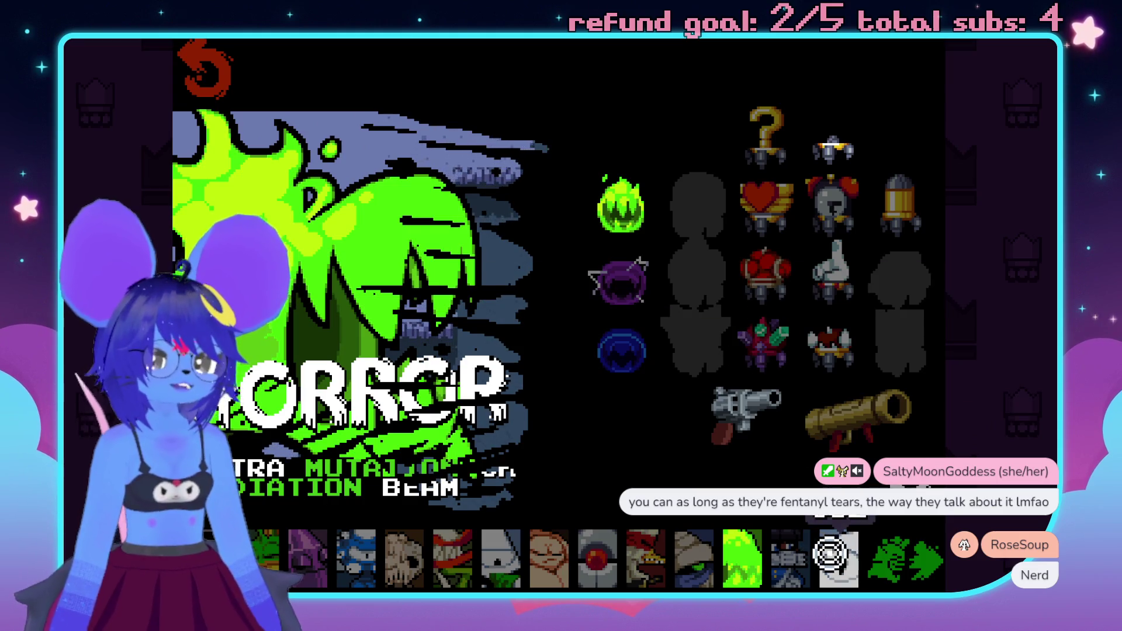
click(830, 553)
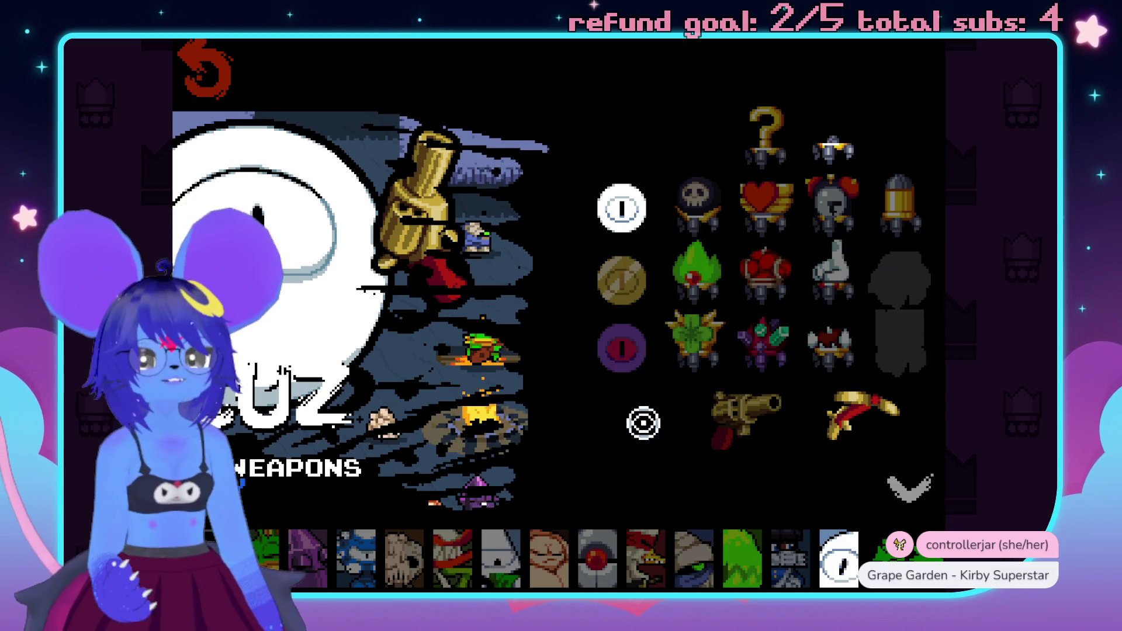
key(Escape)
click(514, 431)
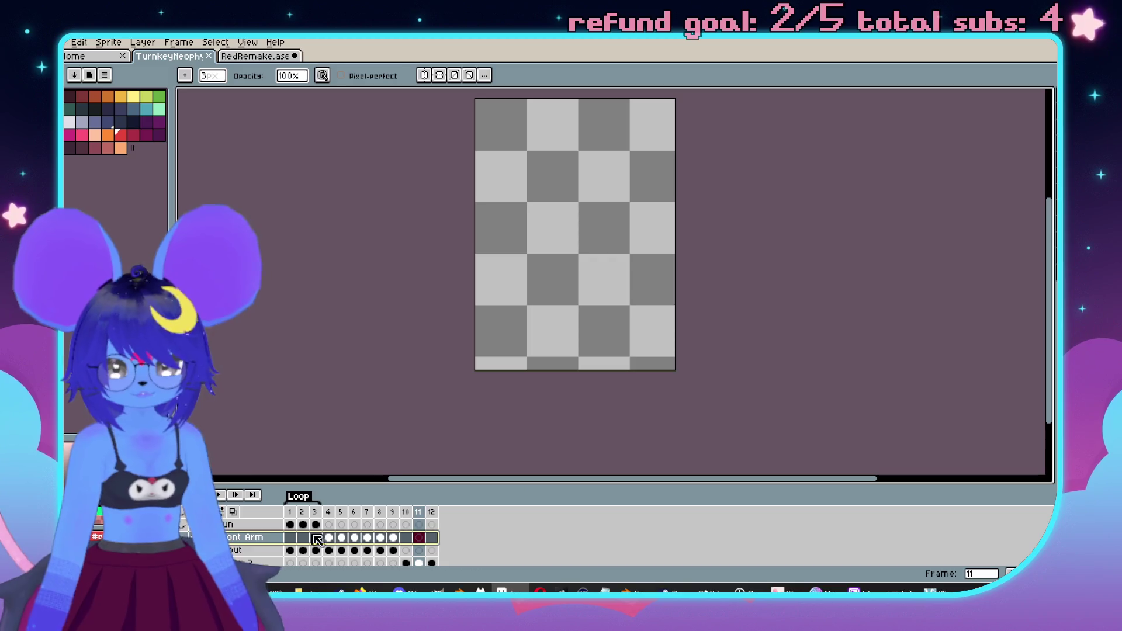
- With the Move tool active, go to frame 2 and enlarge the timeline to show more layers
key(v)
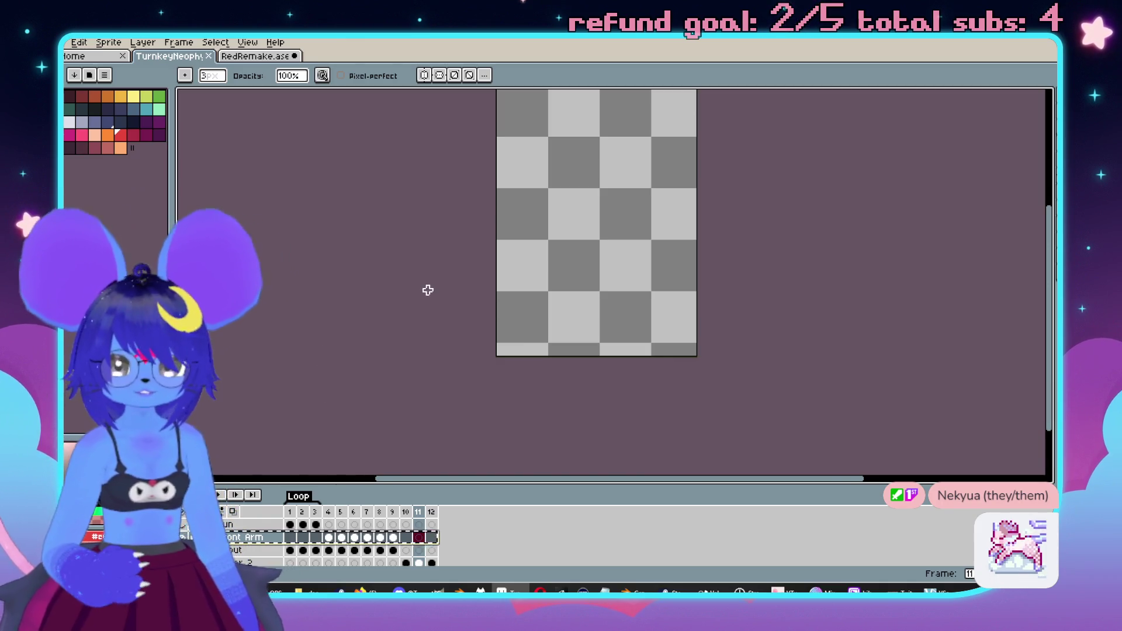
drag(425, 288, 464, 280)
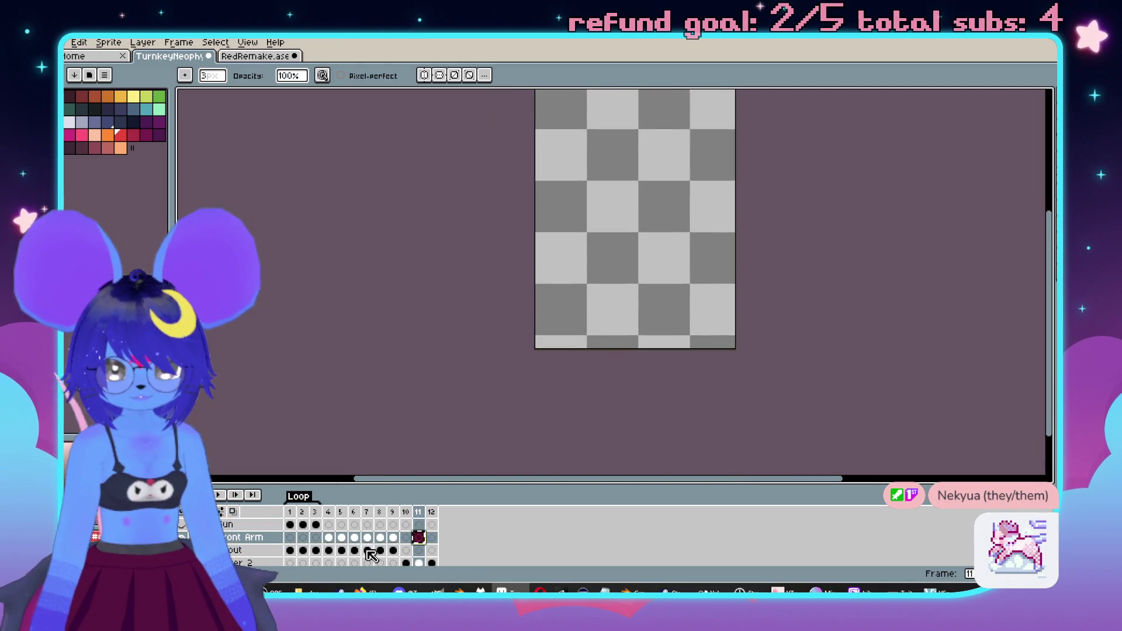
key(Home)
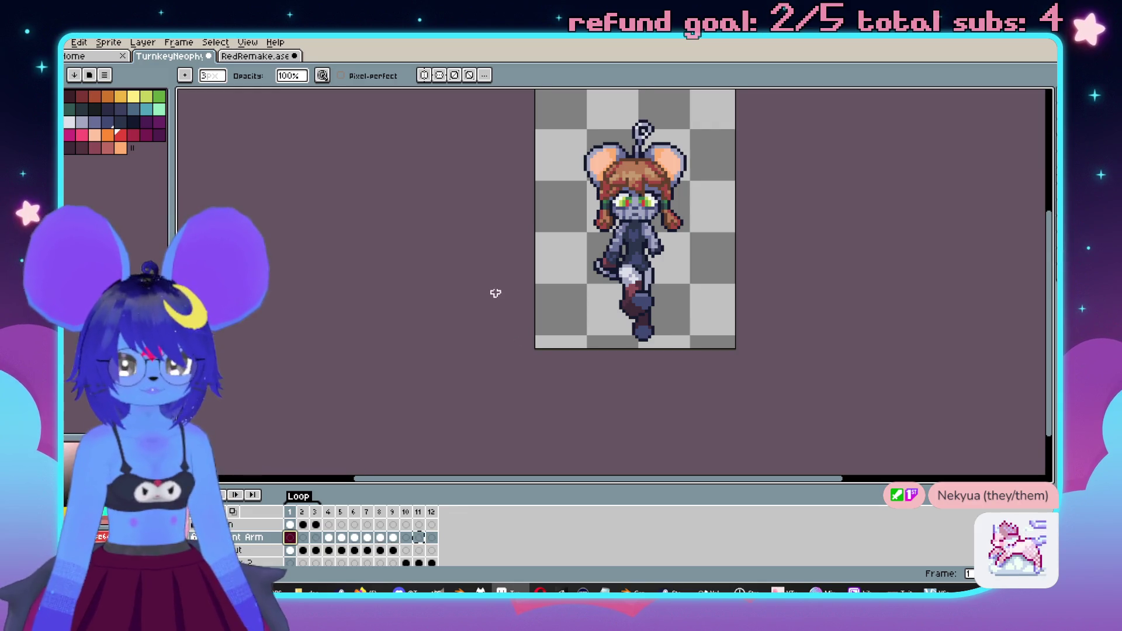
key(Right)
scroll(431, 300, down, 1)
scroll(434, 309, up, 1)
drag(435, 309, 429, 326)
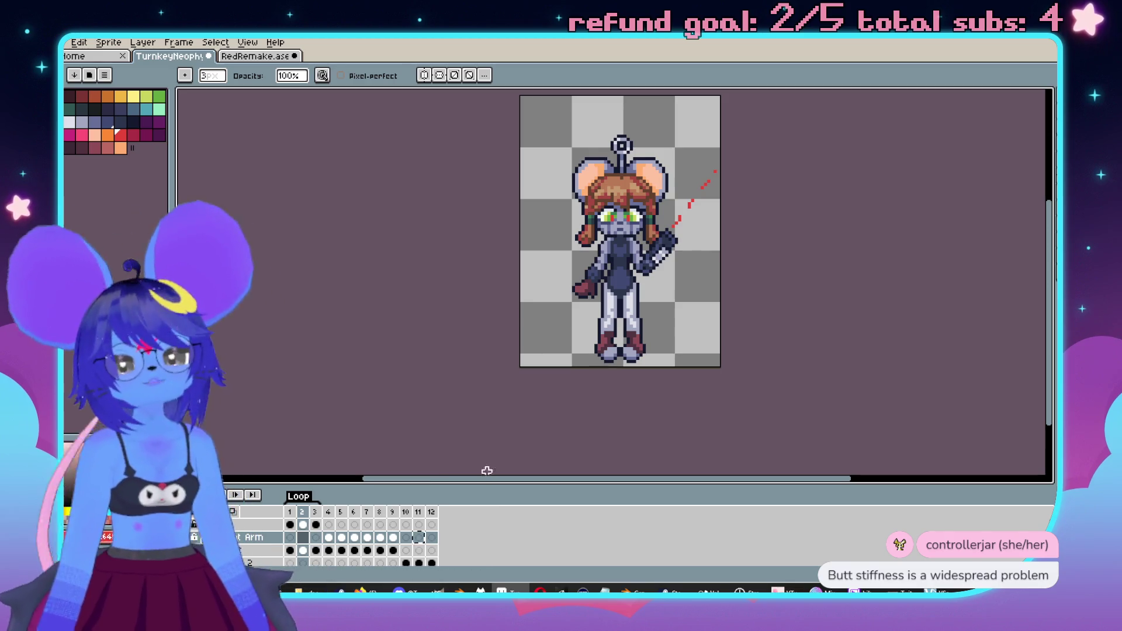
drag(445, 485, 443, 469)
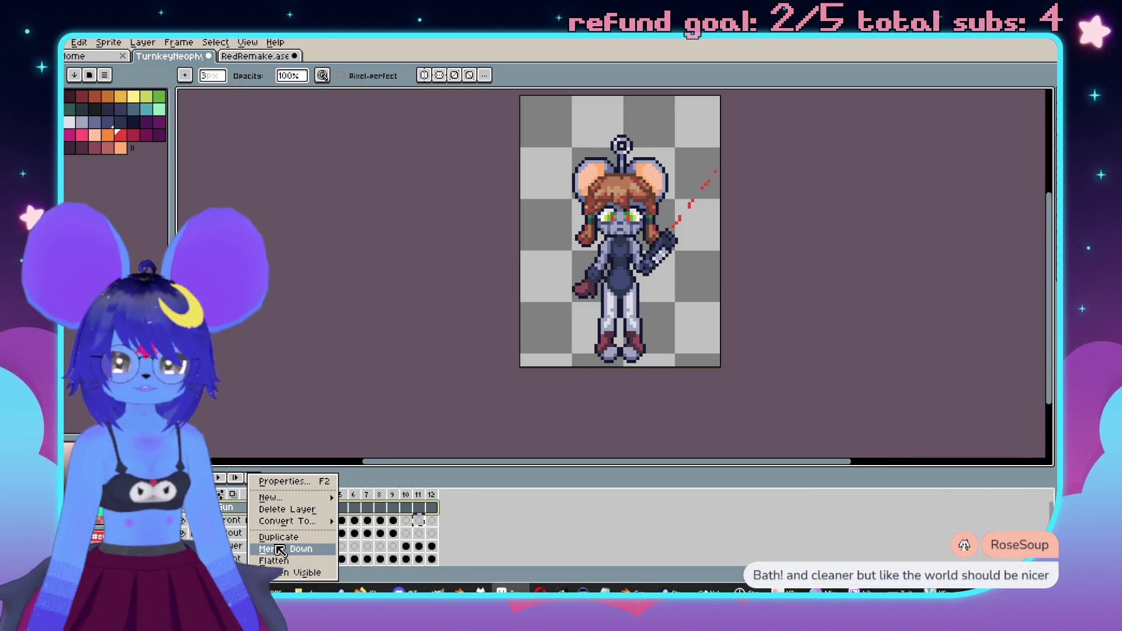
- Merge the Gun layer down into Front Arm and eyedrop the dark navy from frame 1
click(280, 550)
drag(413, 348, 437, 372)
key(Left)
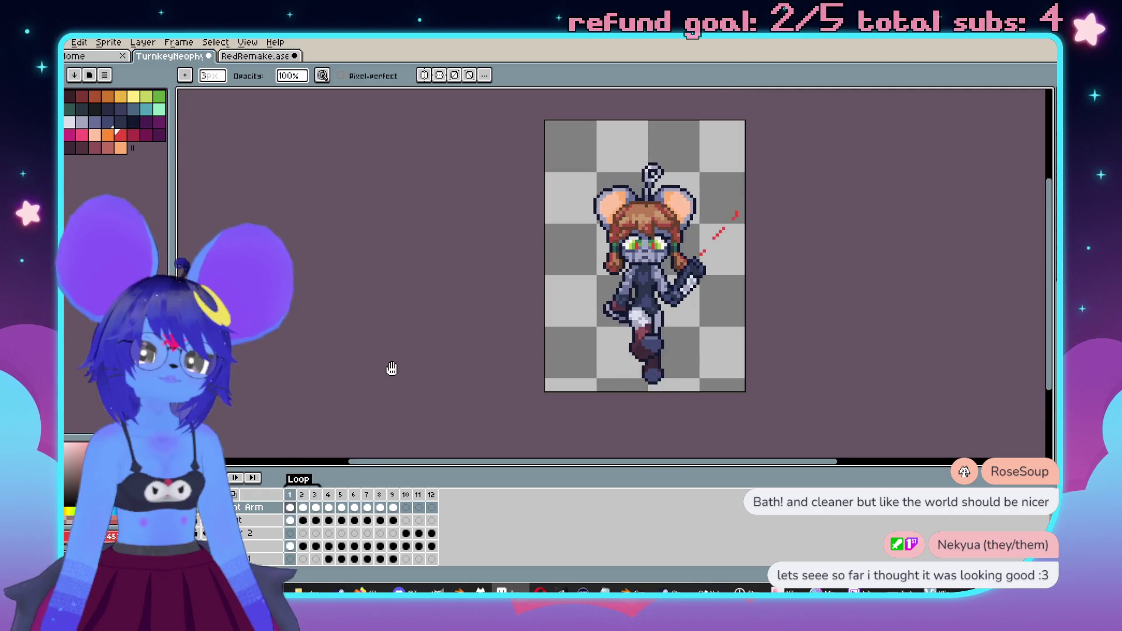
drag(395, 380, 368, 333)
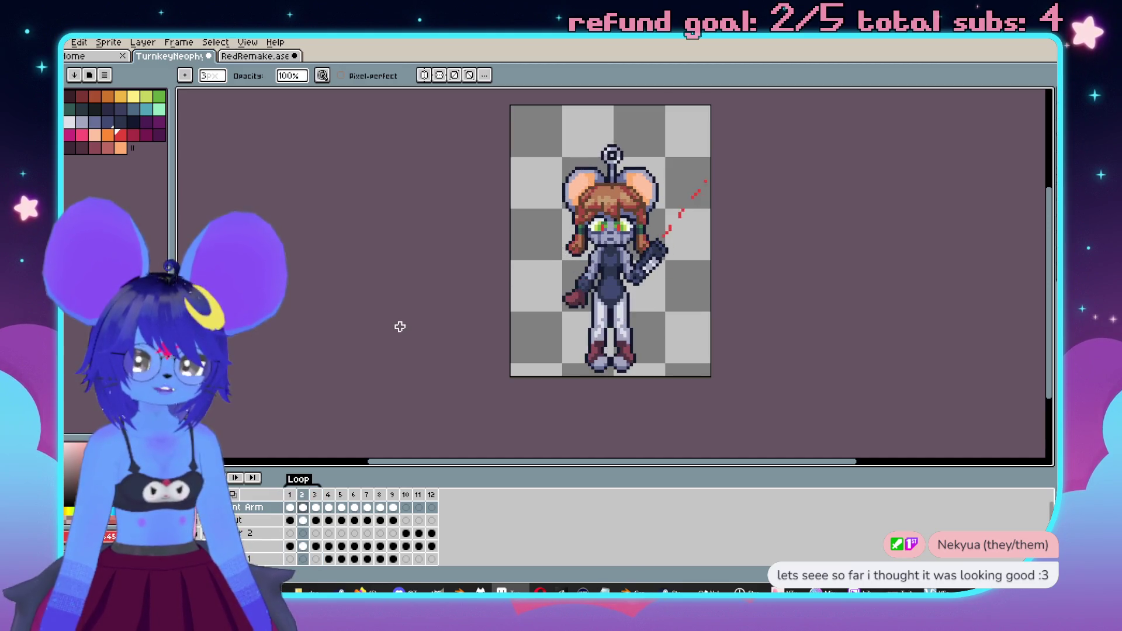
scroll(666, 236, up, 3)
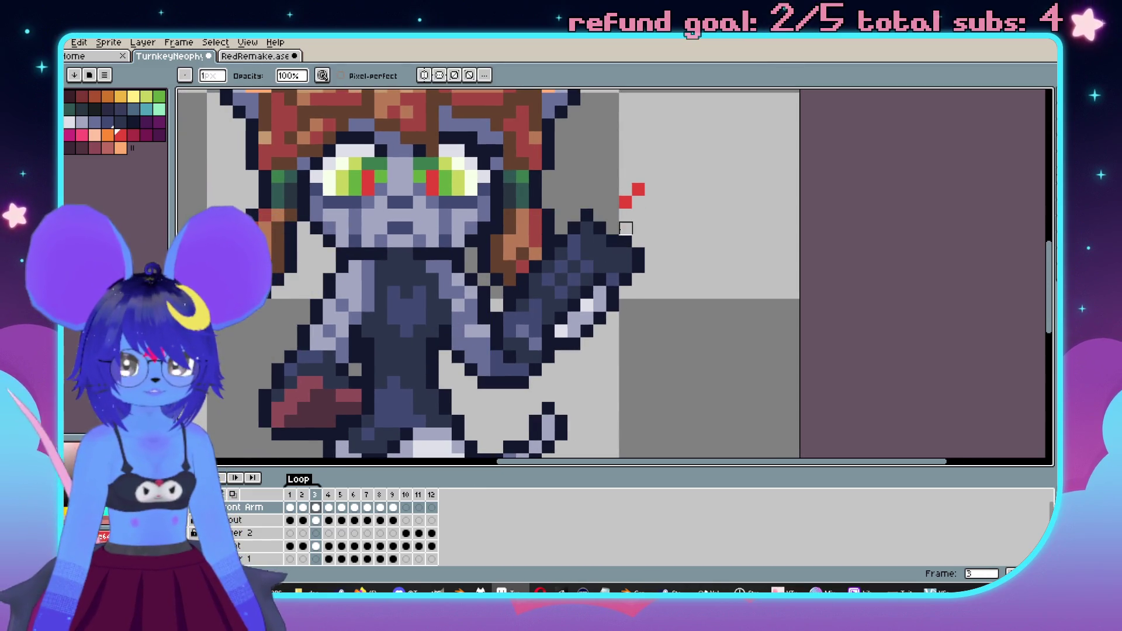
alt+click(637, 253)
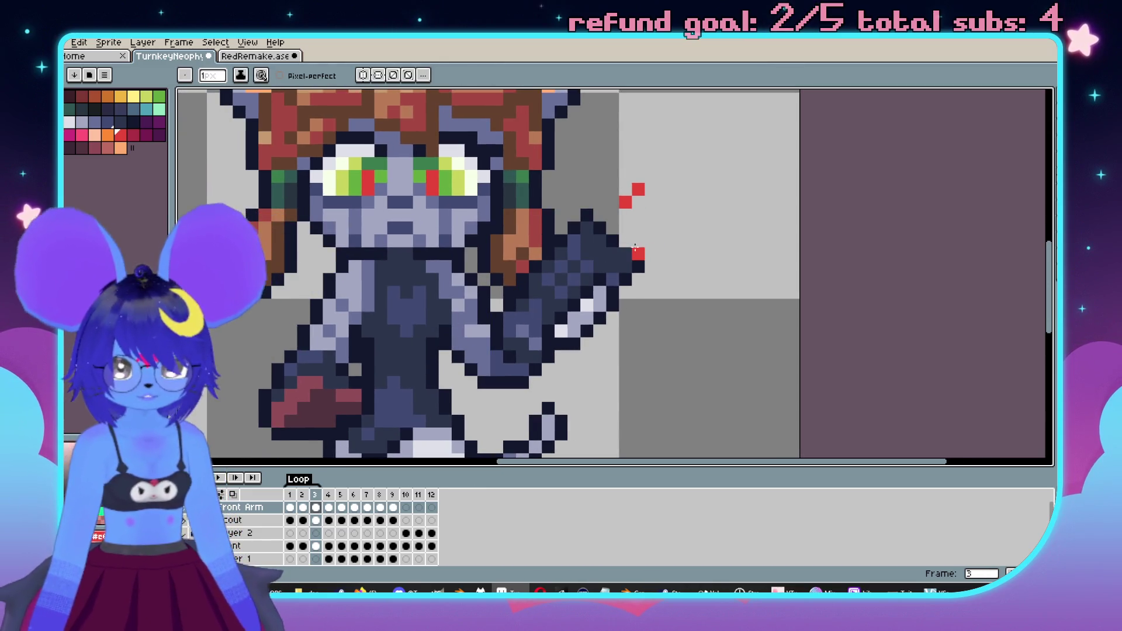
scroll(637, 249, down, 5)
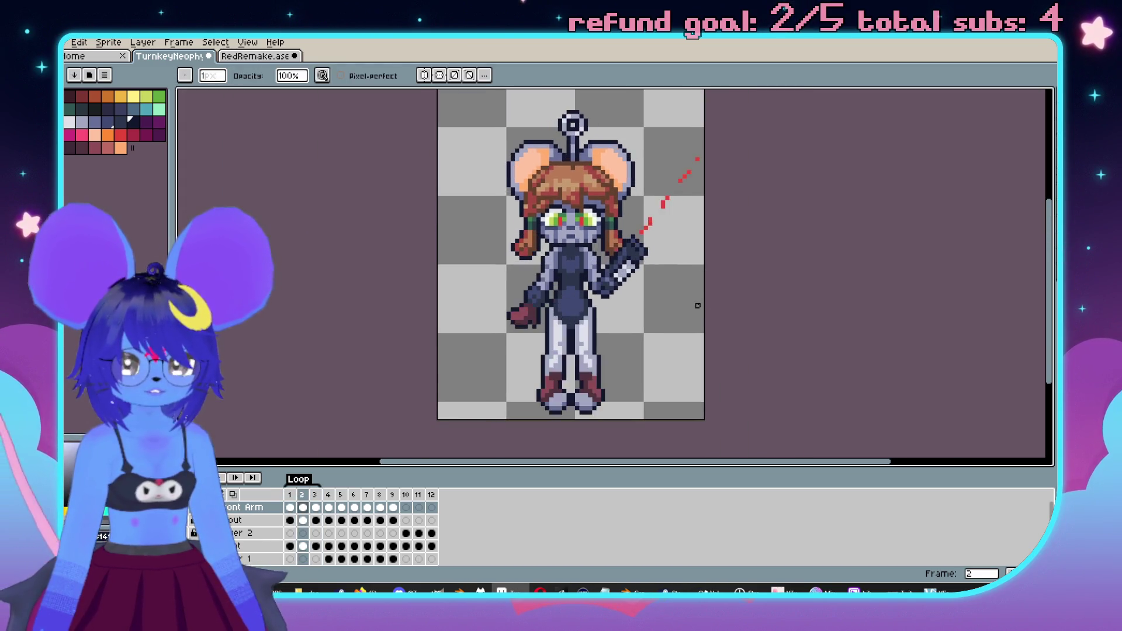
scroll(641, 256, up, 5)
scroll(658, 187, down, 2)
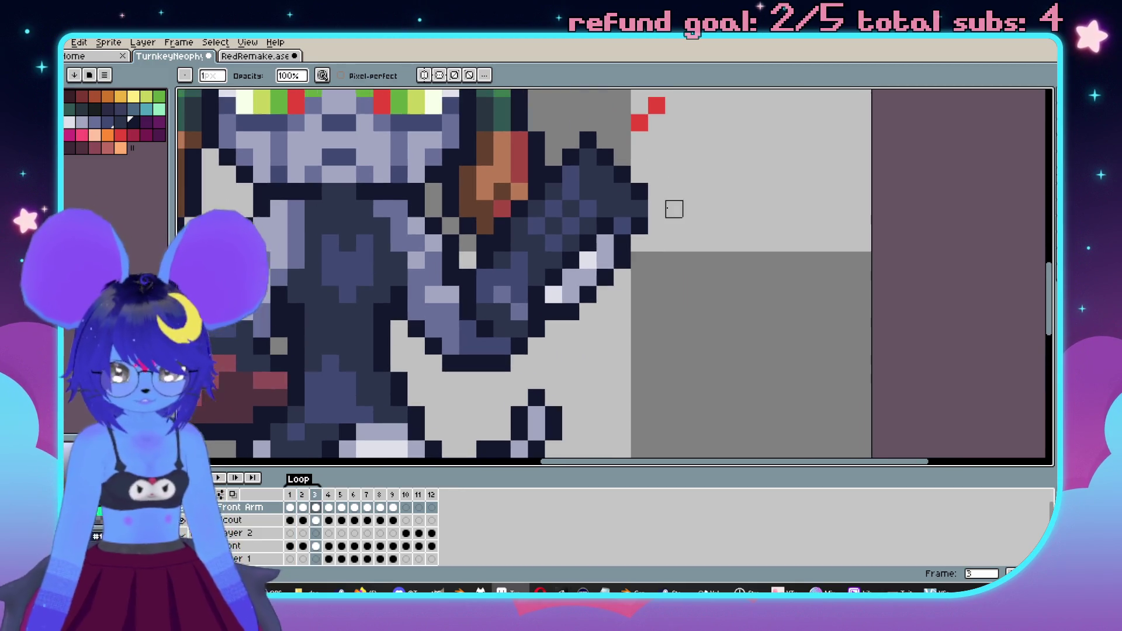
scroll(742, 281, down, 2)
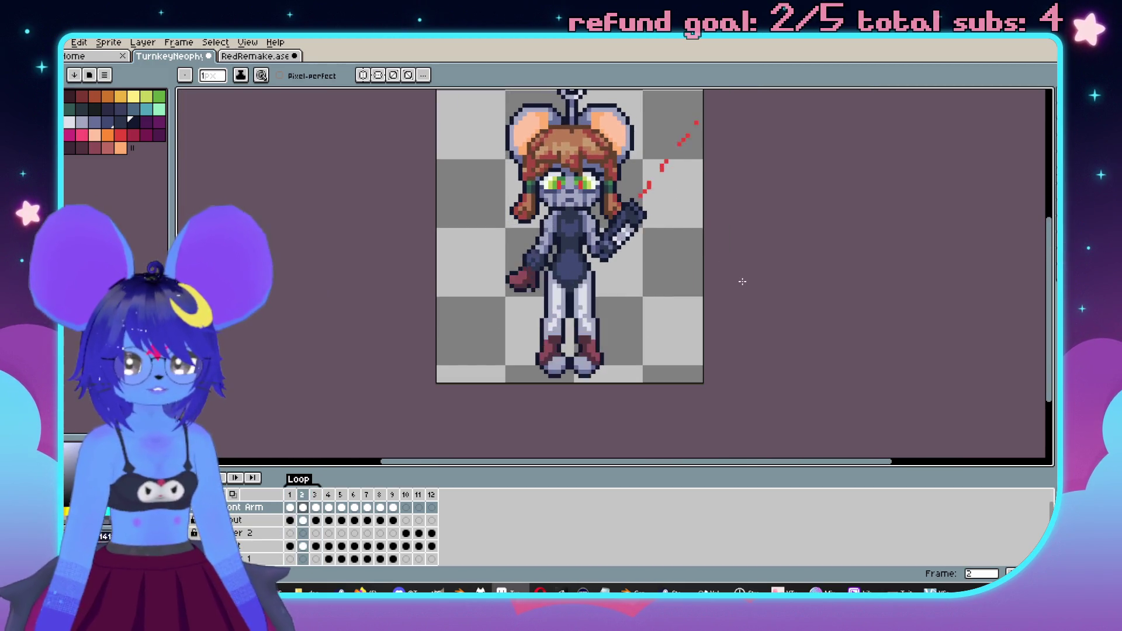
scroll(670, 260, up, 1)
scroll(670, 260, up, 1)
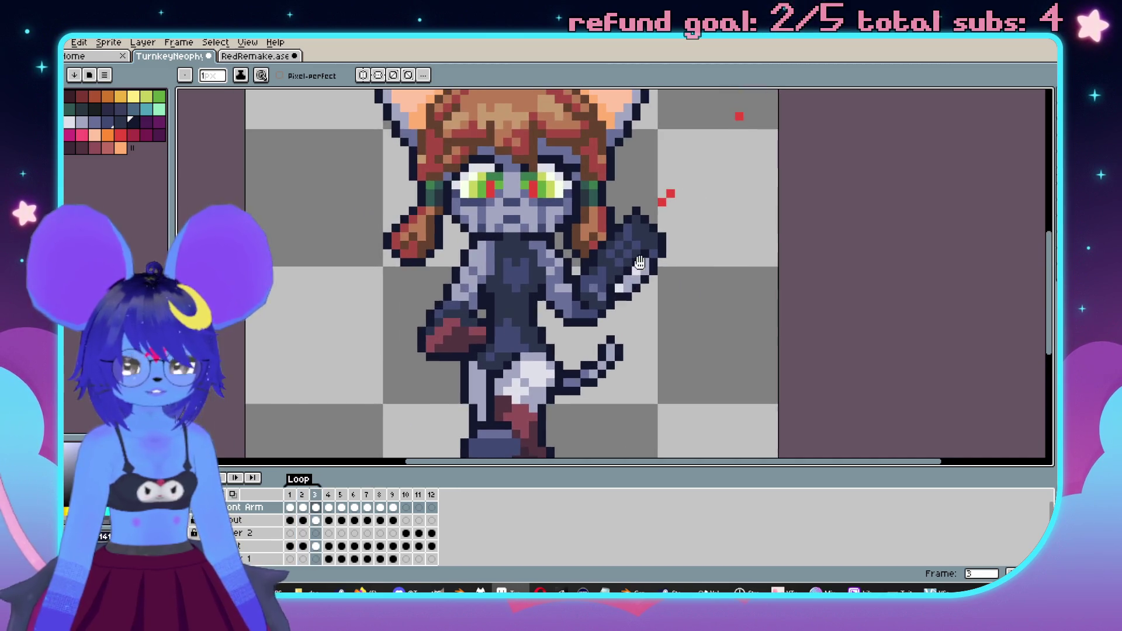
- On the Scout layer's frame 3, preview the loop and paint dark pixels on the raised gun arm
key(b)
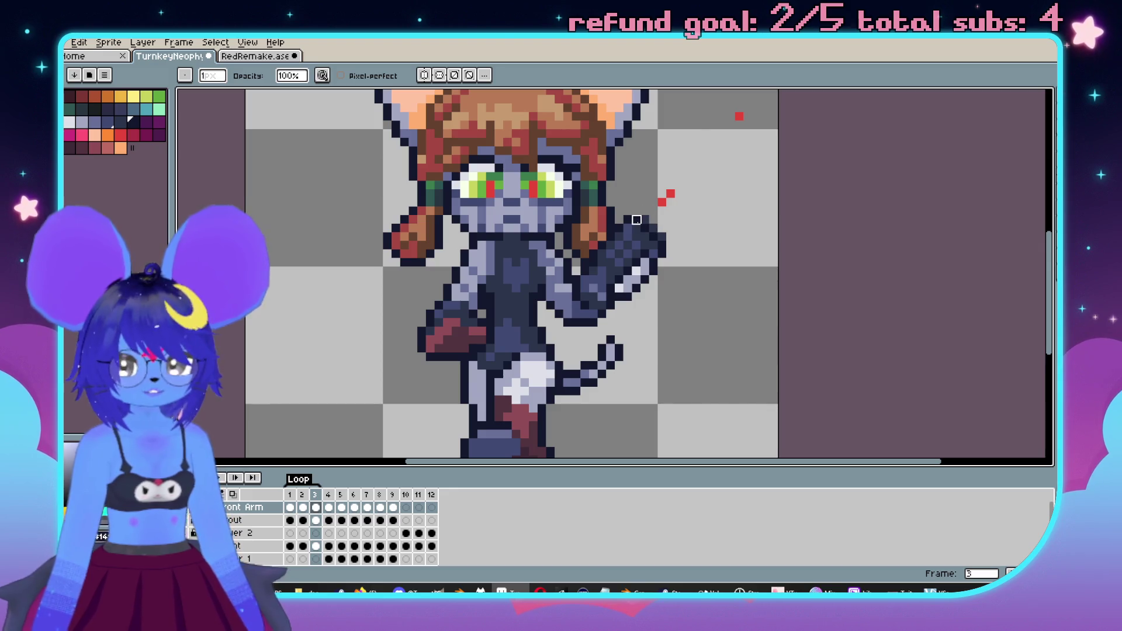
click(316, 520)
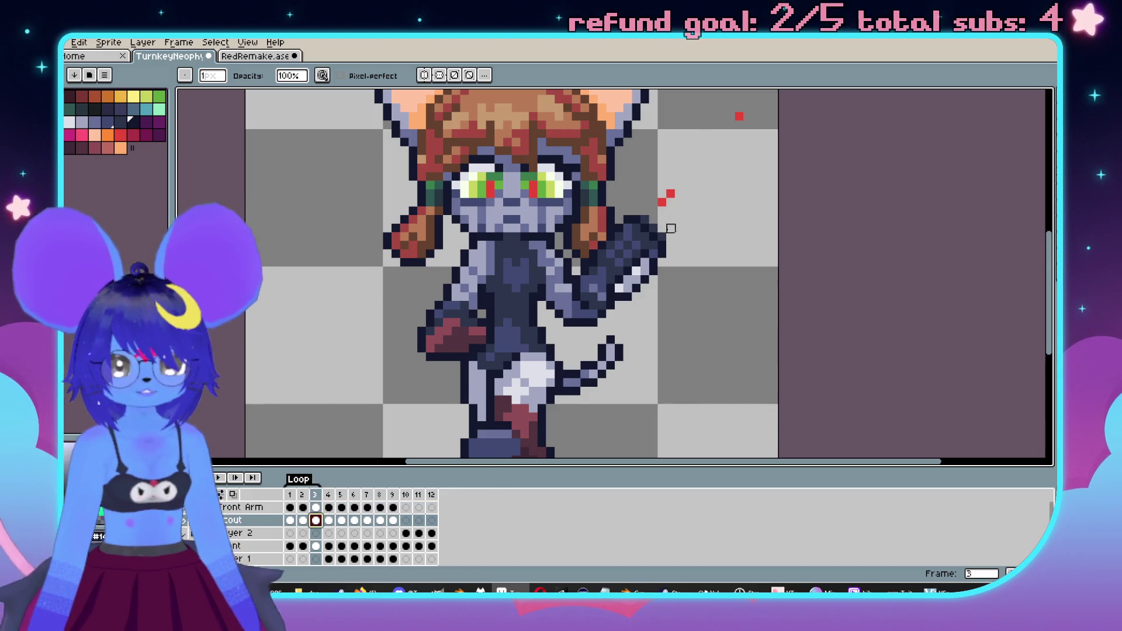
scroll(688, 255, down, 2)
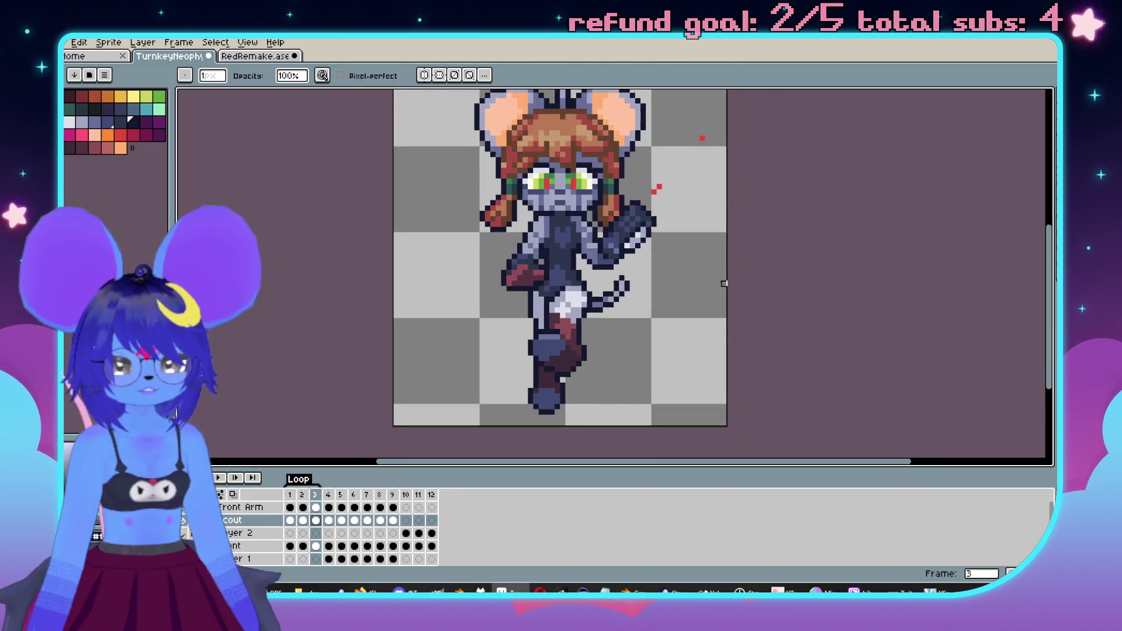
key(Return)
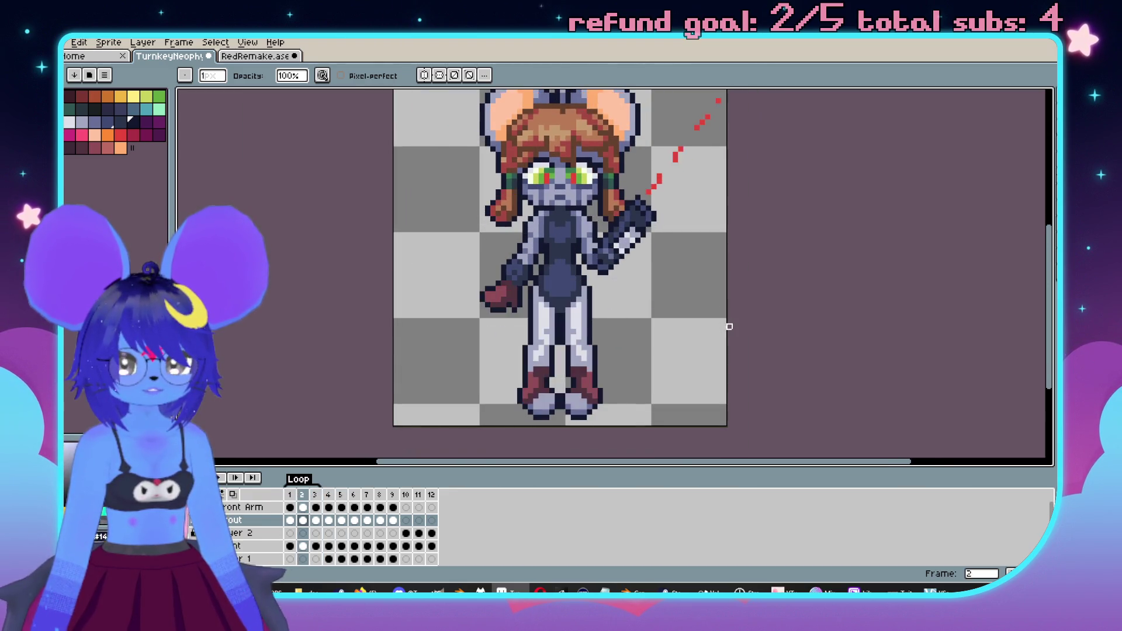
key(Return)
scroll(633, 117, up, 3)
scroll(633, 117, down, 3)
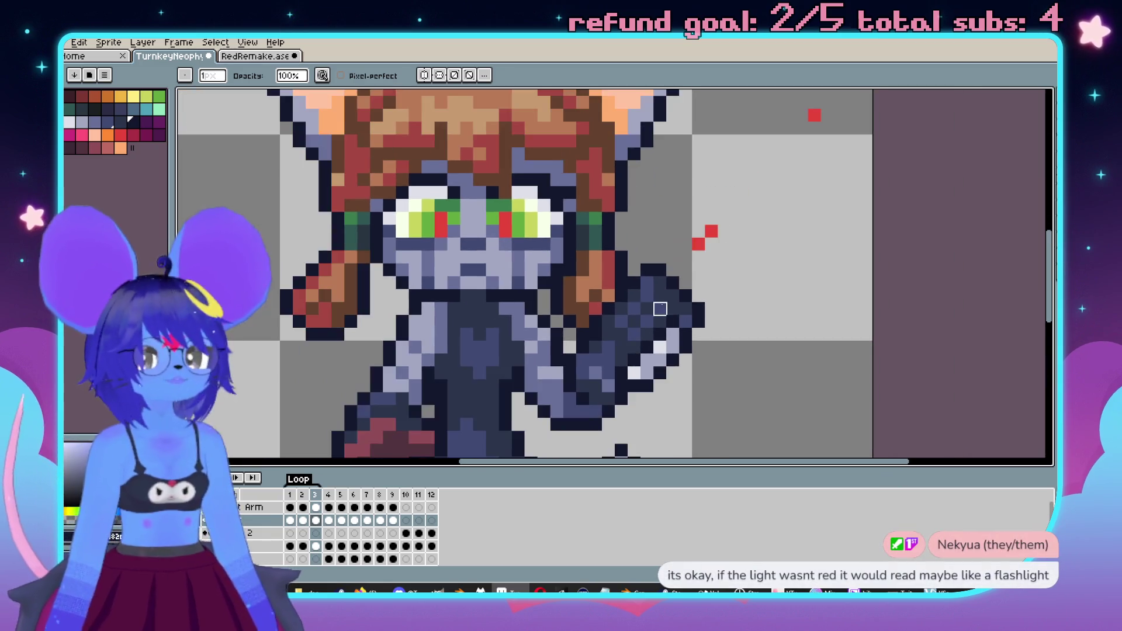
key(alt)
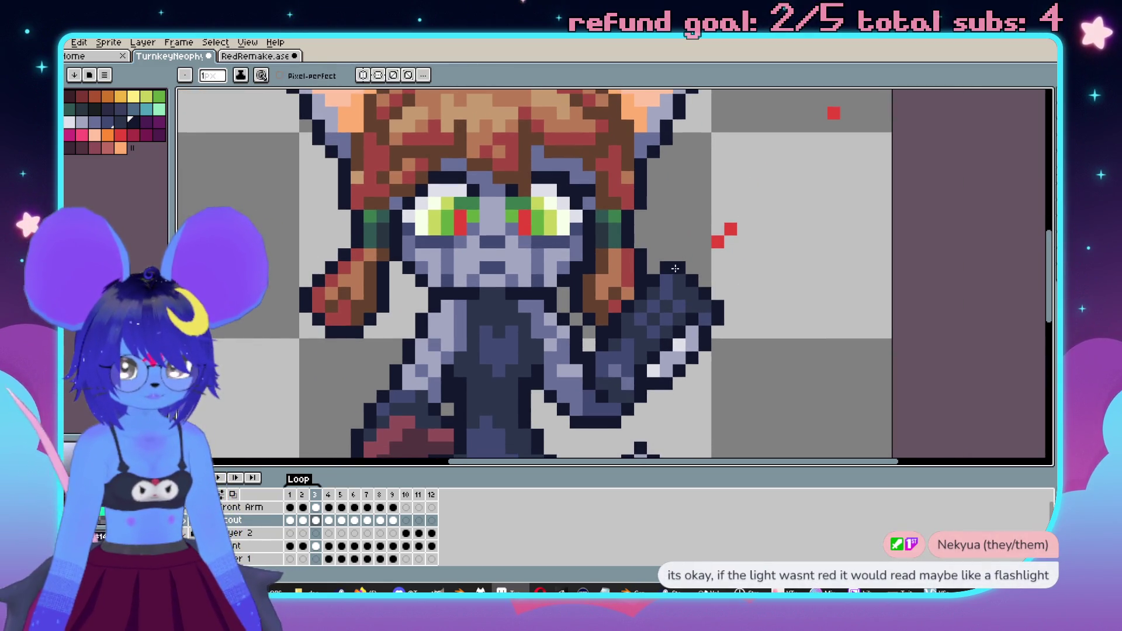
scroll(650, 301, up, 2)
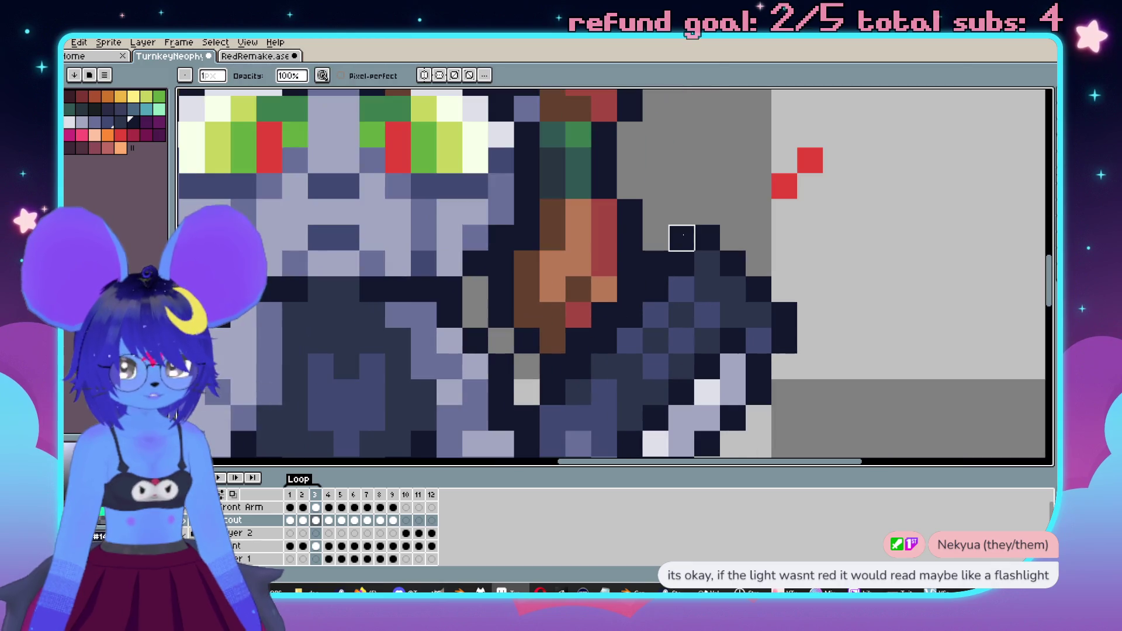
drag(682, 238, 614, 305)
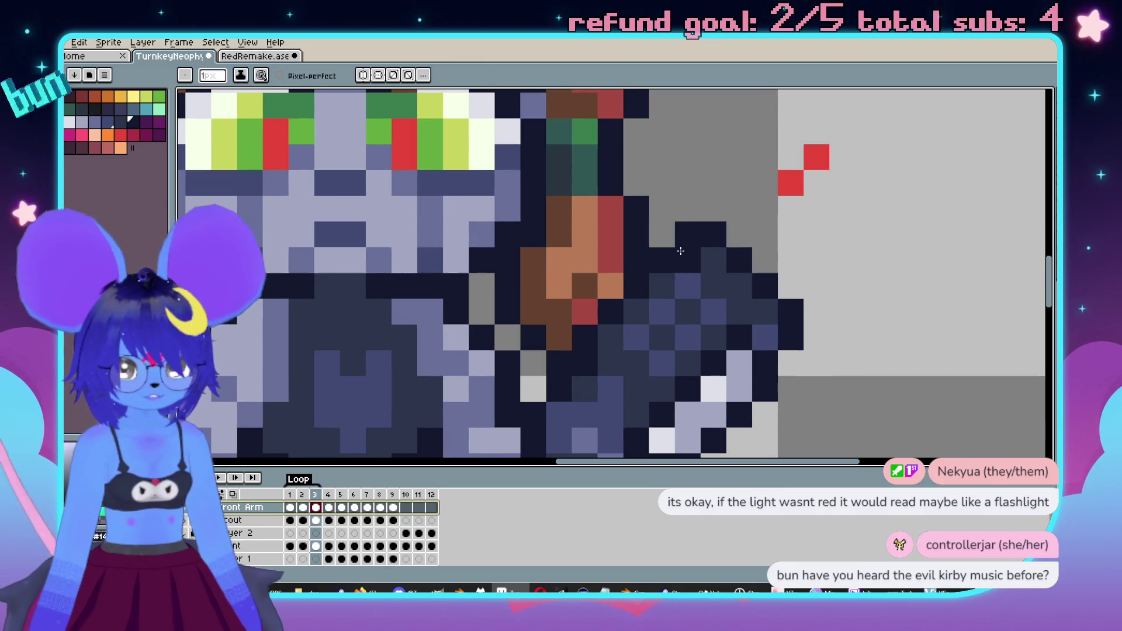
- Return to the Front Arm layer on frame 1 and play the loop to check it
ctrl+click(608, 343)
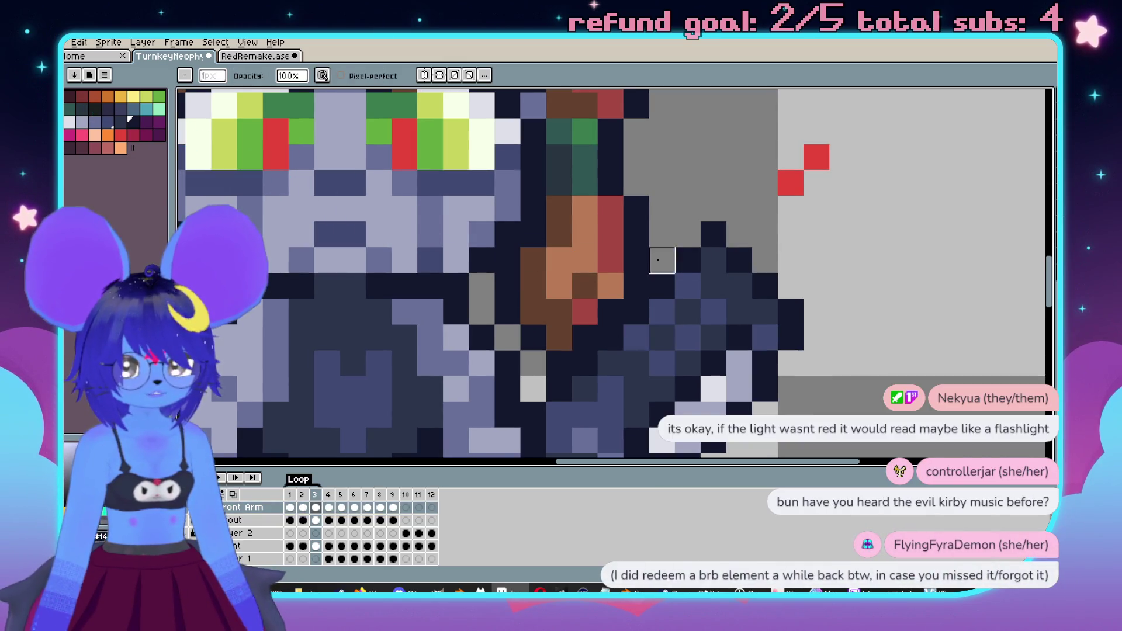
scroll(559, 361, down, 3)
key(Left)
key(Left)
key(Return)
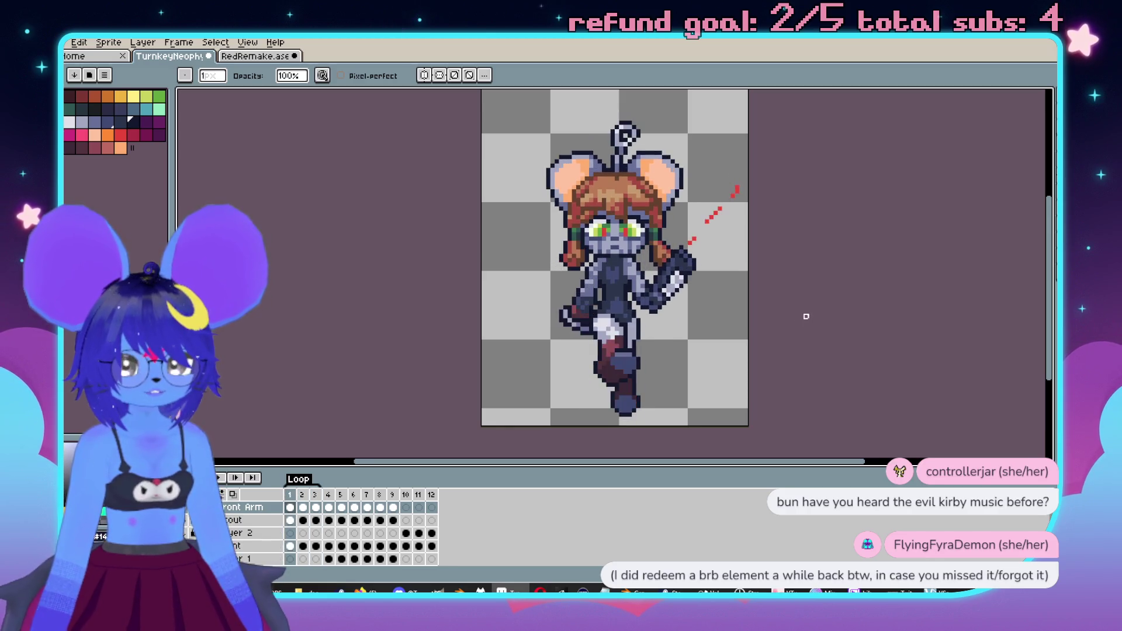
scroll(716, 282, up, 5)
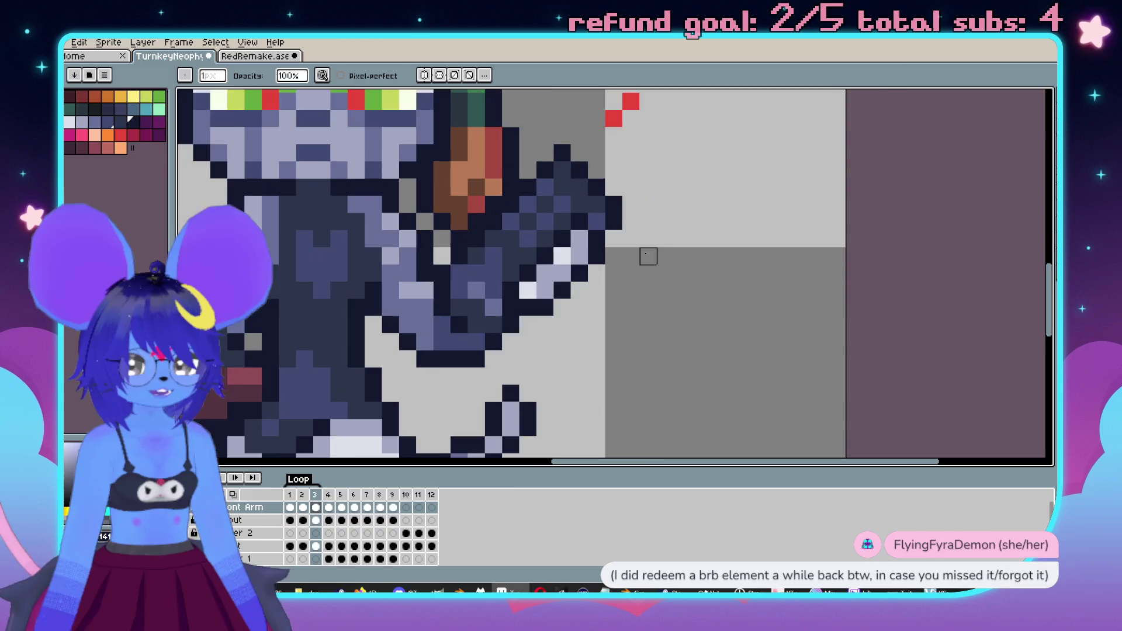
- Eyedrop the gun's dark blue and paint it over the gun's light highlight pixels
key(i)
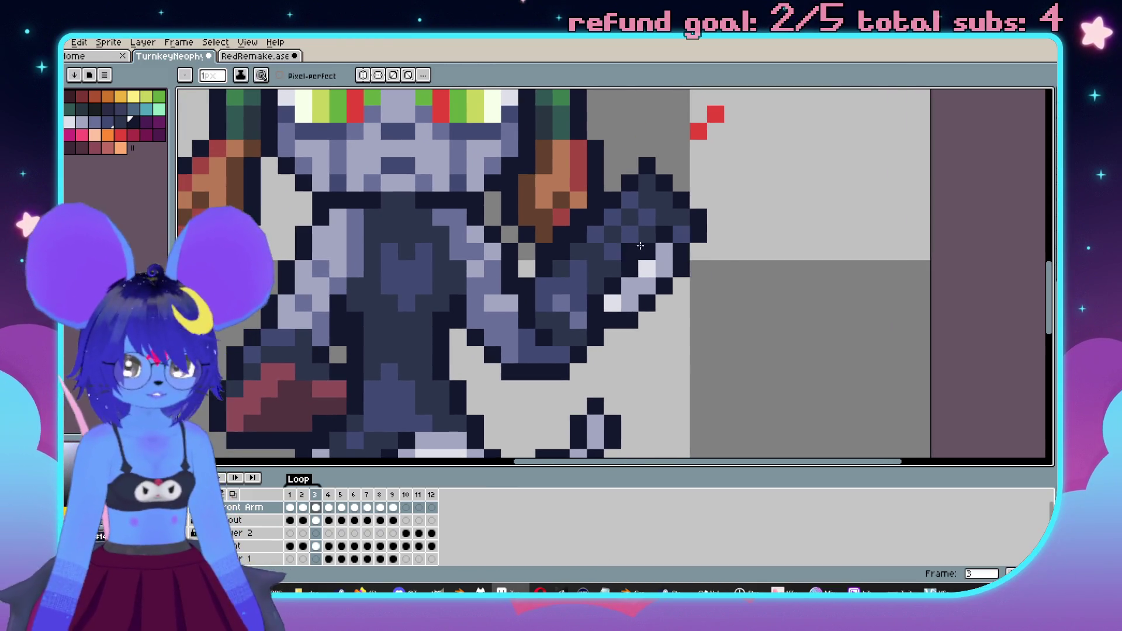
alt+click(667, 233)
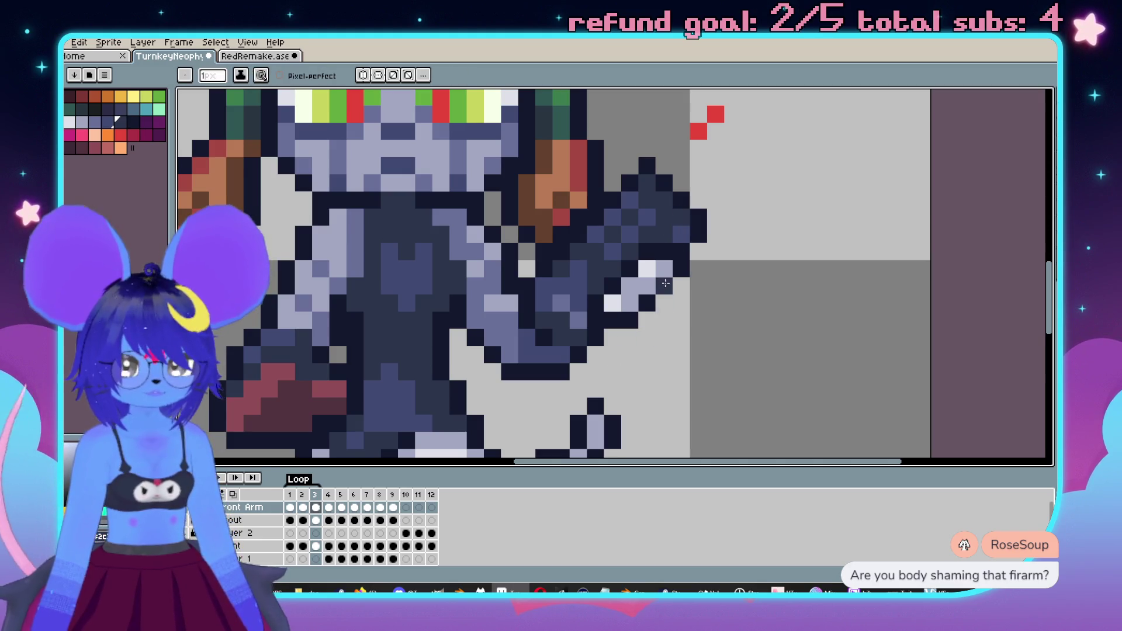
alt+click(666, 283)
drag(648, 287, 631, 298)
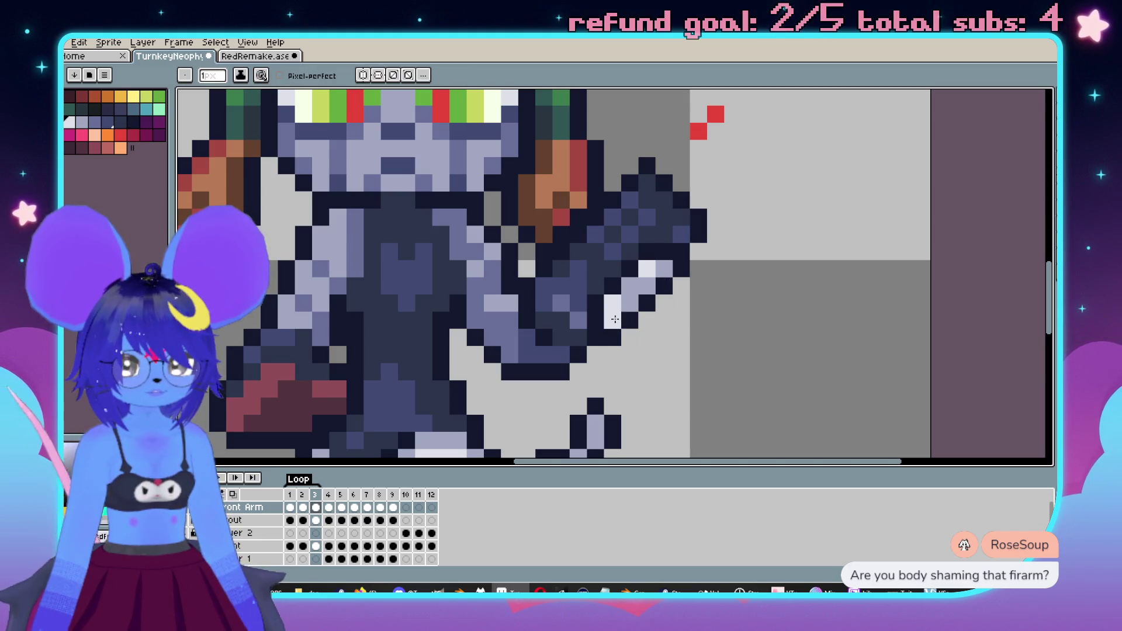
scroll(664, 321, down, 3)
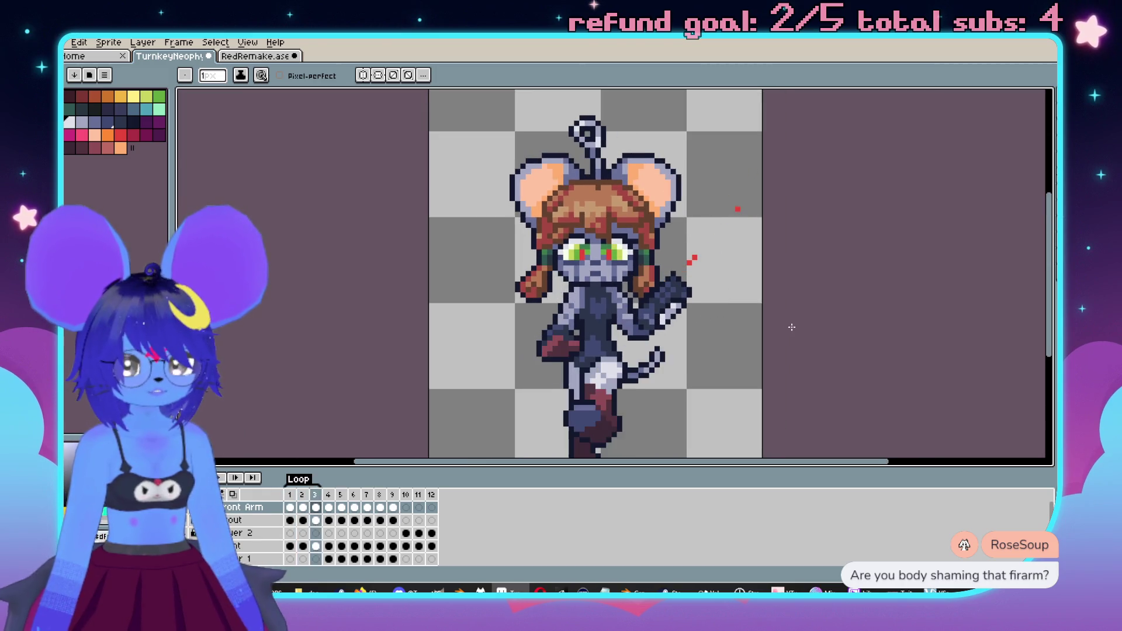
- Play through the sprite animation, stop playback, and select frame 2 in the timeline
key(comma)
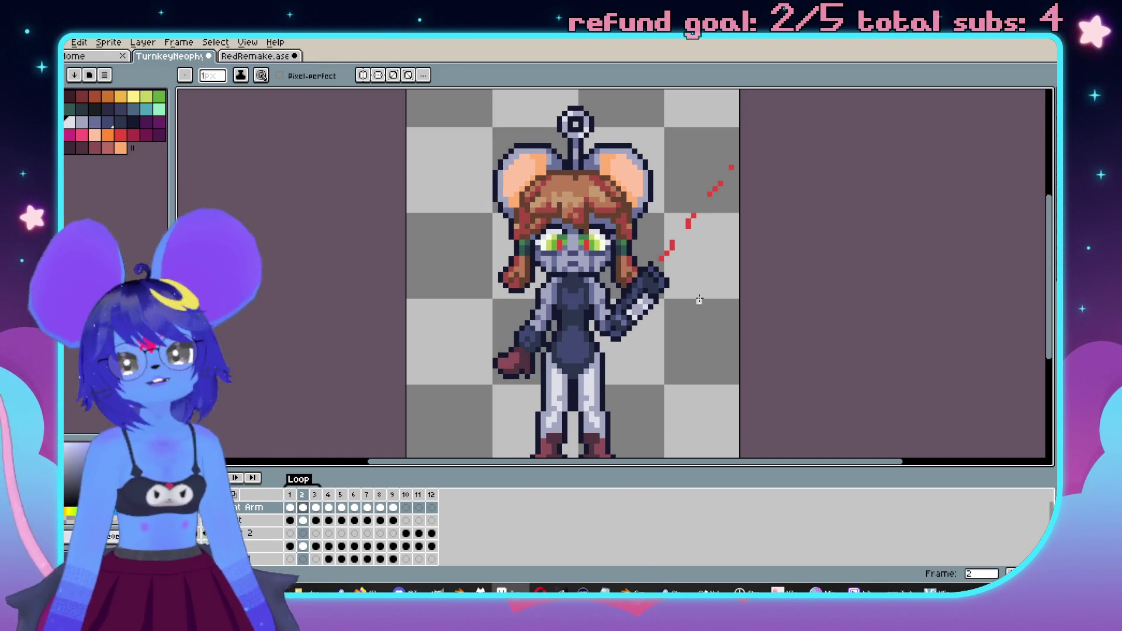
key(Return)
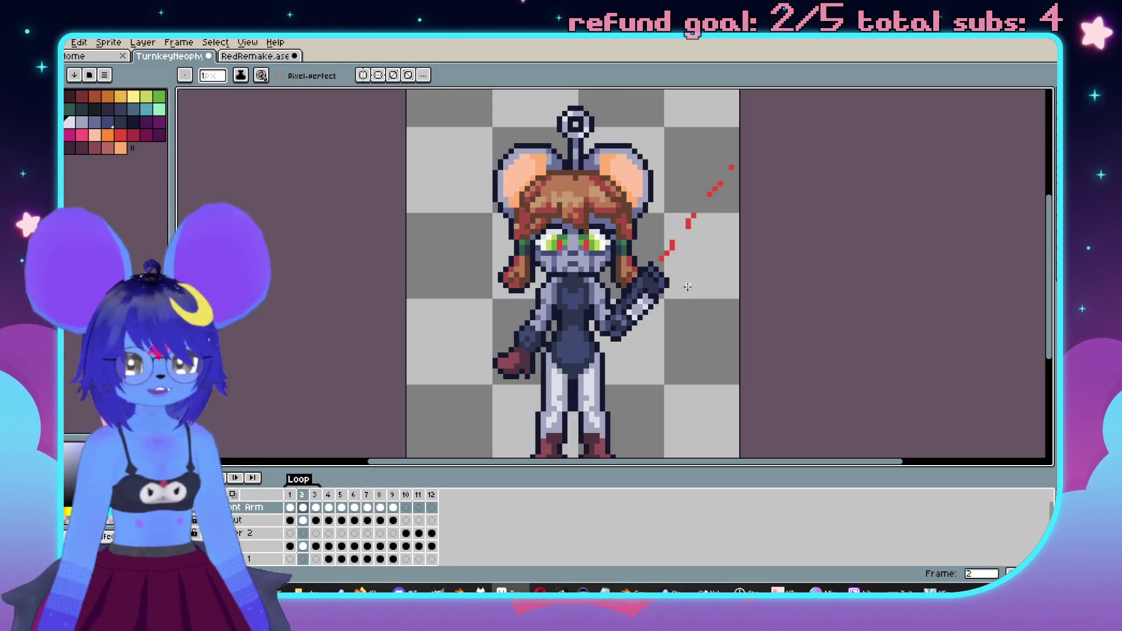
scroll(777, 252, down, 1)
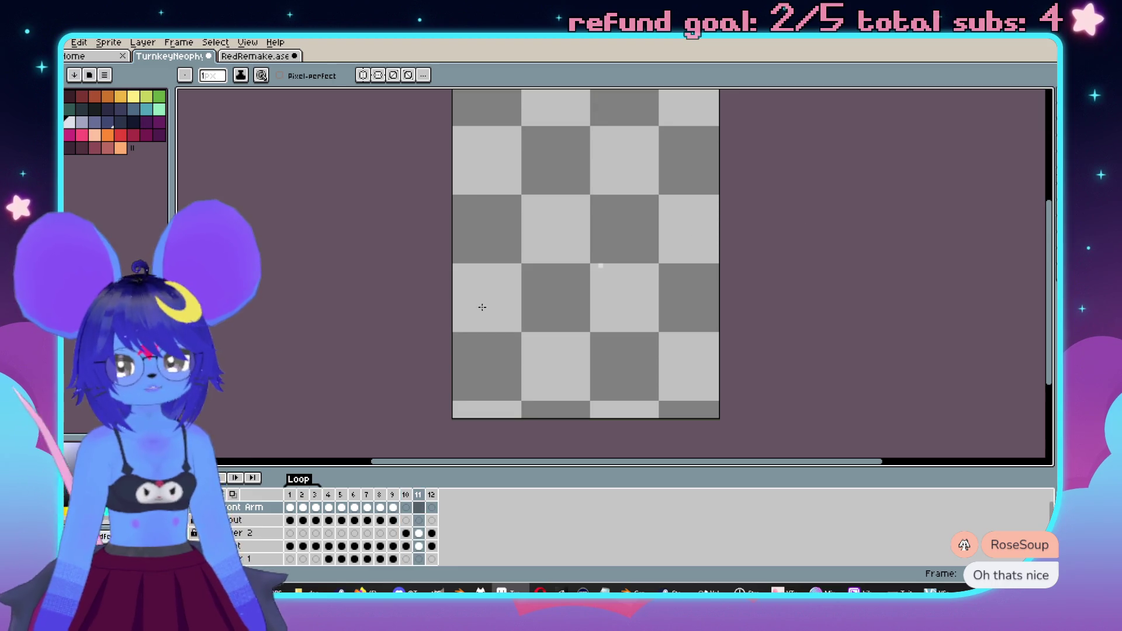
click(304, 520)
- Open the Scout layer's frame 11 cel and zoom to view the standing, arm-lowered figure
drag(367, 465, 365, 466)
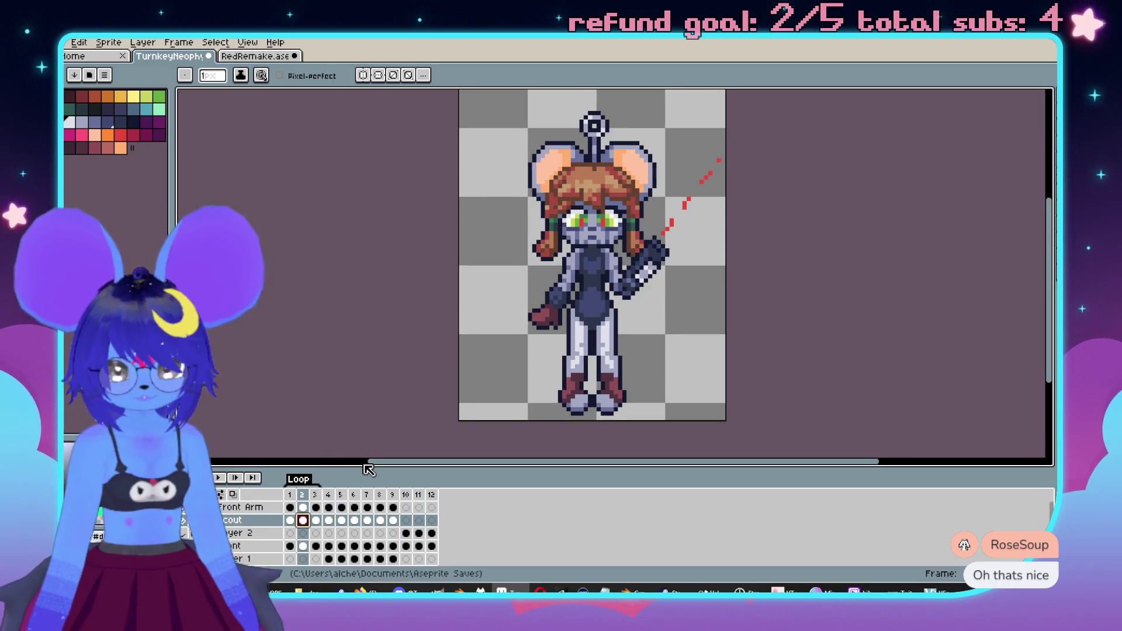
click(419, 520)
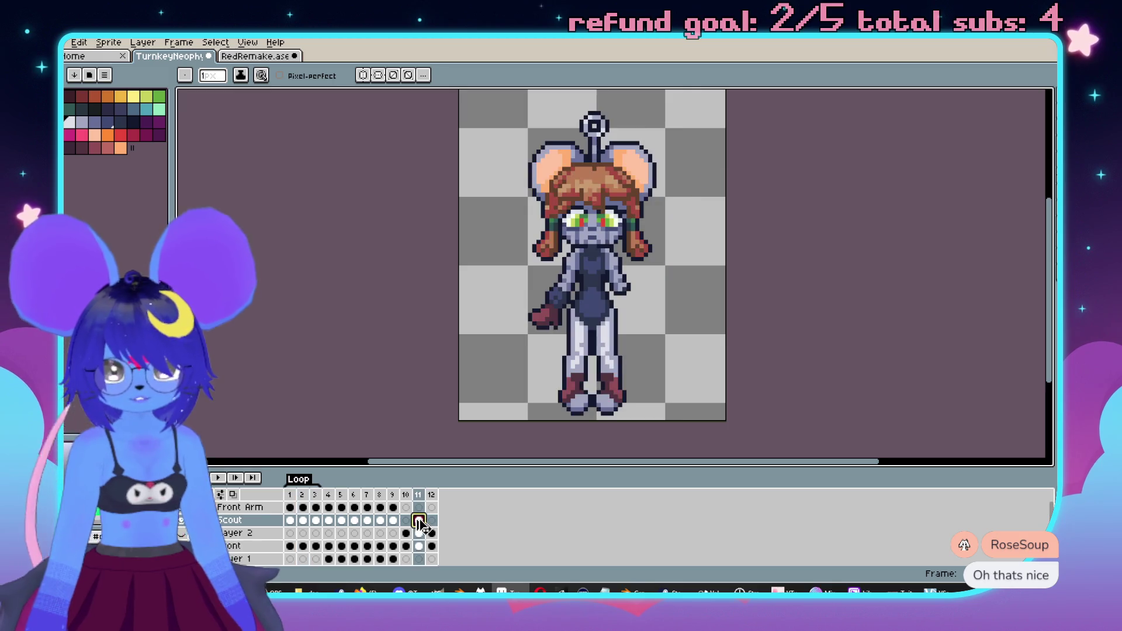
scroll(493, 318, up, 3)
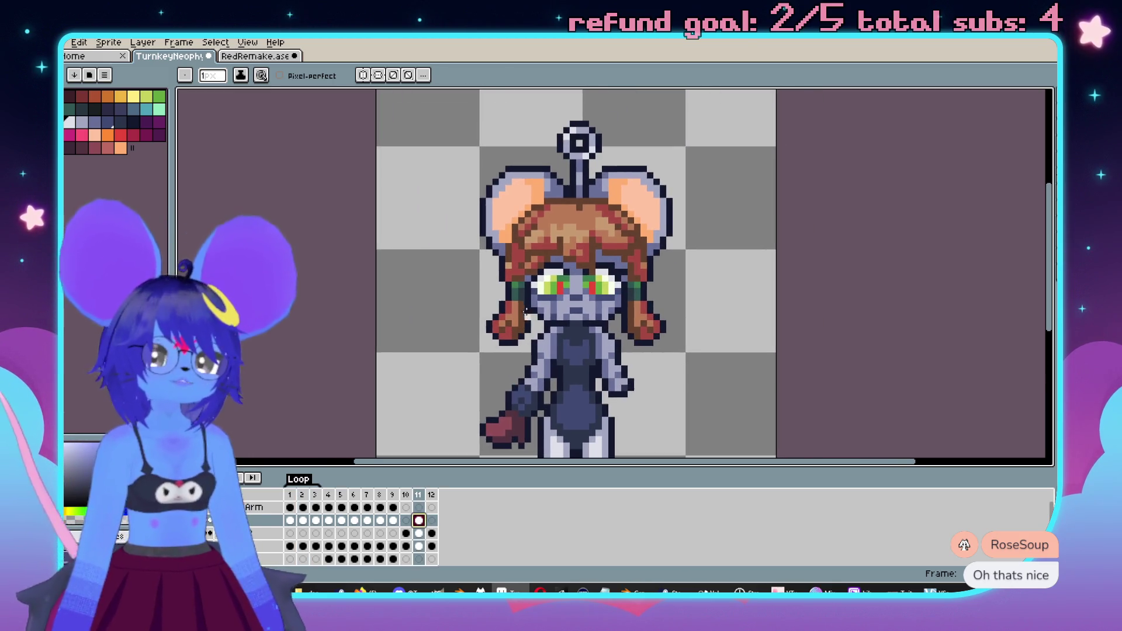
scroll(728, 301, down, 3)
scroll(729, 300, right, 3)
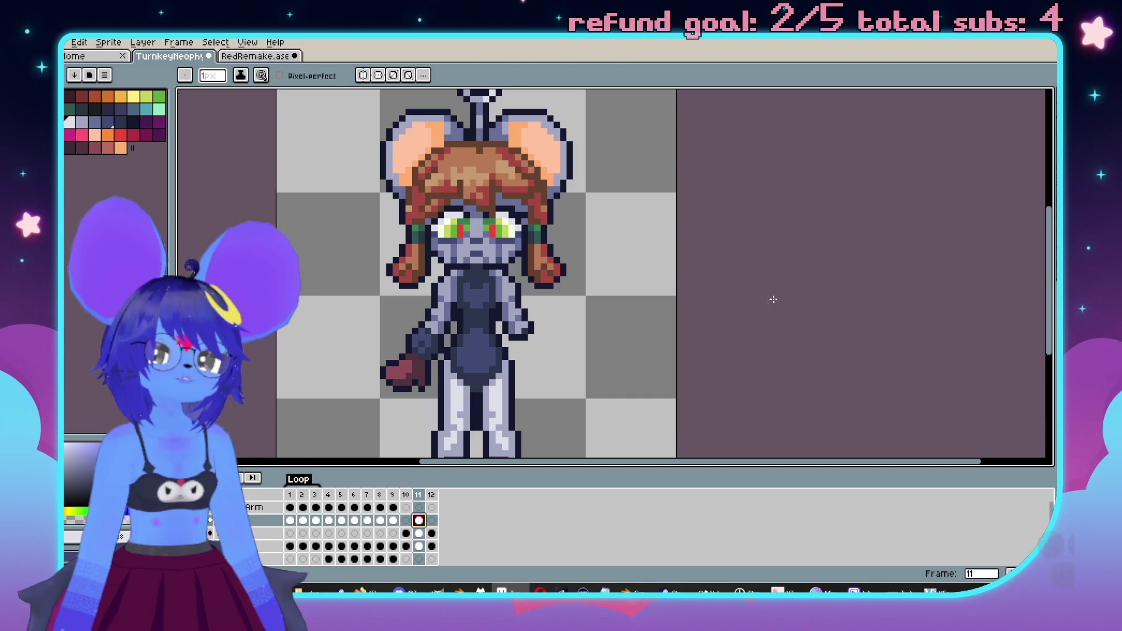
scroll(794, 288, left, 3)
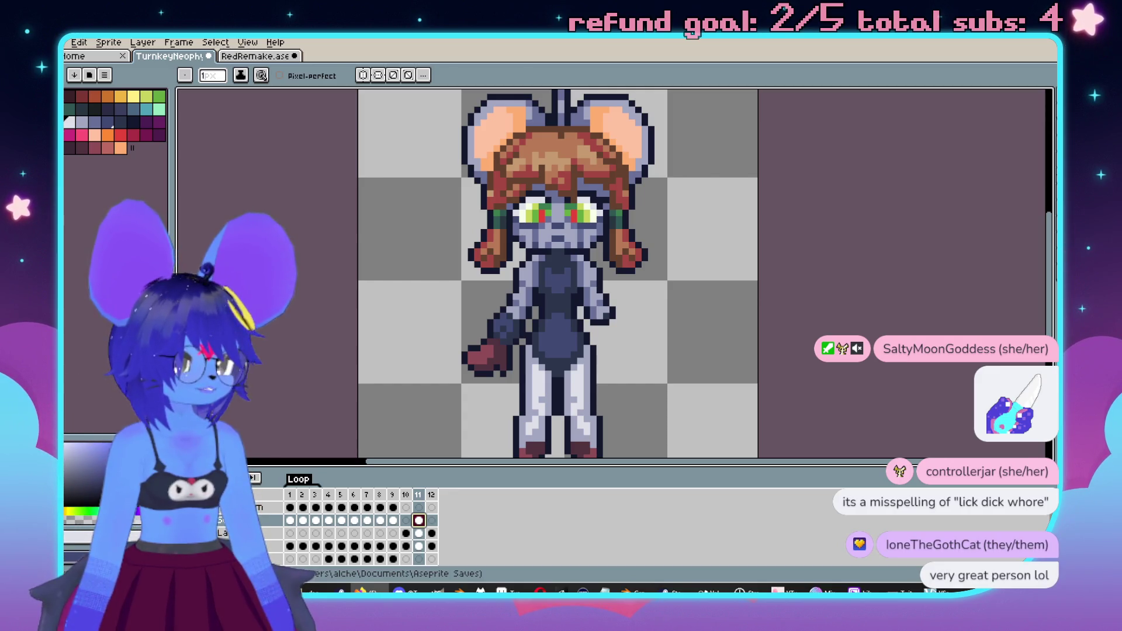
scroll(754, 220, down, 1)
scroll(717, 188, up, 1)
scroll(704, 243, down, 2)
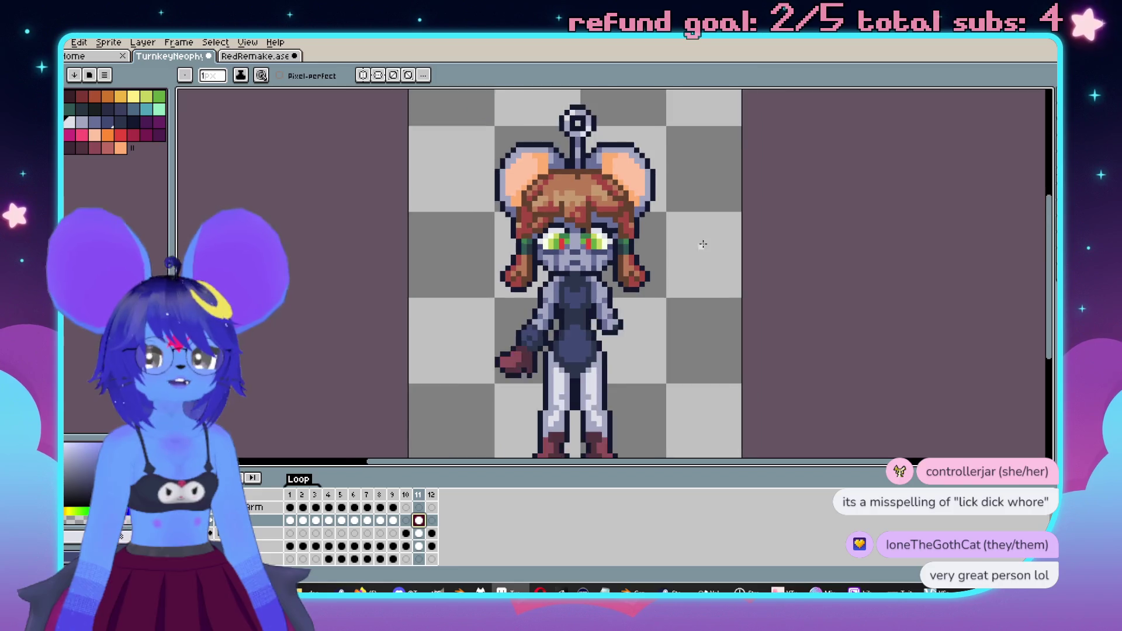
scroll(379, 138, down, 1)
key(m)
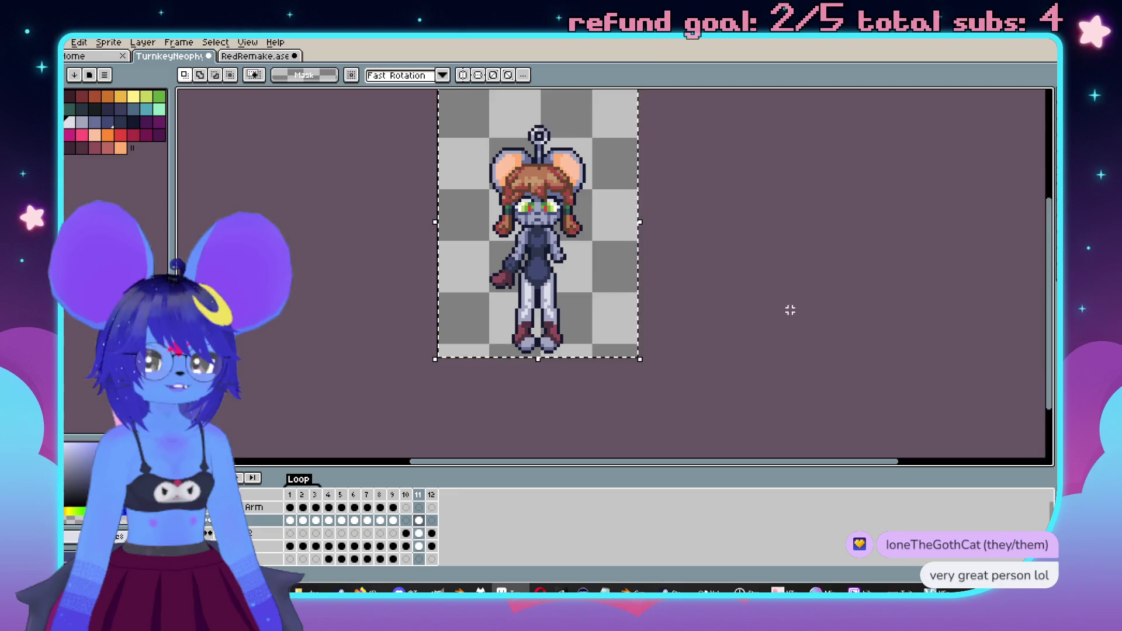
- Select all of frame 11, flip it horizontally, and deselect
key(ctrl+a)
key(shift+h)
scroll(748, 306, up, 1)
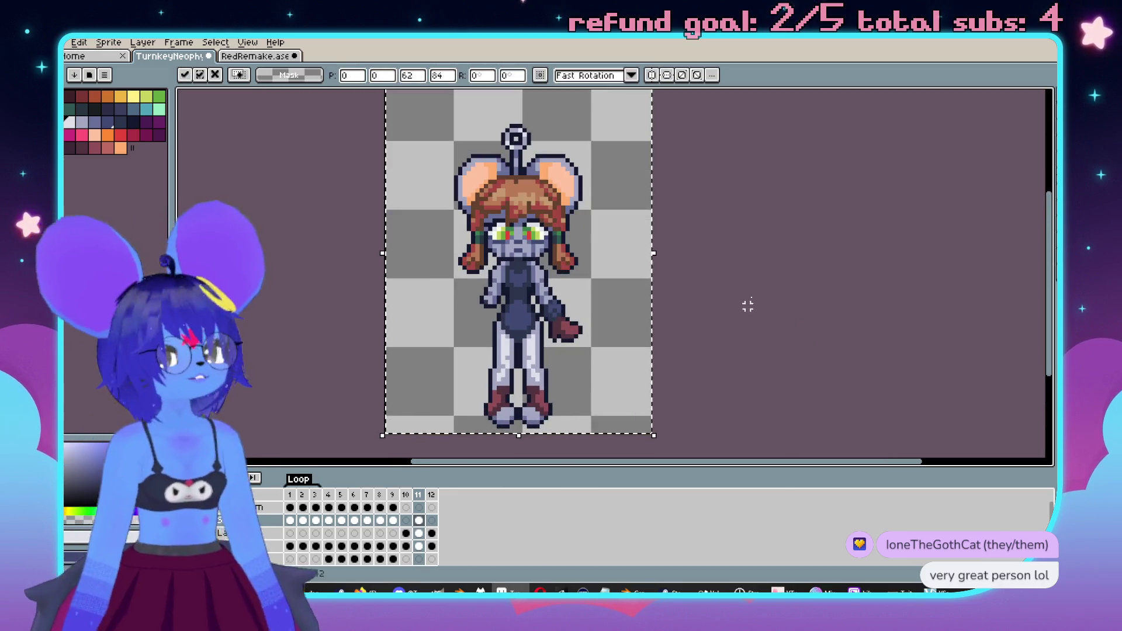
key(ctrl+d)
- Paint both boot toes mint green with the pencil in symmetry mode
scroll(702, 245, up, 1)
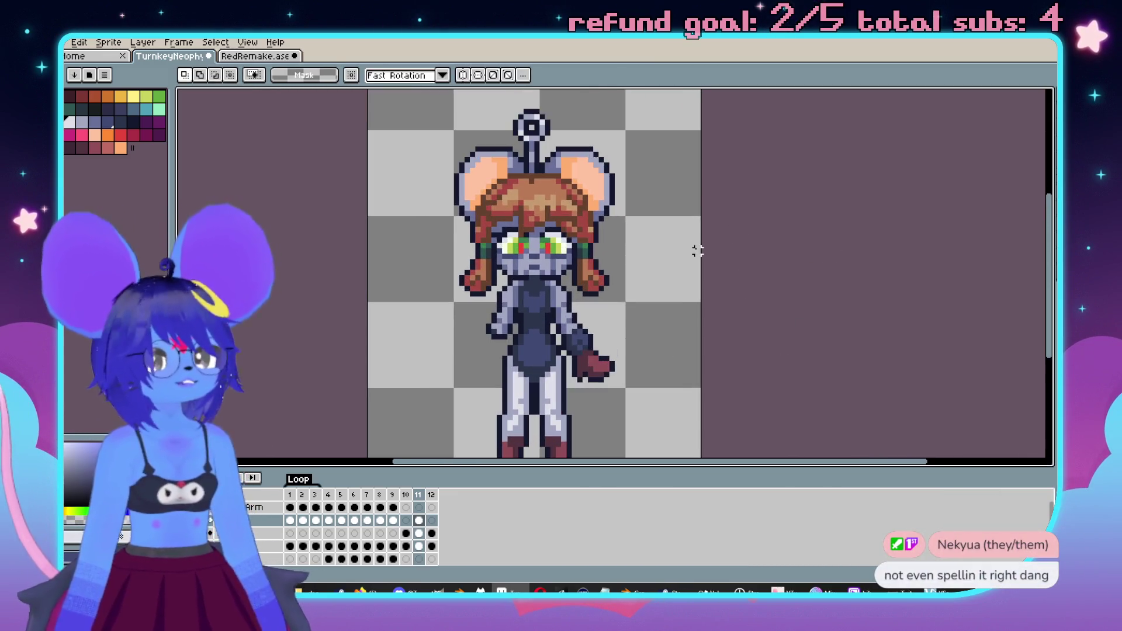
scroll(732, 235, left, 2)
scroll(724, 238, down, 3)
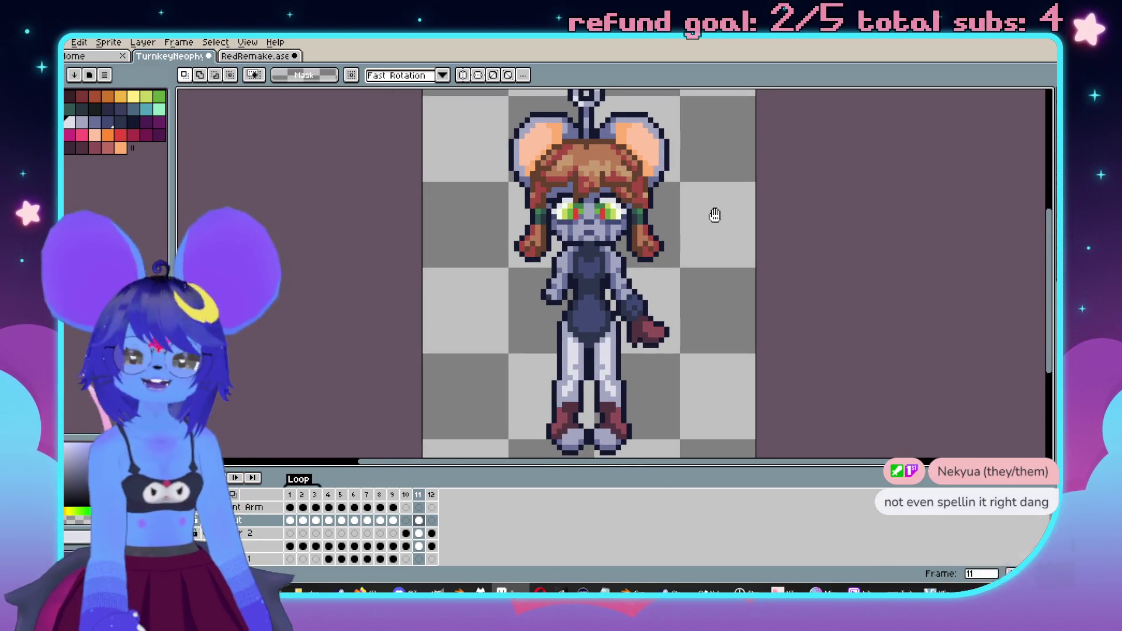
scroll(713, 252, down, 3)
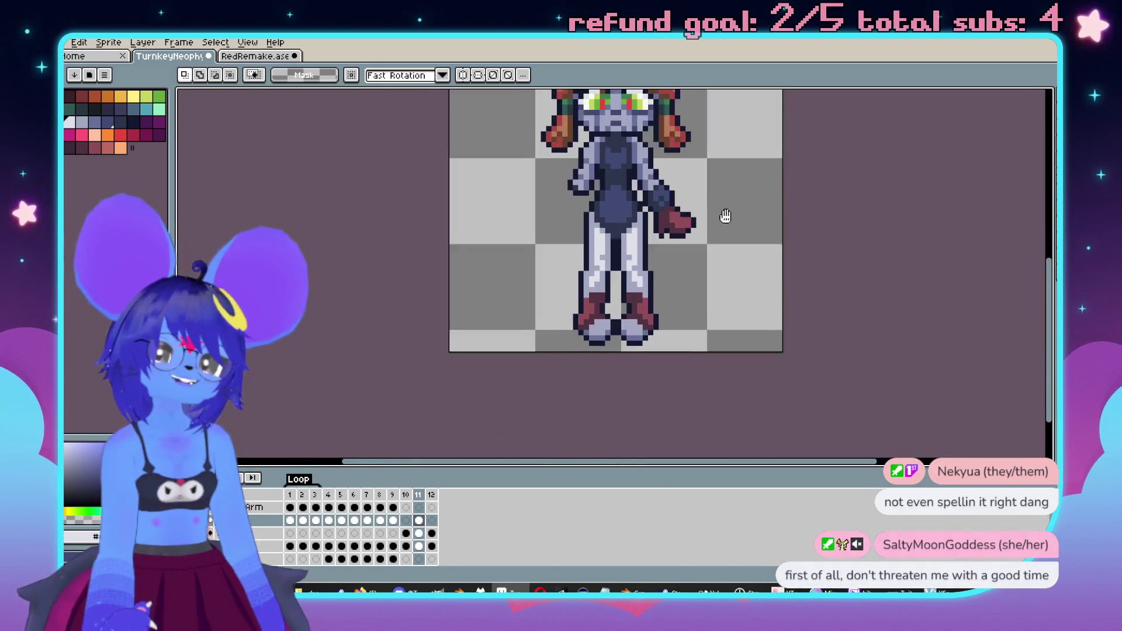
scroll(674, 266, up, 3)
scroll(684, 199, down, 1)
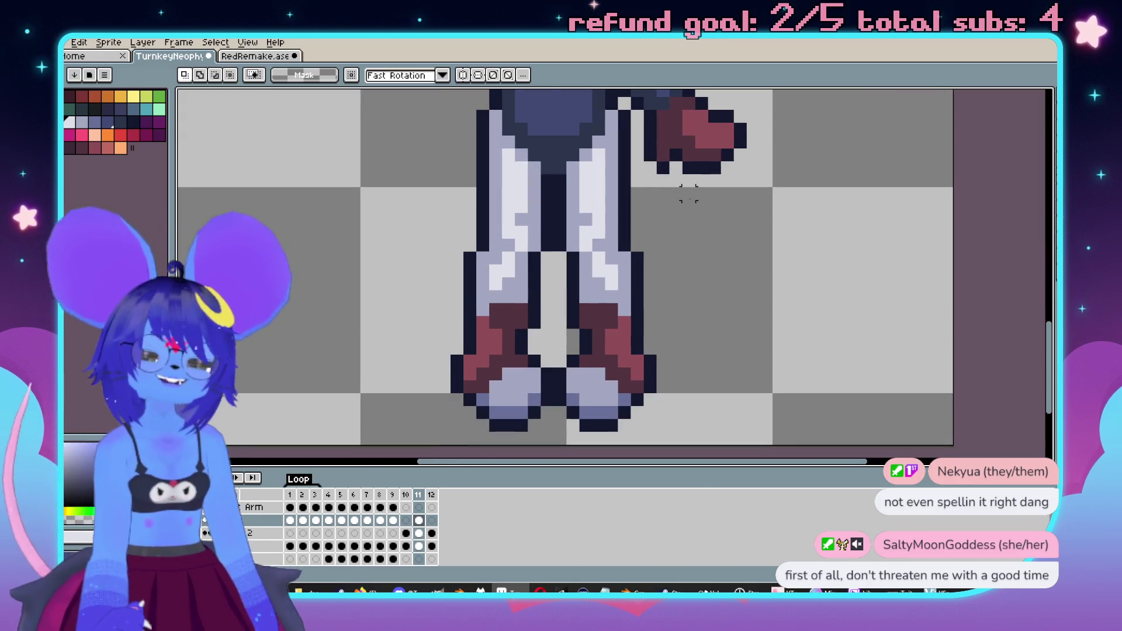
scroll(691, 228, down, 2)
scroll(694, 219, up, 2)
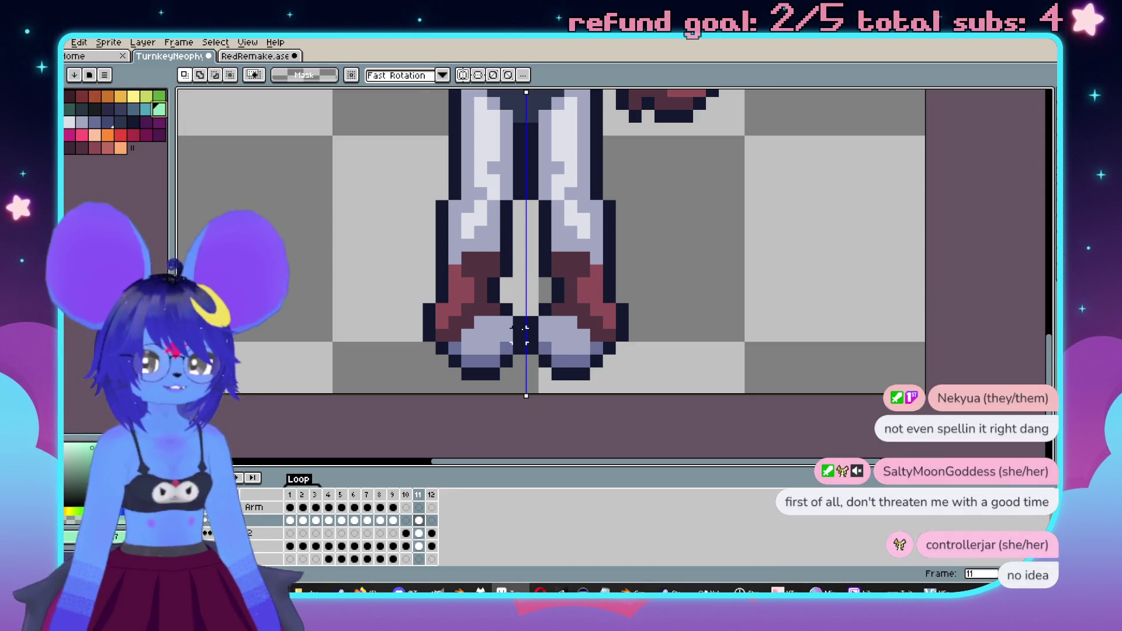
scroll(561, 302, up, 1)
key(b)
mouse_move(561, 302)
mouse_down()
mouse_move(473, 351)
mouse_move(467, 270)
mouse_up()
- Add mirrored dark-red detail pixels to the green boots
click(491, 283)
scroll(526, 263, down, 1)
scroll(539, 269, up, 1)
scroll(539, 270, down, 1)
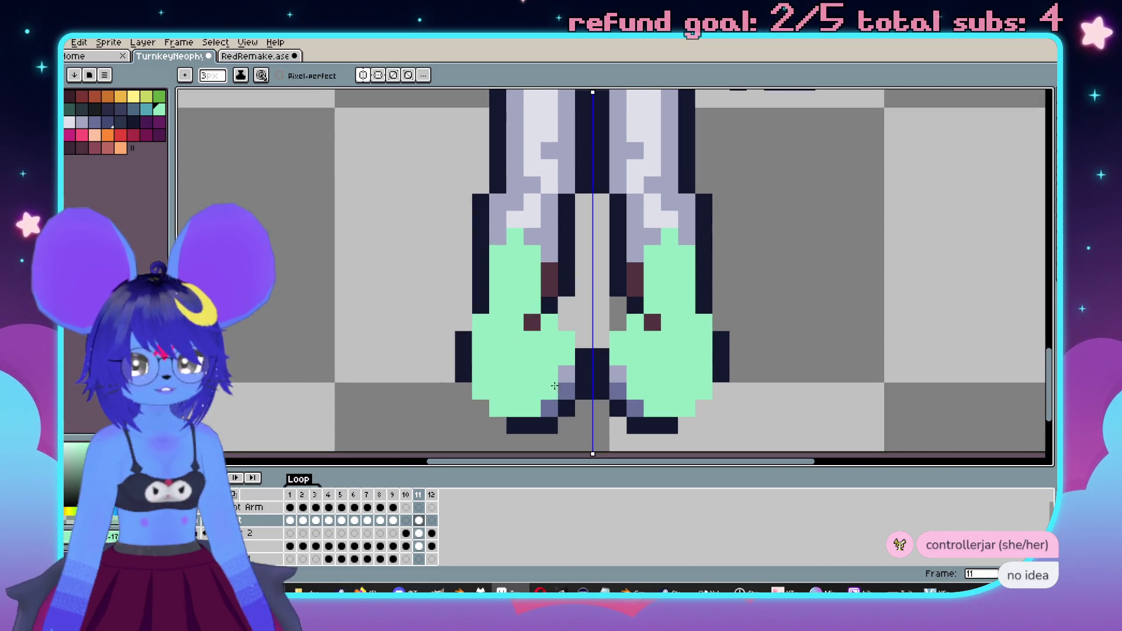
scroll(564, 340, up, 1)
- Eyedrop the dark outline colour and paint mirrored outline pixels along the boot bottoms
key(i)
click(544, 374)
key(b)
drag(530, 358, 550, 358)
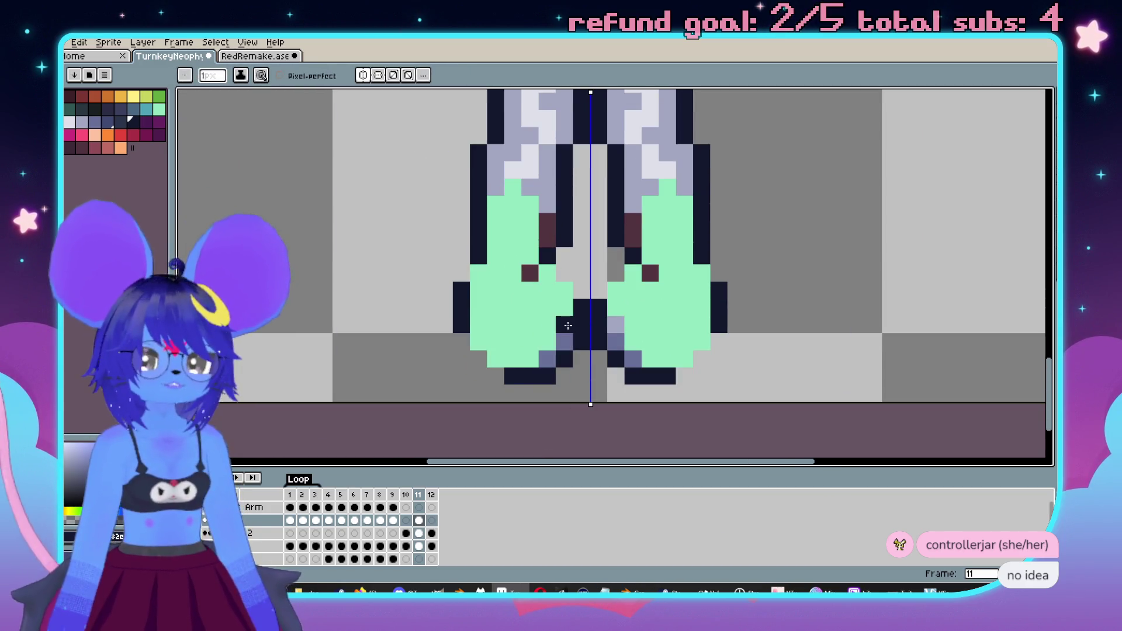
click(547, 358)
click(492, 375)
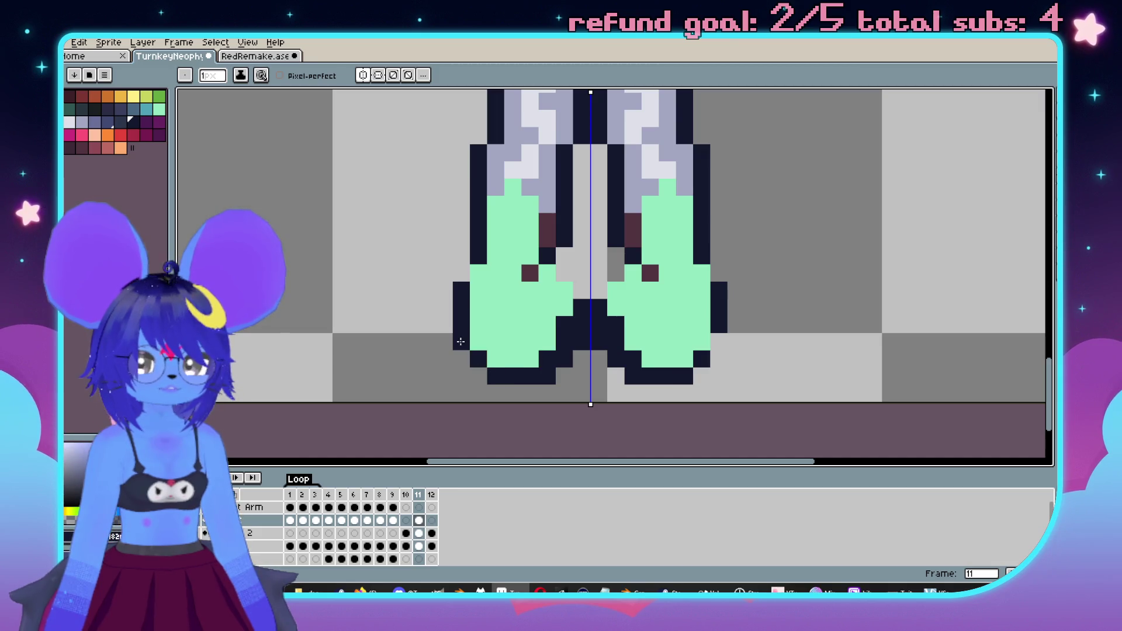
- Undo the two mistaken outline strokes and pan up toward the head
scroll(557, 244, up, 2)
key(ctrl+z)
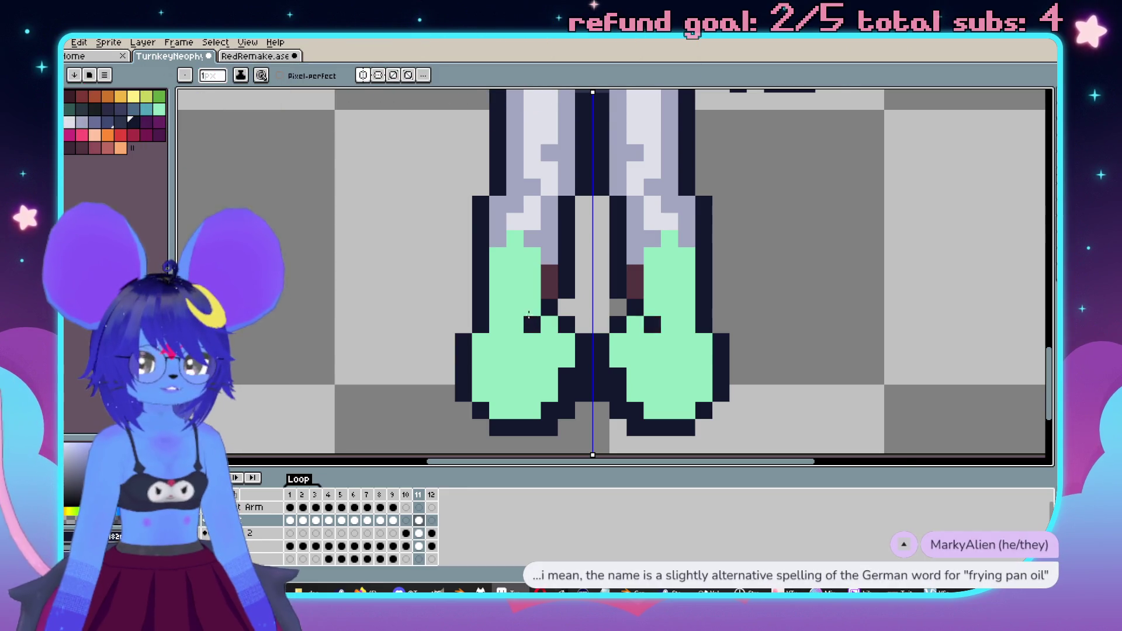
key(v)
scroll(575, 330, up, 1)
key(ctrl+z)
key(b)
scroll(567, 324, down, 3)
scroll(625, 263, up, 2)
scroll(626, 264, down, 1)
scroll(625, 263, up, 5)
scroll(581, 296, up, 5)
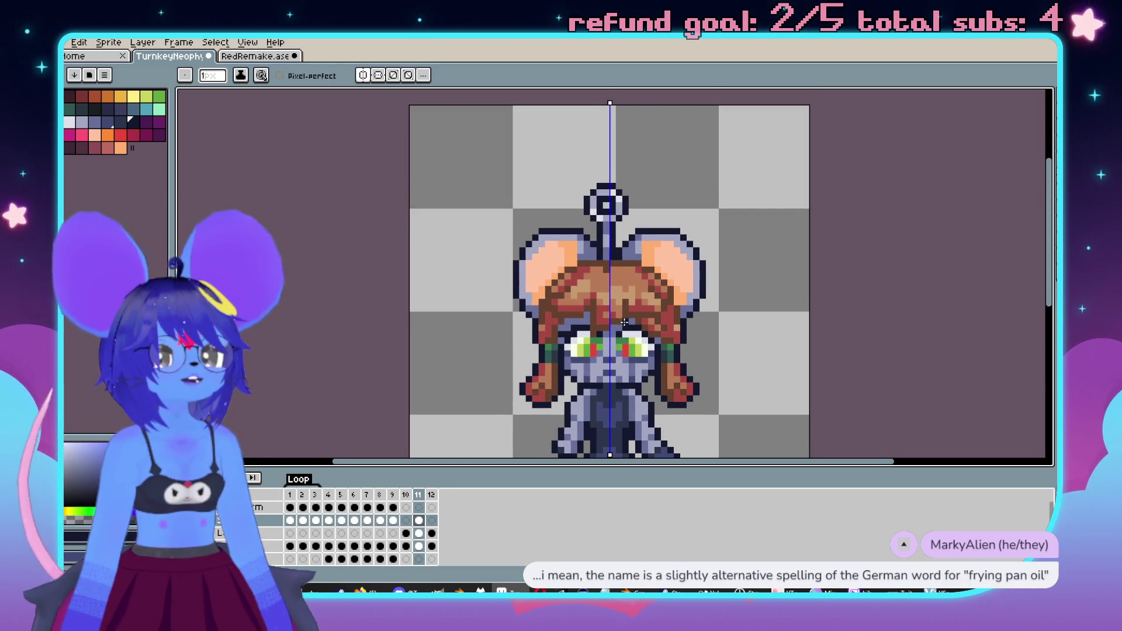
- Pick the red hair colour and paint mirrored red hair over the lower face with a 4-pixel brush
scroll(655, 288, up, 3)
key(alt)
alt+click(616, 230)
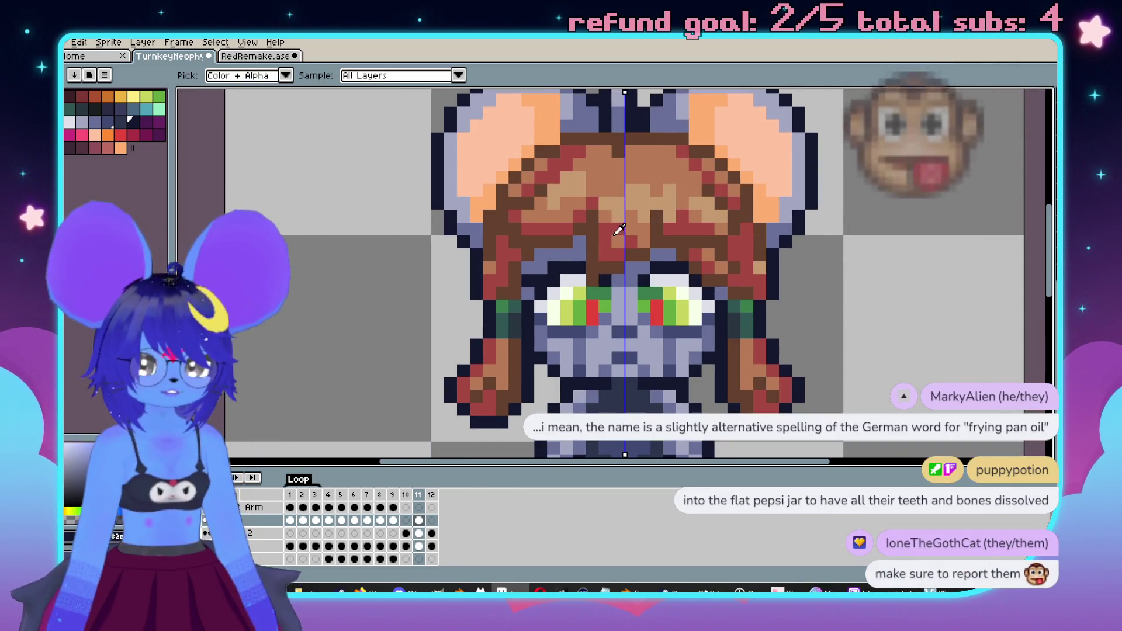
key(plus)
key(plus)
key(plus)
mouse_move(590, 228)
mouse_down()
mouse_move(544, 239)
mouse_move(549, 274)
mouse_move(576, 309)
mouse_move(620, 293)
mouse_move(590, 251)
mouse_move(649, 245)
mouse_move(633, 218)
mouse_move(564, 176)
mouse_move(547, 242)
mouse_move(585, 225)
mouse_move(542, 235)
mouse_up()
key(ctrl+z)
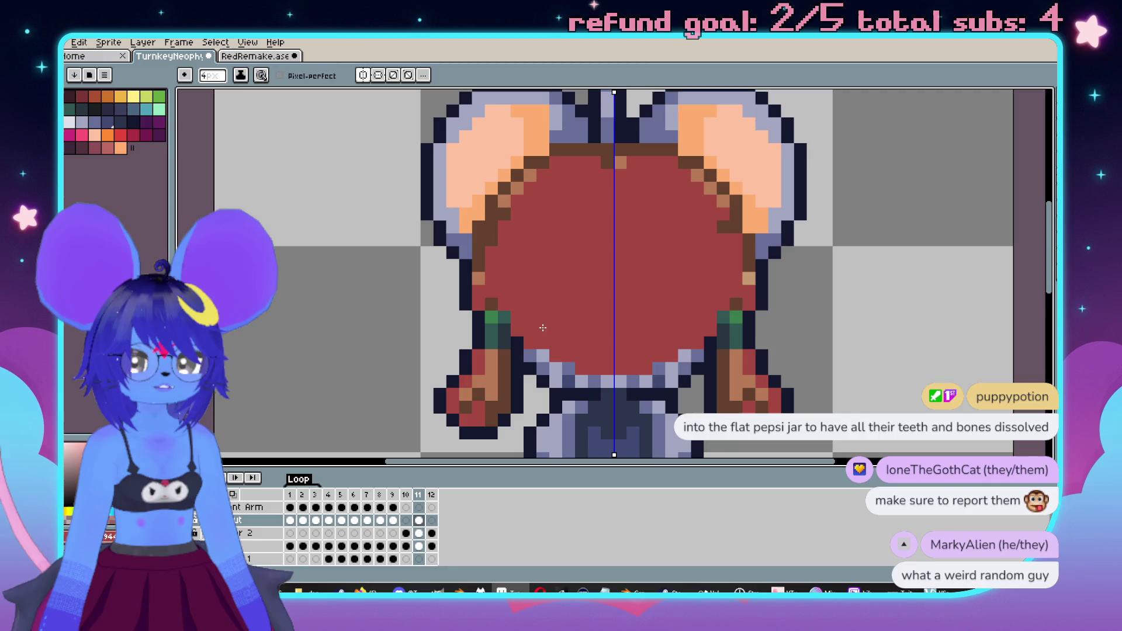
drag(543, 328, 592, 357)
- Draw a mirrored brown diagonal line across the hair
scroll(631, 352, down, 1)
key(alt)
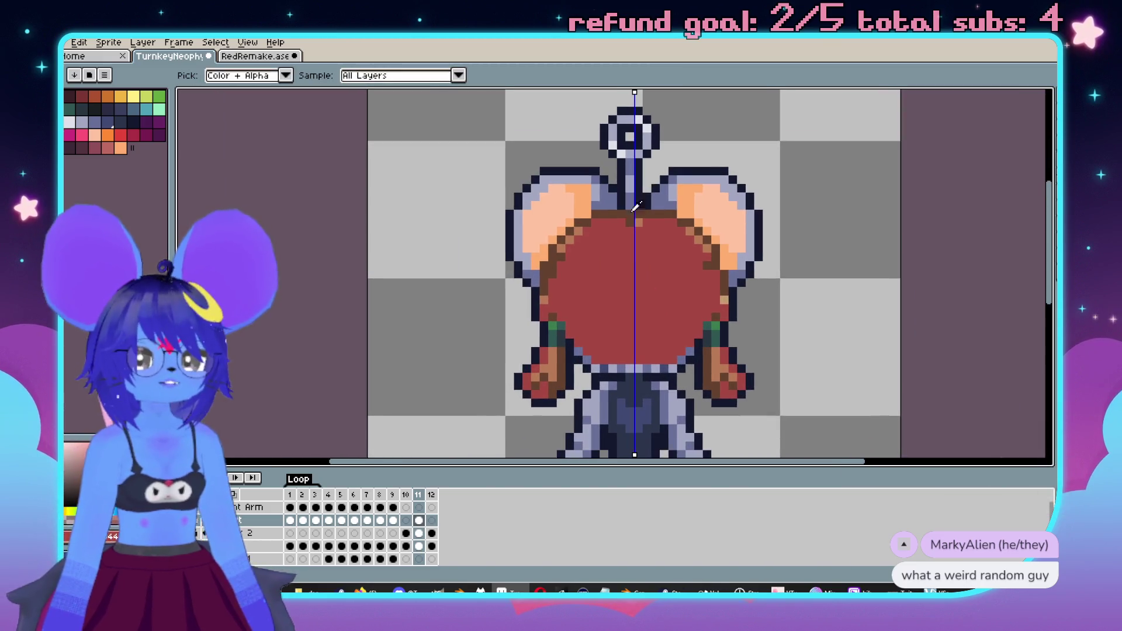
scroll(596, 345, up, 3)
click(498, 271)
mouse_move(498, 271)
mouse_down()
mouse_move(567, 332)
mouse_move(658, 338)
mouse_up()
scroll(658, 338, down, 3)
scroll(672, 280, up, 2)
scroll(689, 254, down, 2)
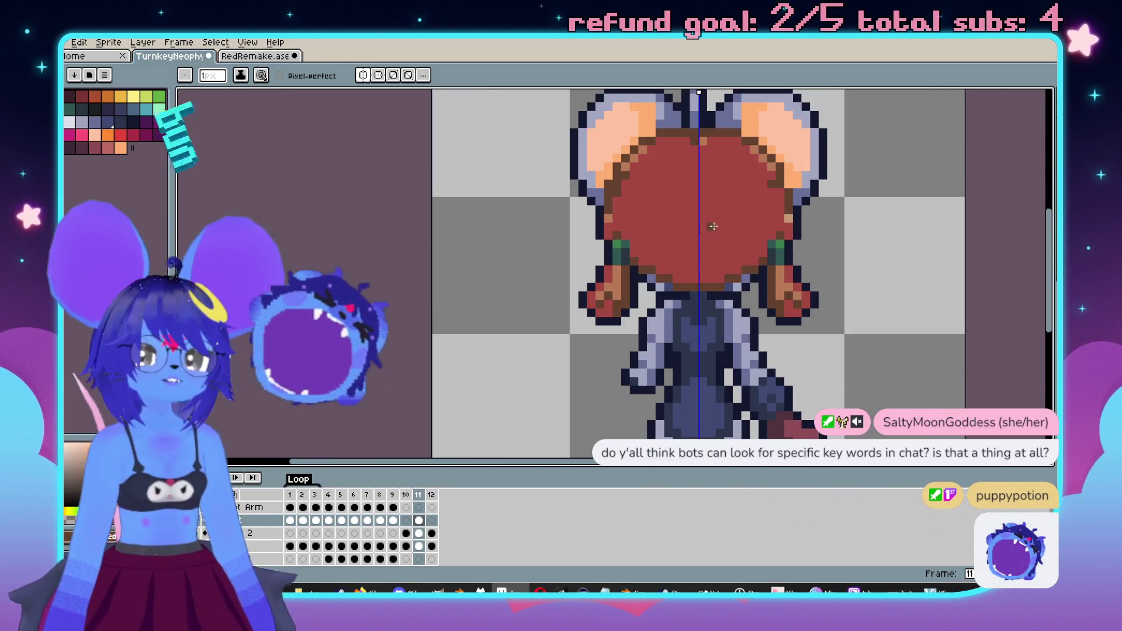
scroll(643, 280, up, 1)
scroll(610, 307, up, 1)
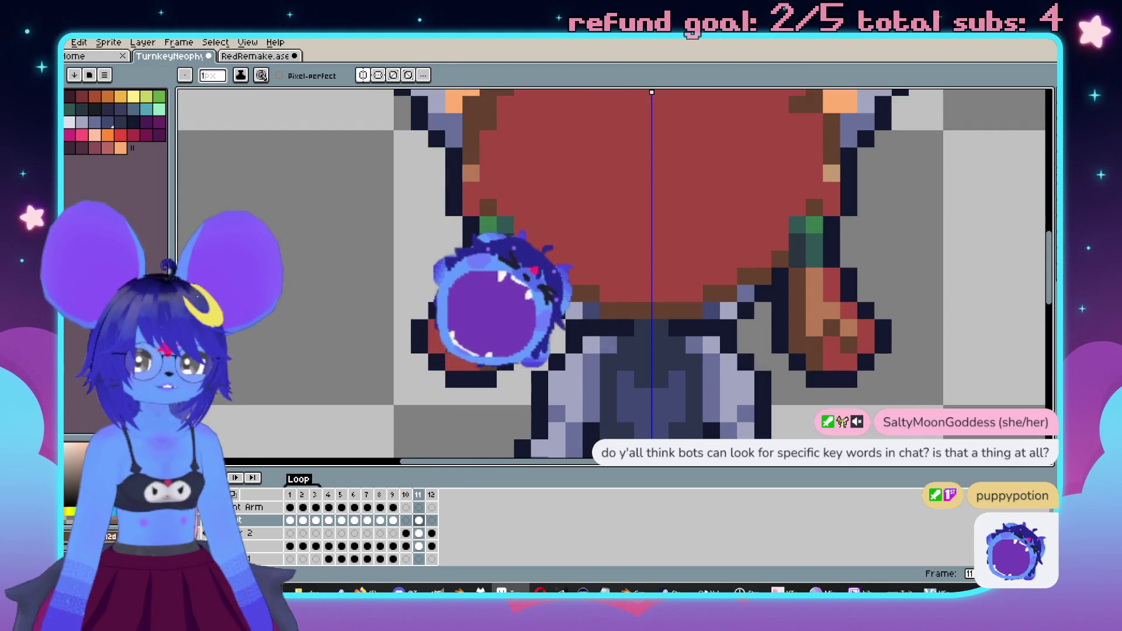
scroll(589, 310, down, 1)
scroll(636, 321, up, 1)
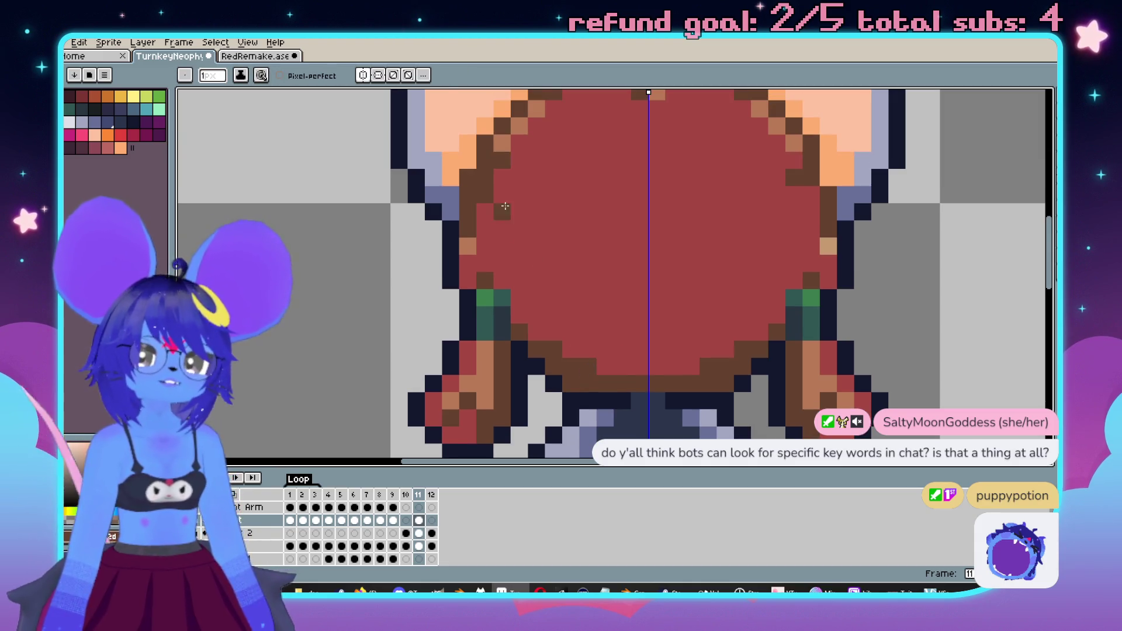
- Paint mirrored dark brown curves and light tan strokes into the hair with a 3-pixel brush
key(plus)
key(plus)
drag(513, 210, 584, 280)
drag(514, 257, 643, 333)
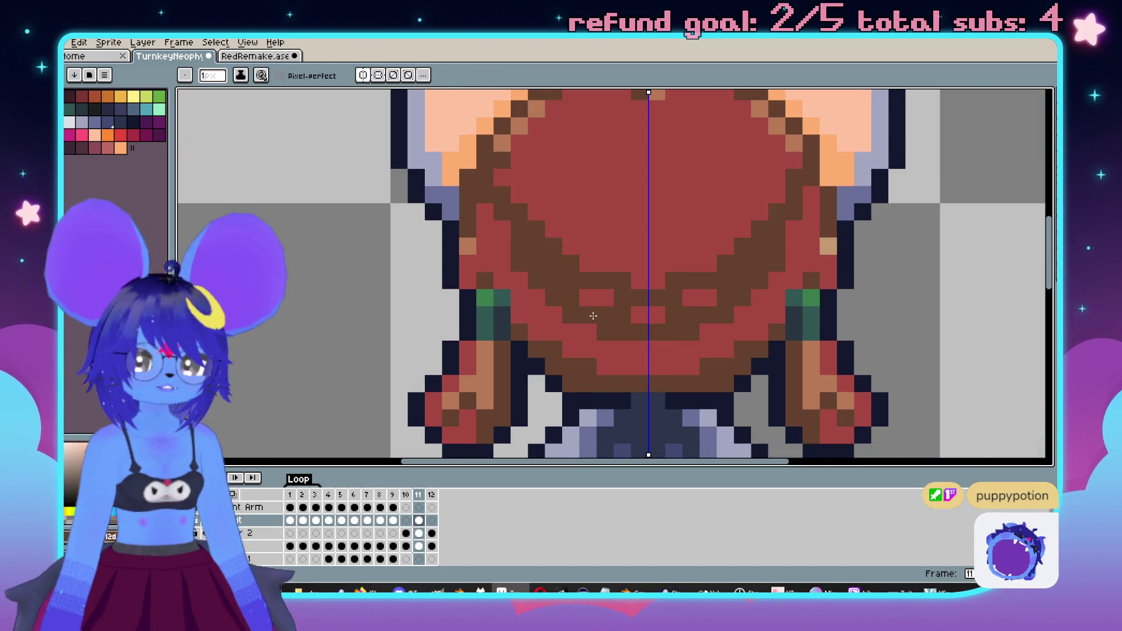
drag(554, 296, 562, 286)
scroll(533, 314, down, 4)
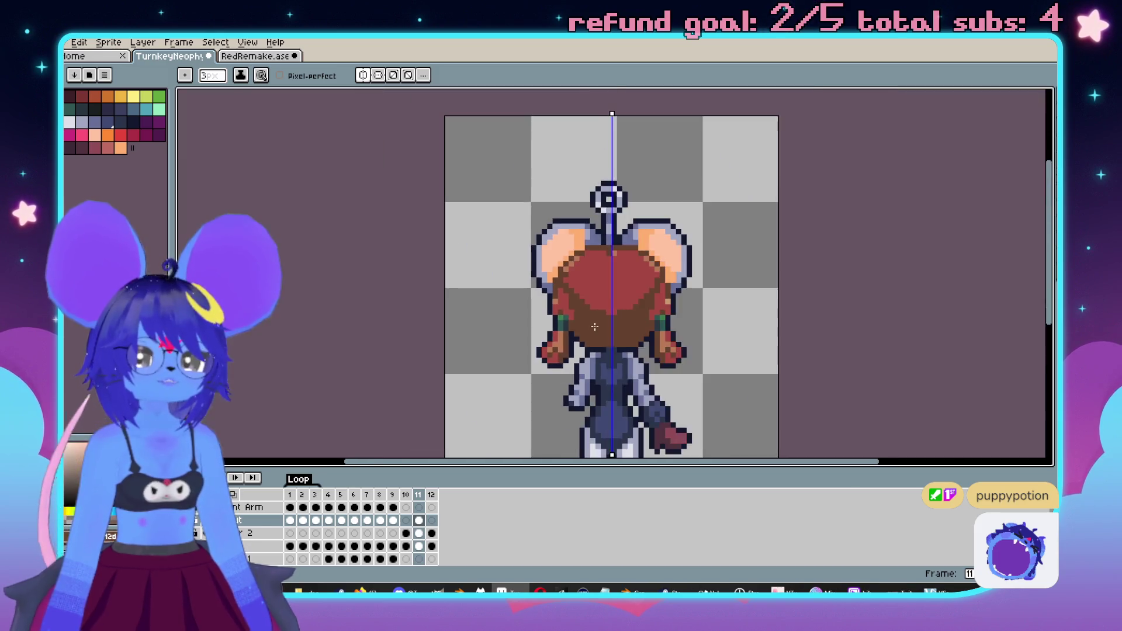
scroll(589, 381, up, 3)
key(v)
key(b)
mouse_move(631, 228)
mouse_down()
mouse_move(625, 339)
mouse_move(591, 263)
mouse_move(652, 351)
mouse_up()
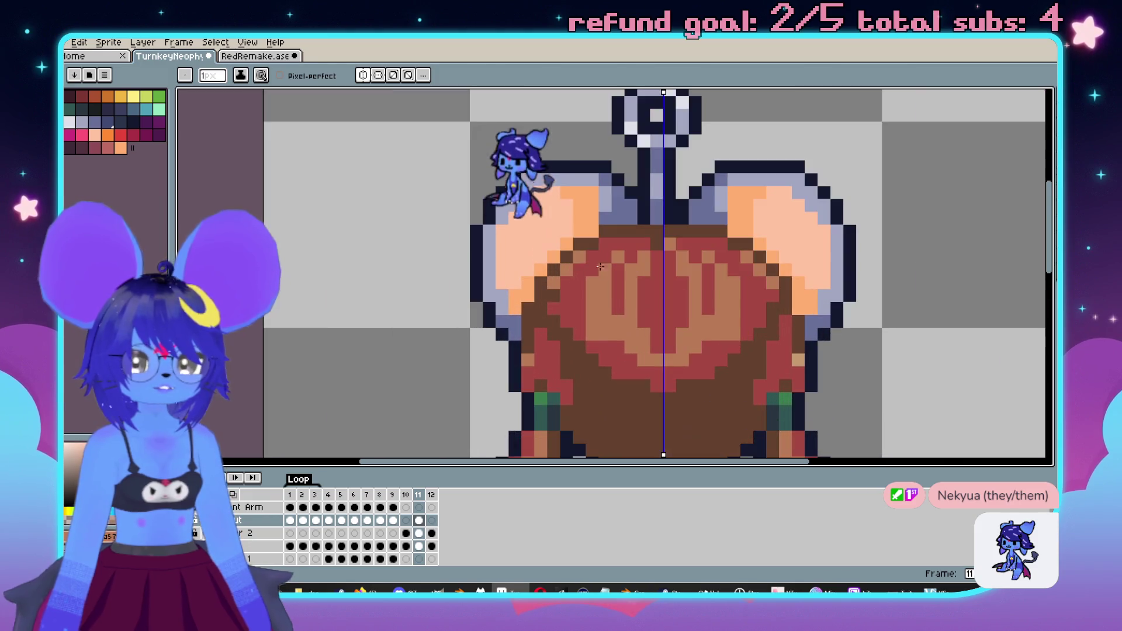
- Pick the hair's red with the eyedropper and repaint the bottom of the hair in red
key(i)
click(560, 264)
key(b)
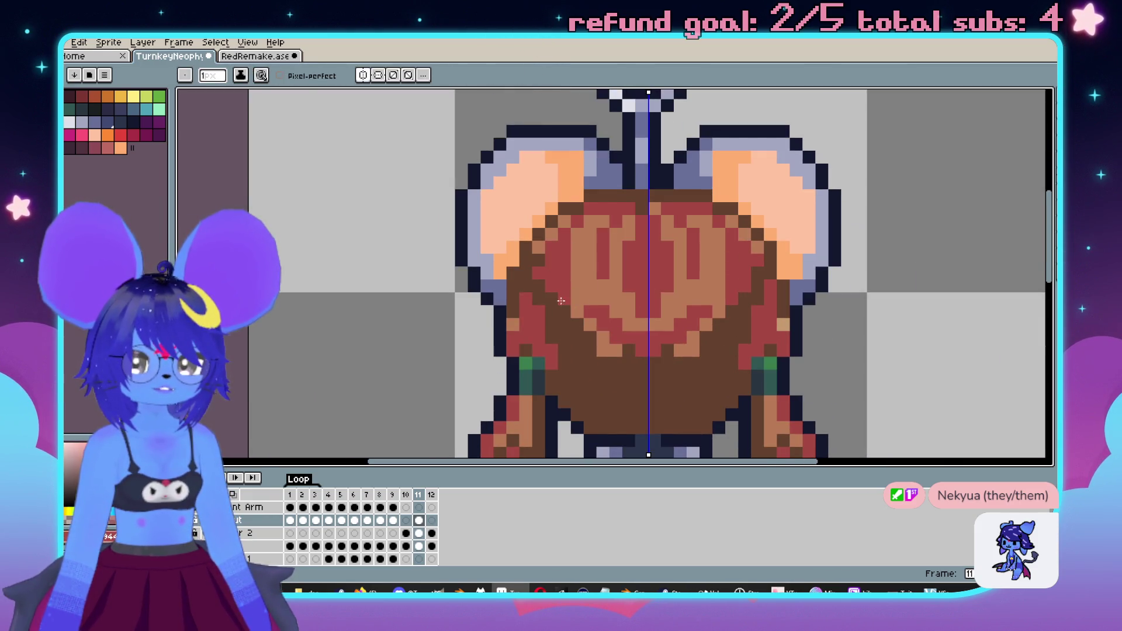
drag(567, 310, 619, 403)
mouse_move(573, 286)
mouse_down()
mouse_move(567, 368)
mouse_move(631, 432)
mouse_up()
drag(597, 351, 619, 298)
scroll(619, 299, down, 3)
scroll(656, 293, up, 2)
scroll(657, 311, down, 3)
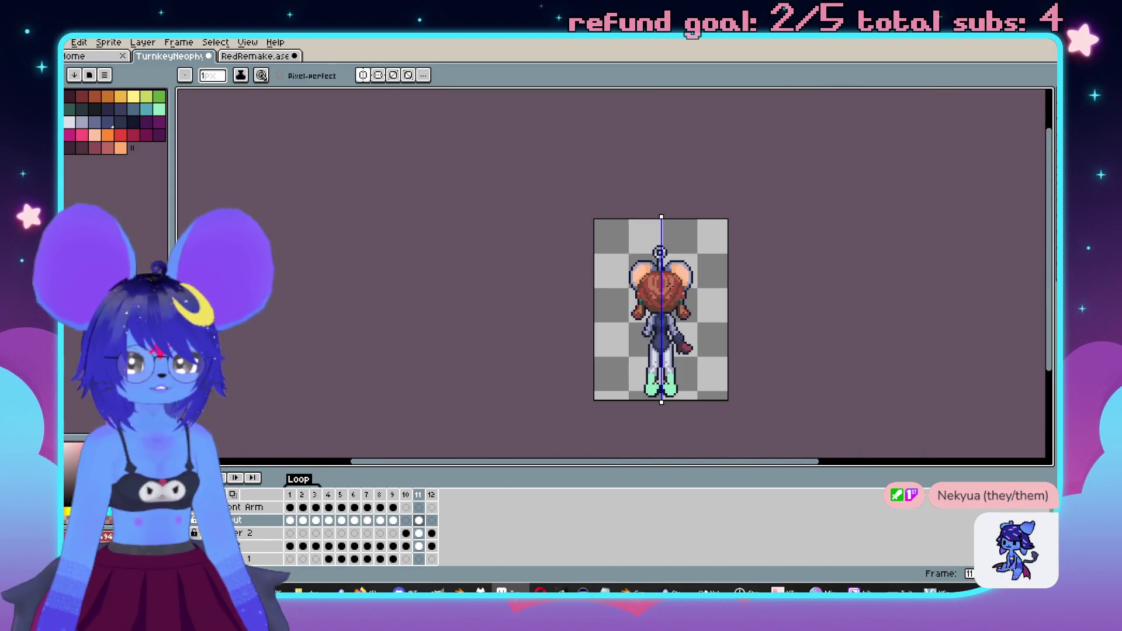
scroll(656, 311, up, 3)
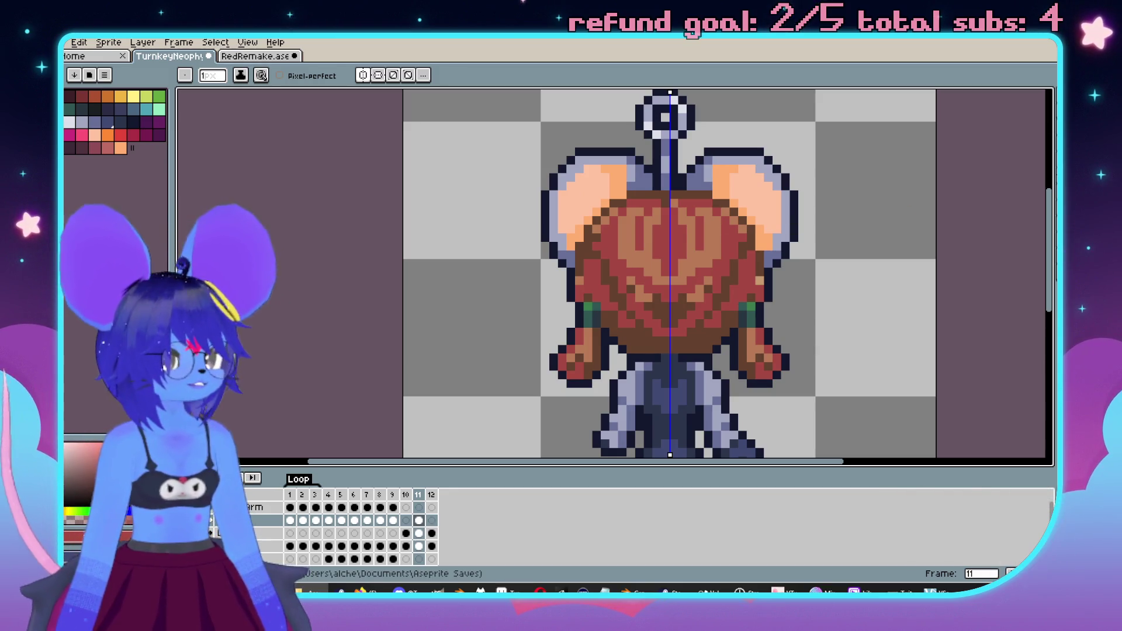
- Compare against the back-view hair in the RedRemake reference sprite
click(255, 57)
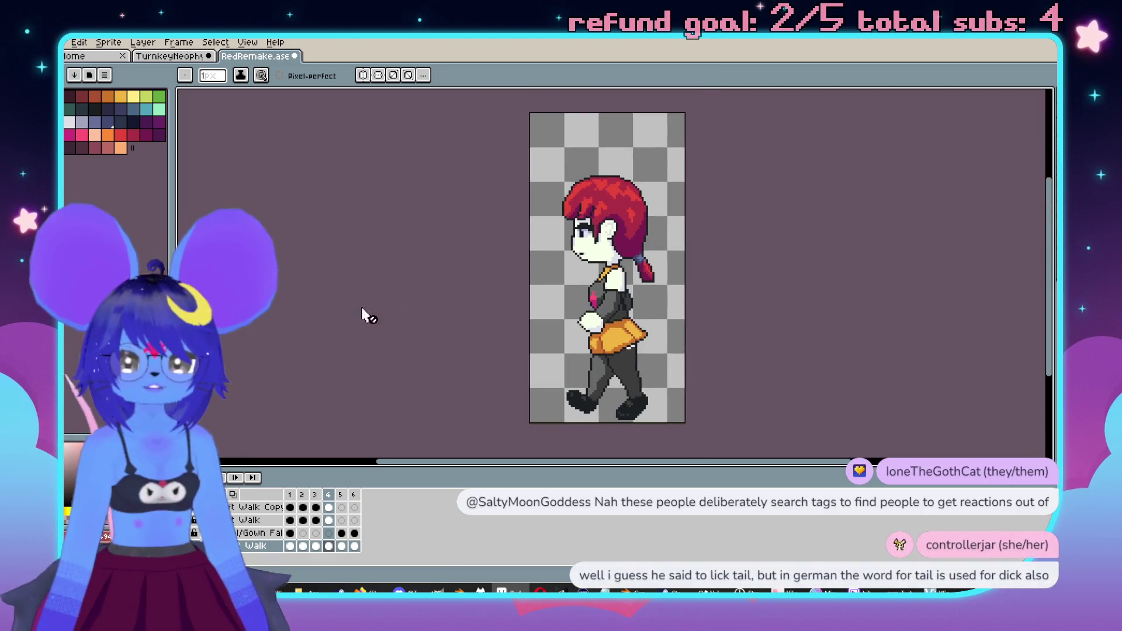
click(186, 531)
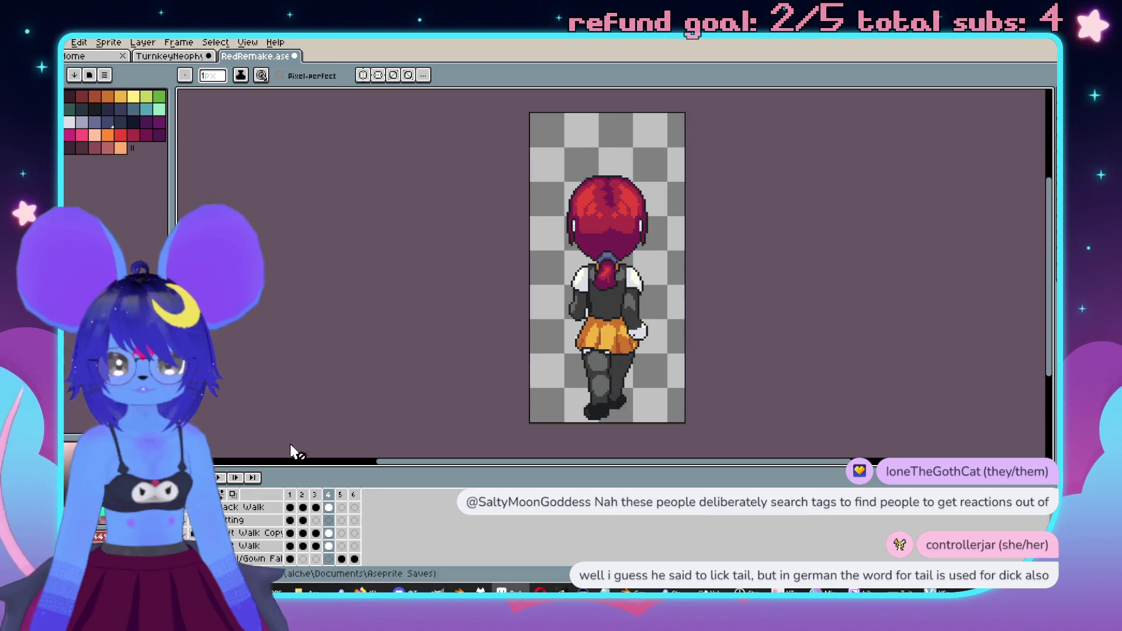
scroll(693, 266, up, 3)
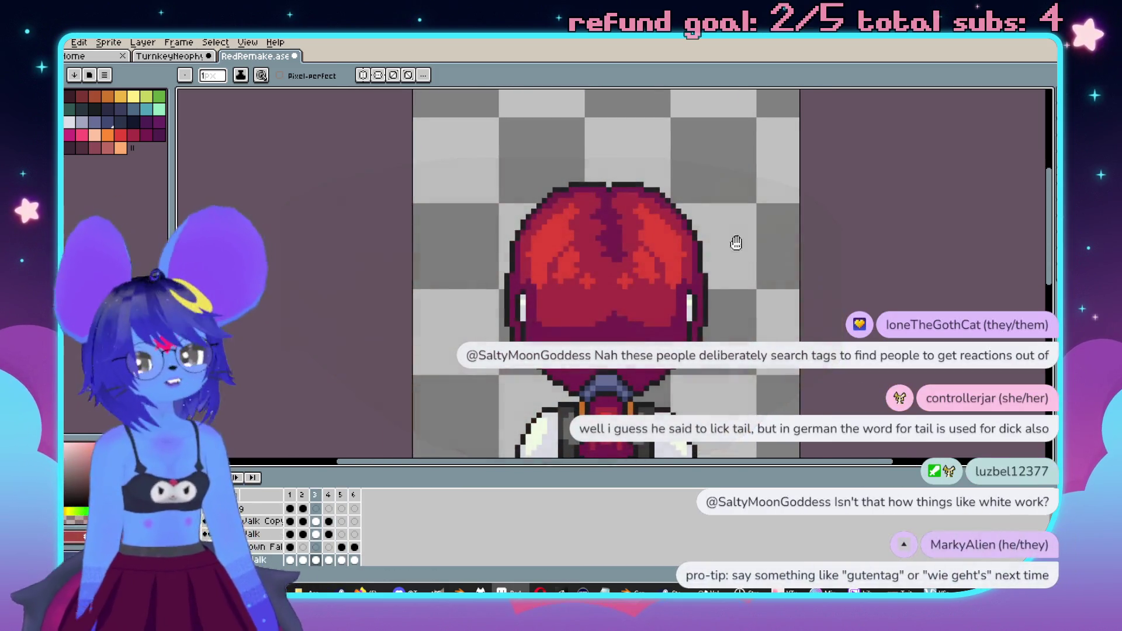
mouse_move(736, 243)
mouse_down()
mouse_move(713, 261)
mouse_move(696, 210)
mouse_move(691, 251)
mouse_up()
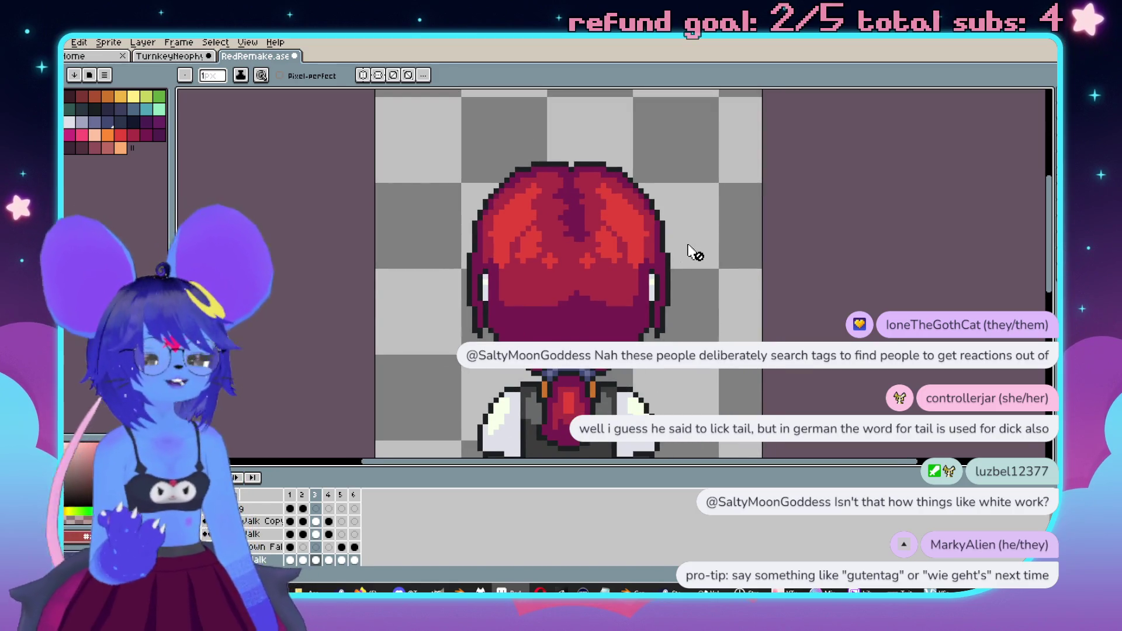
click(176, 56)
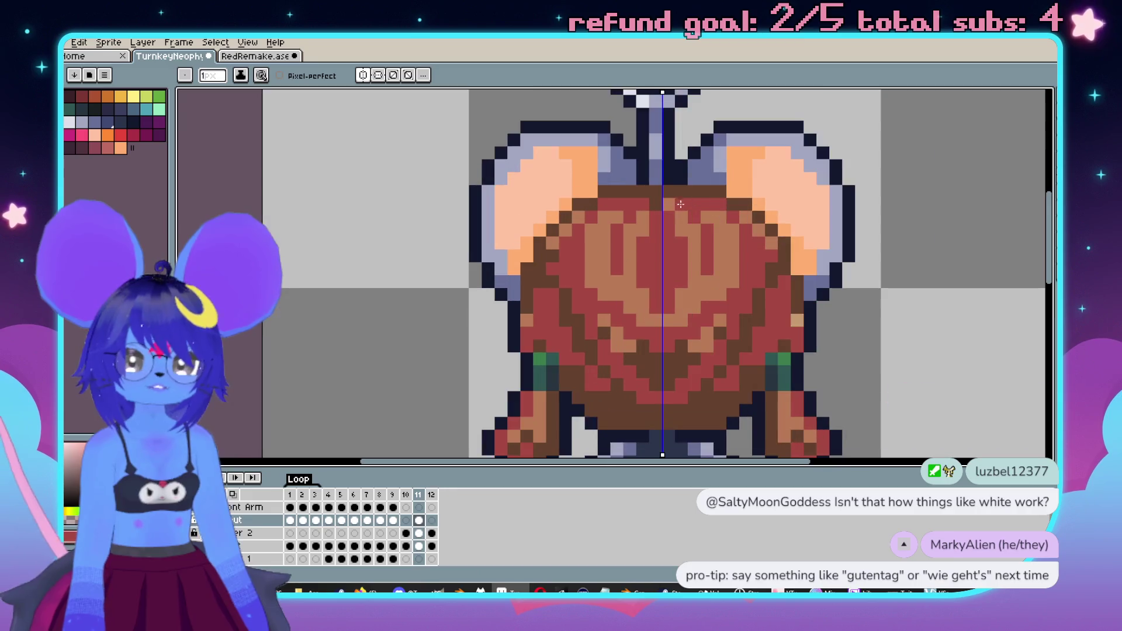
- Cover the existing red and tan hair pattern with dark brown
drag(682, 231, 643, 198)
alt+click(623, 347)
mouse_move(611, 234)
mouse_down()
mouse_move(577, 172)
mouse_move(567, 304)
mouse_move(622, 319)
mouse_up()
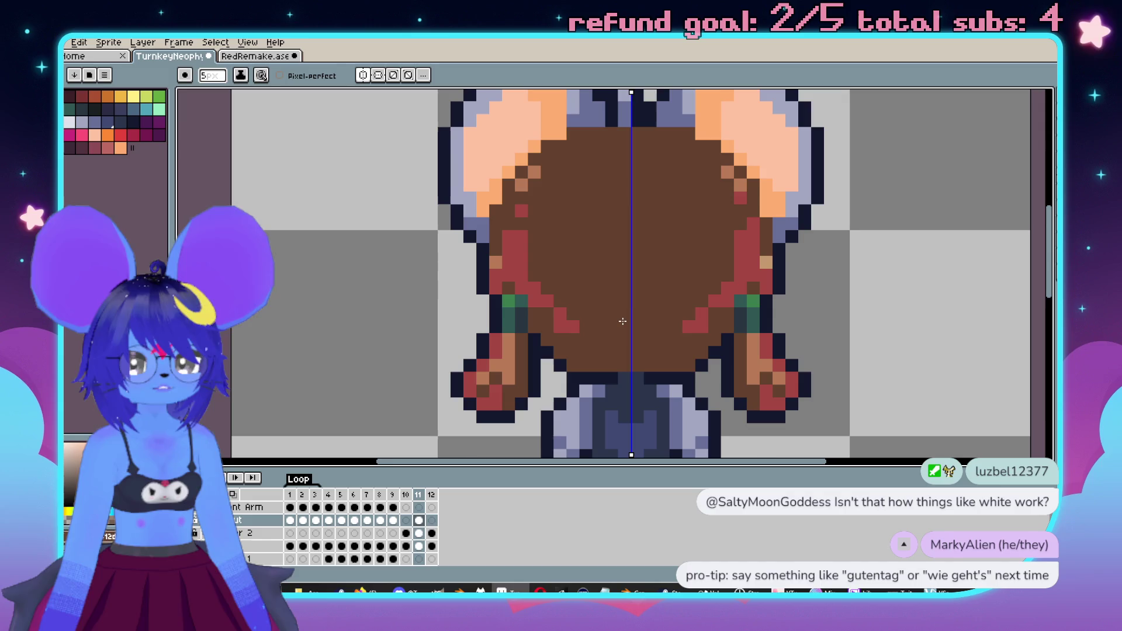
drag(568, 289, 539, 232)
scroll(544, 192, down, 3)
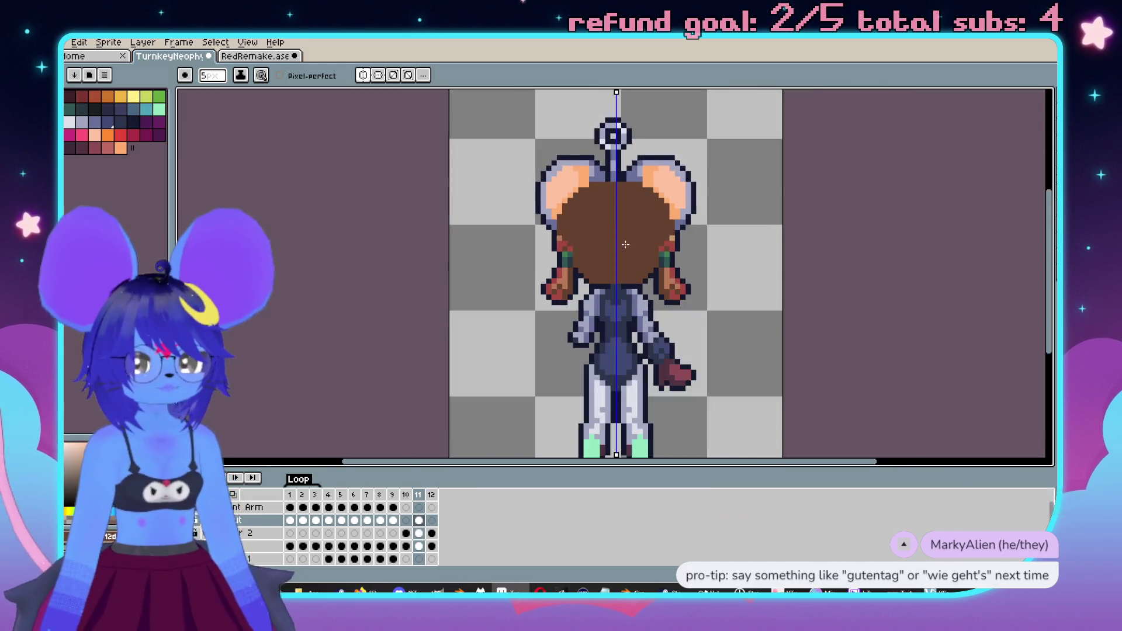
scroll(536, 268, up, 3)
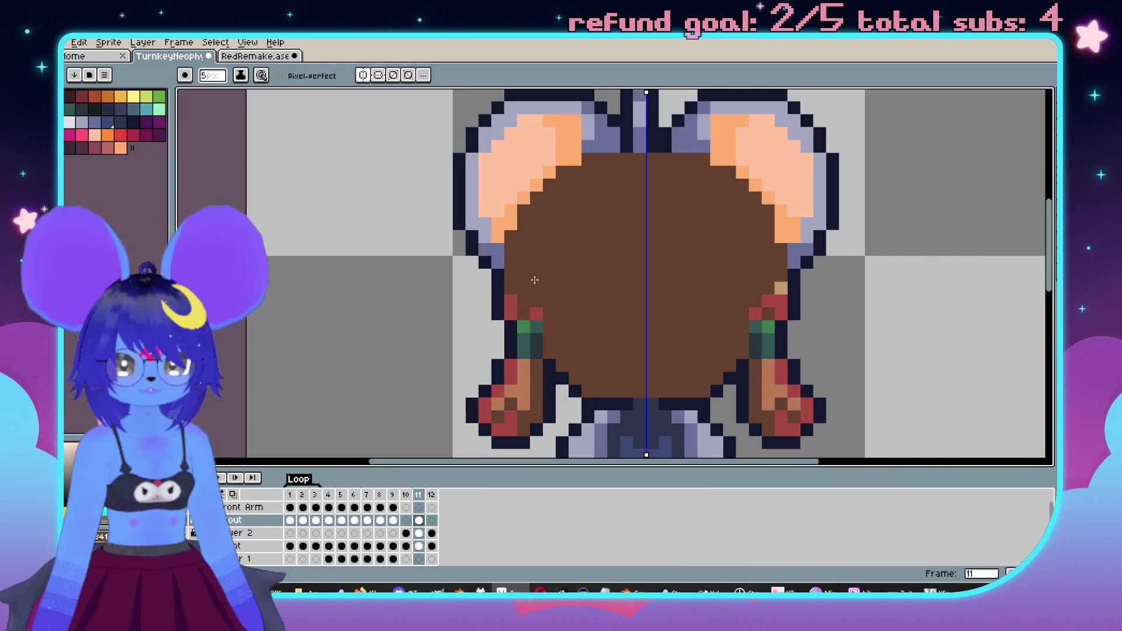
- After checking RedRemake, paint a symmetric red shape across the middle of the hair
click(260, 56)
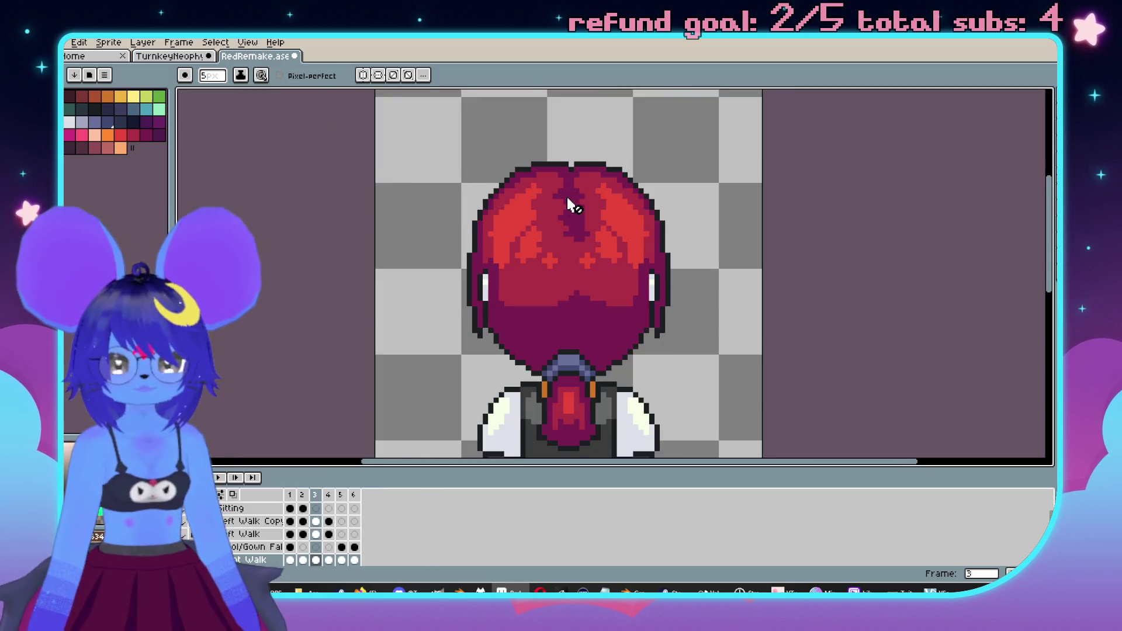
scroll(567, 199, up, 1)
click(176, 56)
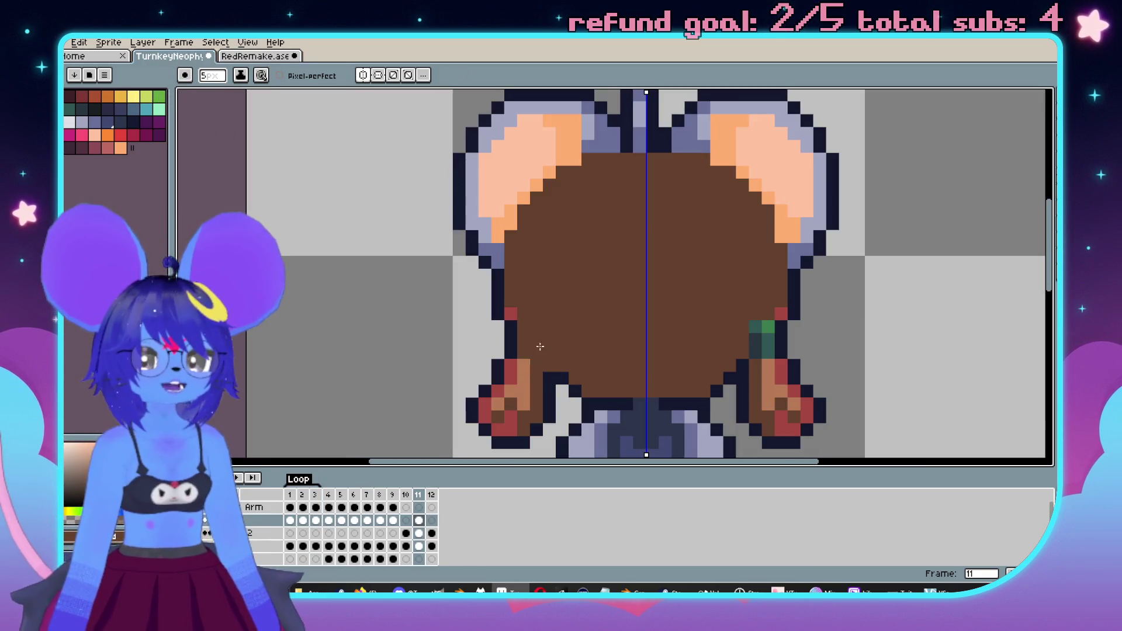
key(i)
key(b)
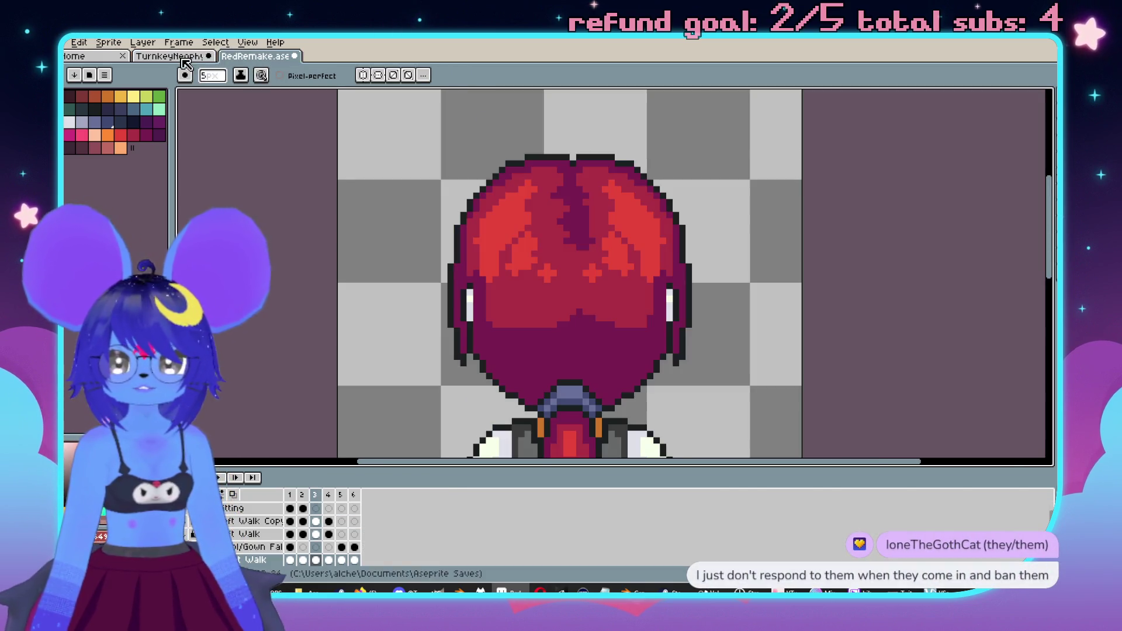
click(562, 236)
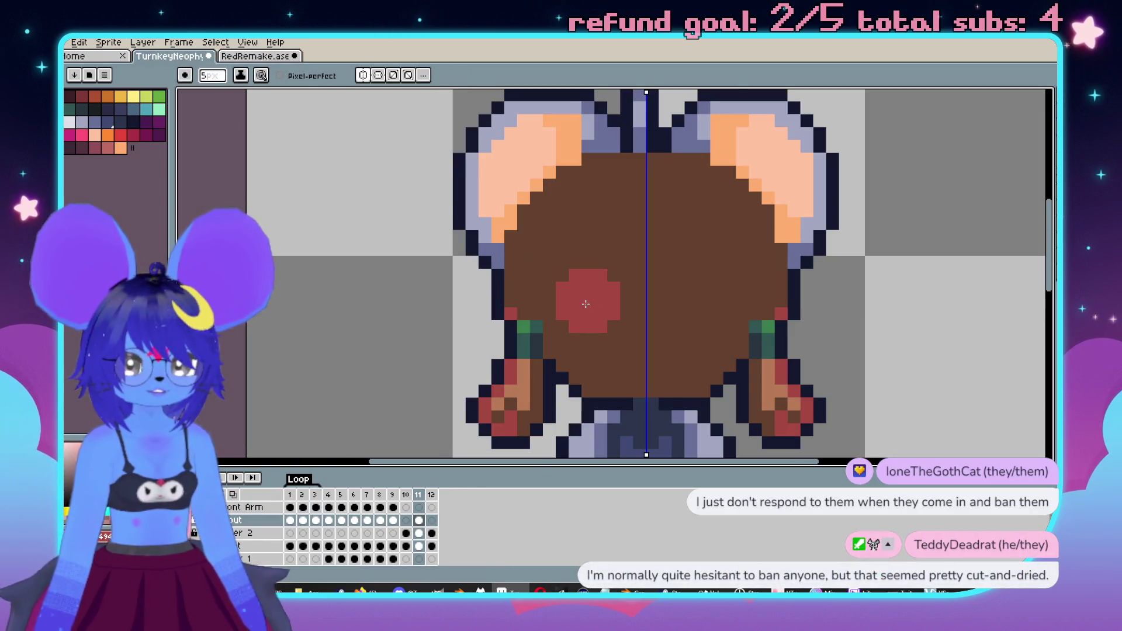
drag(581, 295, 629, 272)
- Add a red dab near the left ear and fill a large symmetric red area on the hair
scroll(645, 276, down, 1)
click(255, 56)
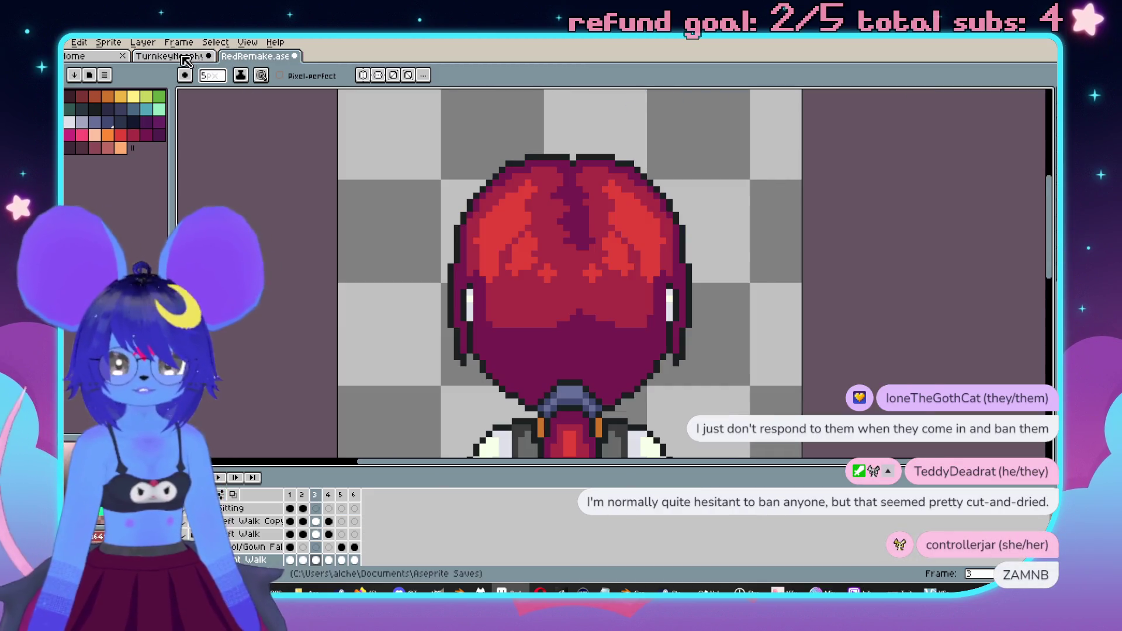
click(175, 56)
click(593, 201)
scroll(657, 232, up, 1)
mouse_move(602, 210)
mouse_down()
mouse_move(579, 251)
mouse_move(570, 310)
mouse_move(607, 238)
mouse_move(640, 272)
mouse_move(636, 285)
mouse_up()
scroll(640, 278, down, 1)
scroll(643, 269, up, 1)
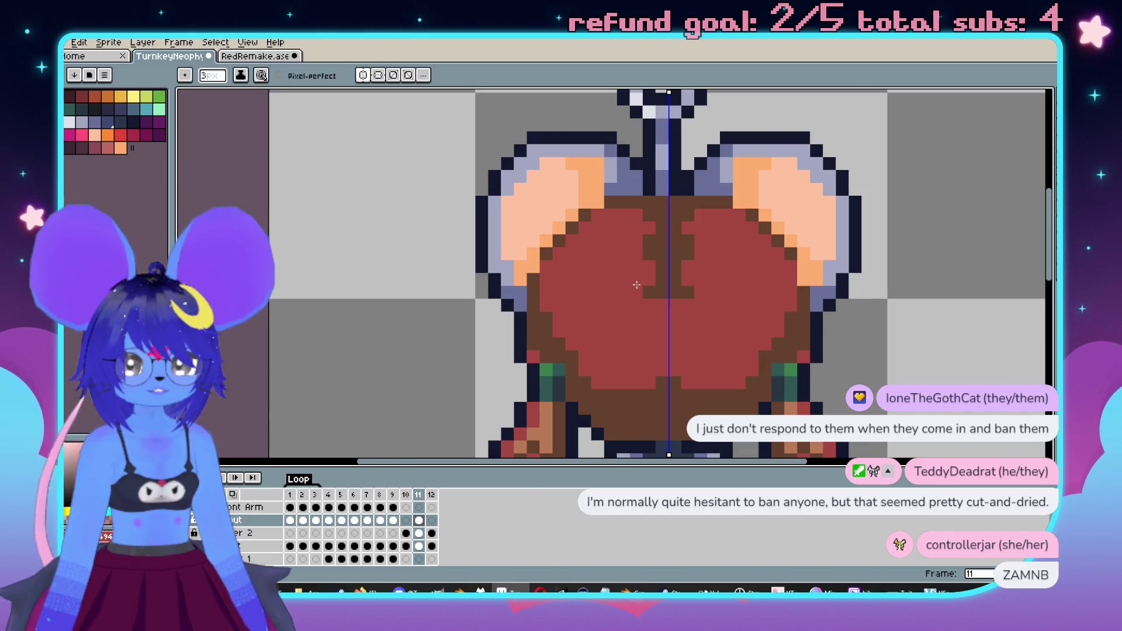
scroll(637, 285, down, 3)
scroll(555, 246, up, 1)
scroll(526, 234, up, 1)
- Turn off mirrored drawing after glancing at the RedRemake reference
key(alt)
click(247, 42)
click(255, 56)
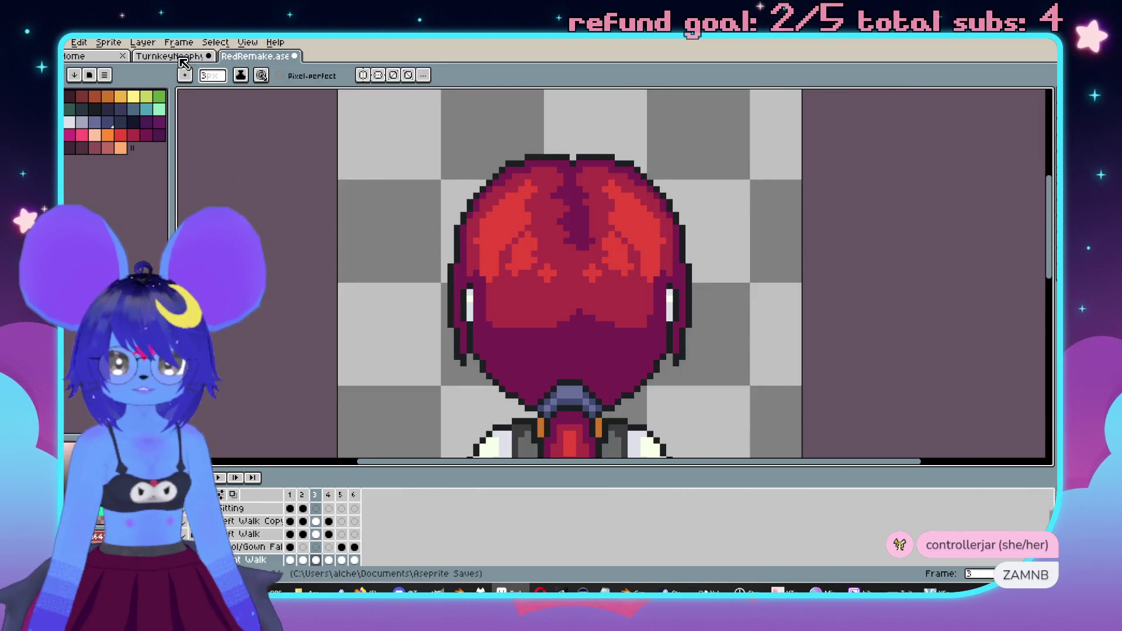
click(175, 56)
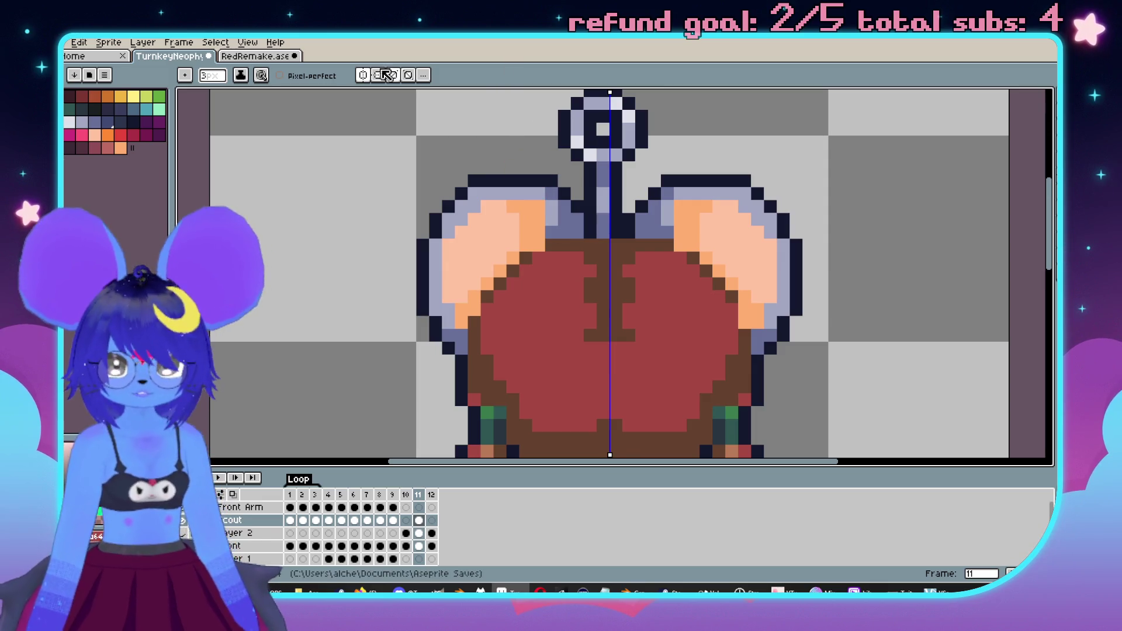
click(368, 76)
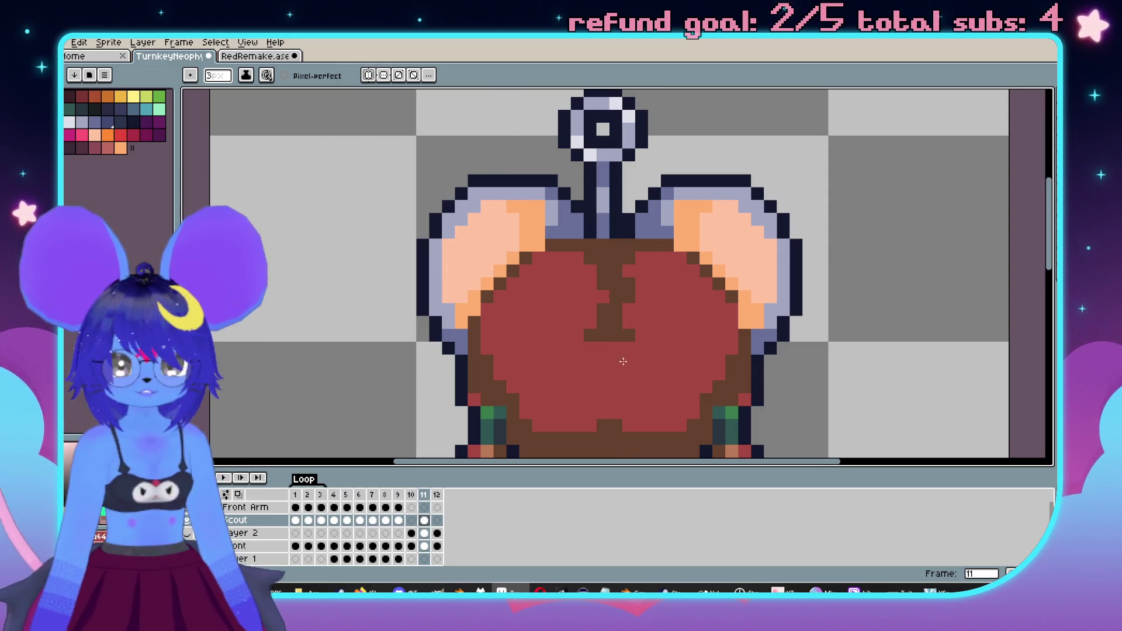
scroll(637, 328, up, 1)
scroll(655, 261, down, 1)
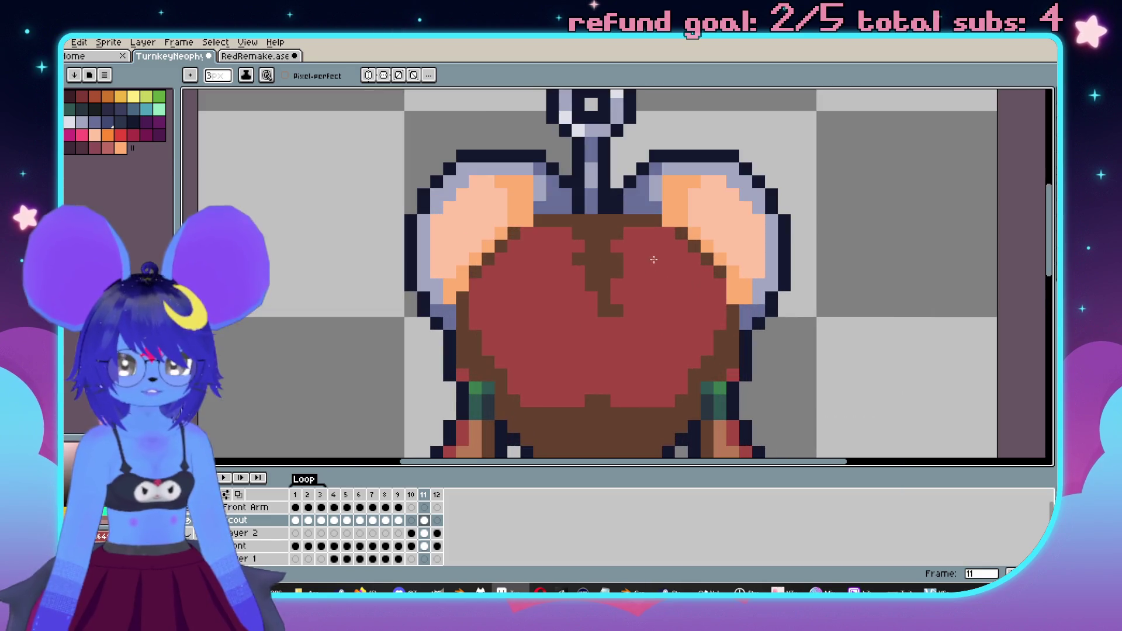
- Compare the hair against the RedRemake reference sprite
click(231, 57)
click(187, 57)
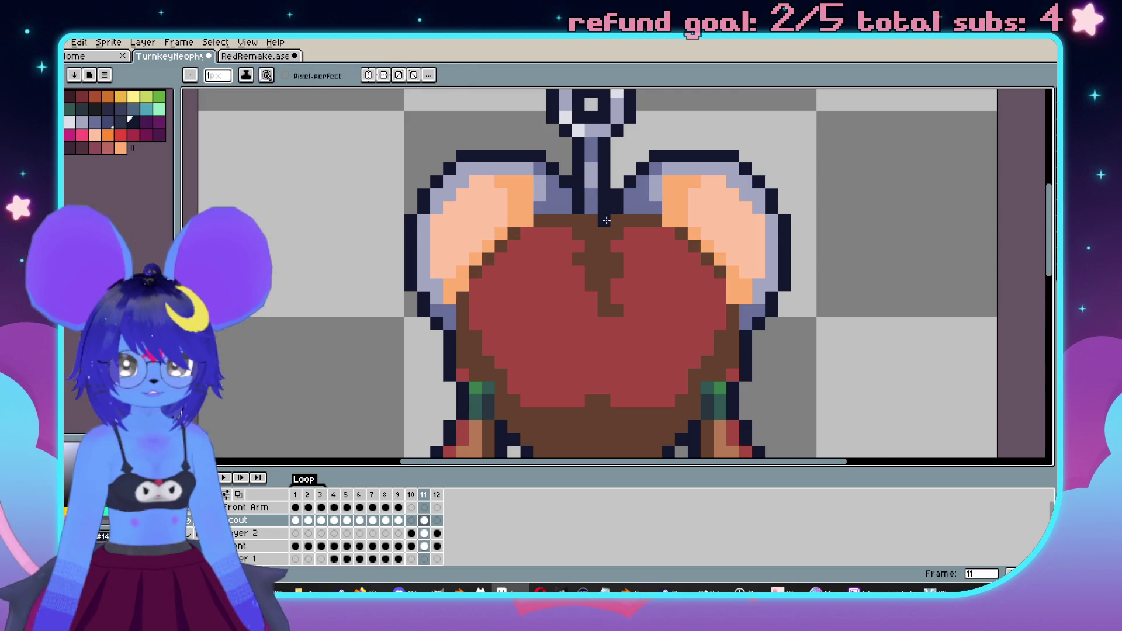
scroll(613, 214, down, 1)
scroll(664, 232, up, 1)
scroll(665, 227, down, 2)
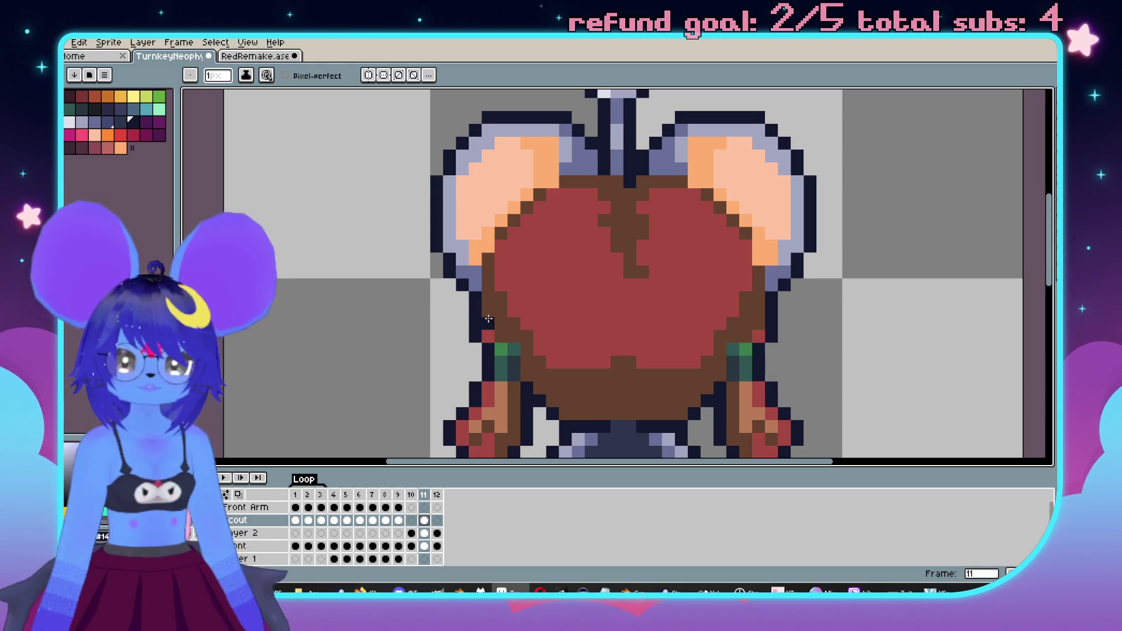
scroll(497, 263, down, 2)
scroll(485, 275, up, 2)
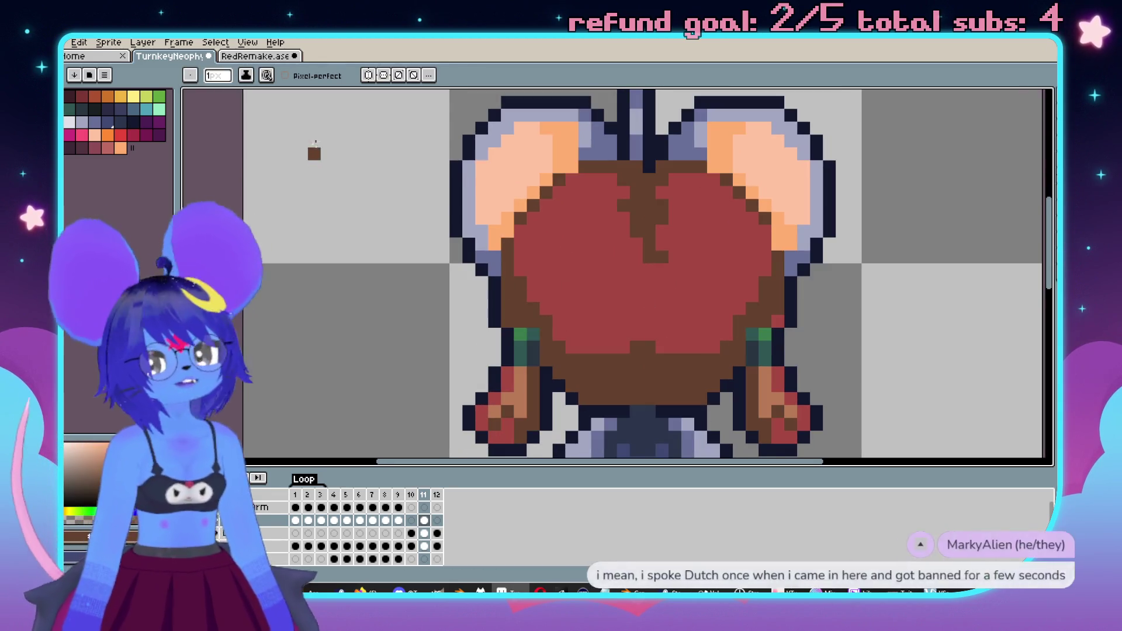
click(241, 59)
click(183, 59)
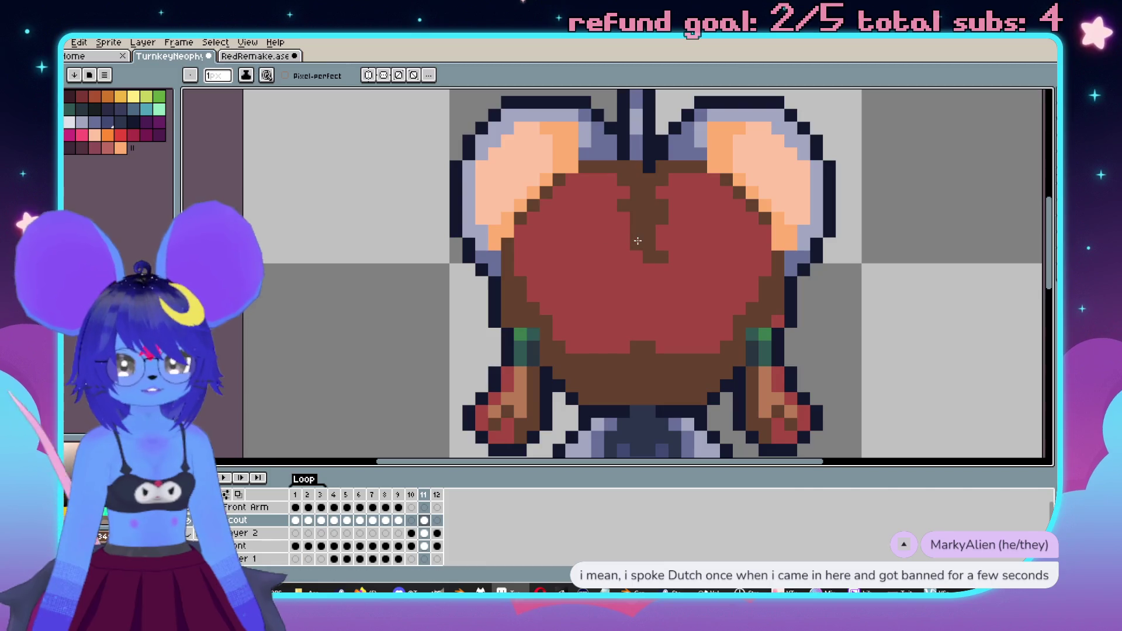
- Step through neighbouring frames back to frame 11 and add a streaked hair pattern
key(Right)
key(Left)
key(Left)
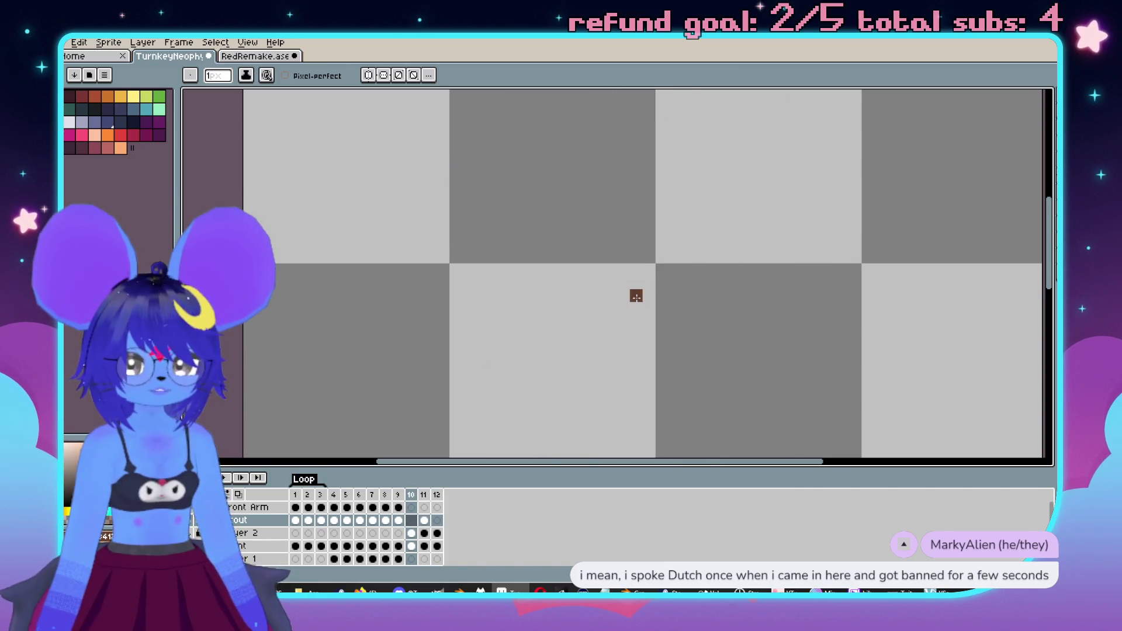
key(Left)
mouse_move(666, 258)
mouse_down()
mouse_move(664, 271)
mouse_move(626, 270)
mouse_up()
key(Right)
key(Right)
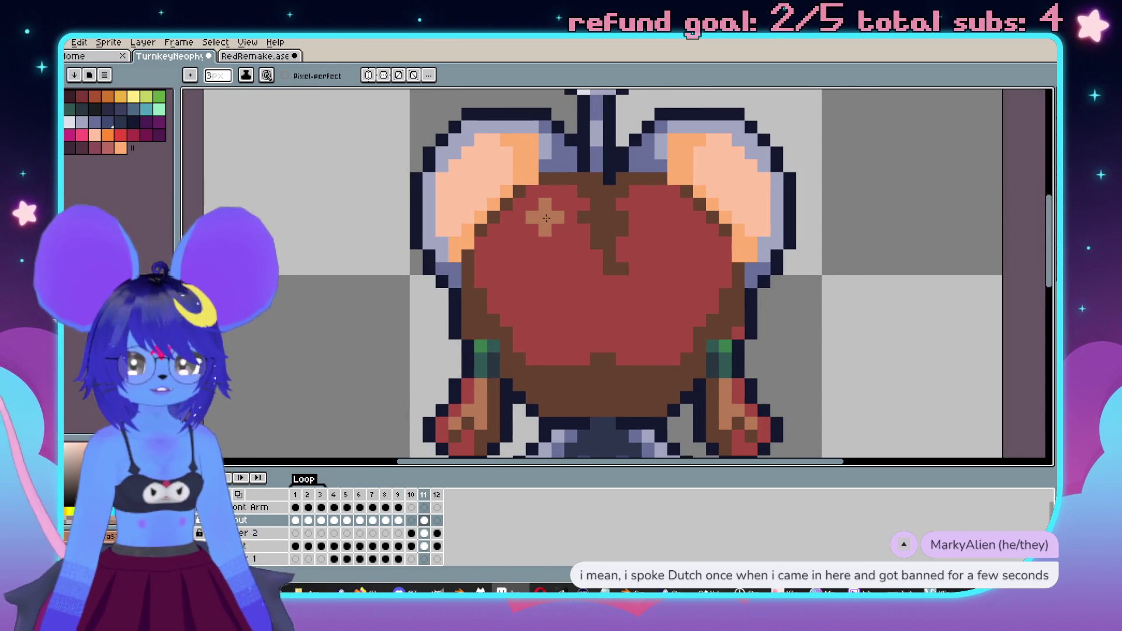
drag(606, 359, 541, 283)
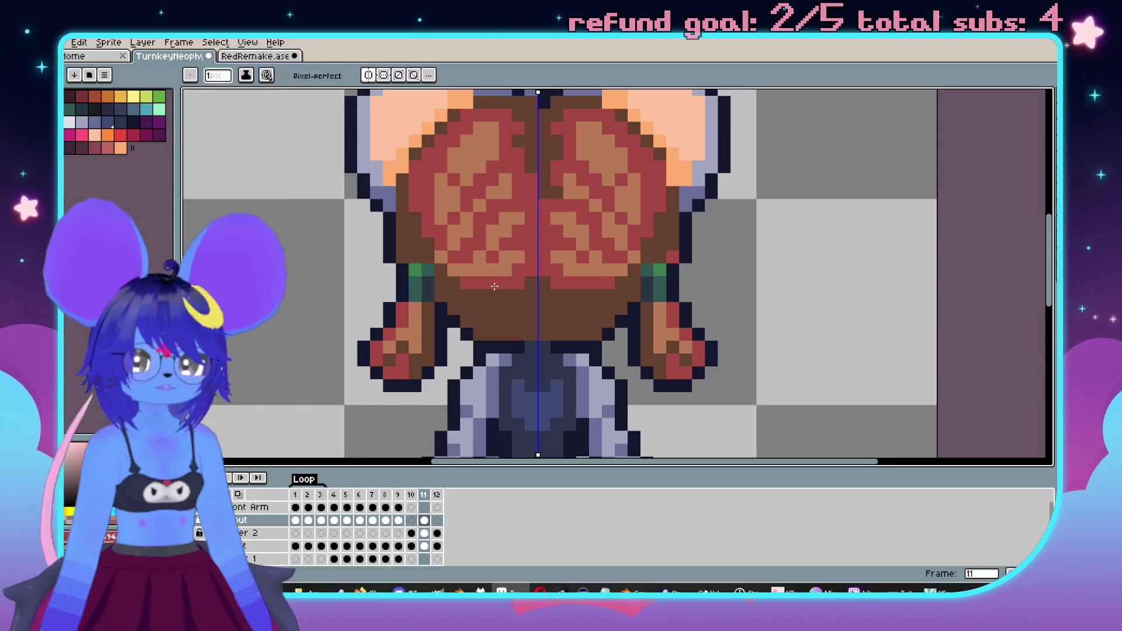
- Paint a mirrored red streak into the back-view hair
drag(463, 289, 539, 306)
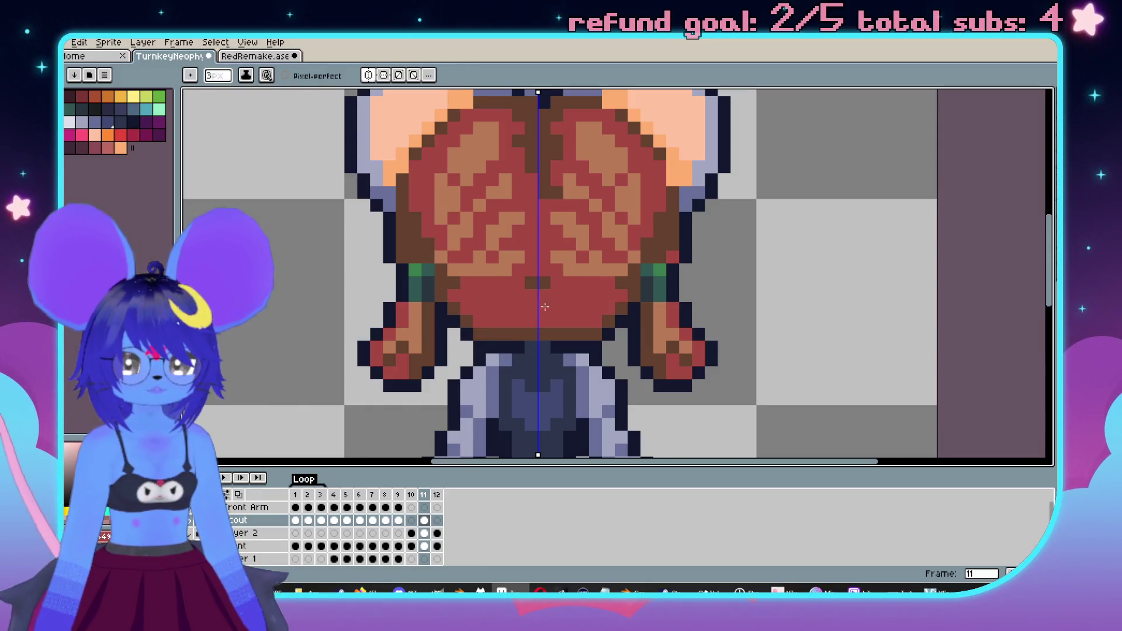
scroll(412, 224, down, 2)
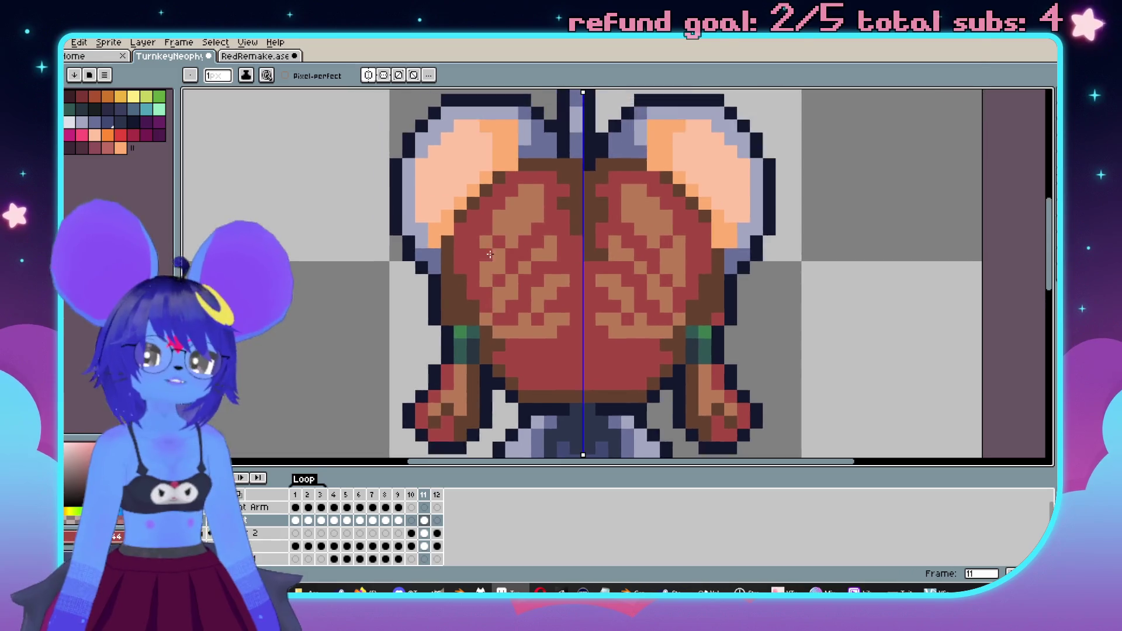
scroll(311, 257, up, 1)
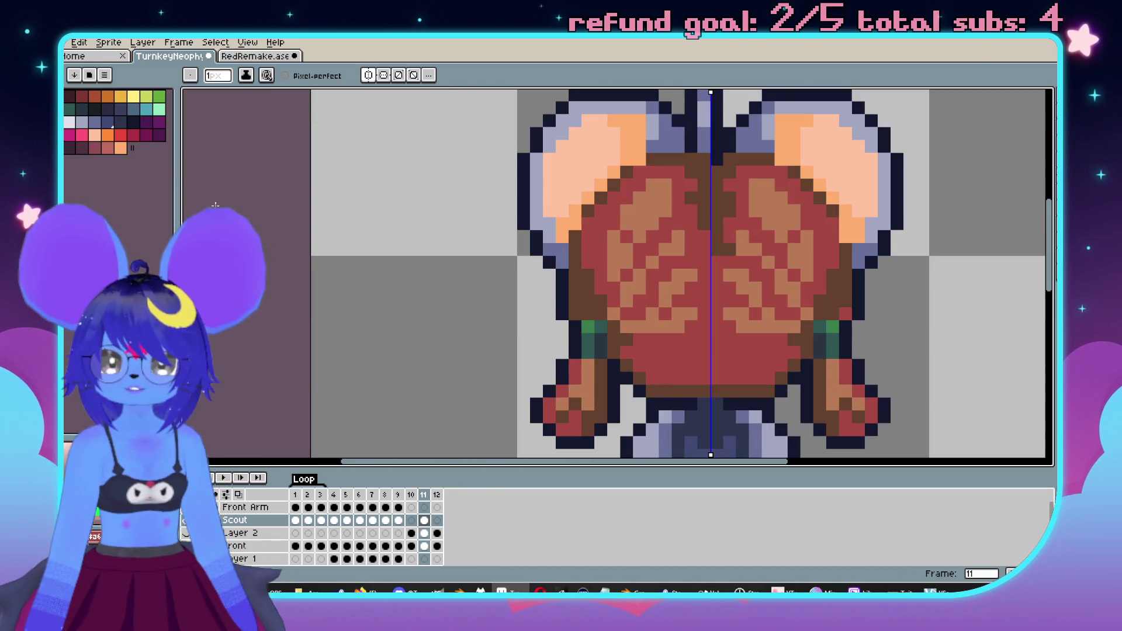
- Use the Paint Bucket to darken the crimson hair-pattern pixels
click(130, 136)
scroll(662, 194, right, 1)
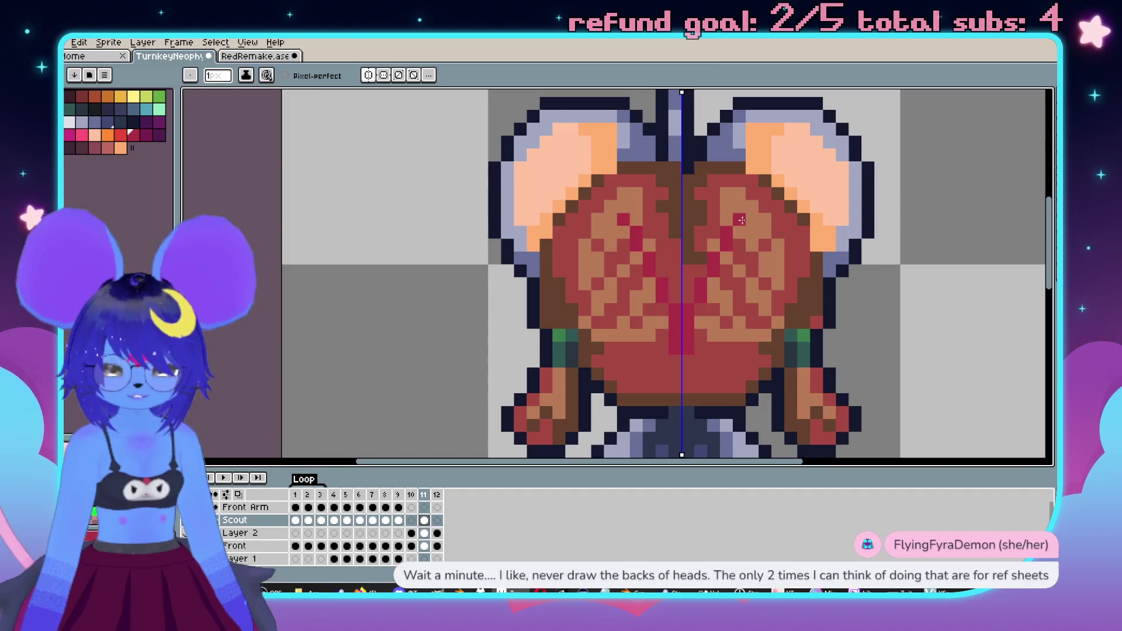
key(g)
click(662, 181)
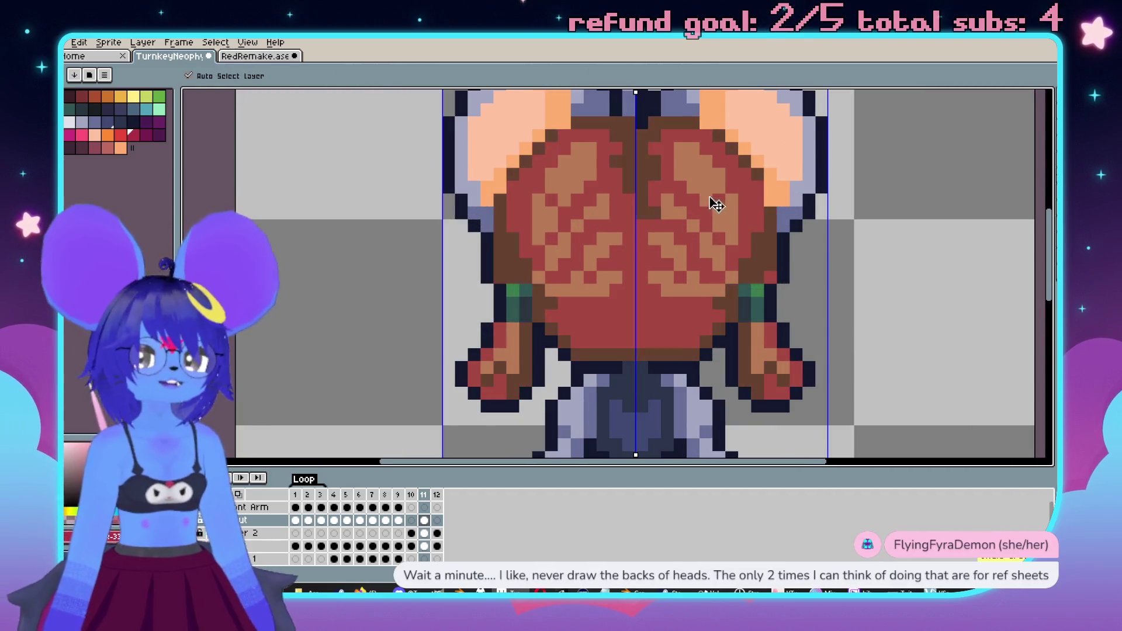
click(656, 202)
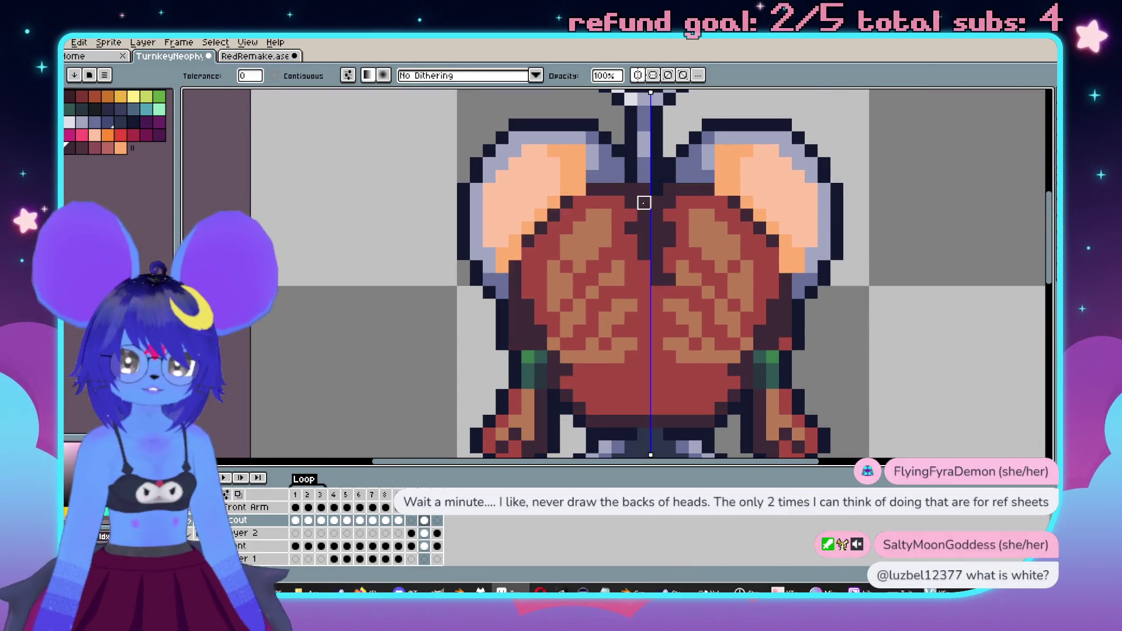
scroll(648, 234, down, 3)
scroll(552, 244, up, 2)
- Fill the grey-purple pixels atop the head dark, then undo the change
key(v)
key(g)
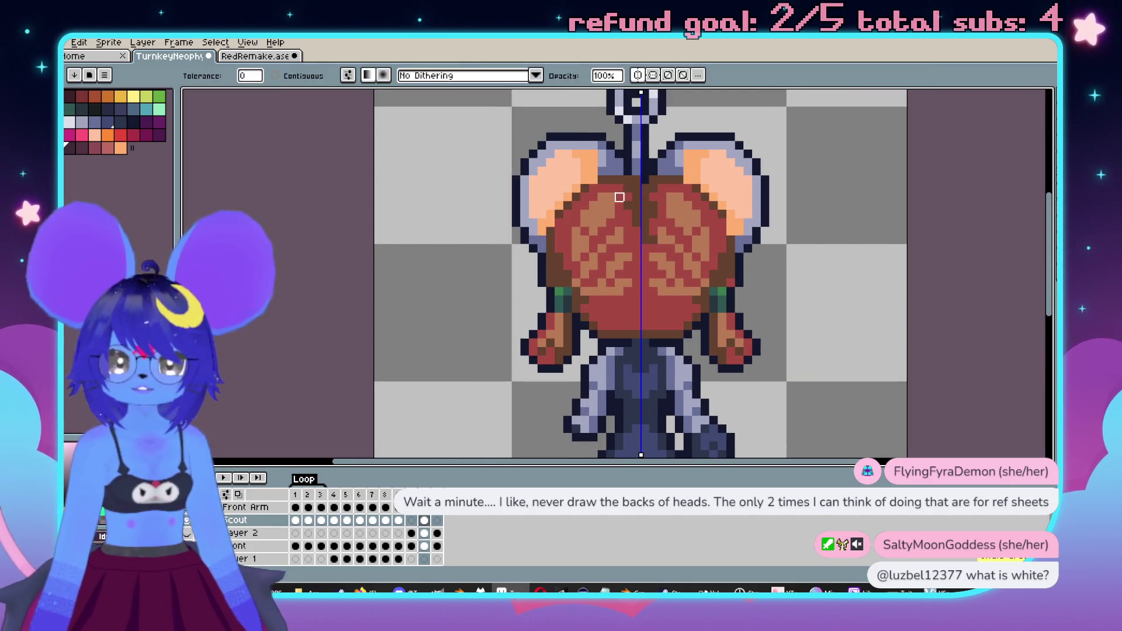
click(637, 181)
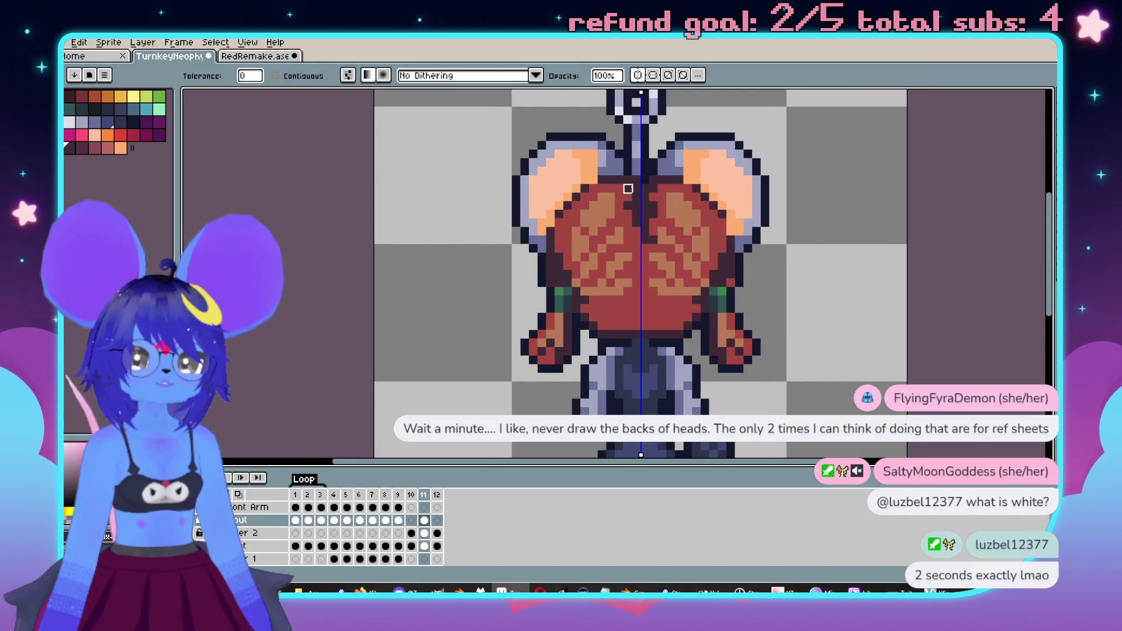
scroll(662, 214, down, 2)
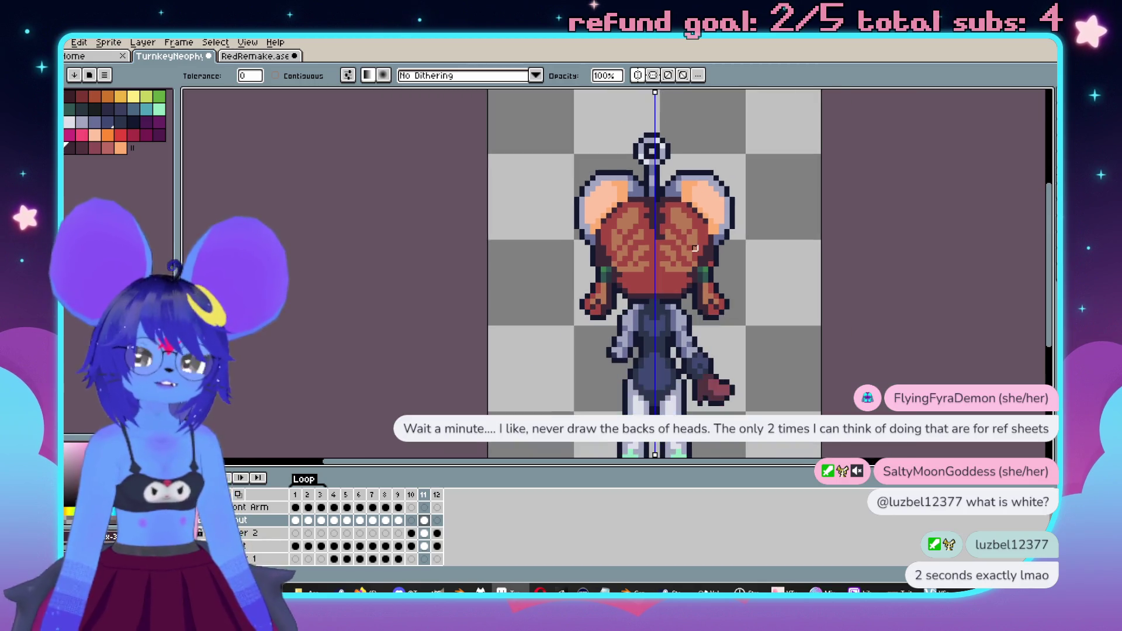
scroll(566, 233, up, 2)
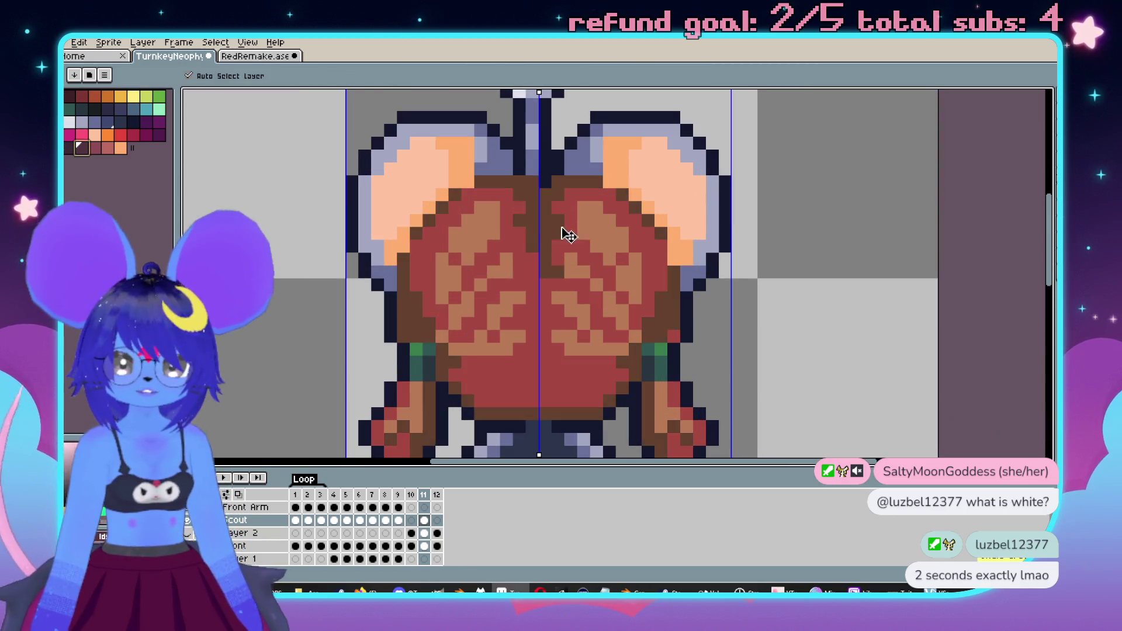
scroll(565, 256, down, 1)
scroll(608, 263, down, 1)
scroll(651, 271, up, 1)
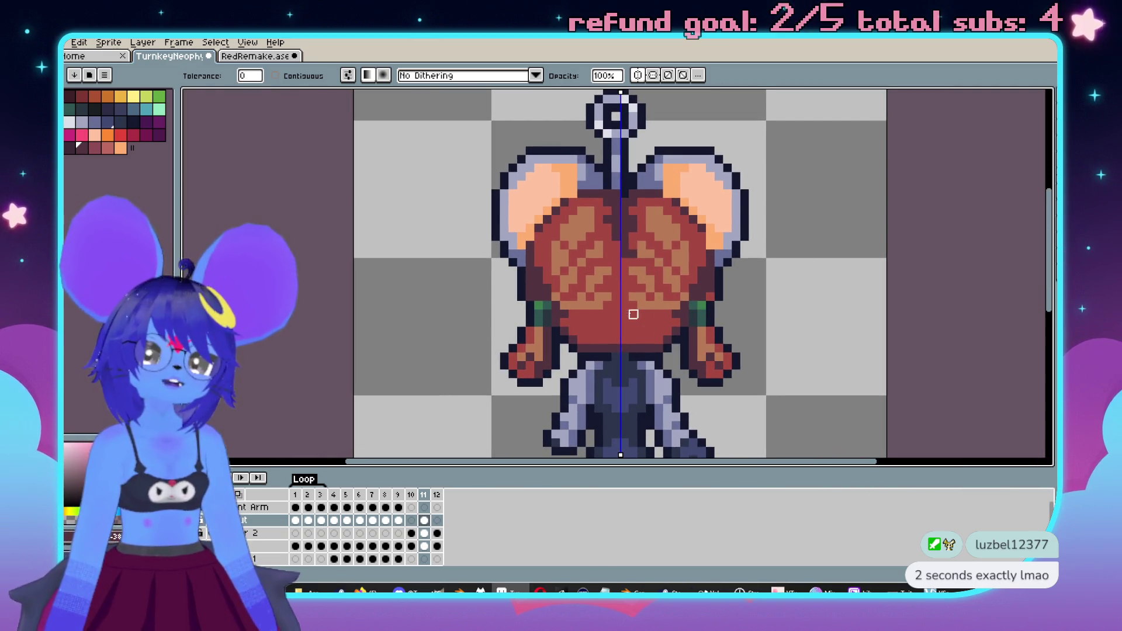
scroll(719, 245, up, 1)
scroll(701, 239, down, 1)
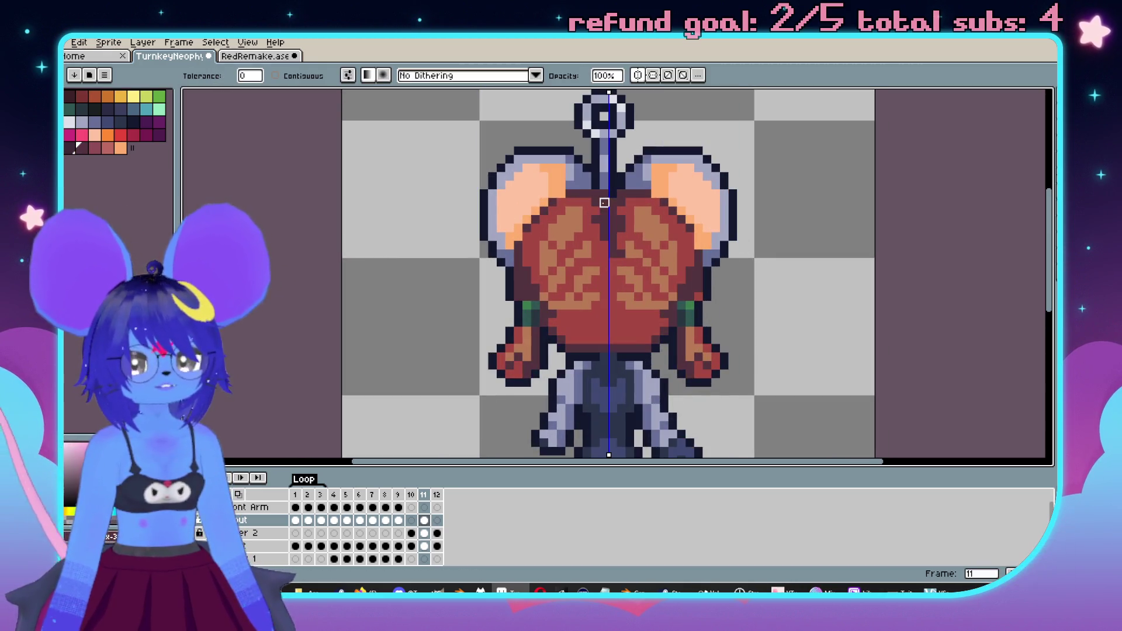
key(ctrl+z)
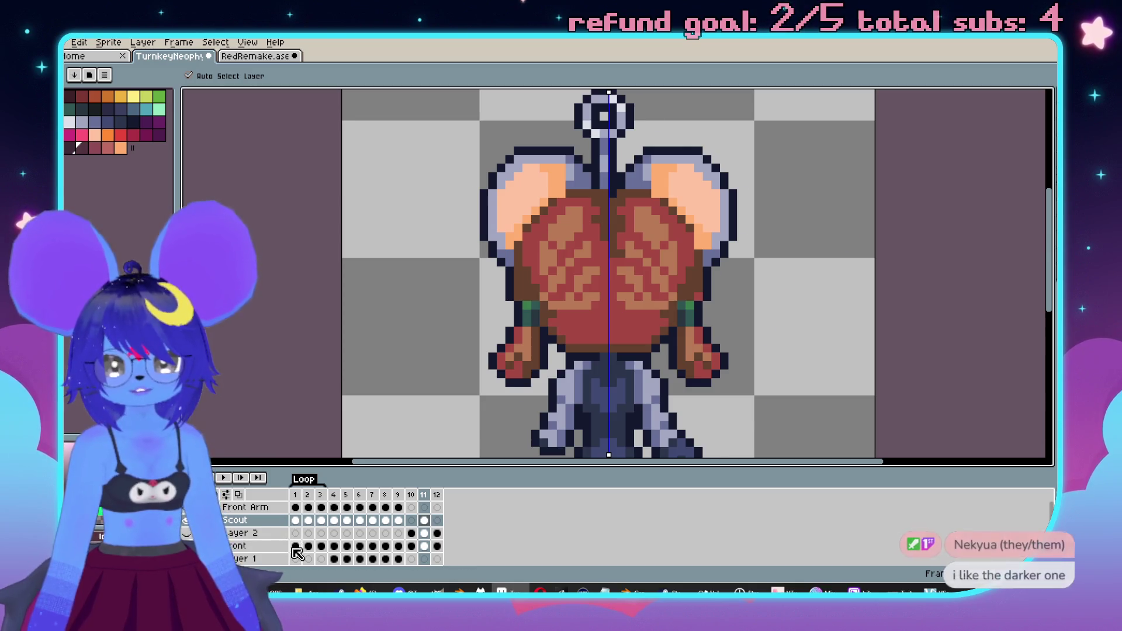
- Return to frame 1's front view and turn off mirrored drawing
click(295, 546)
click(639, 75)
scroll(625, 301, down, 1)
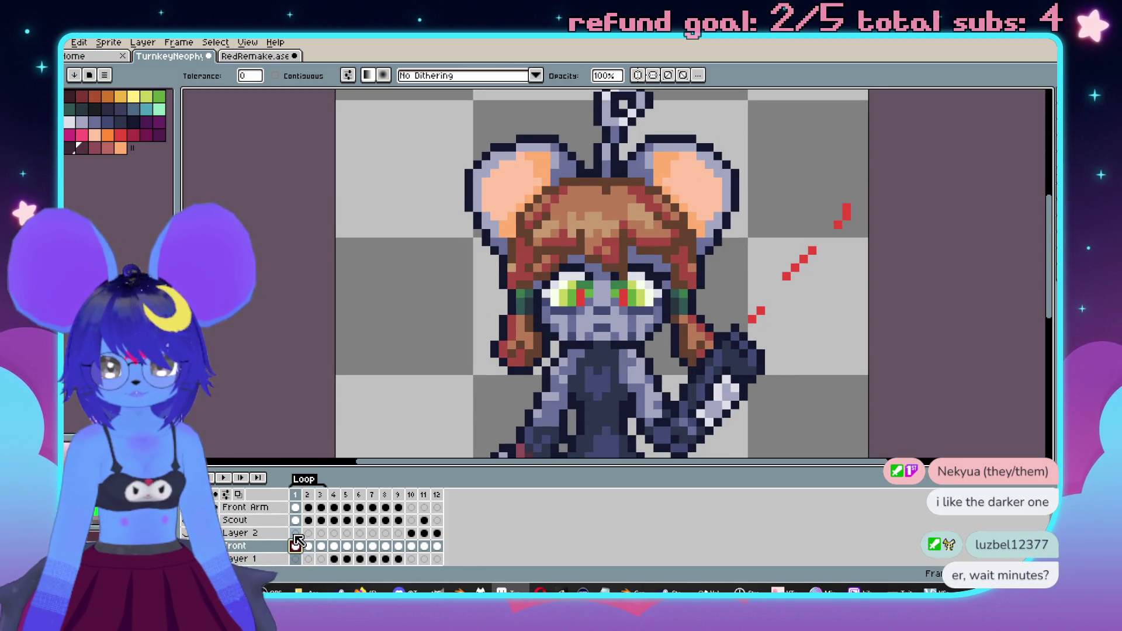
- Activate the Scout layer, toggle Move and Paint Bucket tools, undo once, and view RedRemake.ase
click(254, 521)
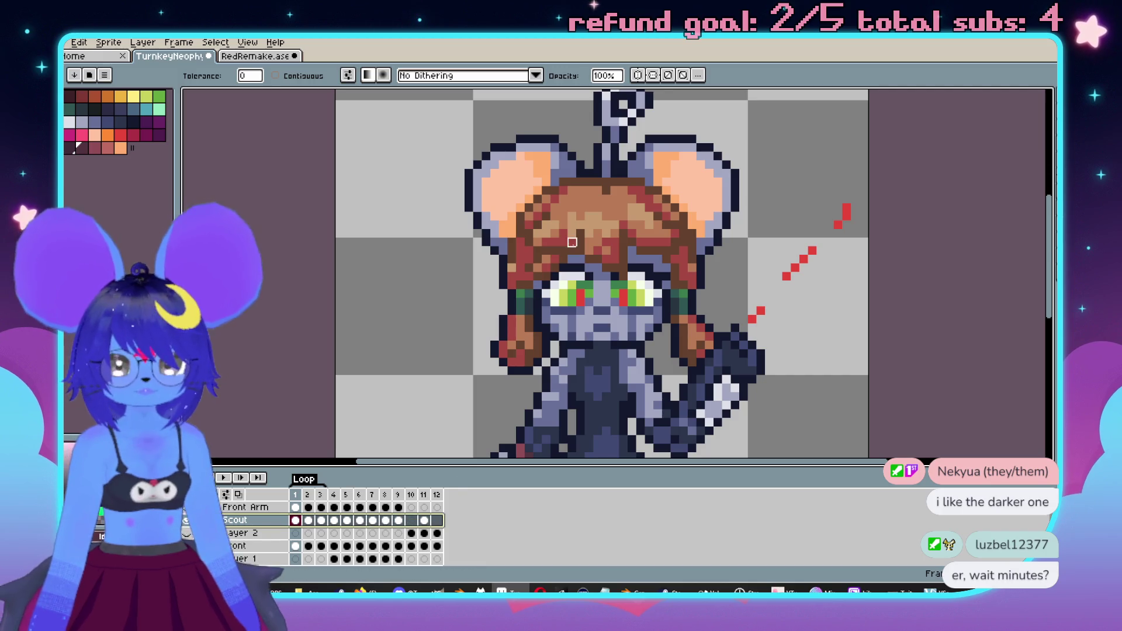
key(v)
key(g)
key(v)
key(g)
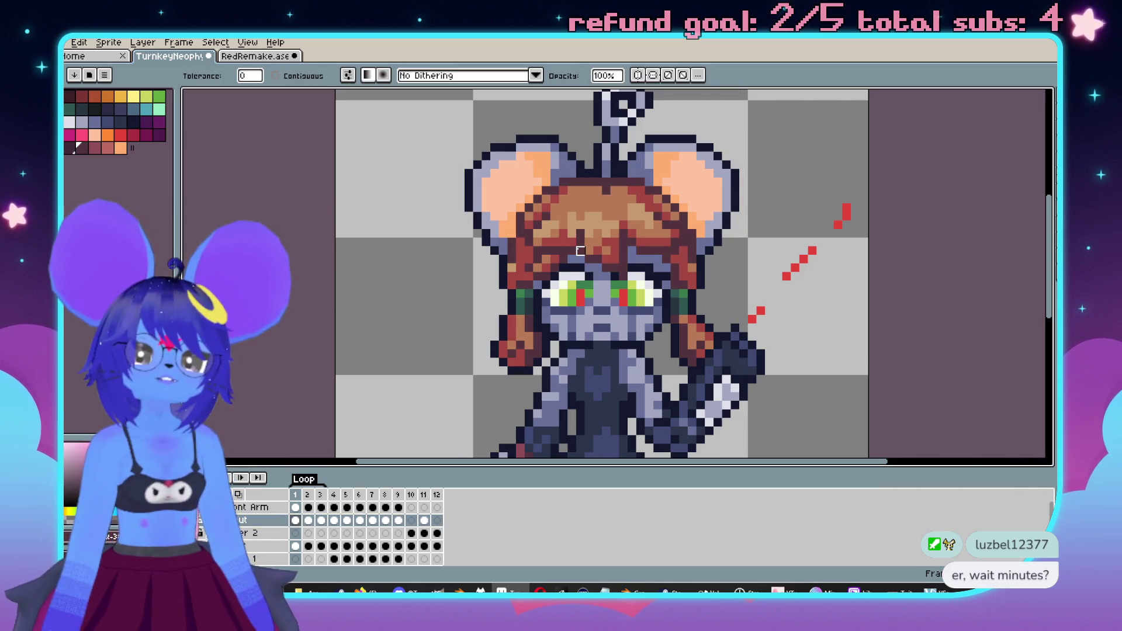
key(v)
key(g)
key(v)
key(g)
key(v)
key(ctrl+z)
key(g)
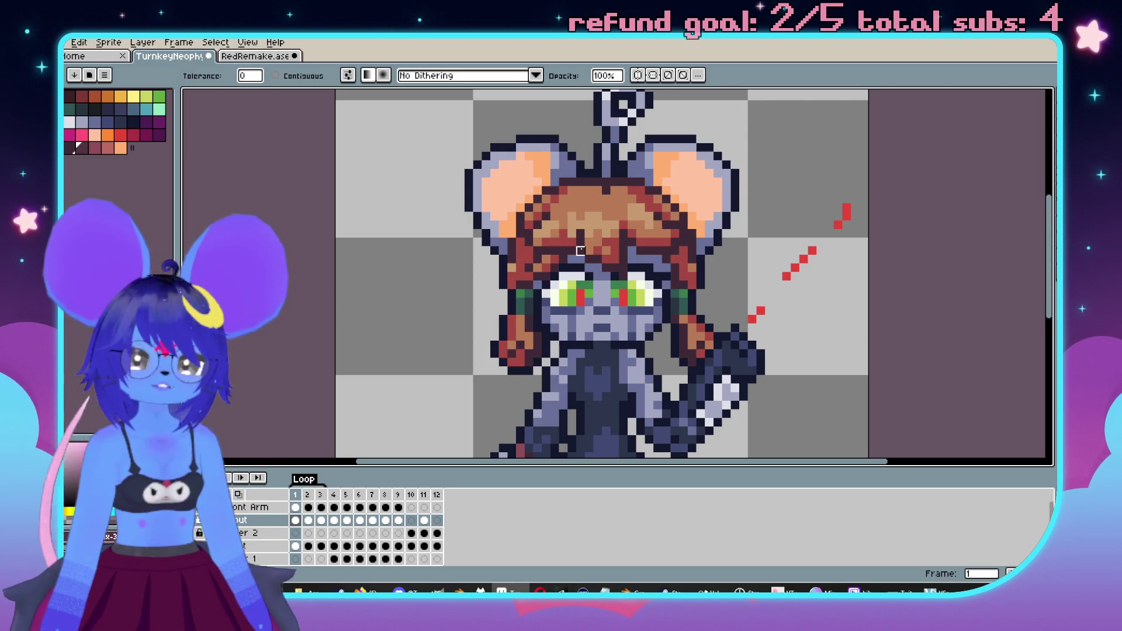
key(v)
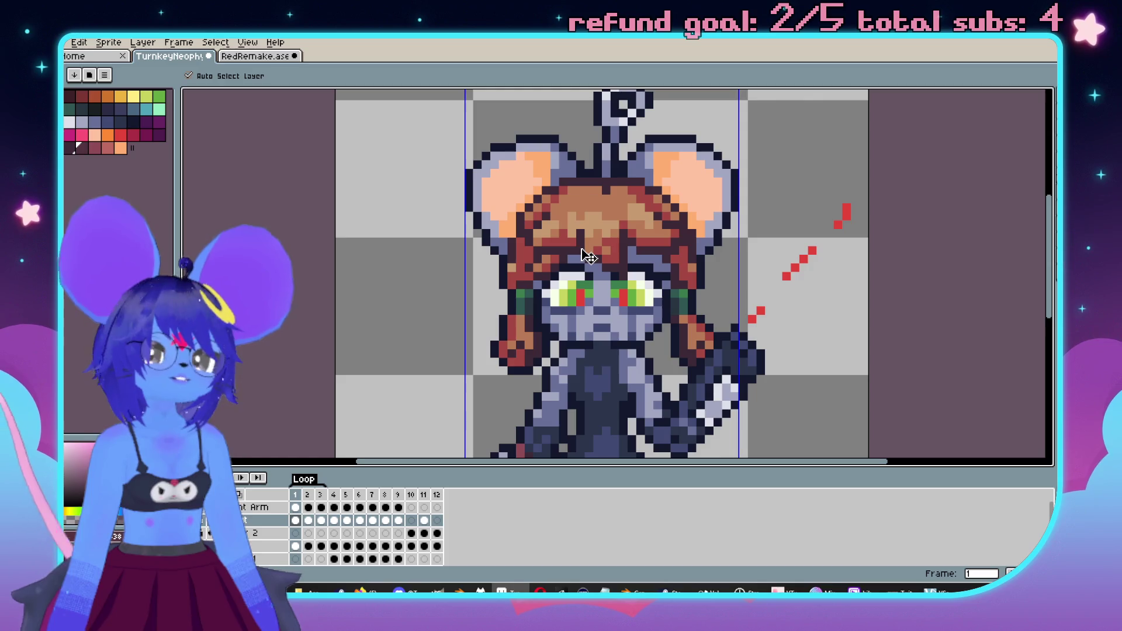
key(g)
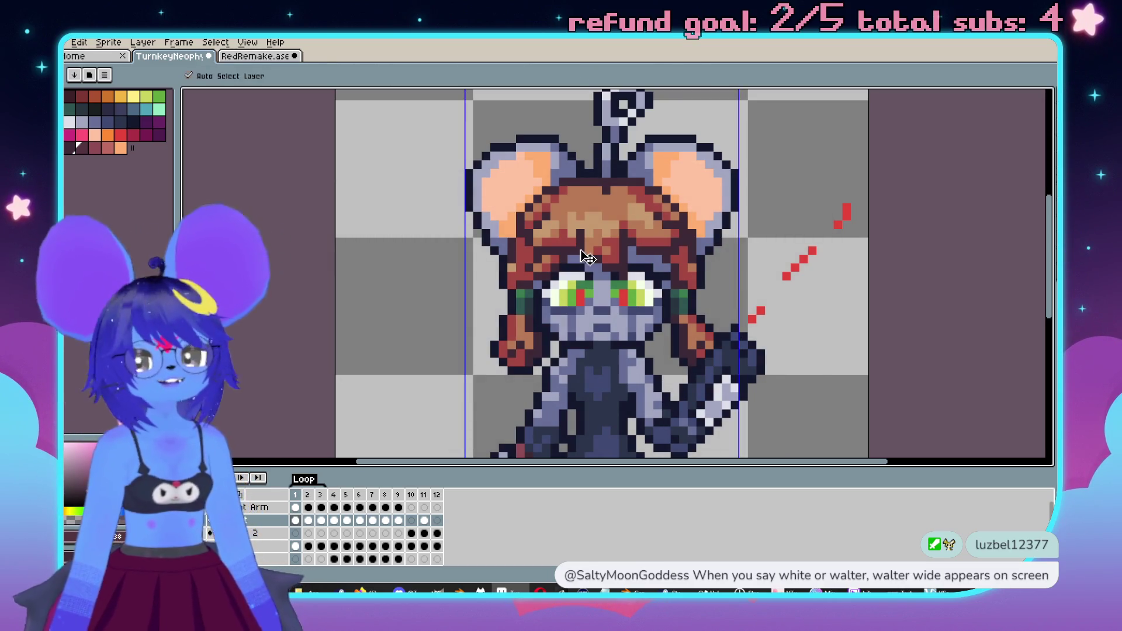
click(261, 58)
scroll(639, 244, down, 2)
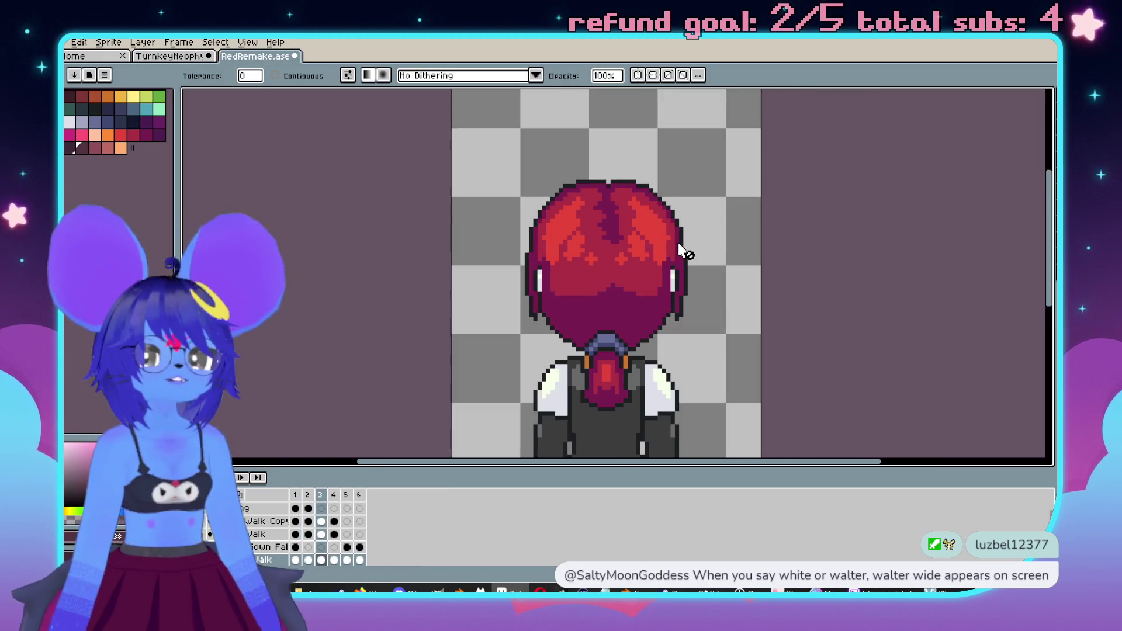
scroll(676, 243, up, 1)
scroll(664, 182, down, 1)
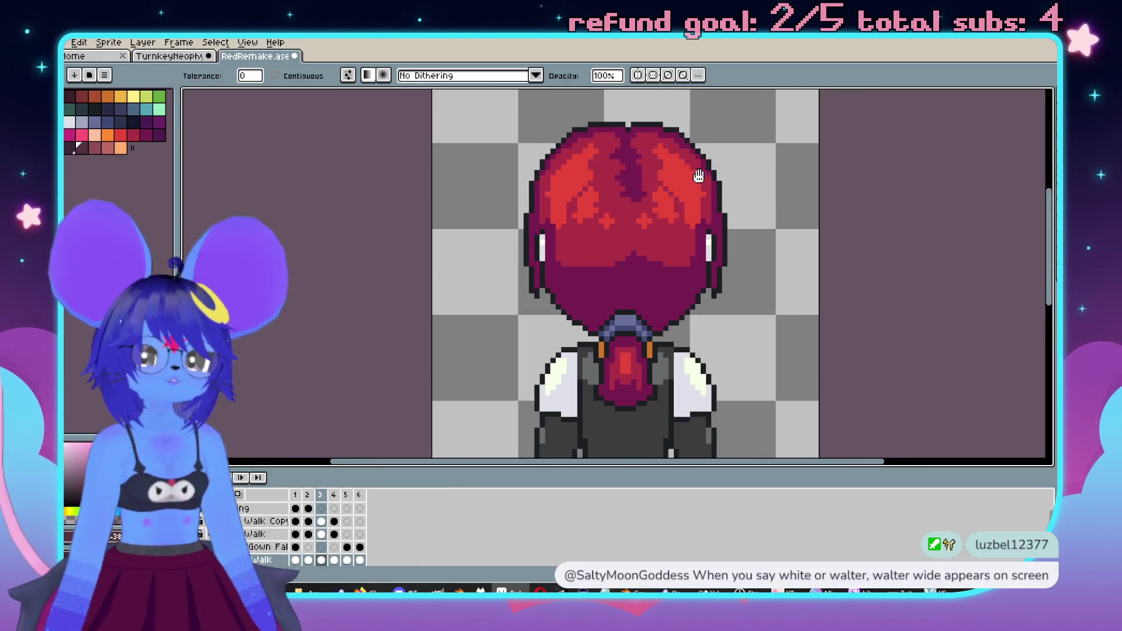
scroll(655, 182, up, 2)
drag(622, 214, 612, 257)
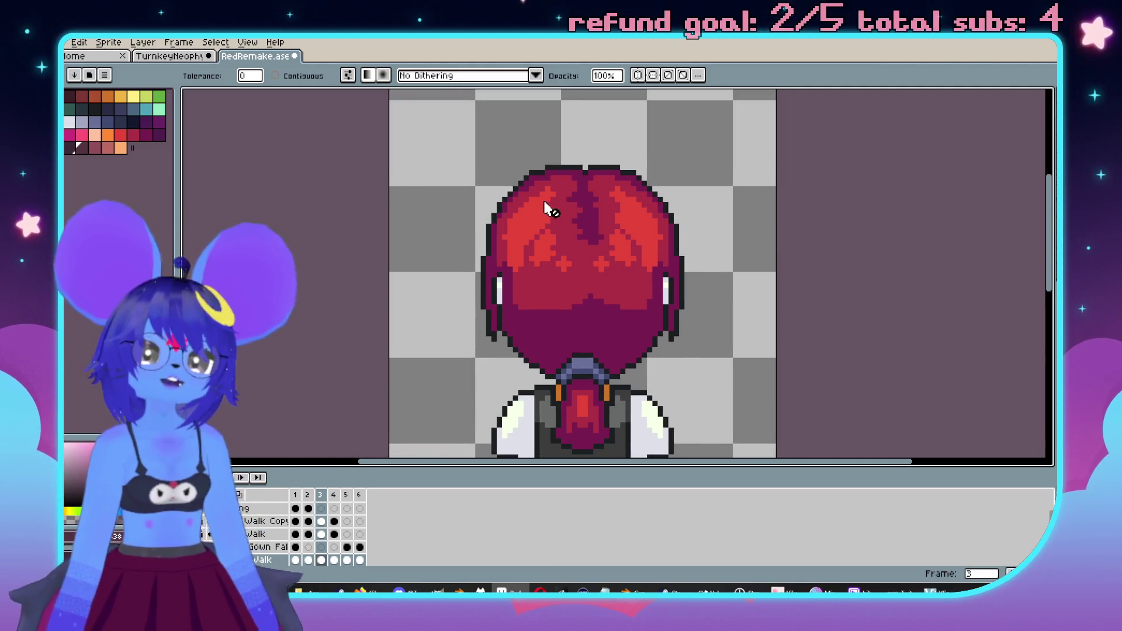
scroll(544, 193, down, 2)
scroll(625, 190, up, 3)
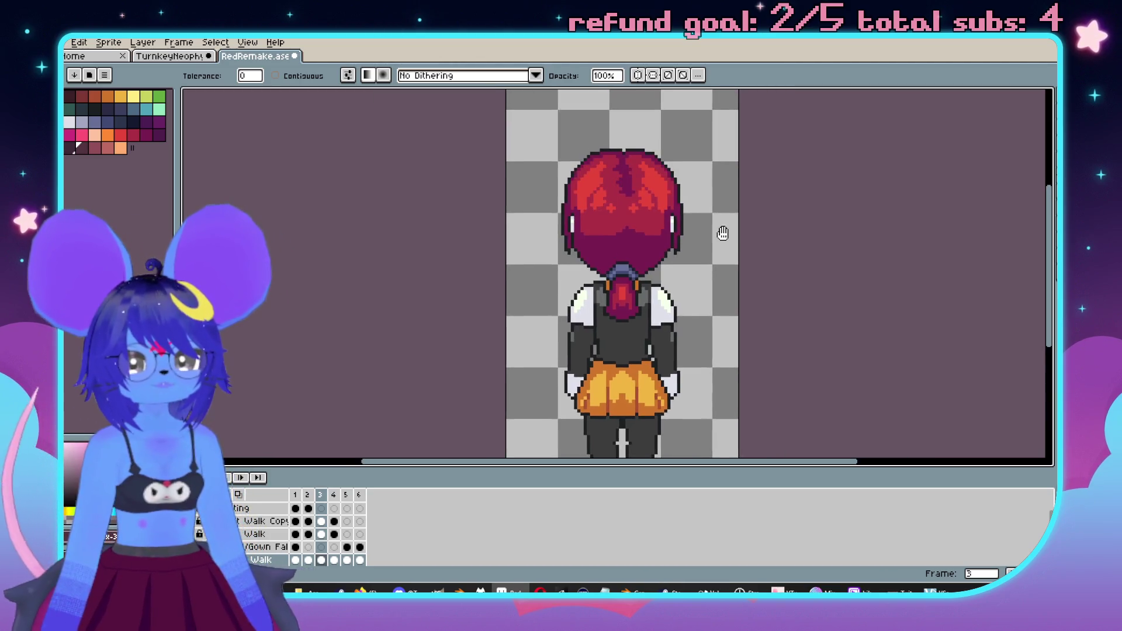
scroll(614, 238, up, 1)
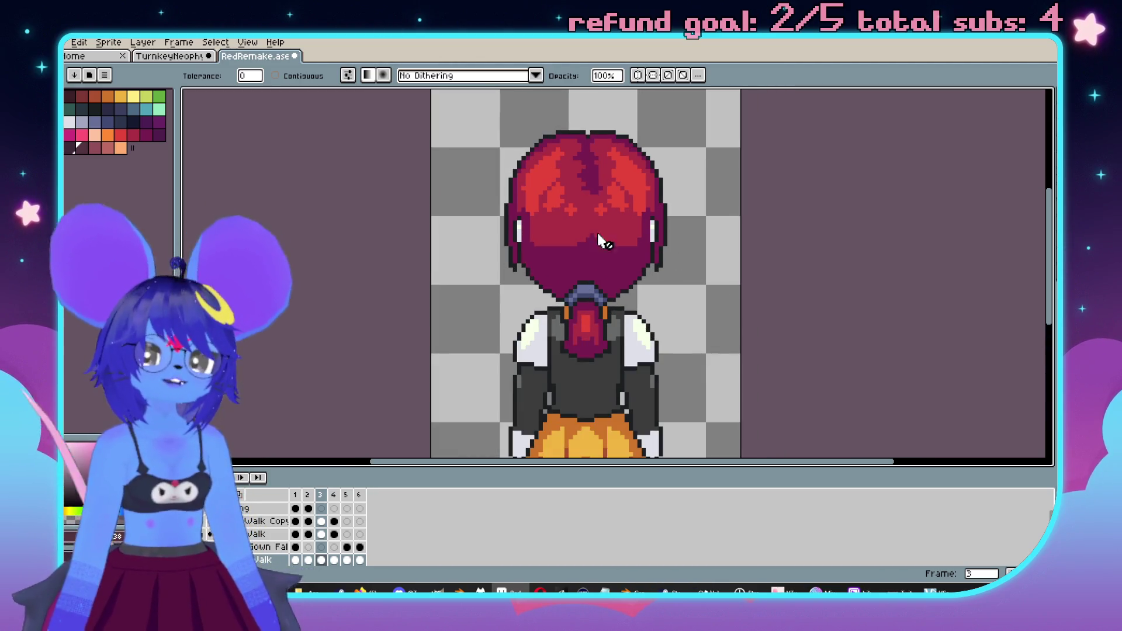
scroll(611, 222, down, 1)
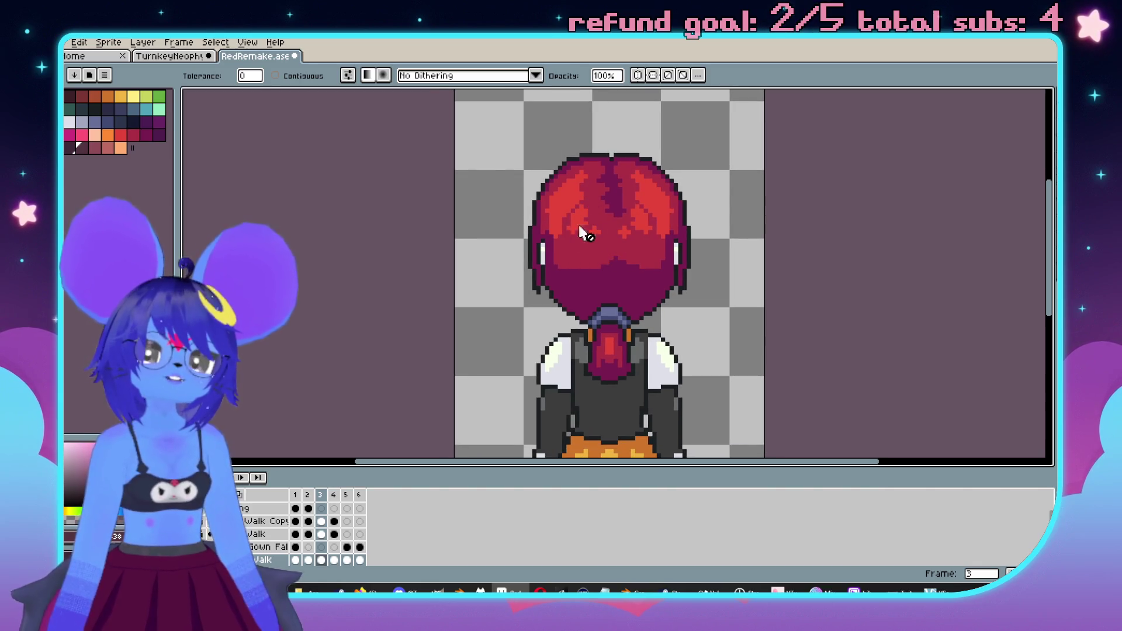
scroll(586, 221, up, 1)
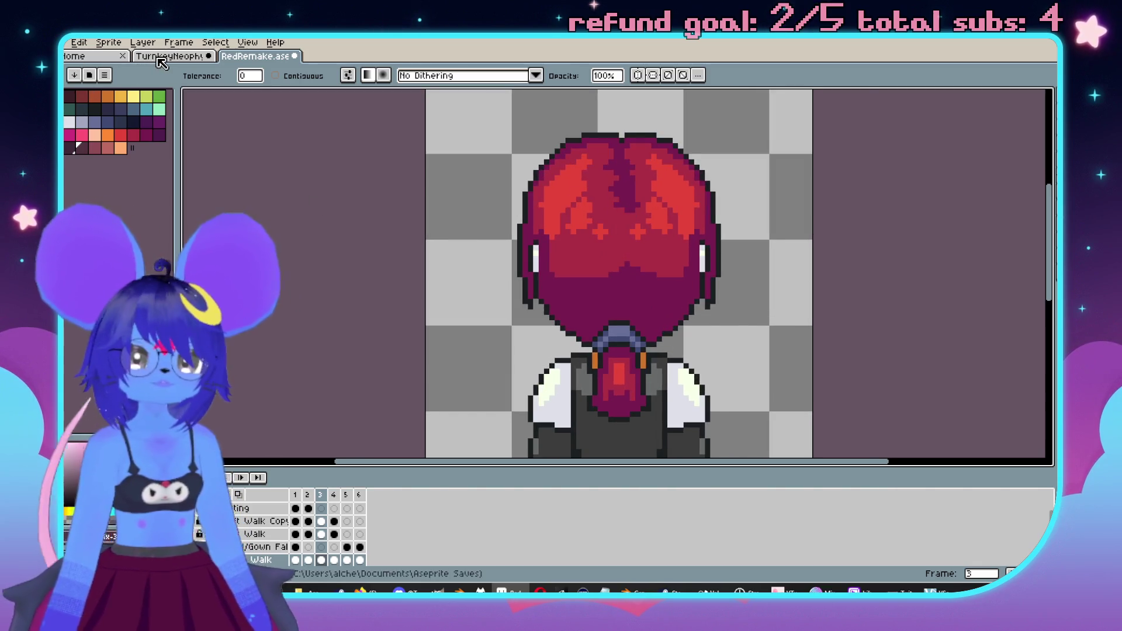
click(162, 57)
scroll(666, 181, up, 1)
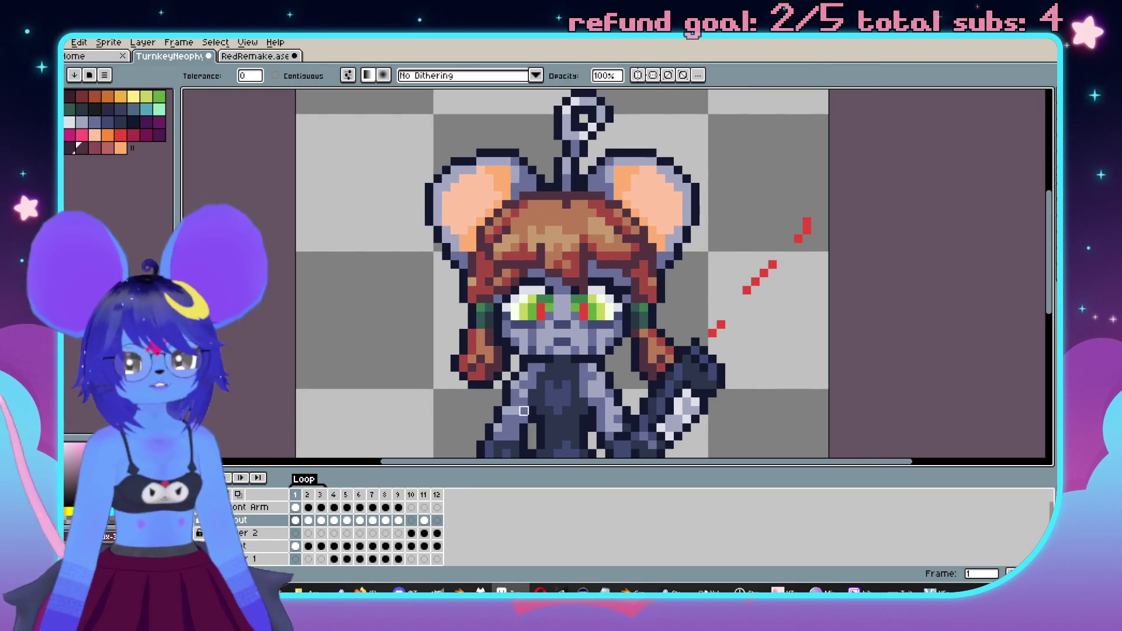
click(411, 533)
click(424, 533)
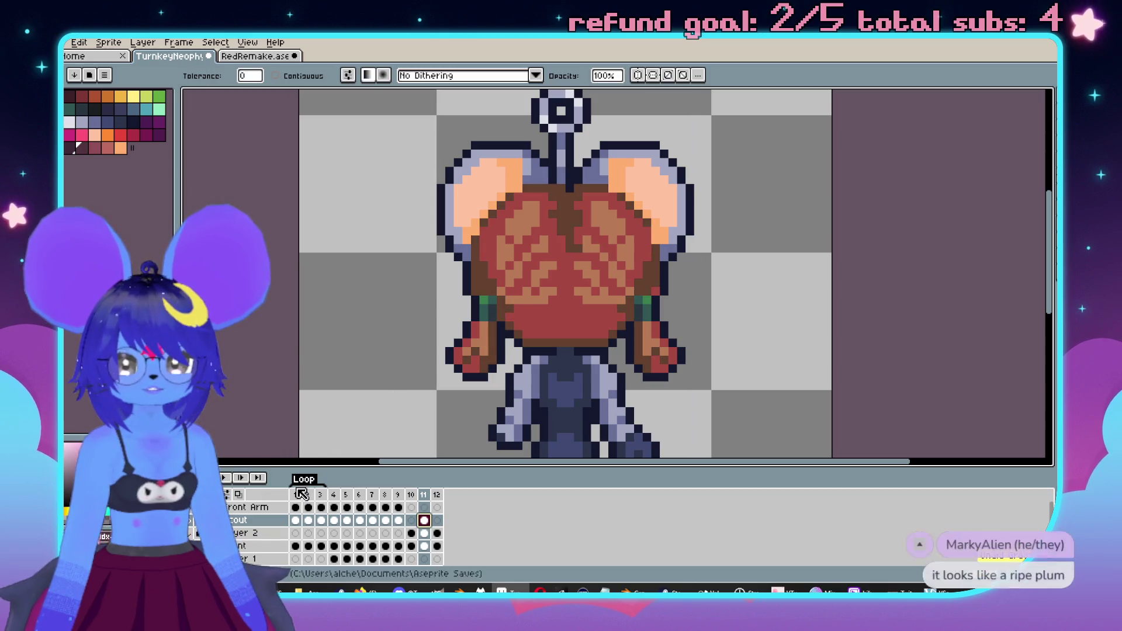
click(297, 521)
click(309, 521)
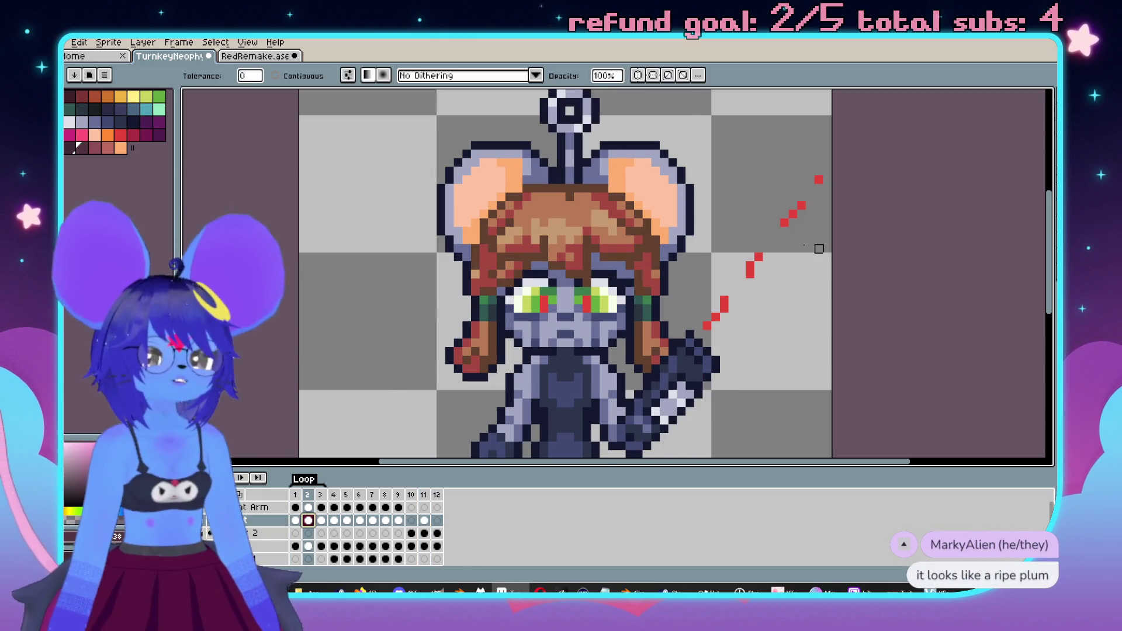
scroll(630, 266, down, 2)
scroll(623, 217, up, 2)
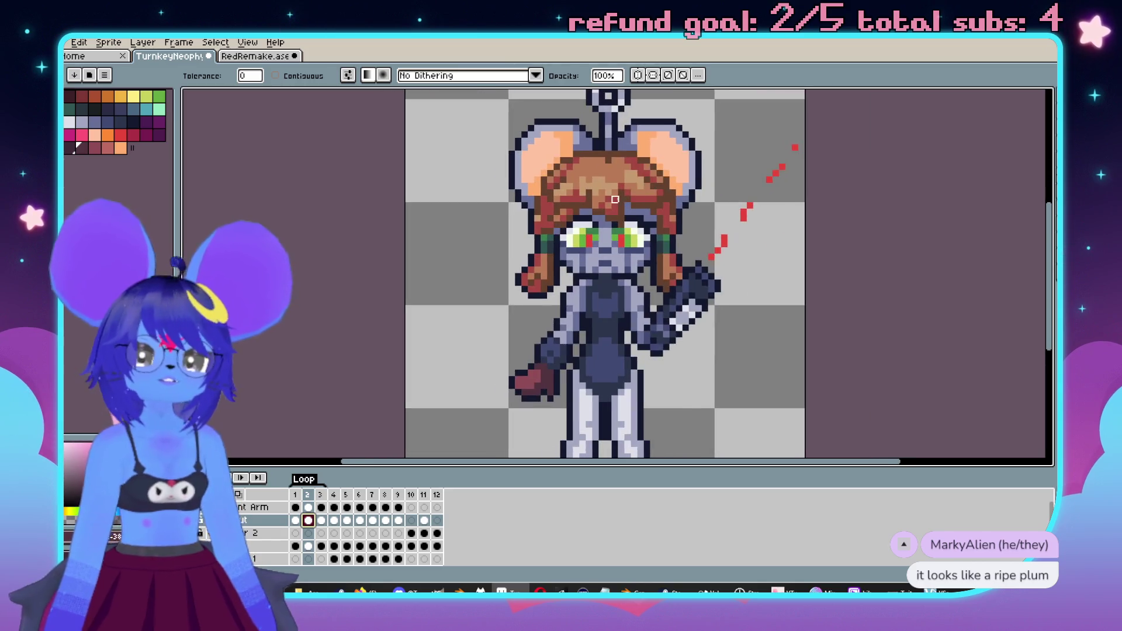
drag(622, 217, 602, 264)
key(period)
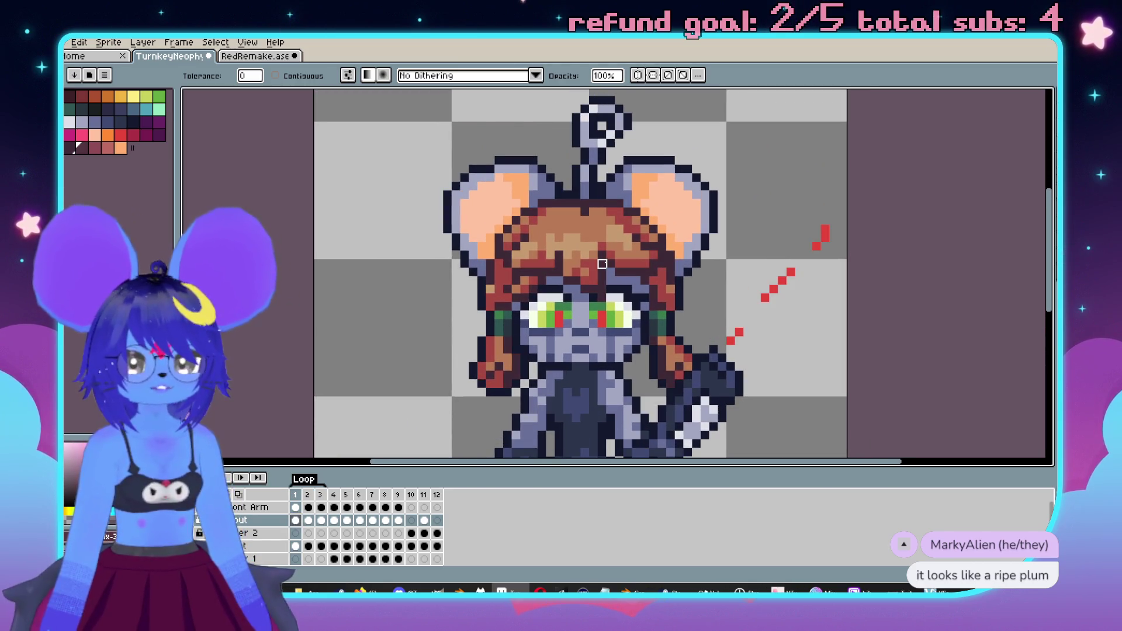
key(period)
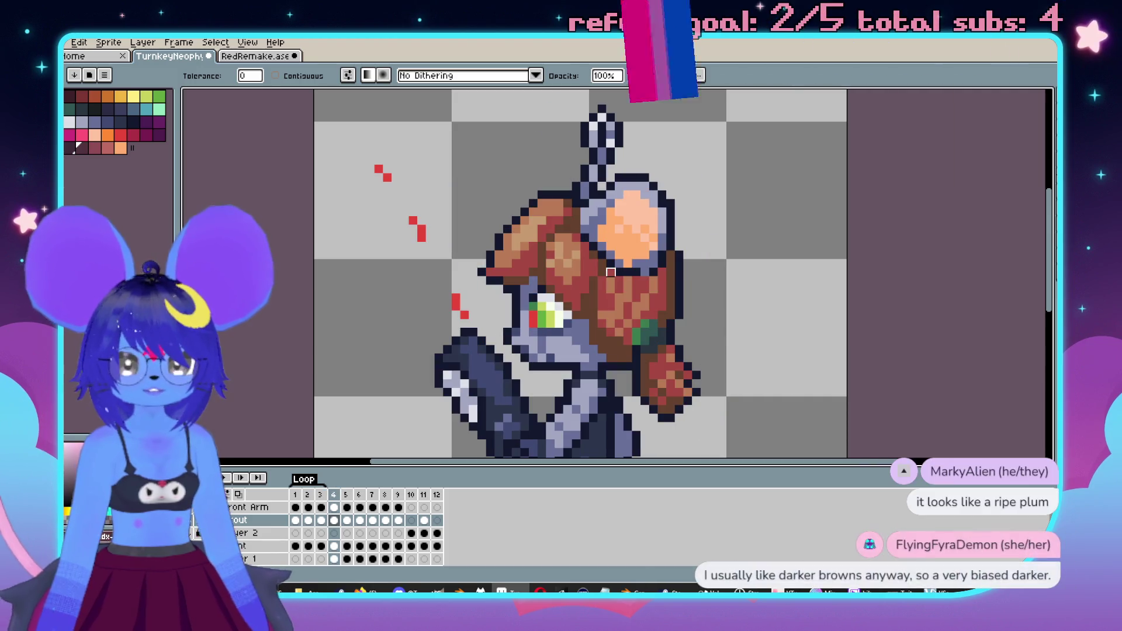
key(period)
key(period)
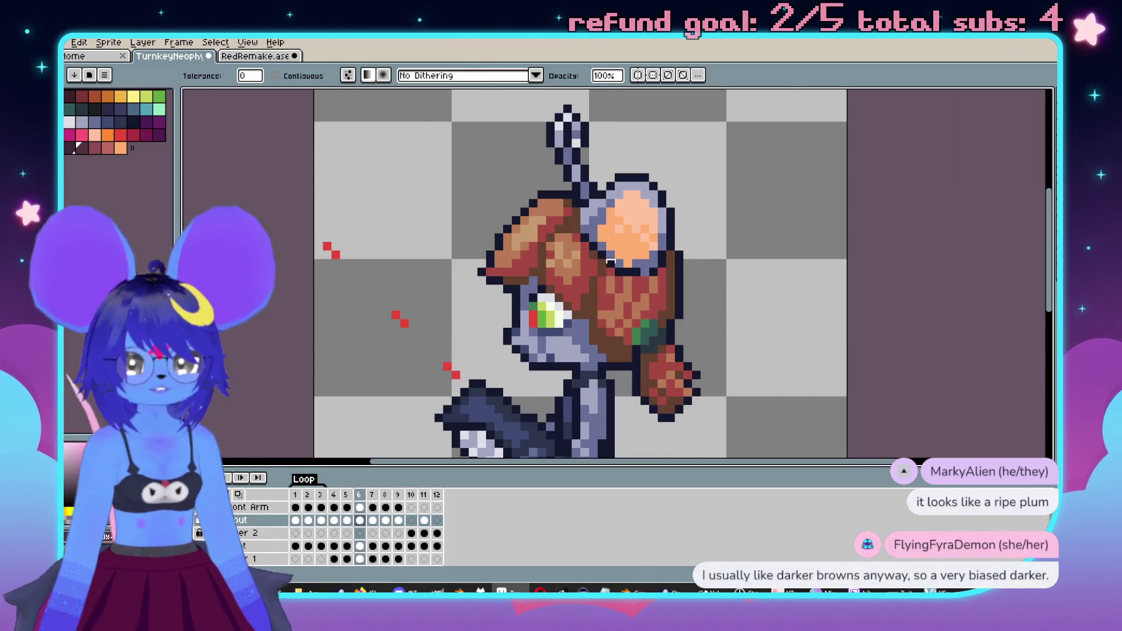
key(period)
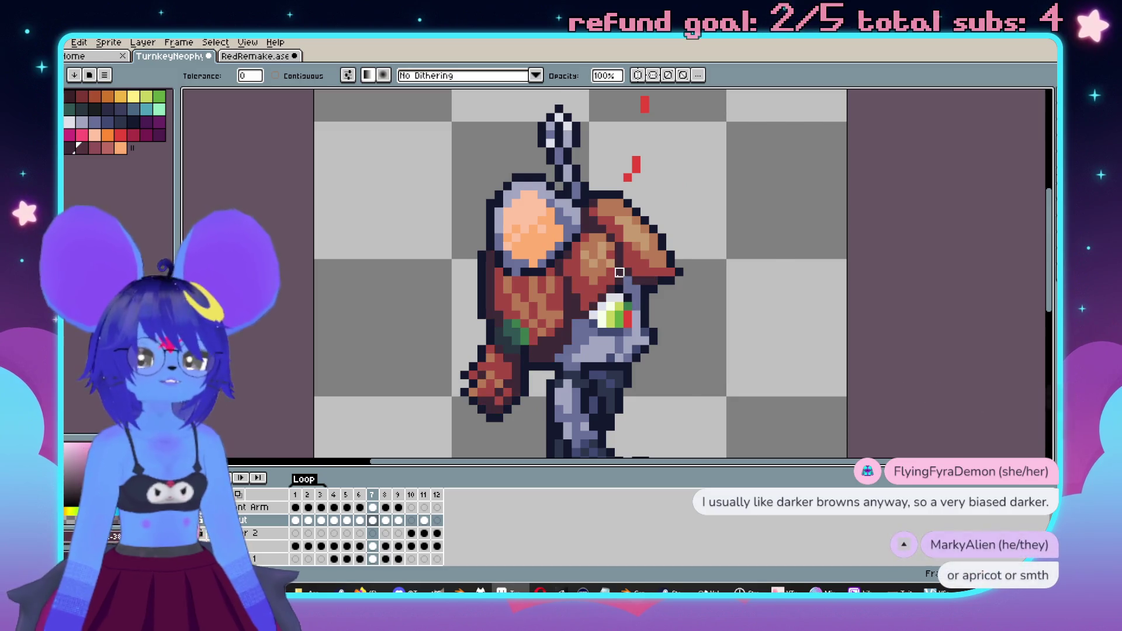
key(period)
key(period)
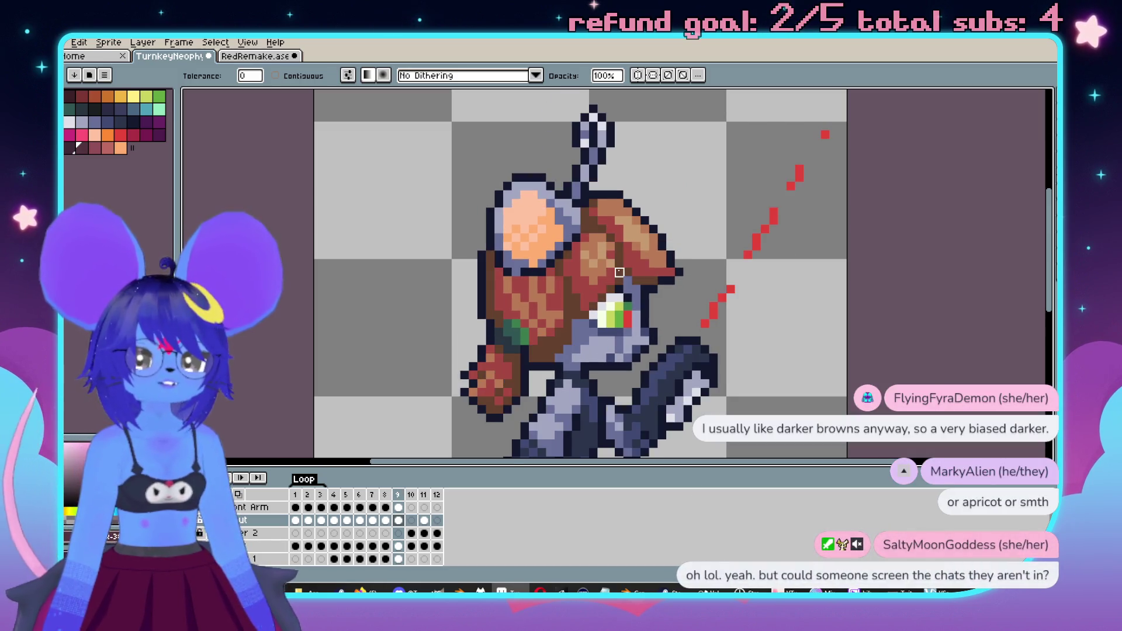
key(period)
key(period)
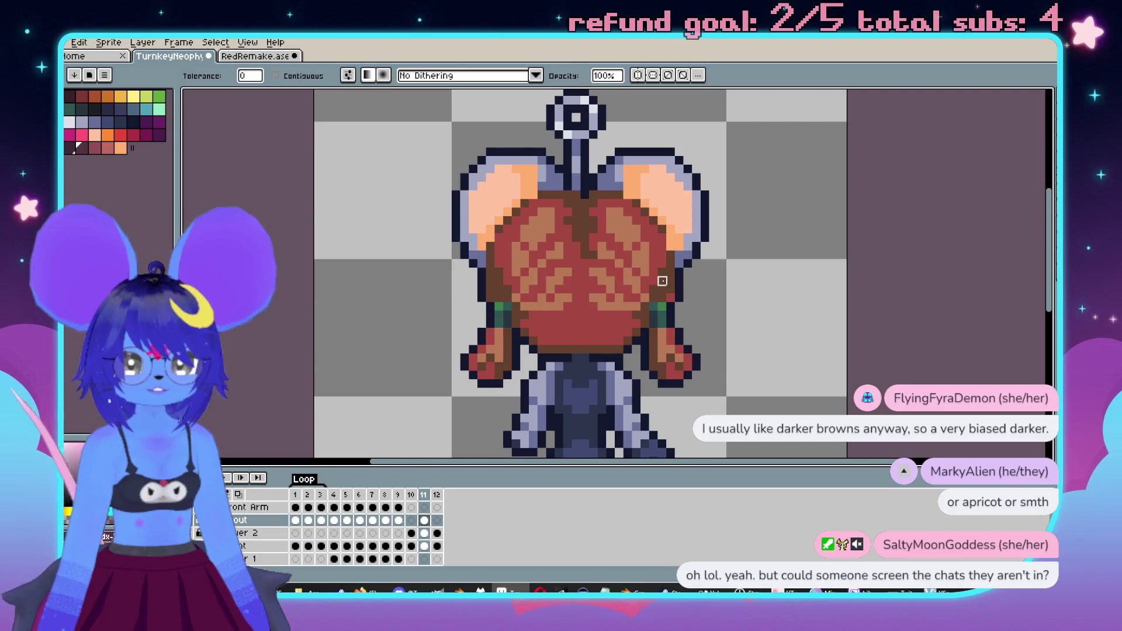
- Darken all the medium-brown hair pixels at once with a non-contiguous fill
click(663, 281)
key(b)
scroll(628, 264, up, 3)
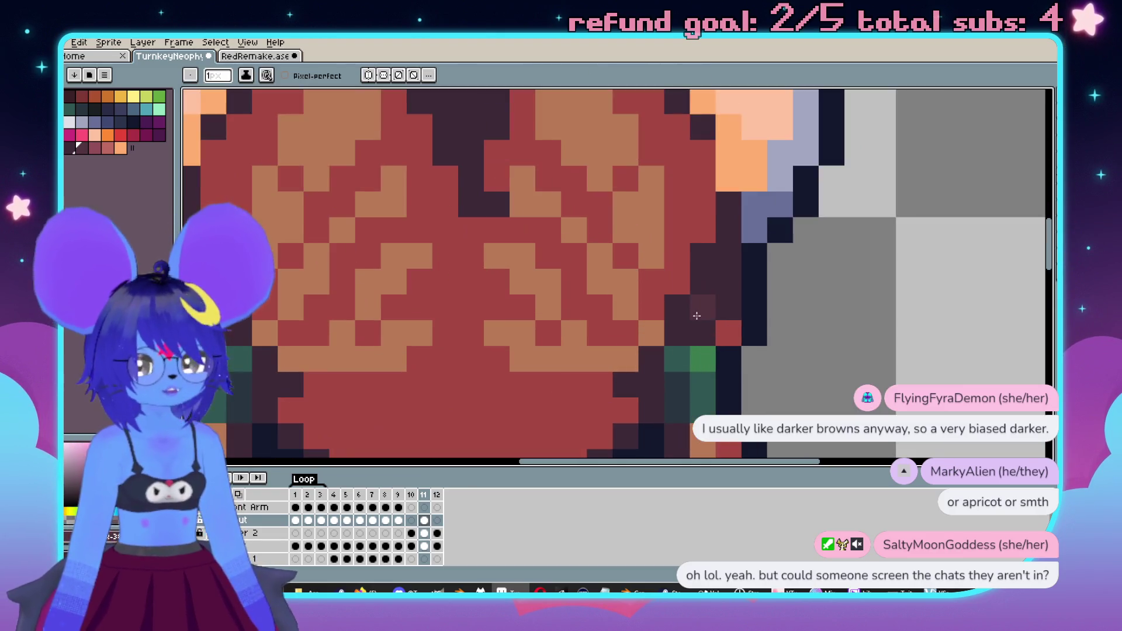
scroll(609, 284, down, 2)
scroll(425, 278, up, 2)
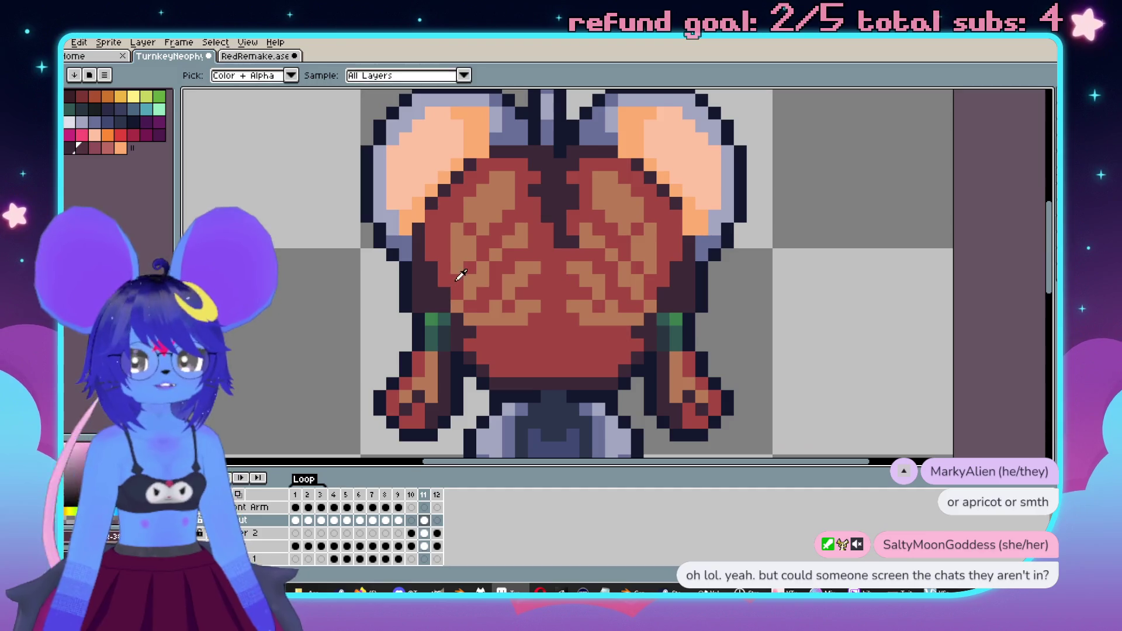
- Paint mirrored red pixels along the hair's left edge and dark pixels across the lower hair
mouse_move(433, 311)
mouse_down()
mouse_move(432, 263)
mouse_move(514, 309)
mouse_move(526, 275)
mouse_move(546, 319)
mouse_move(526, 339)
mouse_move(503, 339)
mouse_move(526, 336)
mouse_up()
scroll(462, 292, down, 2)
scroll(479, 316, up, 2)
key(i)
click(491, 328)
key(b)
alt+click(584, 263)
key(ctrl+z)
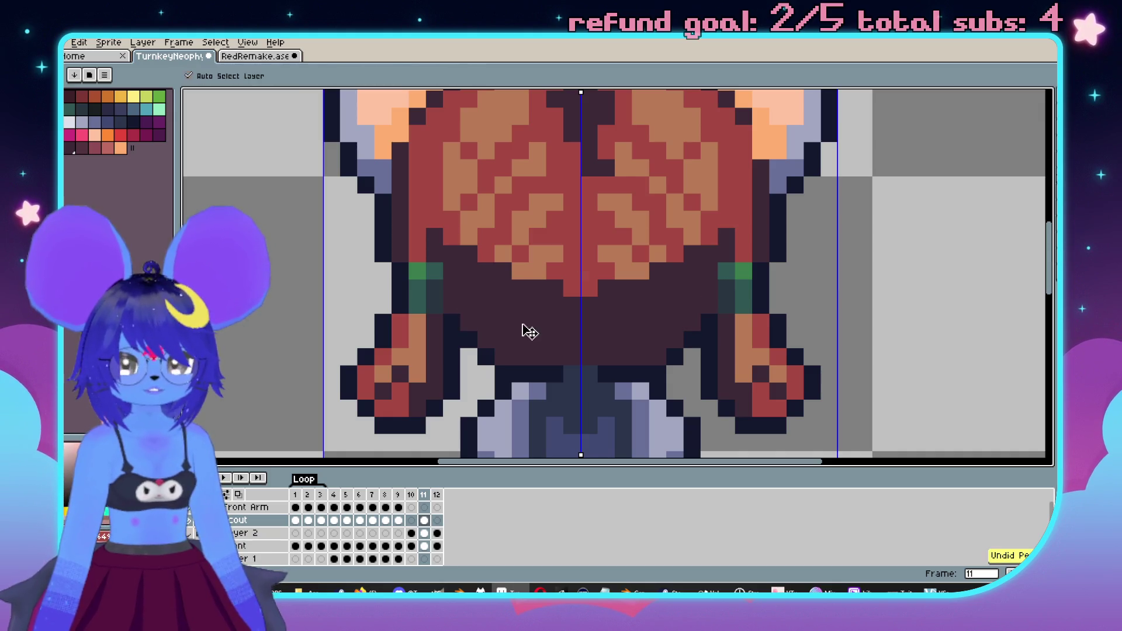
- Move the misplaced red hair pixel one row higher
key(v)
scroll(496, 310, down, 3)
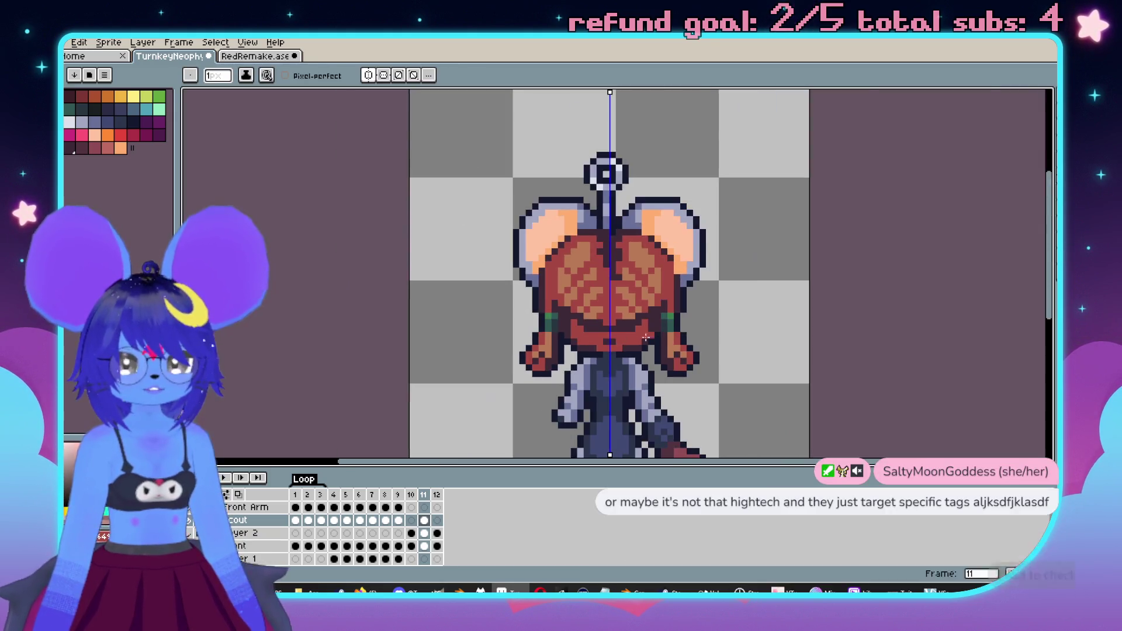
scroll(504, 315, up, 3)
key(b)
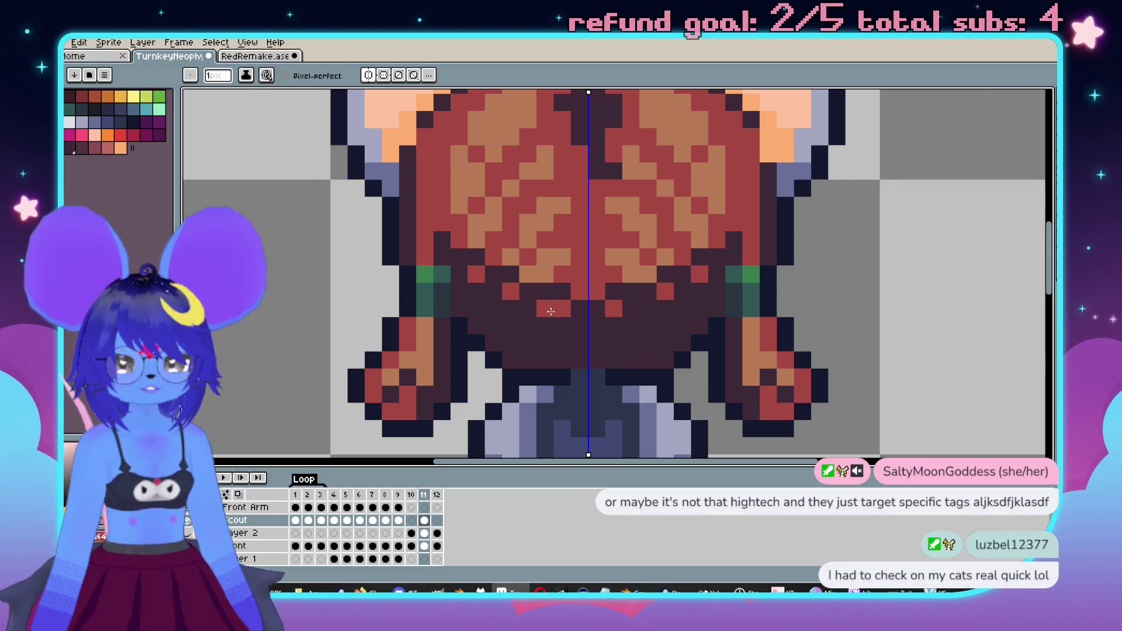
scroll(531, 320, down, 3)
scroll(532, 320, up, 4)
key(ctrl+z)
click(451, 301)
- Turn several tan hair pixels red, mirrored on both sides
scroll(420, 322, down, 3)
scroll(503, 221, up, 4)
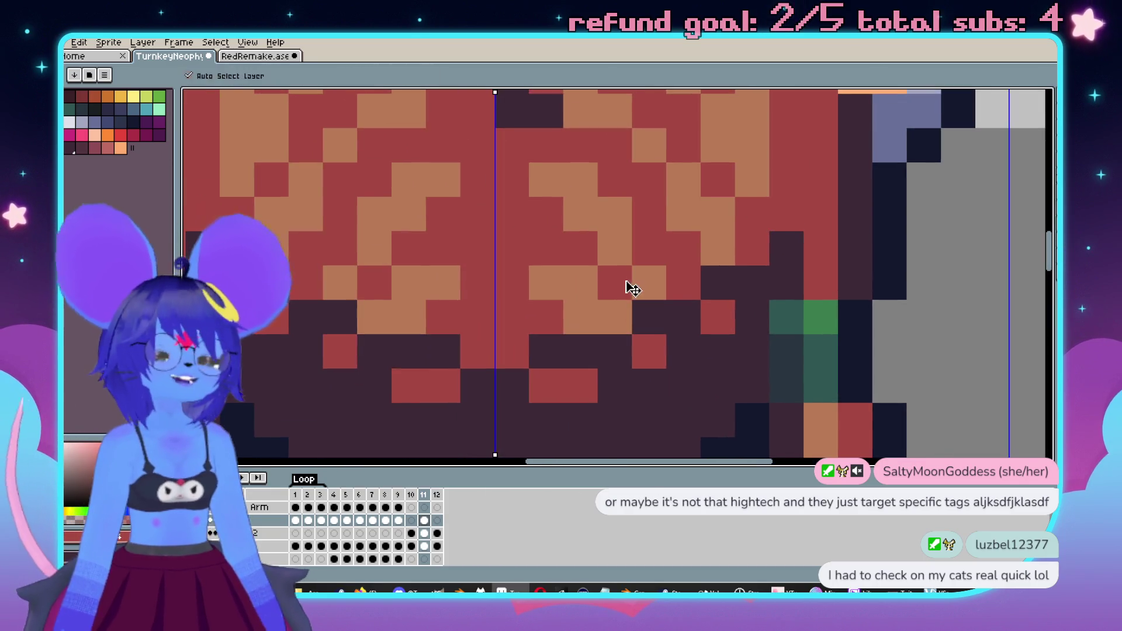
scroll(631, 286, down, 1)
scroll(583, 235, down, 1)
scroll(398, 263, up, 2)
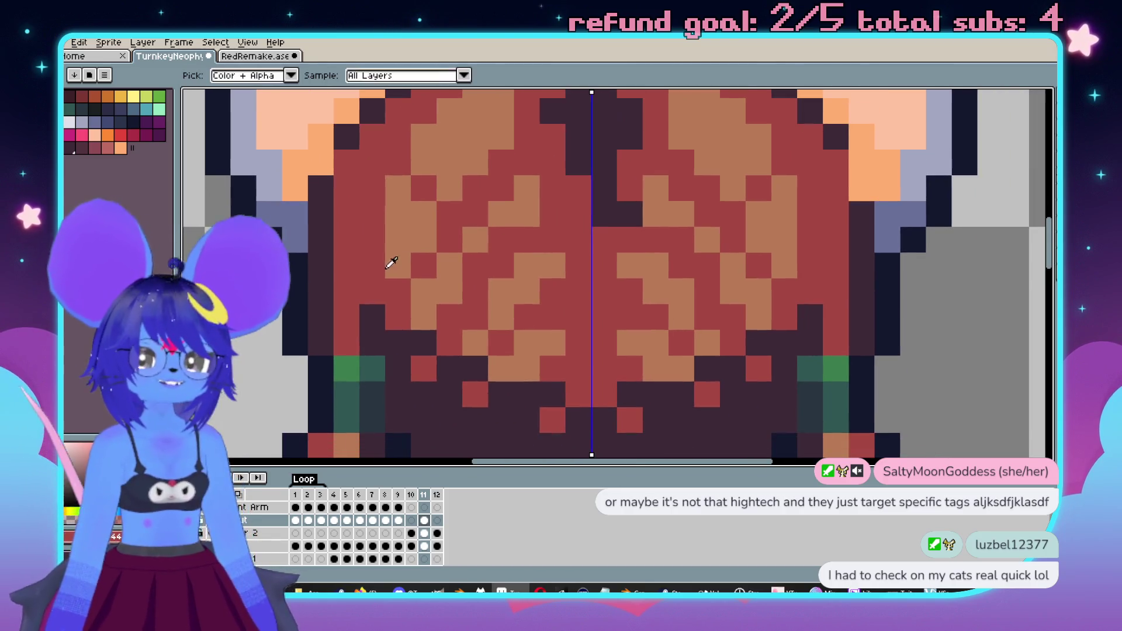
alt+click(366, 270)
drag(424, 318, 578, 376)
drag(372, 305, 553, 395)
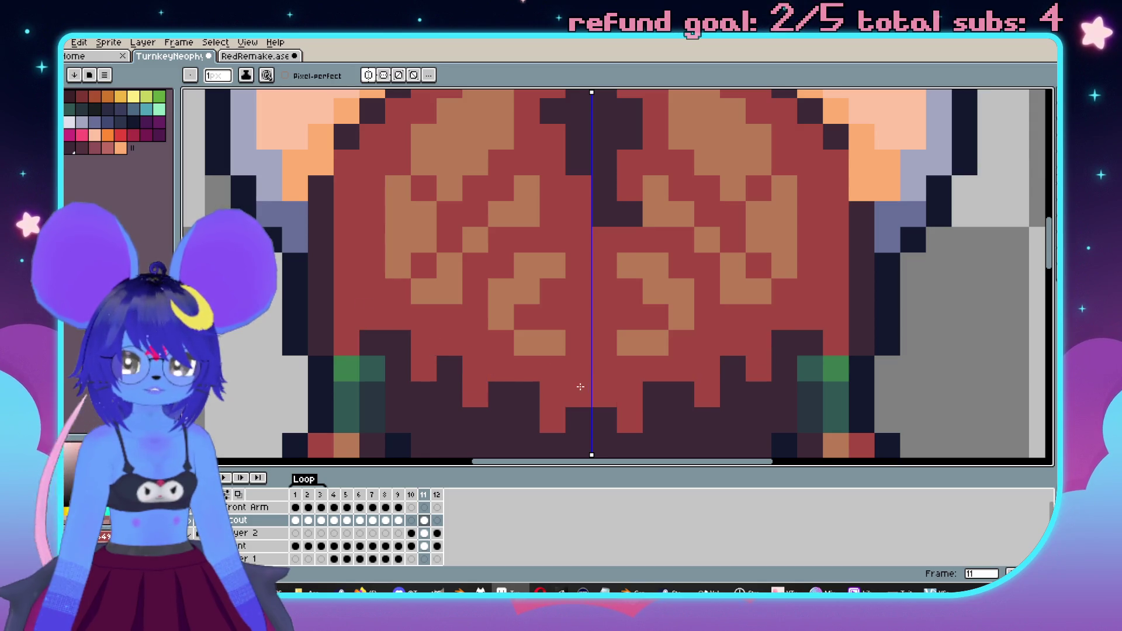
- Paint a row of dark hair pixels red and two dark-red pixels orange, mirrored
scroll(585, 322, down, 3)
scroll(614, 291, up, 2)
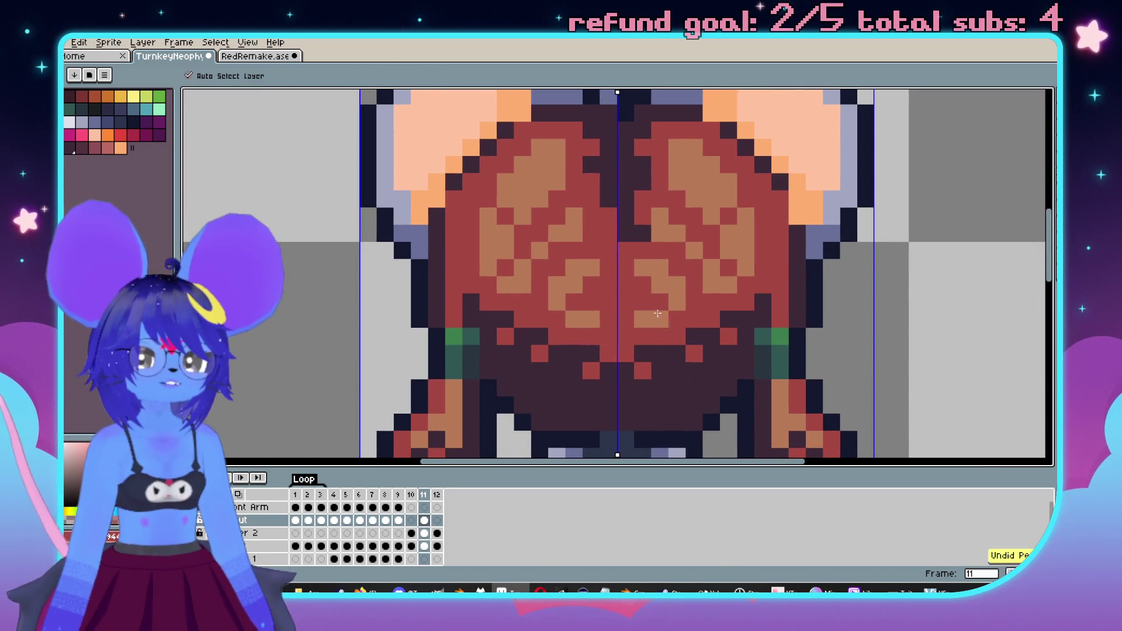
scroll(663, 318, down, 2)
scroll(649, 324, up, 3)
scroll(515, 345, down, 1)
drag(515, 345, 527, 344)
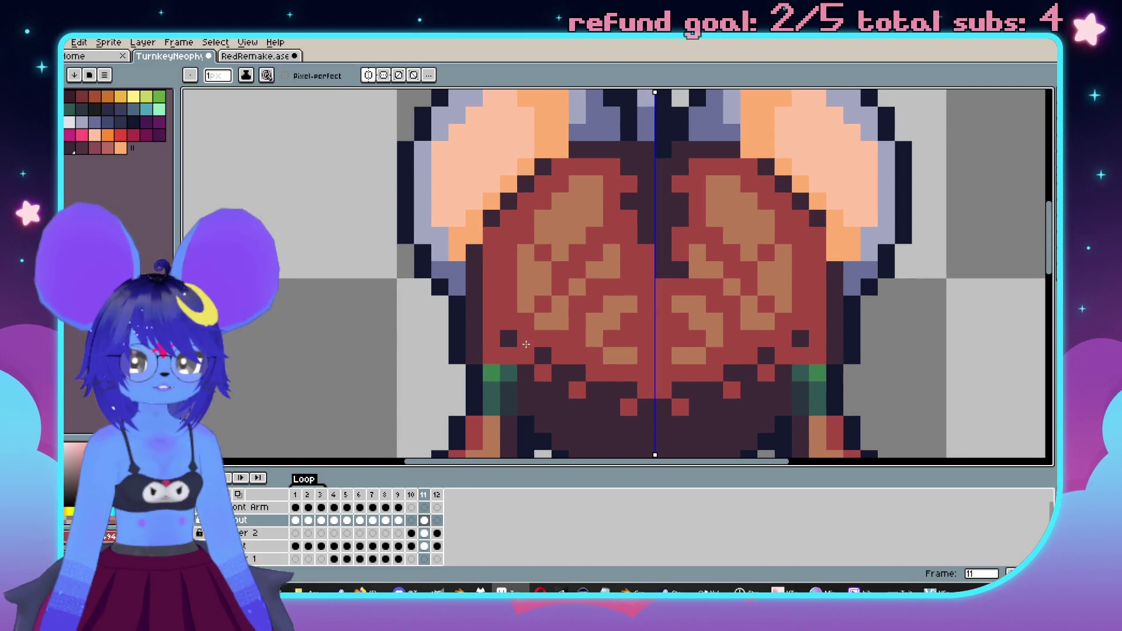
key(i)
key(b)
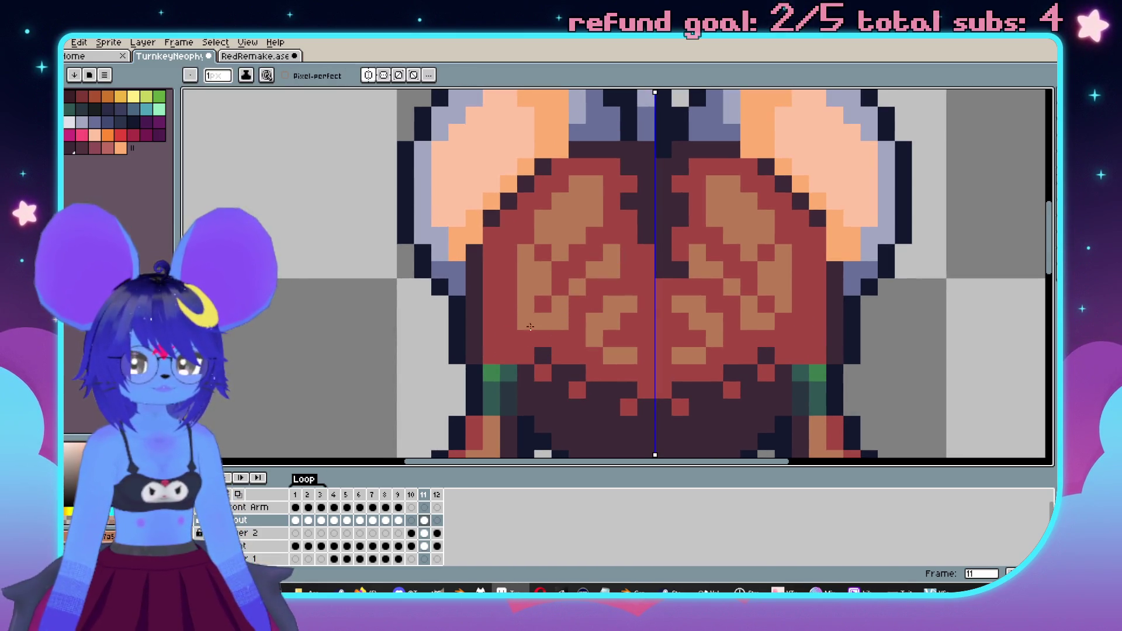
drag(526, 322, 508, 322)
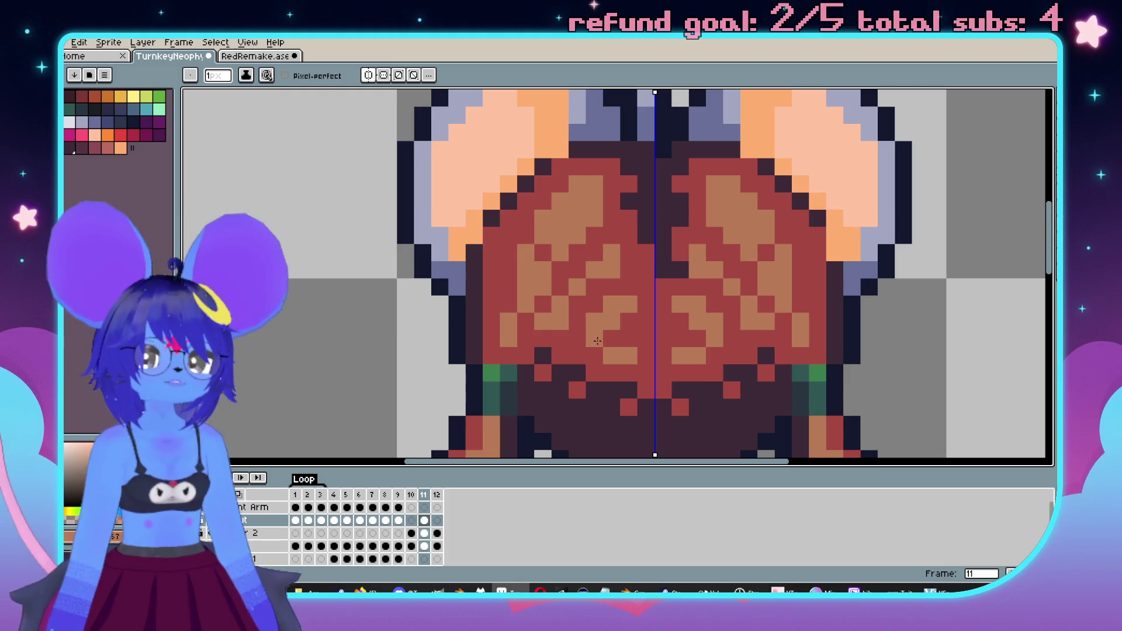
- Repaint the hanging hair tufts' shading red
scroll(572, 348, down, 4)
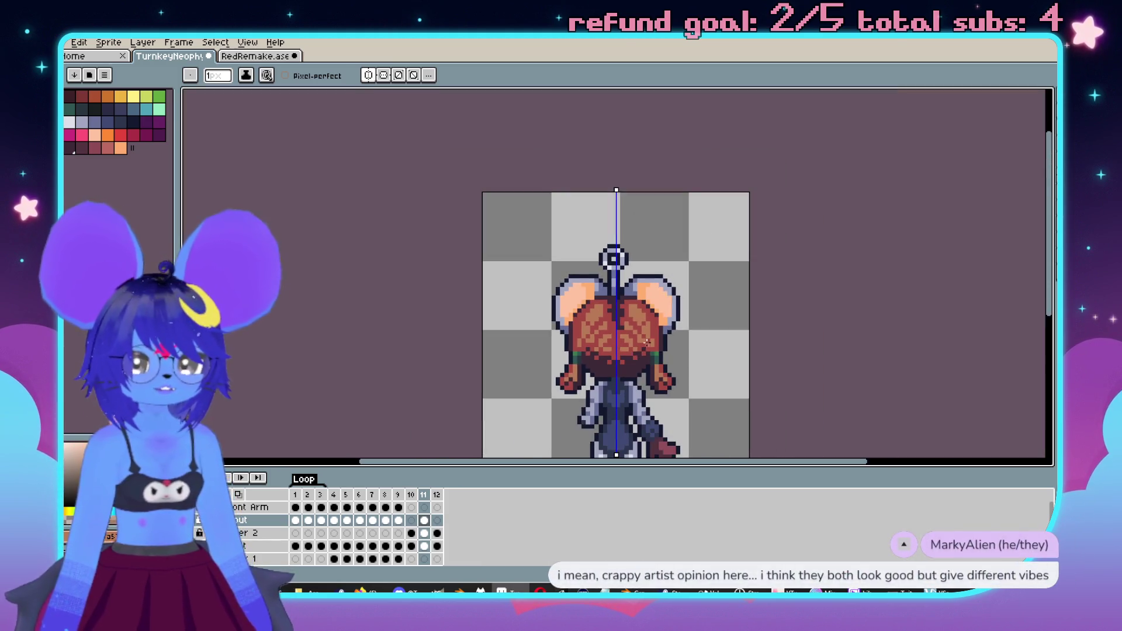
scroll(645, 275, up, 4)
mouse_move(593, 269)
mouse_down()
mouse_move(605, 304)
mouse_move(568, 343)
mouse_up()
alt+click(614, 325)
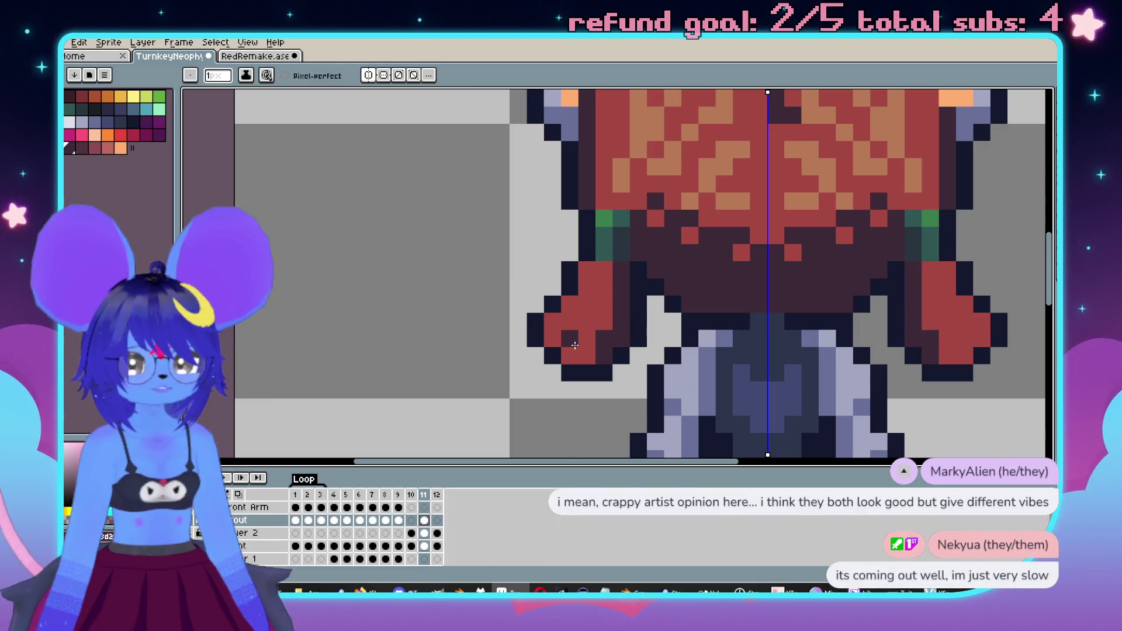
scroll(571, 345, right, 2)
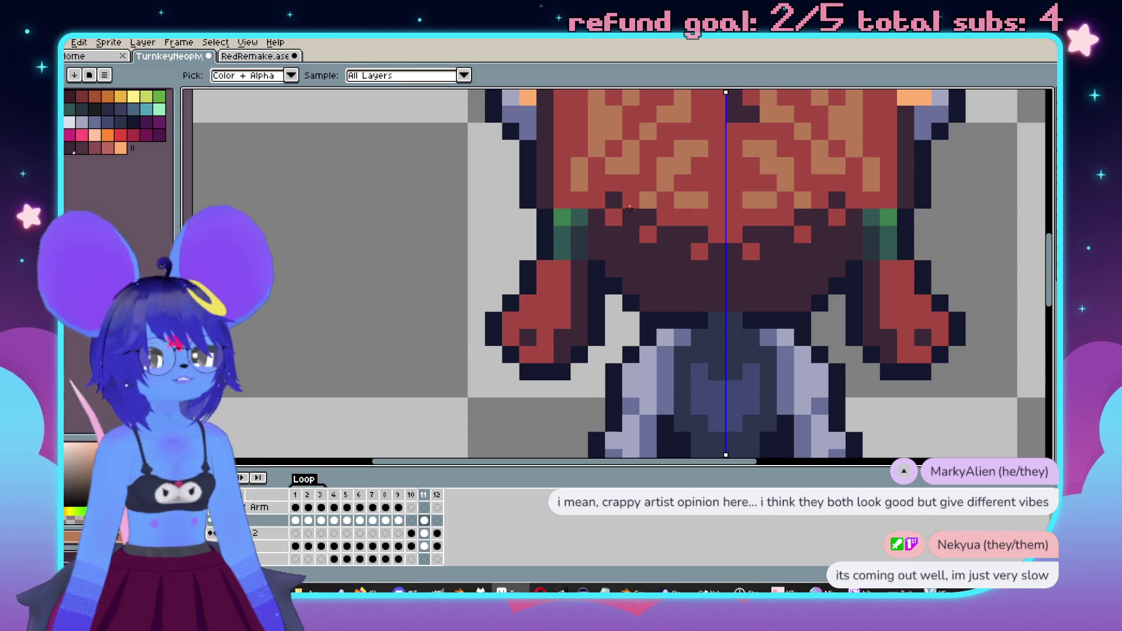
scroll(541, 303, up, 1)
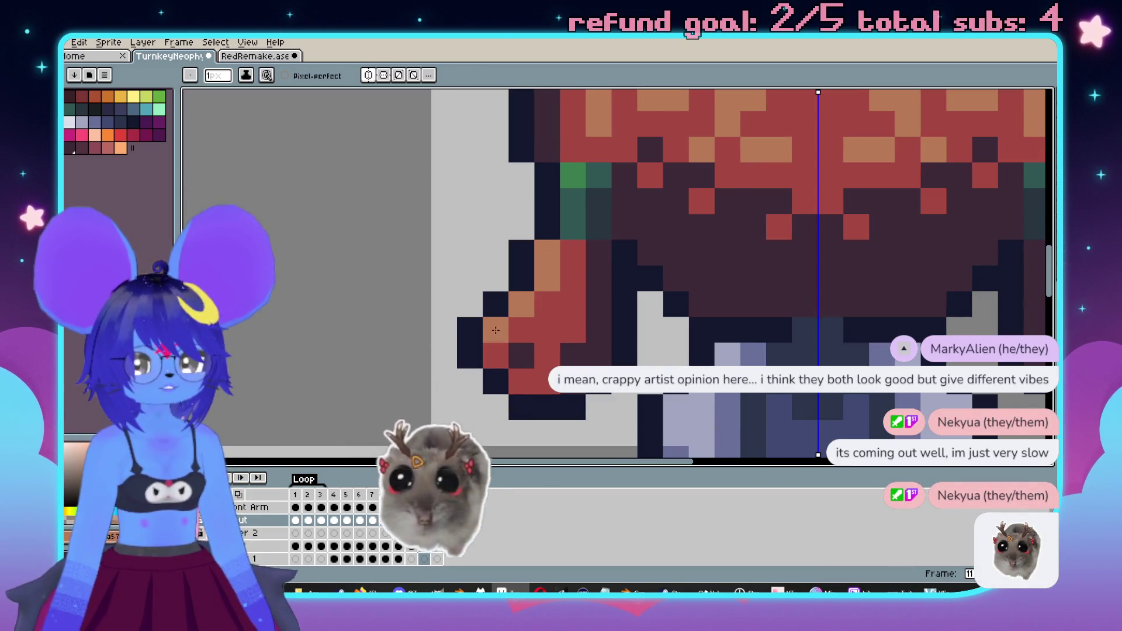
scroll(496, 330, down, 3)
scroll(351, 311, up, 3)
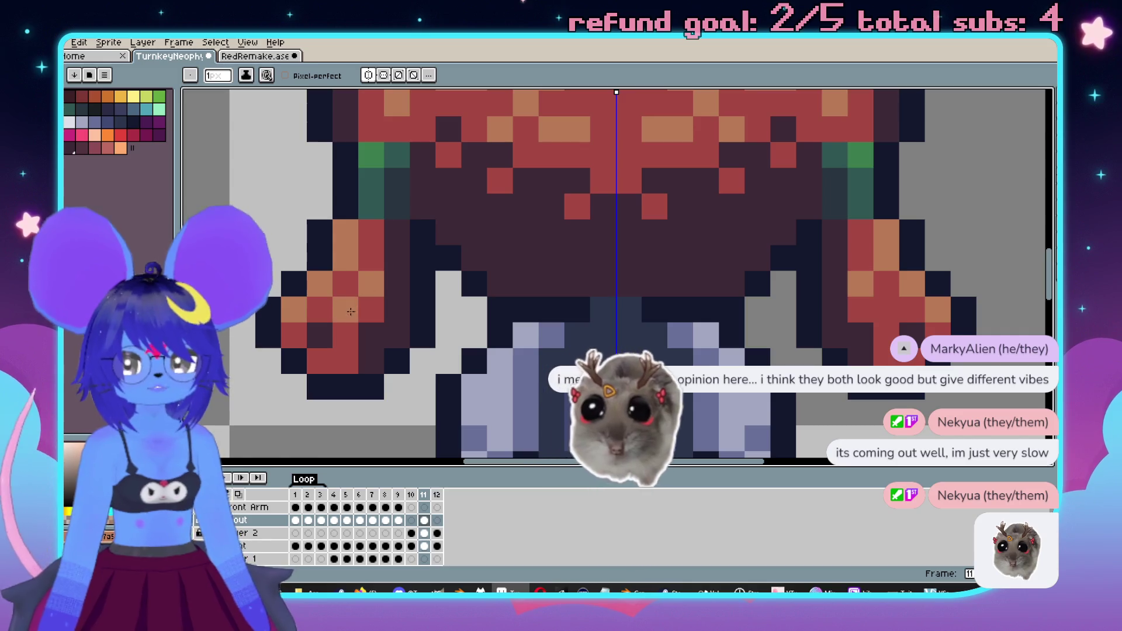
scroll(351, 312, down, 3)
scroll(662, 254, up, 2)
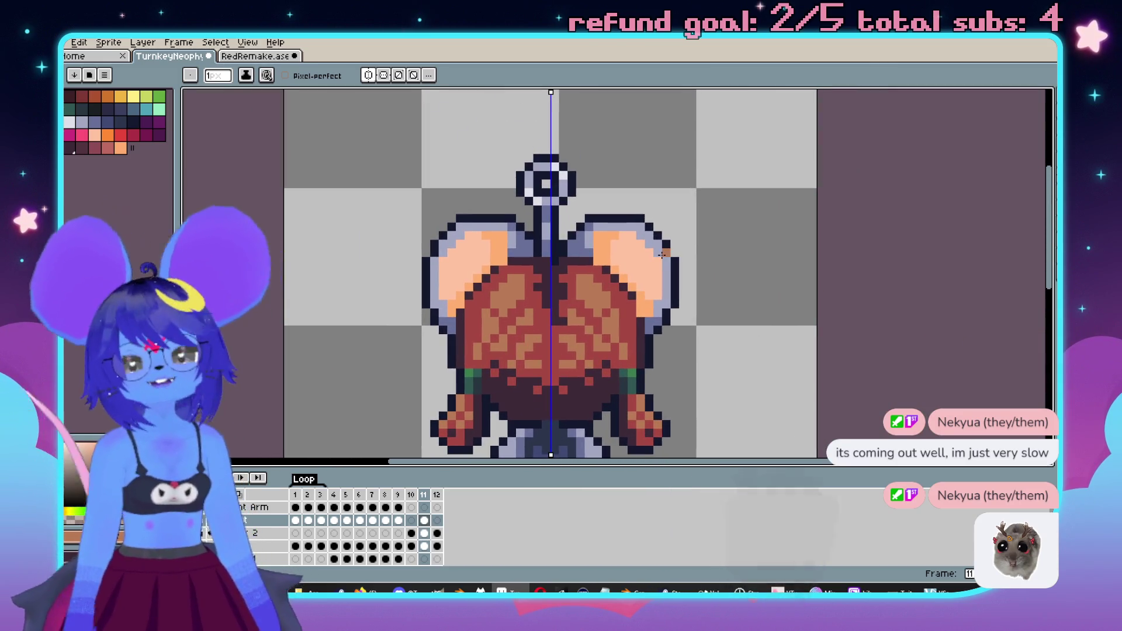
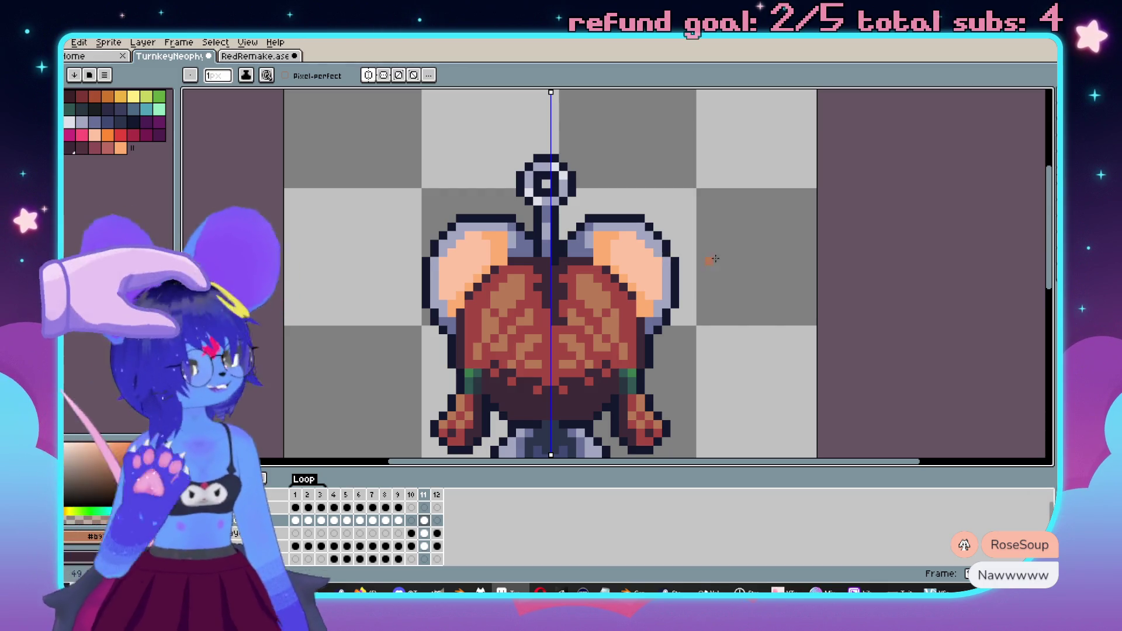
- Paint the stray red pixels at the back of the hair dark, mirrored on both sides
scroll(698, 152, down, 4)
scroll(731, 234, up, 3)
scroll(761, 269, down, 1)
key(Left)
key(Left)
key(Right)
key(Right)
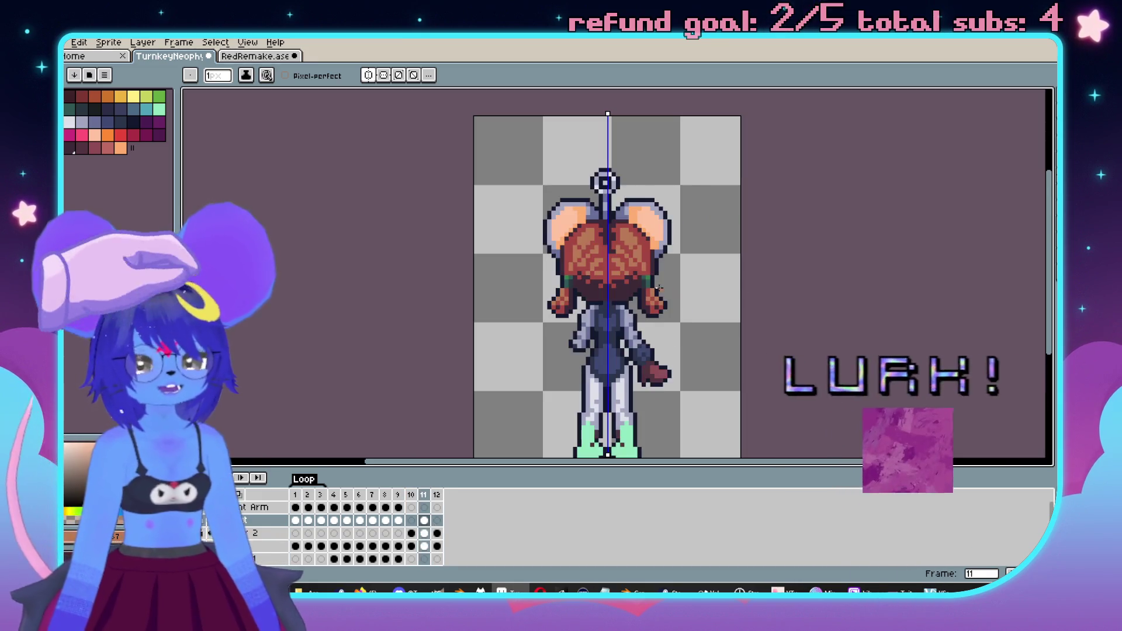
scroll(595, 278, up, 3)
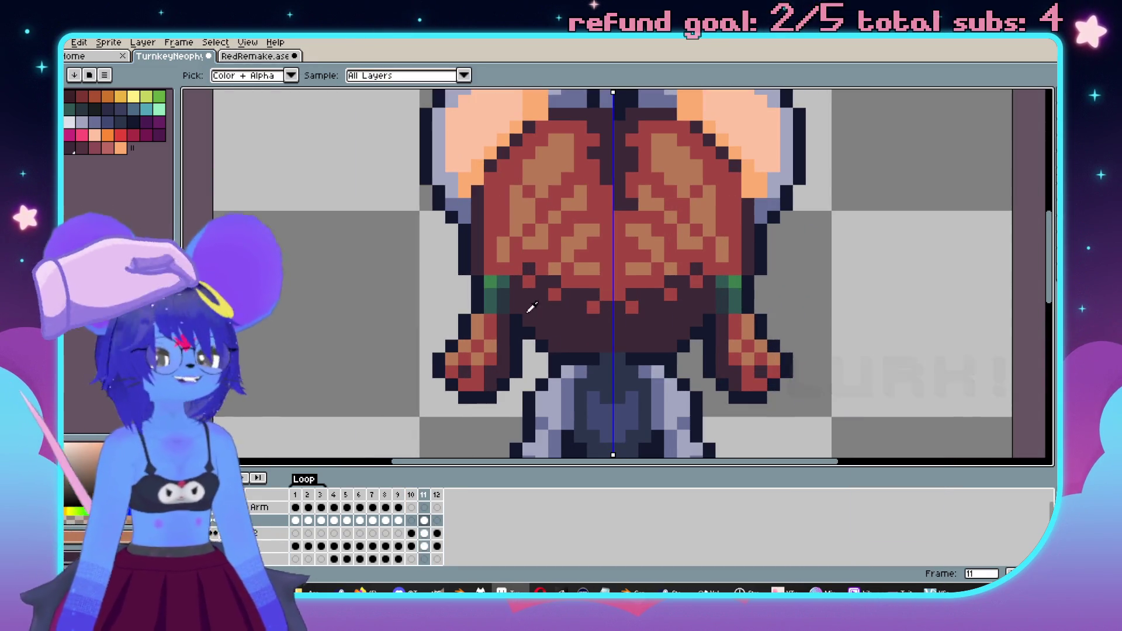
scroll(522, 279, up, 1)
mouse_move(516, 257)
mouse_down()
mouse_move(565, 295)
mouse_move(615, 313)
mouse_move(602, 313)
mouse_move(641, 310)
mouse_up()
scroll(616, 312, down, 3)
scroll(595, 300, up, 2)
key(i)
alt+click(595, 300)
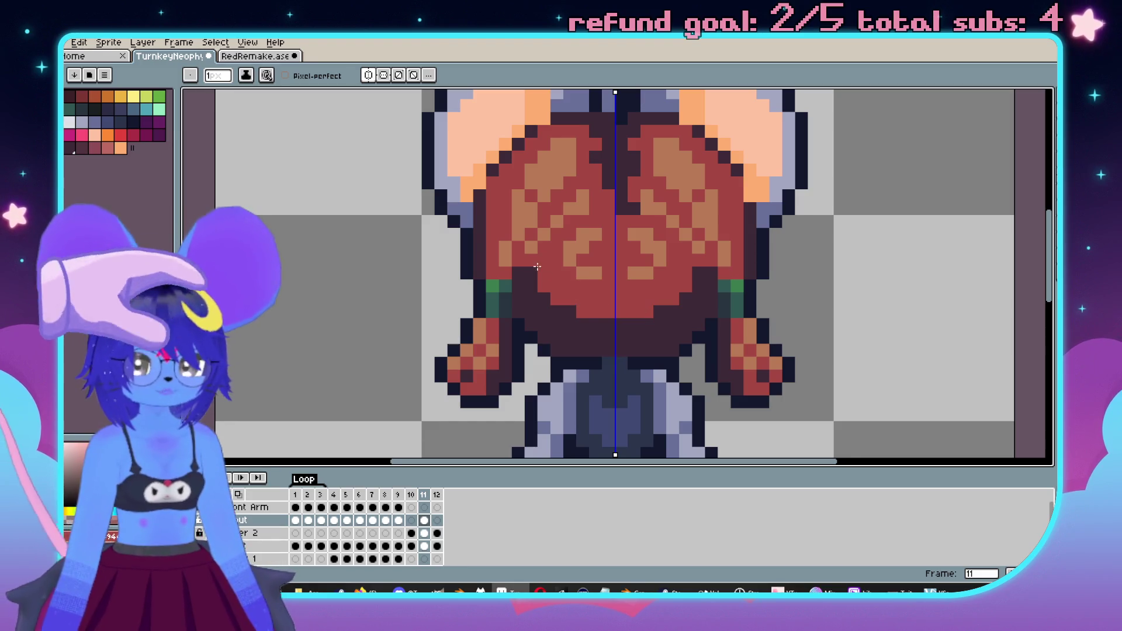
click(537, 266)
scroll(537, 267, down, 3)
scroll(537, 266, up, 1)
- Compare the hair against the RedRemake.ase sprite, then sample the lavender from the ear rim
click(268, 59)
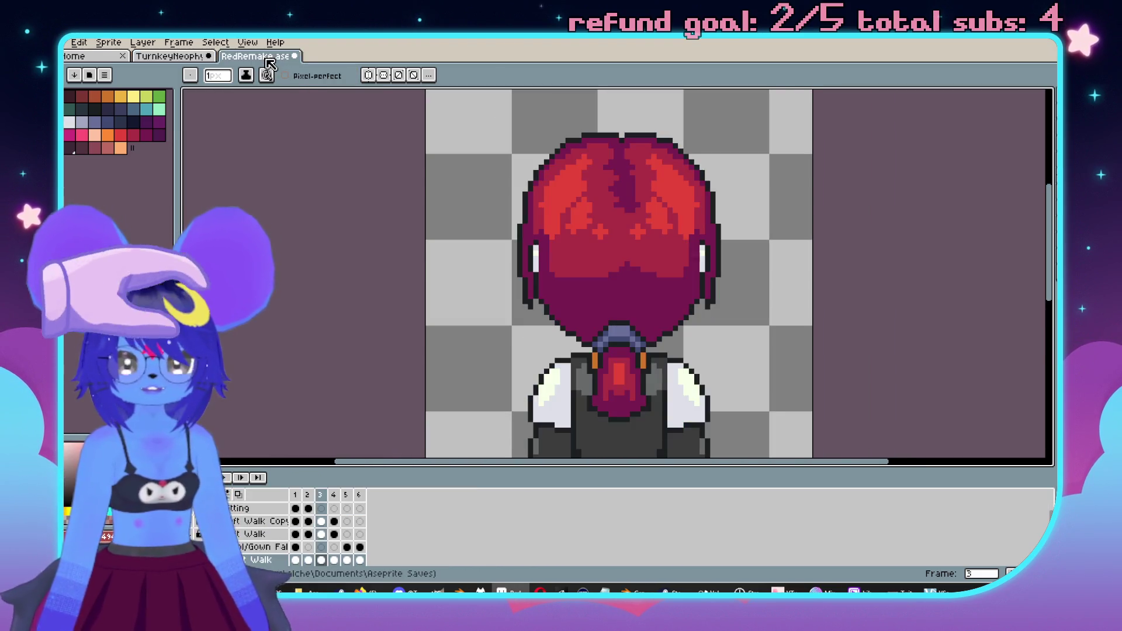
click(169, 56)
scroll(665, 313, up, 3)
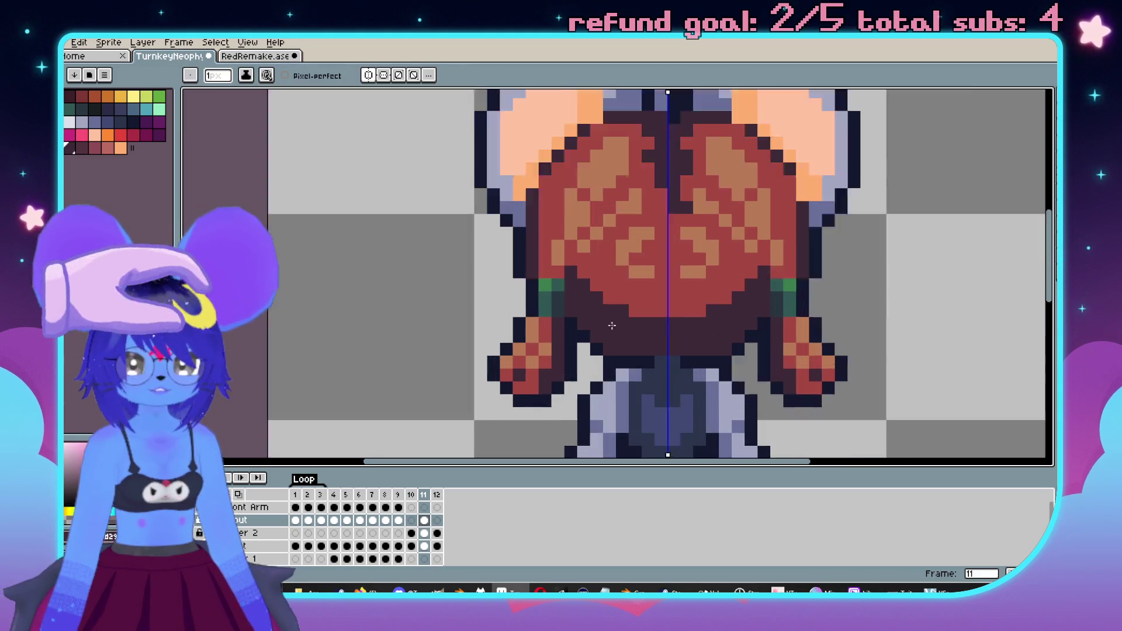
scroll(674, 337, down, 3)
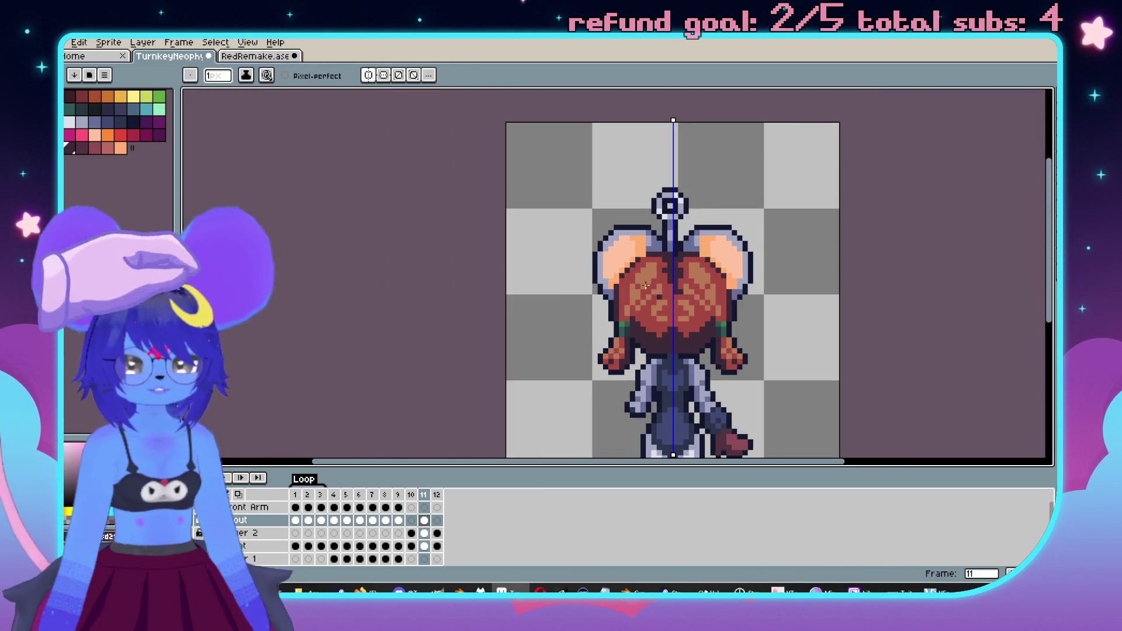
scroll(493, 183, down, 4)
scroll(493, 183, up, 3)
scroll(465, 183, down, 1)
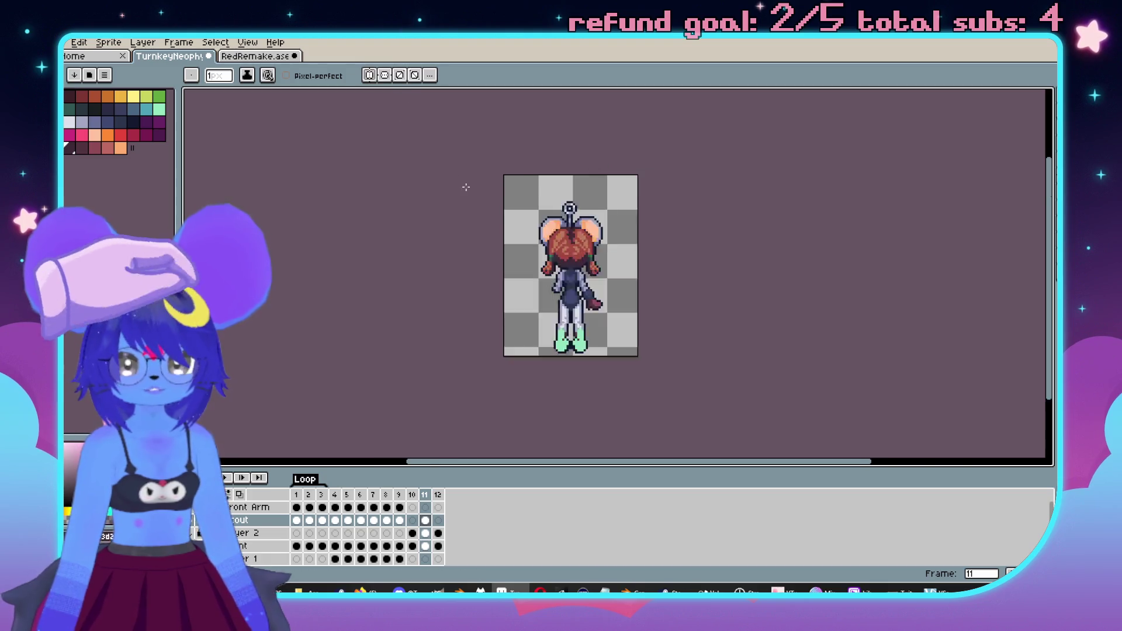
scroll(509, 231, up, 1)
scroll(509, 231, up, 4)
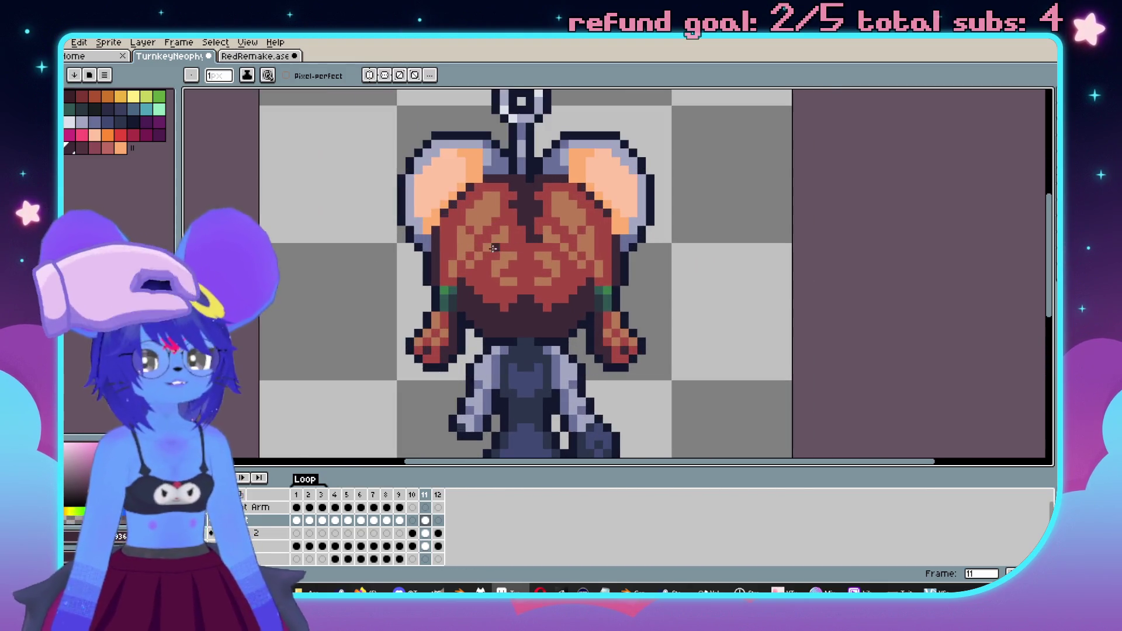
click(257, 56)
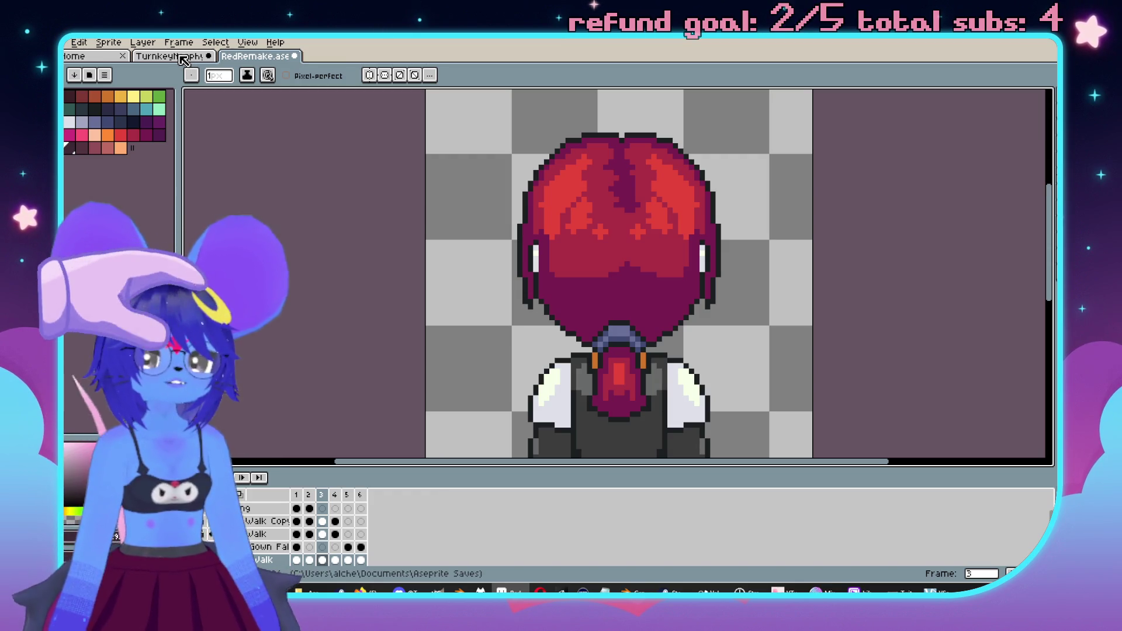
click(181, 59)
scroll(526, 190, up, 2)
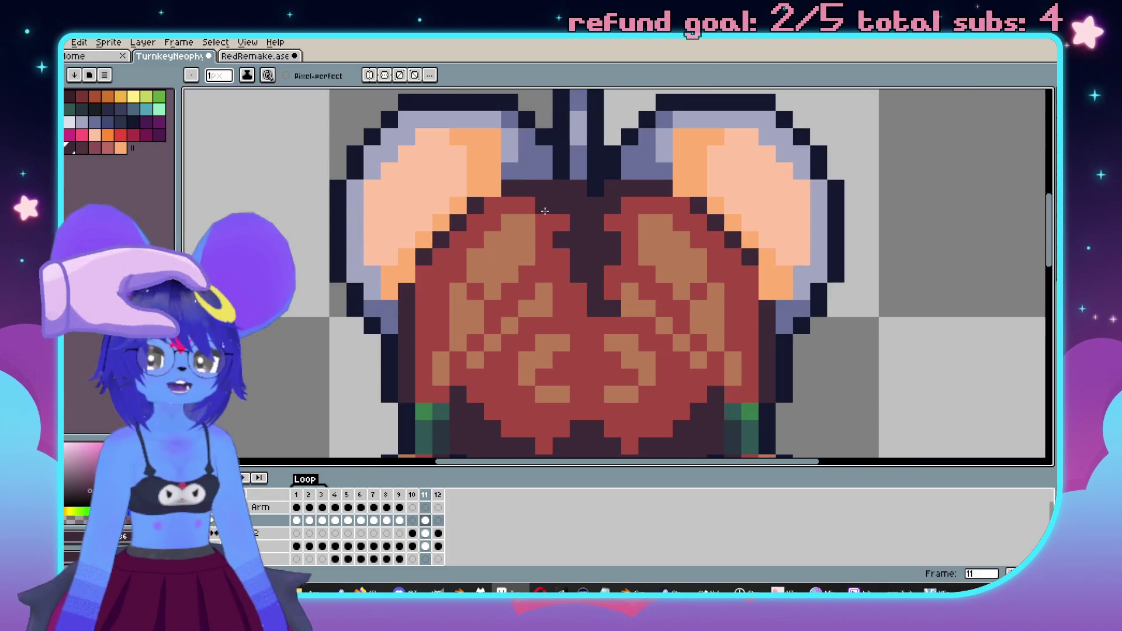
scroll(495, 202, down, 3)
scroll(585, 193, up, 3)
key(i)
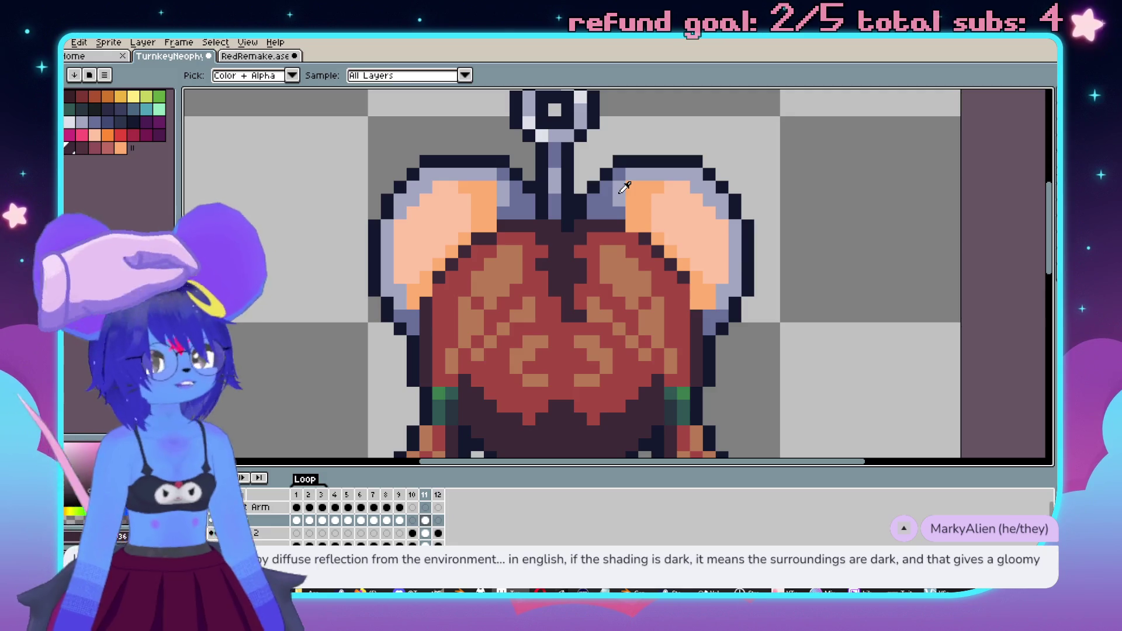
click(625, 187)
- Flood-fill both peach inner ears with a darker lavender
key(g)
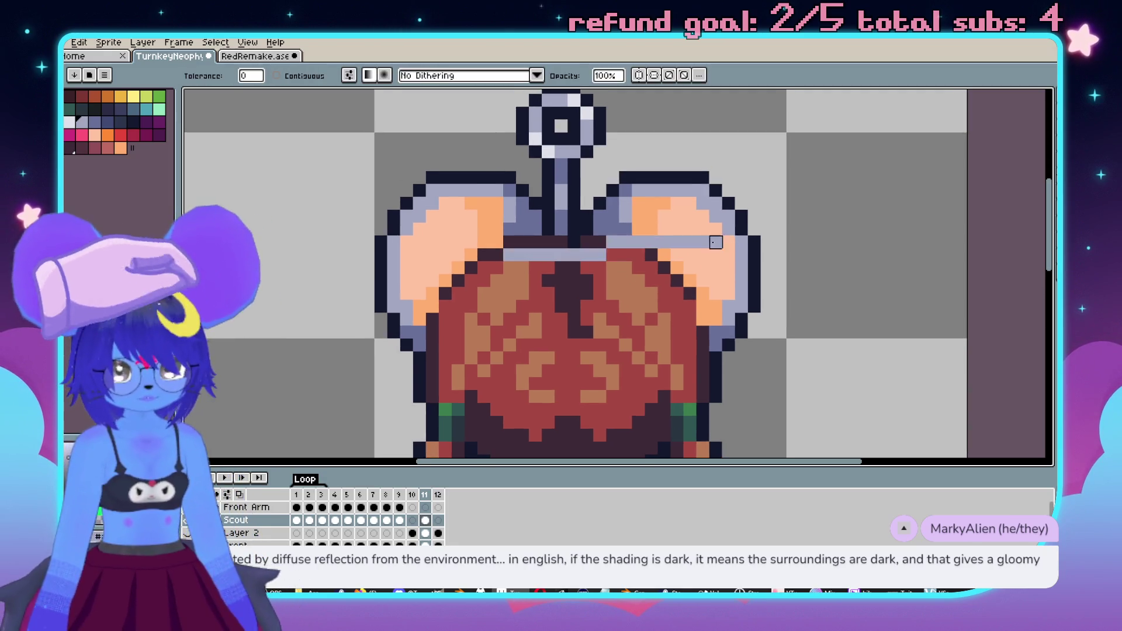
click(691, 242)
alt+click(622, 218)
click(636, 228)
scroll(643, 234, down, 1)
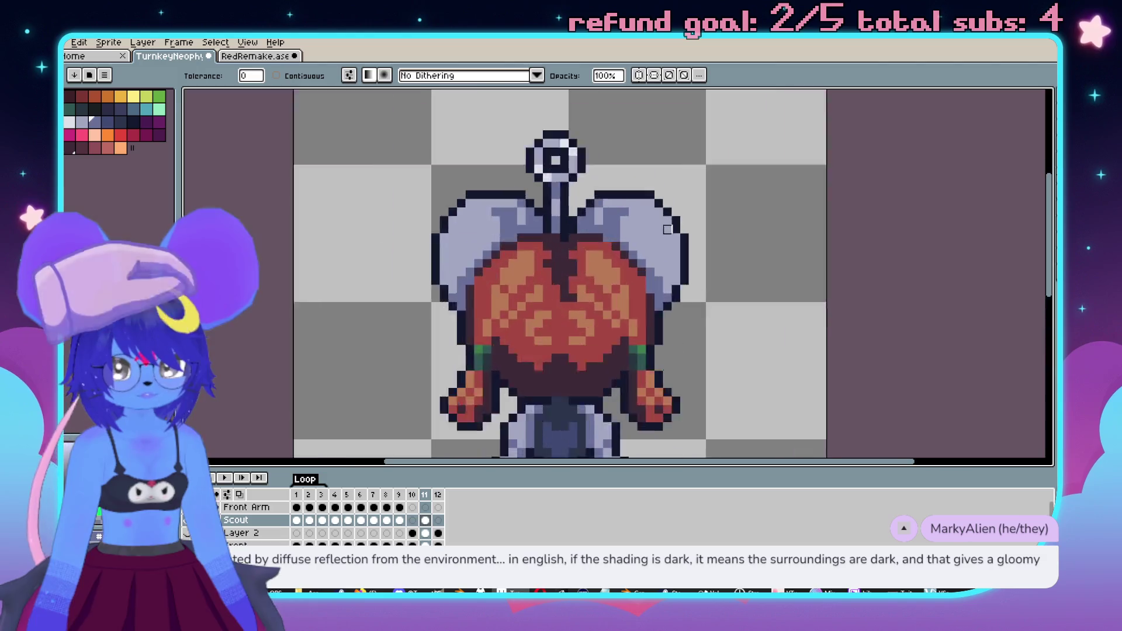
scroll(671, 273, up, 1)
- Dab darker and light lavender pixels onto both ears, mirrored
key(b)
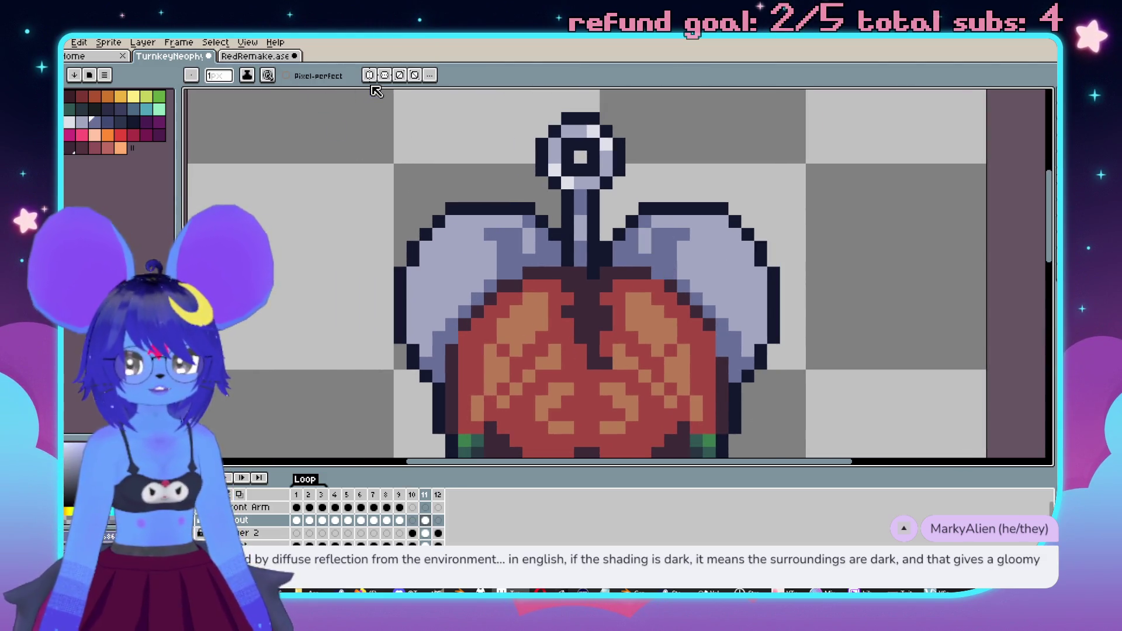
click(532, 247)
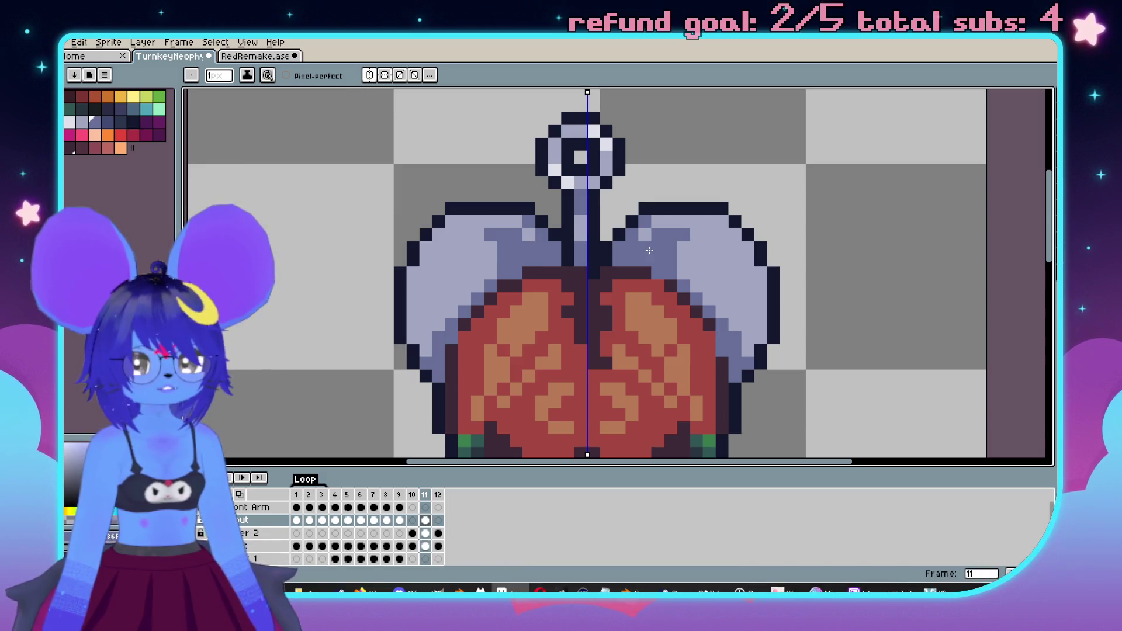
scroll(658, 236, up, 1)
key(i)
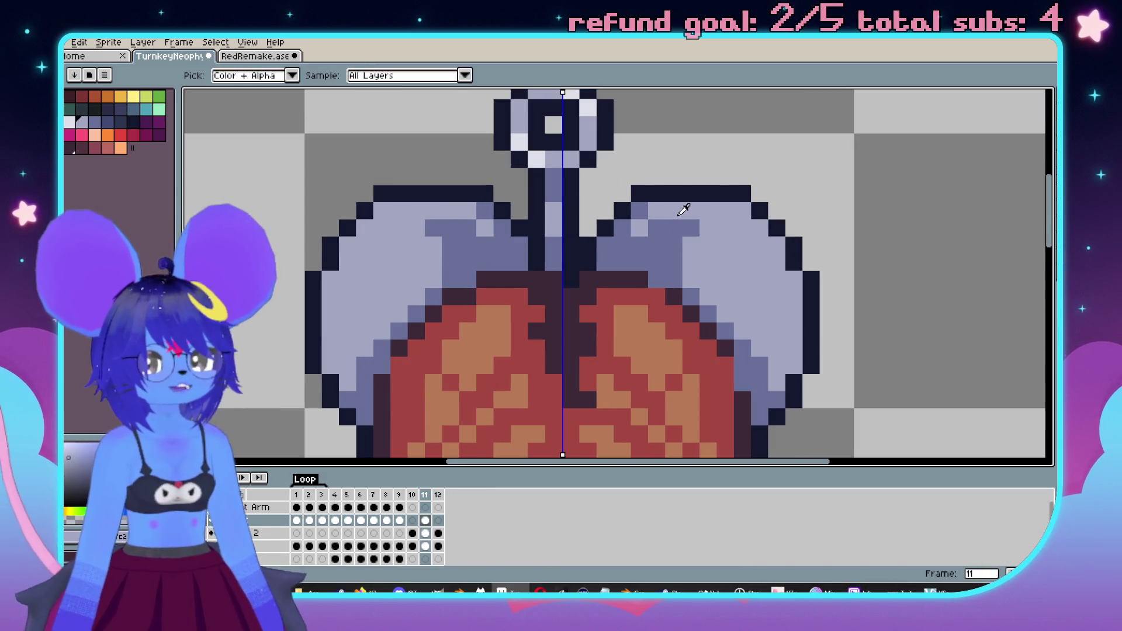
click(684, 211)
key(b)
click(670, 235)
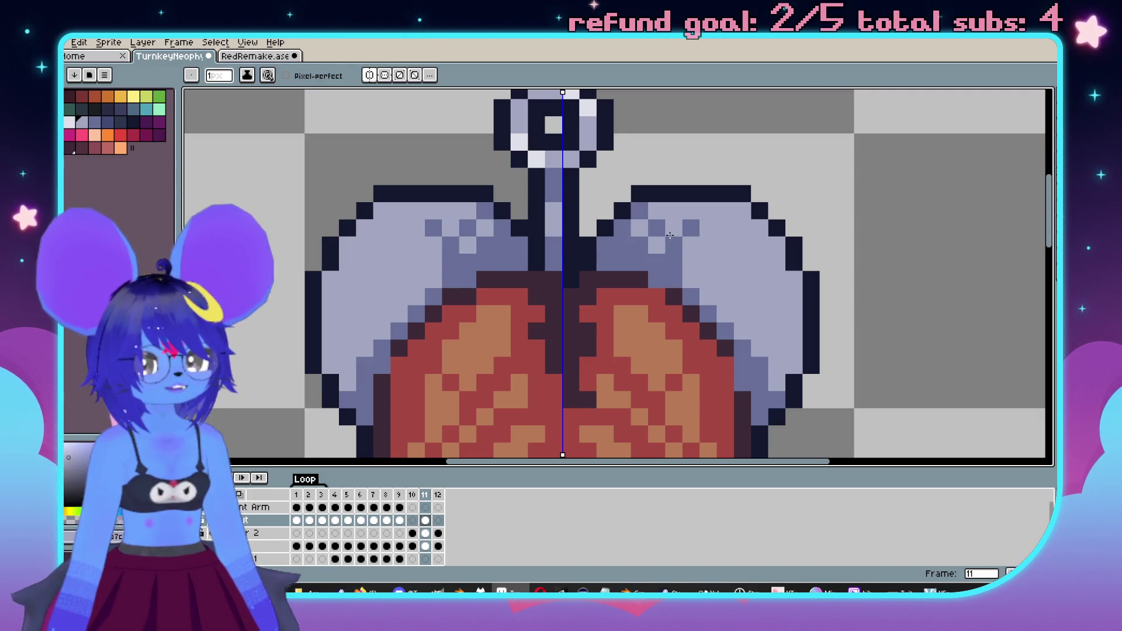
- Draw a lighter lavender highlight diagonal down the inner edges of both ears
alt+click(676, 258)
drag(692, 262, 754, 334)
key(v)
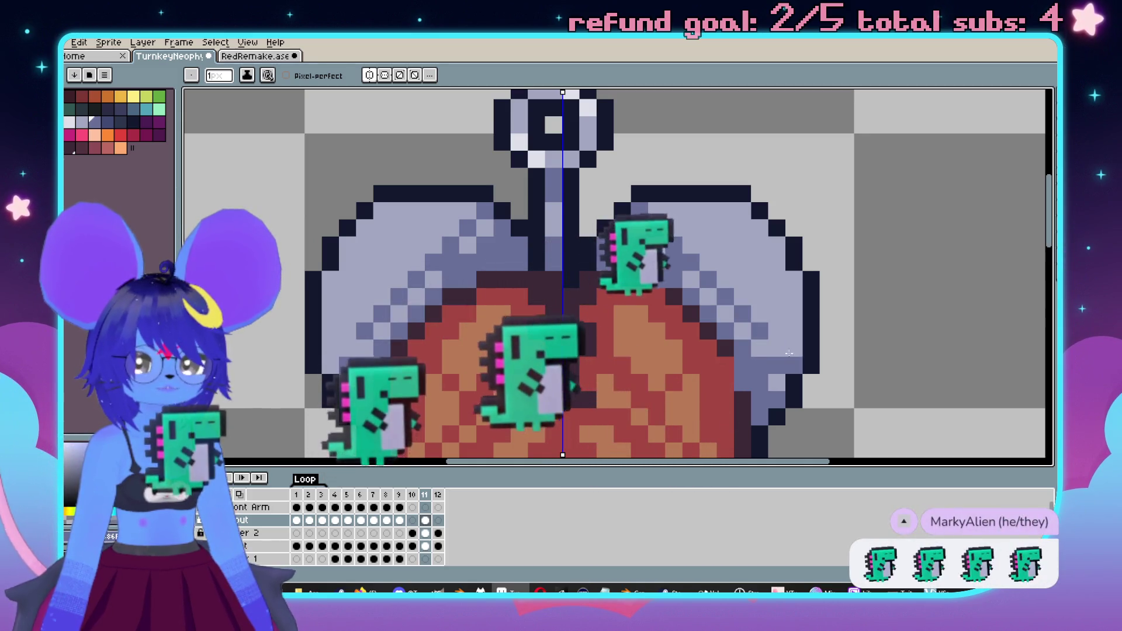
key(b)
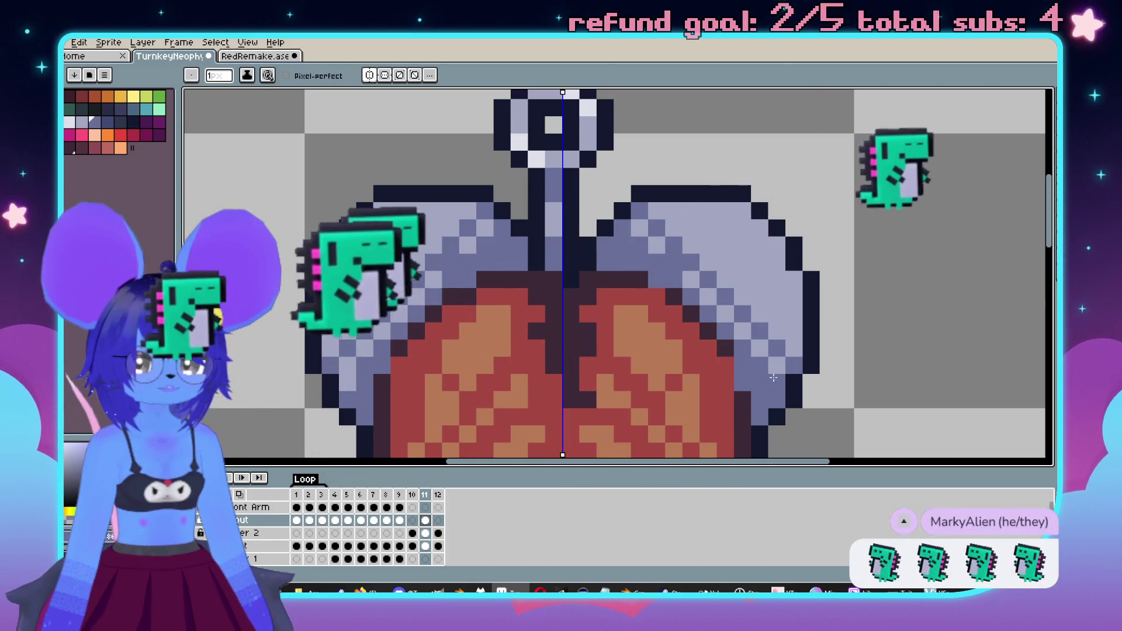
scroll(771, 351, down, 3)
scroll(754, 349, up, 3)
scroll(752, 348, down, 3)
scroll(771, 246, up, 3)
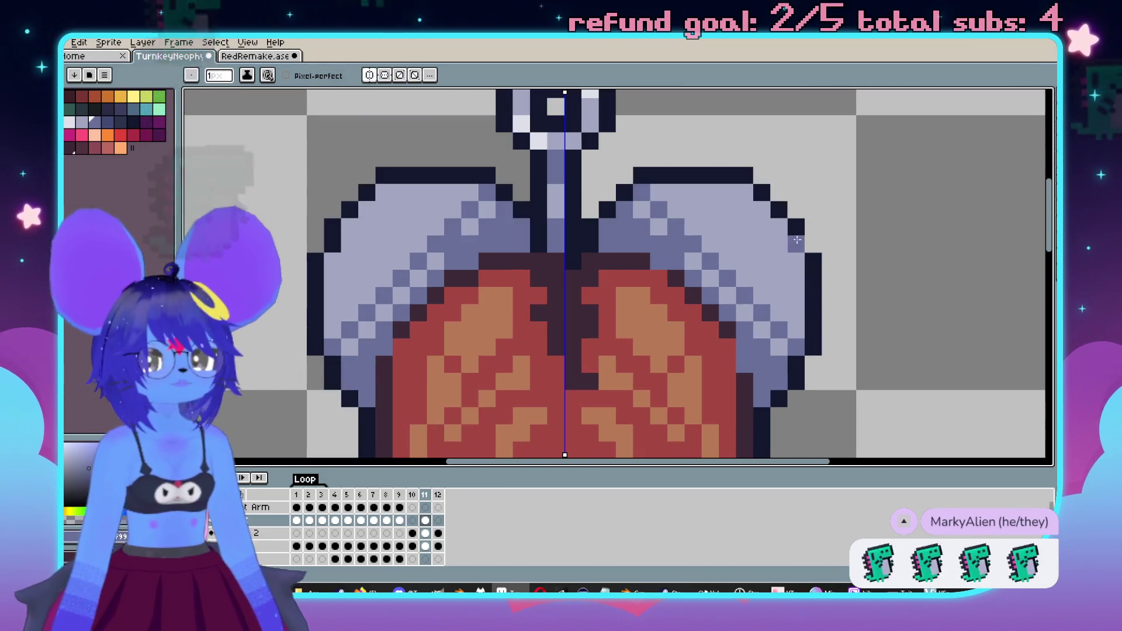
scroll(777, 234, down, 3)
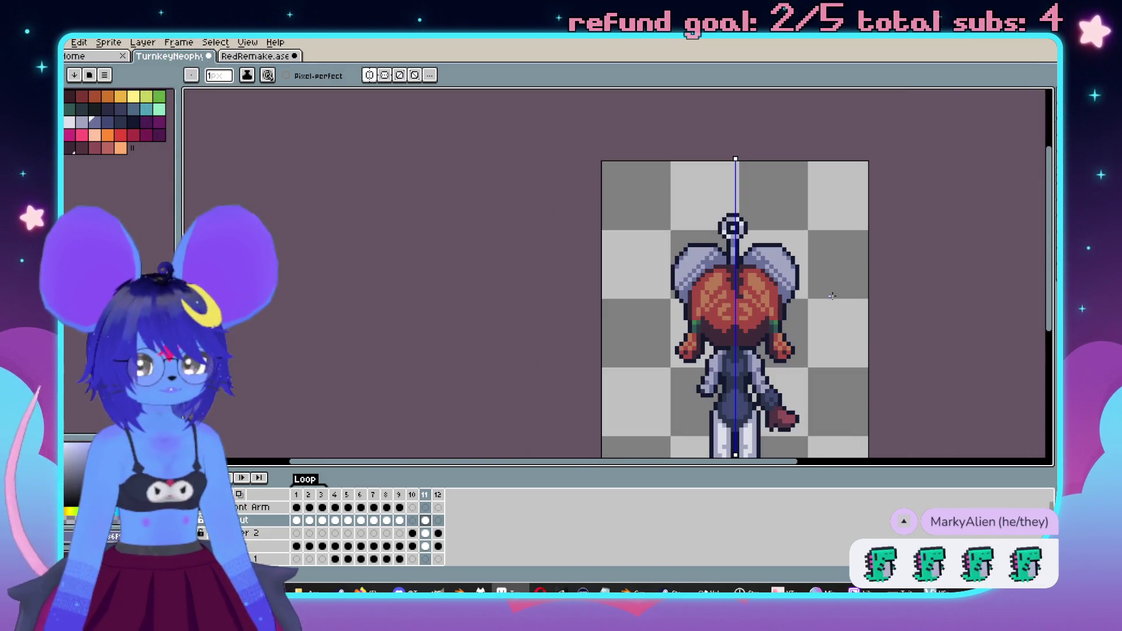
key(v)
key(b)
scroll(800, 313, up, 4)
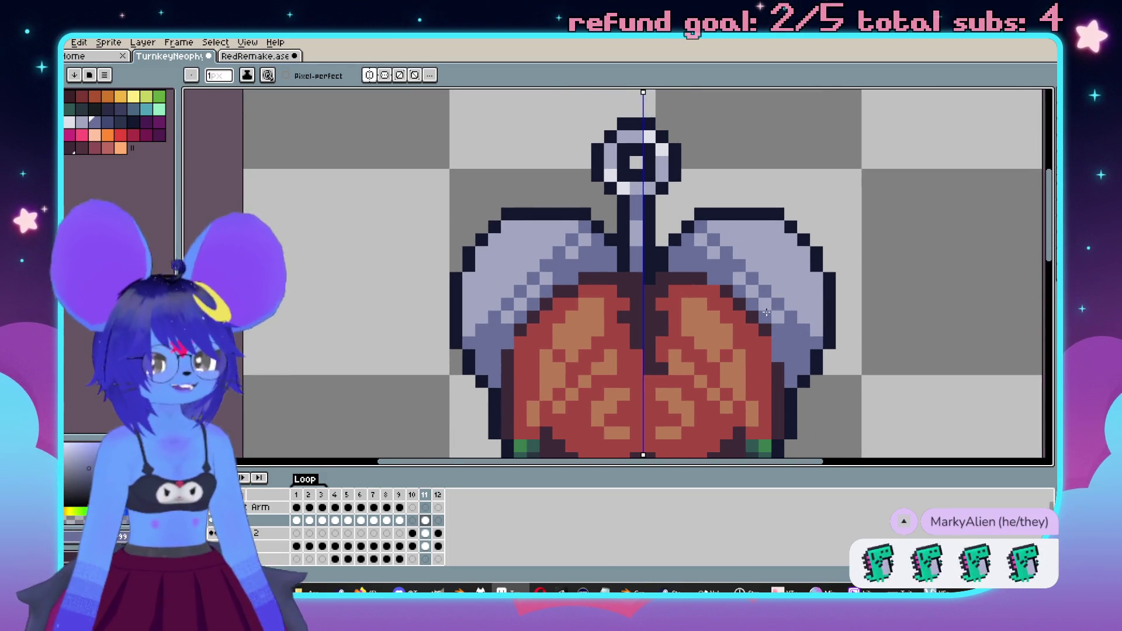
scroll(729, 304, up, 2)
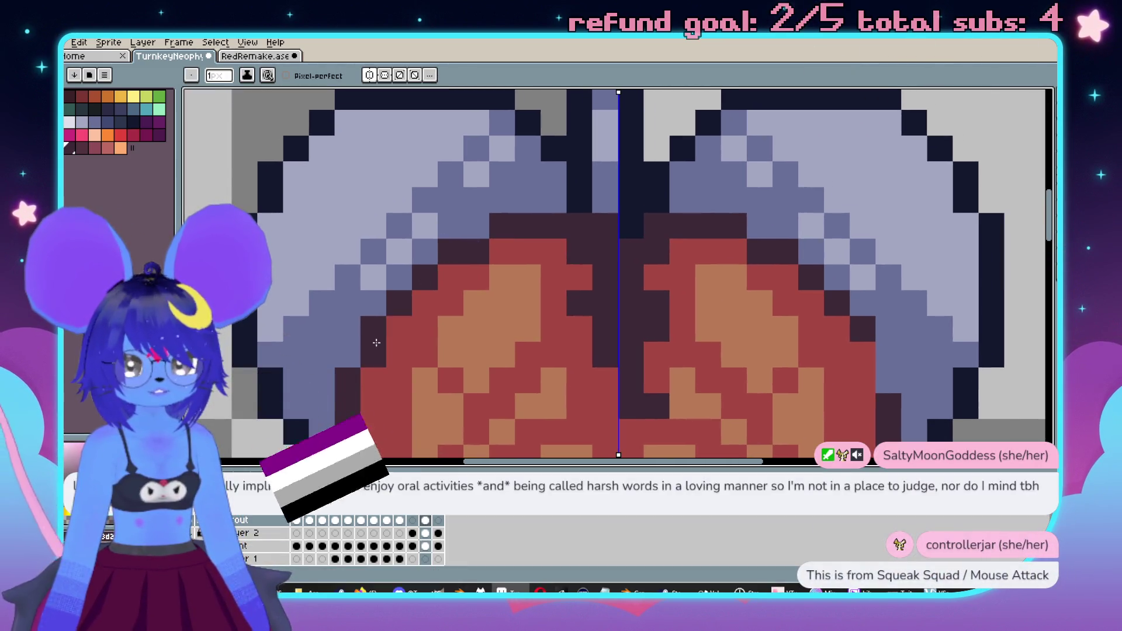
scroll(813, 356, down, 2)
scroll(813, 356, up, 2)
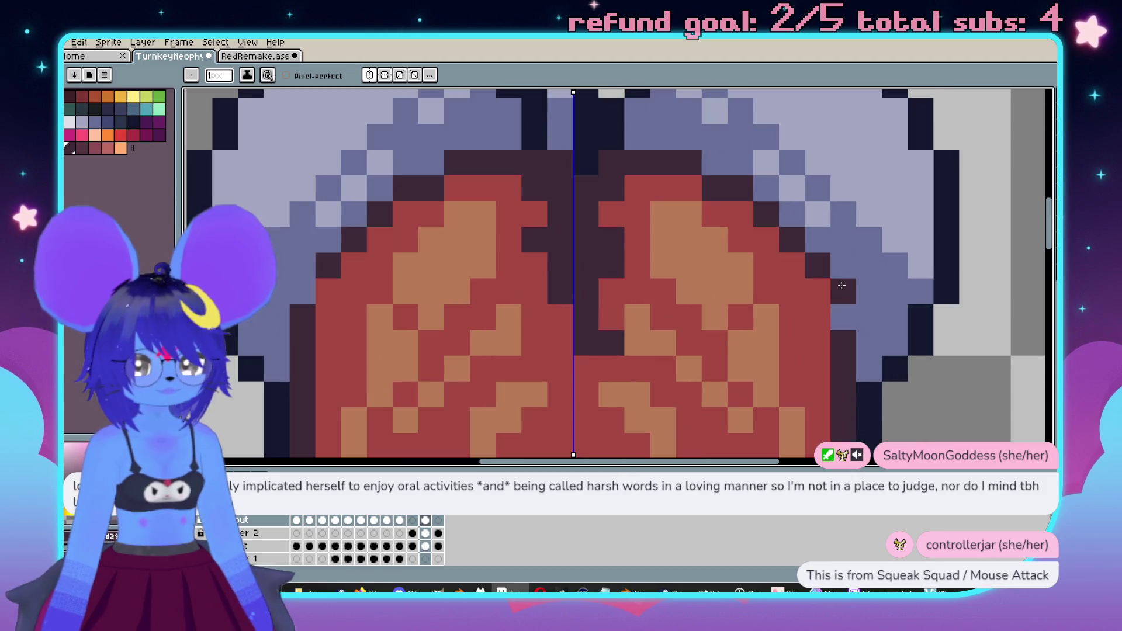
scroll(836, 342, down, 4)
scroll(760, 327, up, 3)
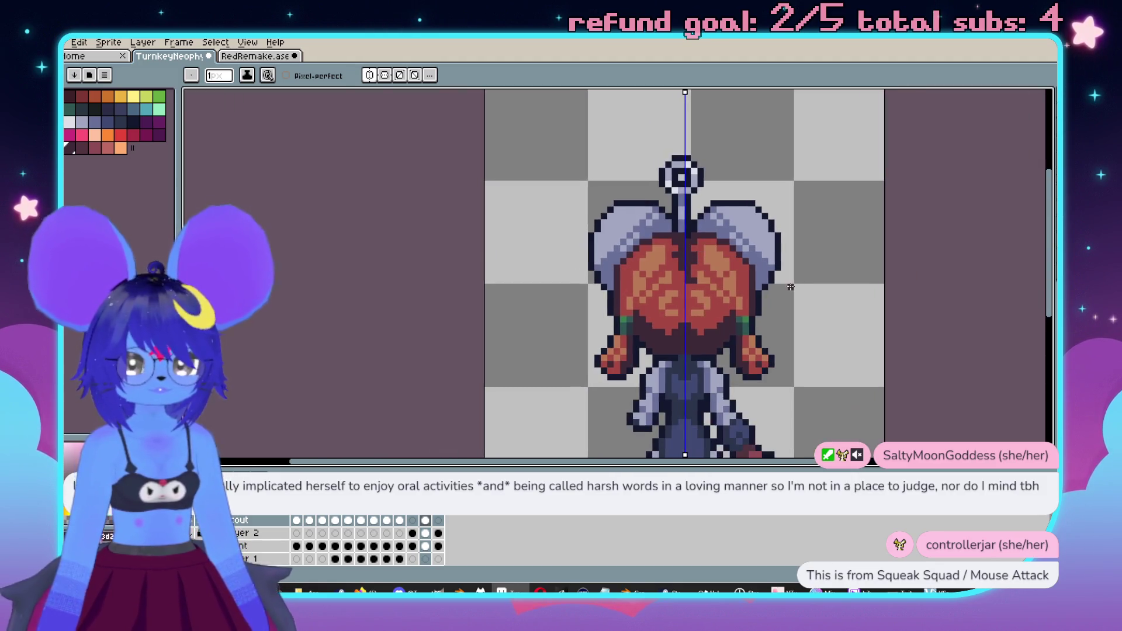
scroll(790, 296, down, 2)
scroll(783, 312, up, 1)
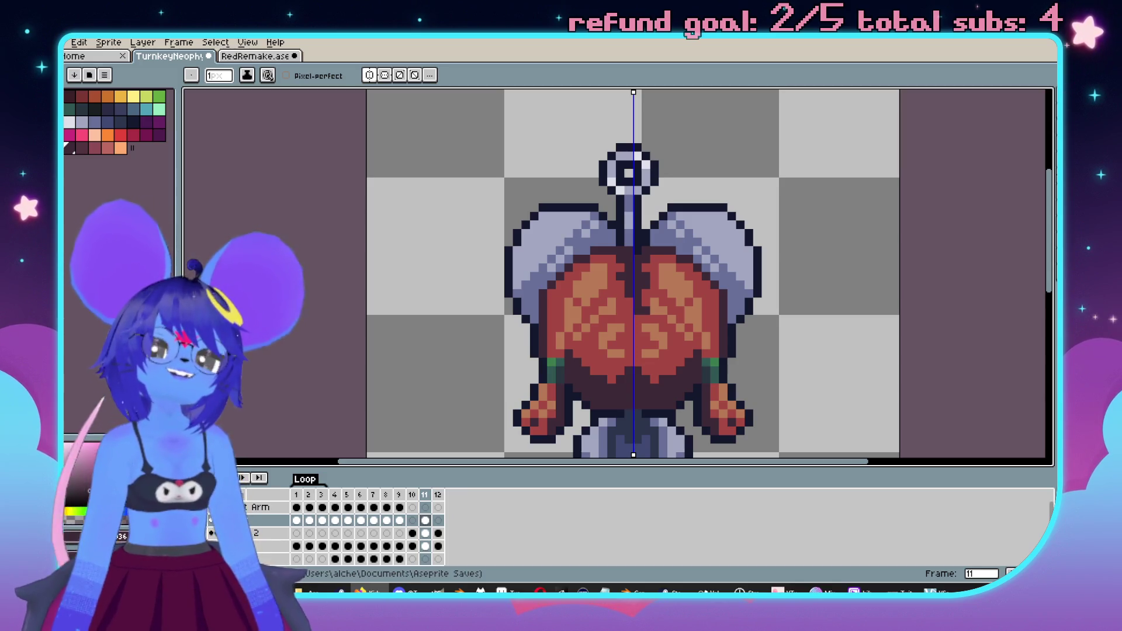
scroll(684, 158, down, 3)
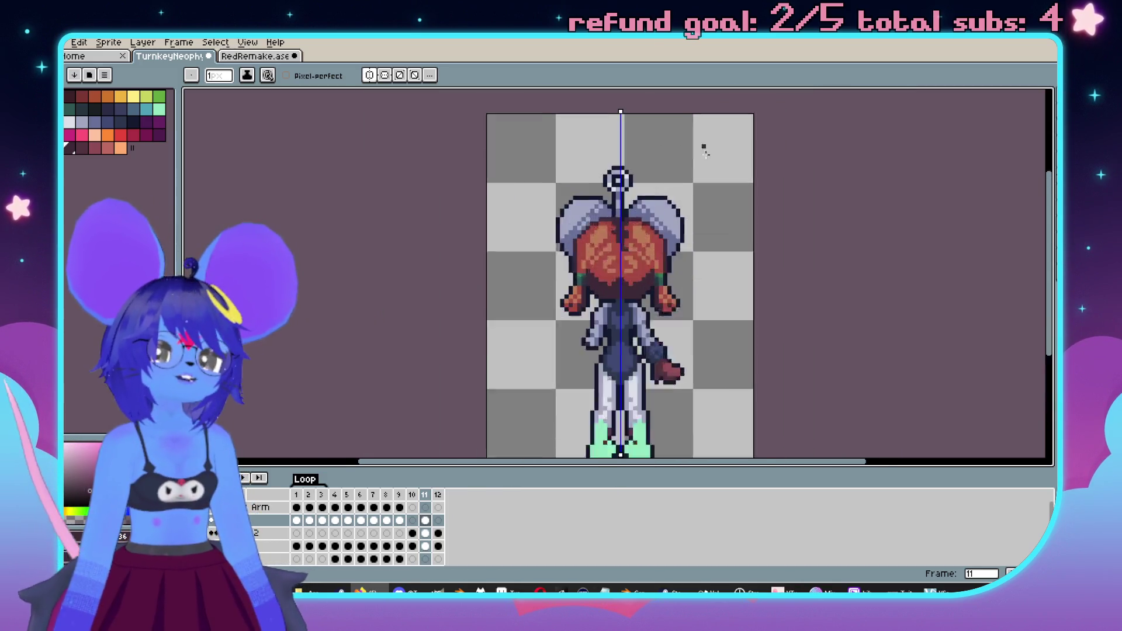
scroll(702, 137, up, 1)
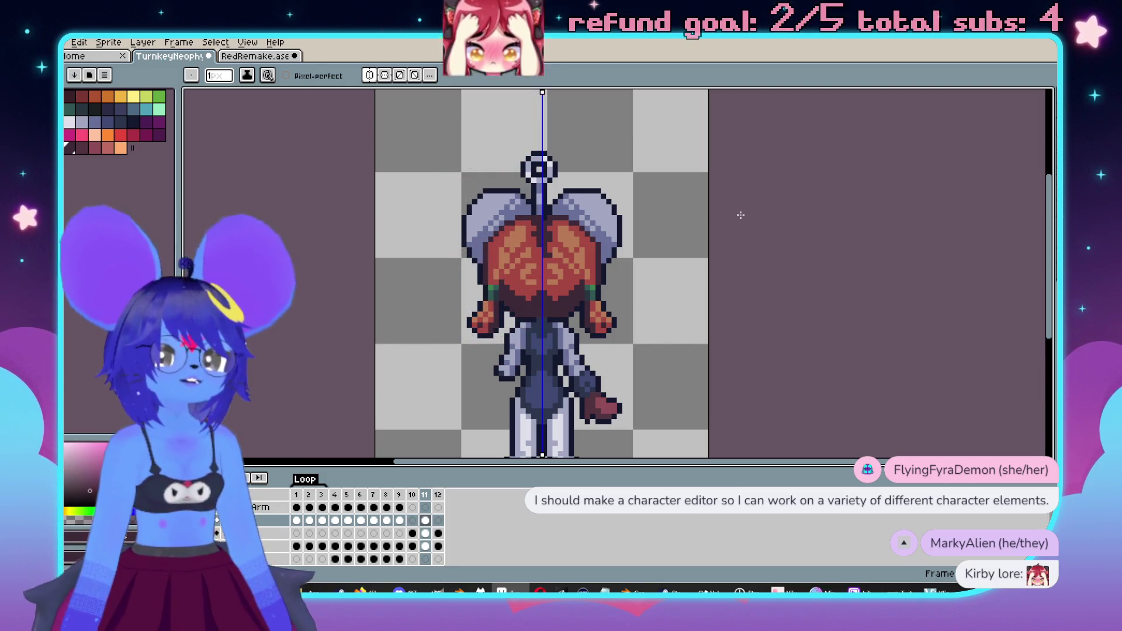
- Darken the light blue at the leotard's centre and add mirrored medium-blue shading columns
scroll(584, 286, up, 4)
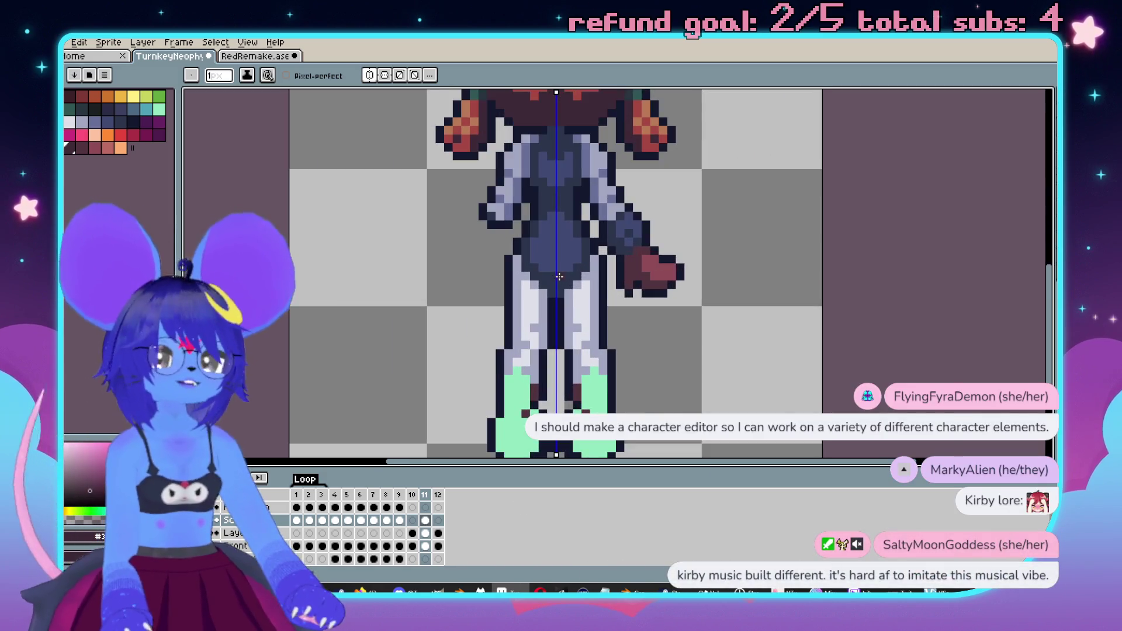
scroll(584, 286, up, 1)
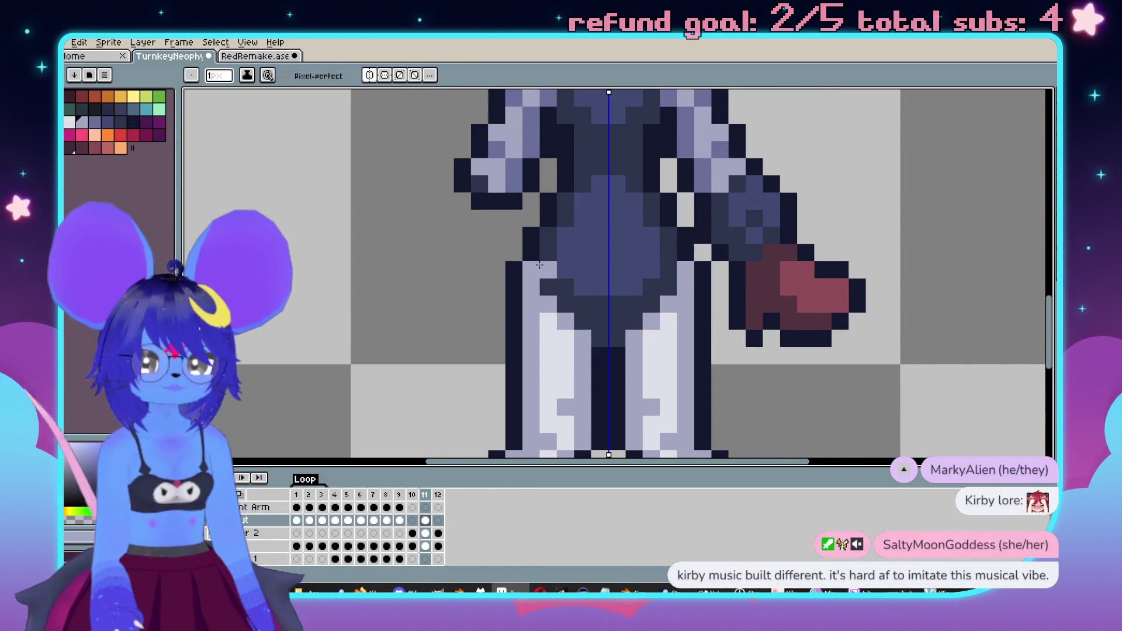
scroll(593, 331, up, 1)
key(i)
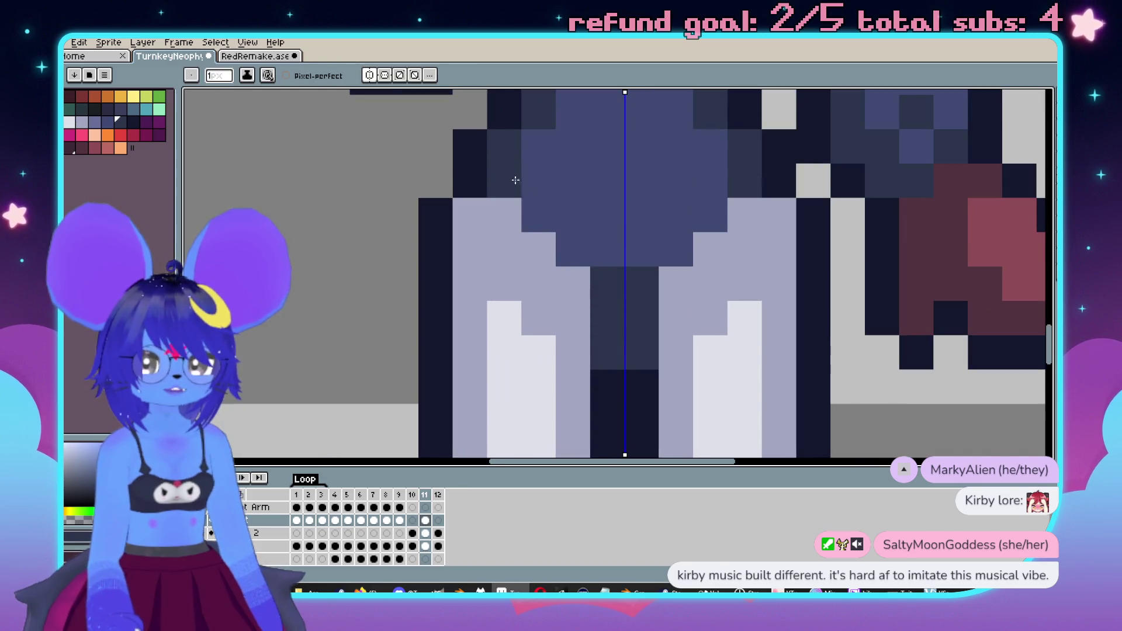
scroll(616, 301, down, 3)
scroll(652, 314, up, 2)
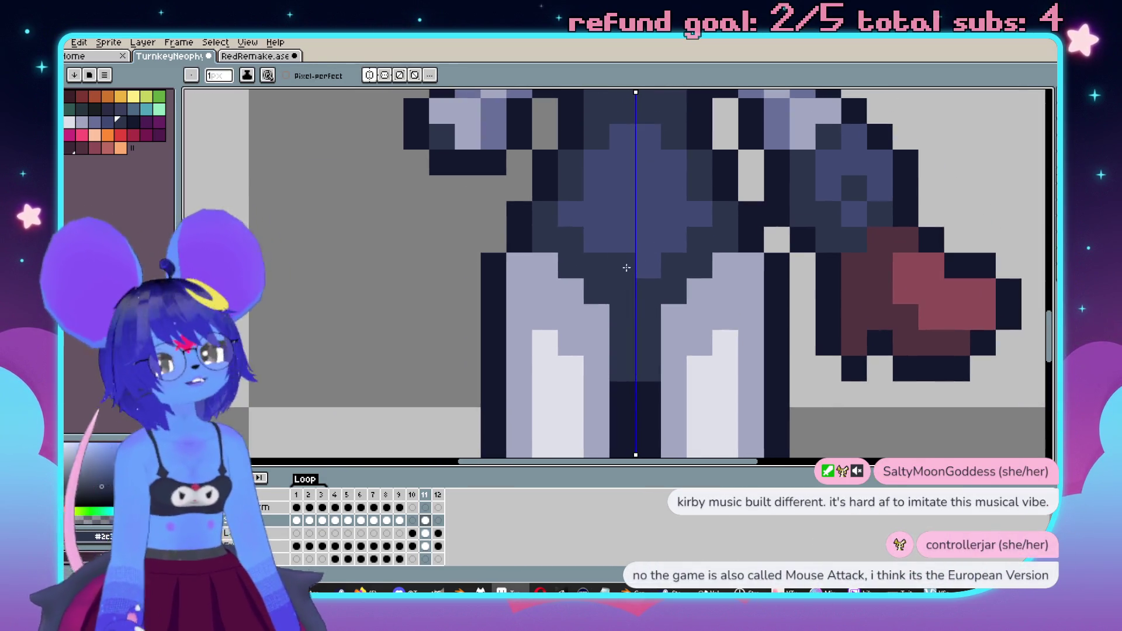
scroll(626, 253, down, 1)
scroll(579, 275, up, 1)
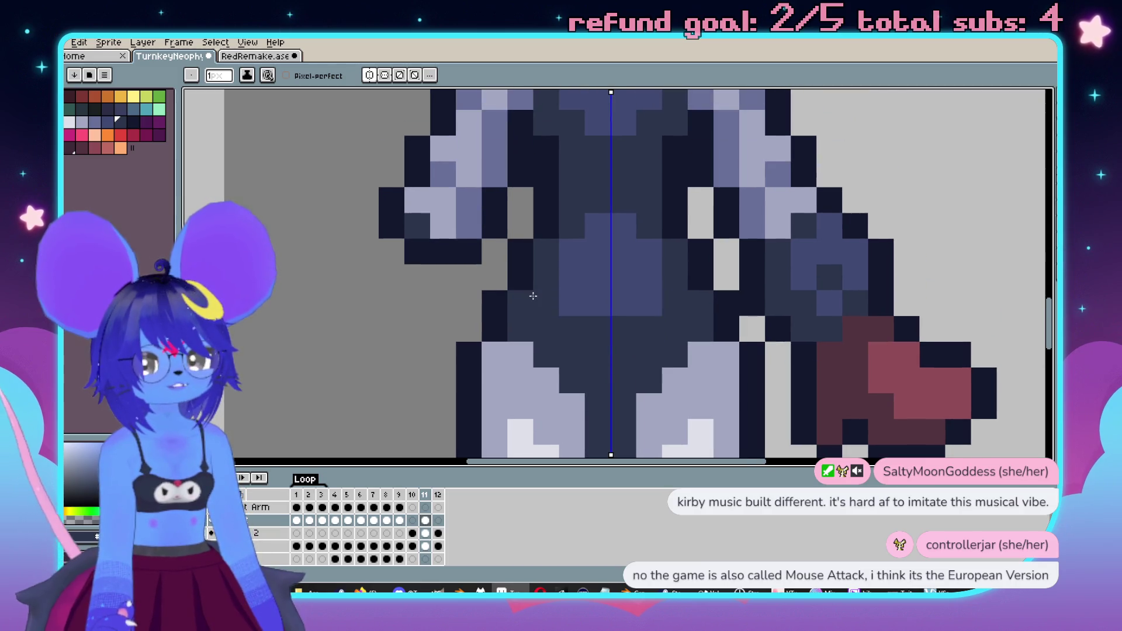
scroll(621, 309, down, 2)
scroll(626, 186, up, 2)
drag(643, 263, 601, 406)
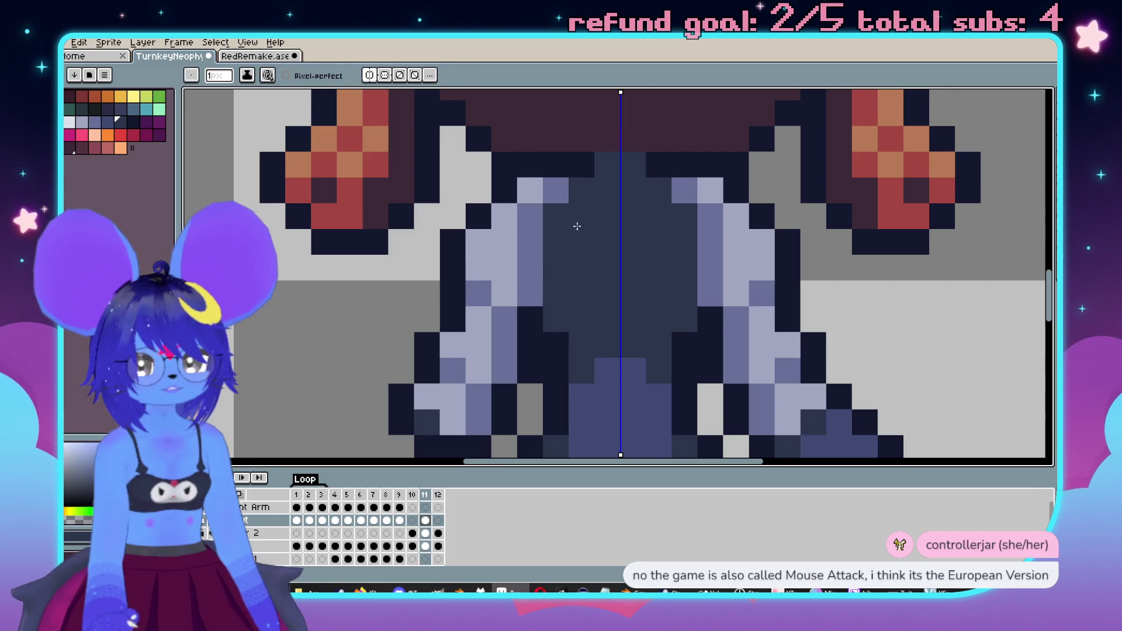
alt+click(621, 407)
drag(584, 215, 556, 295)
scroll(573, 245, down, 2)
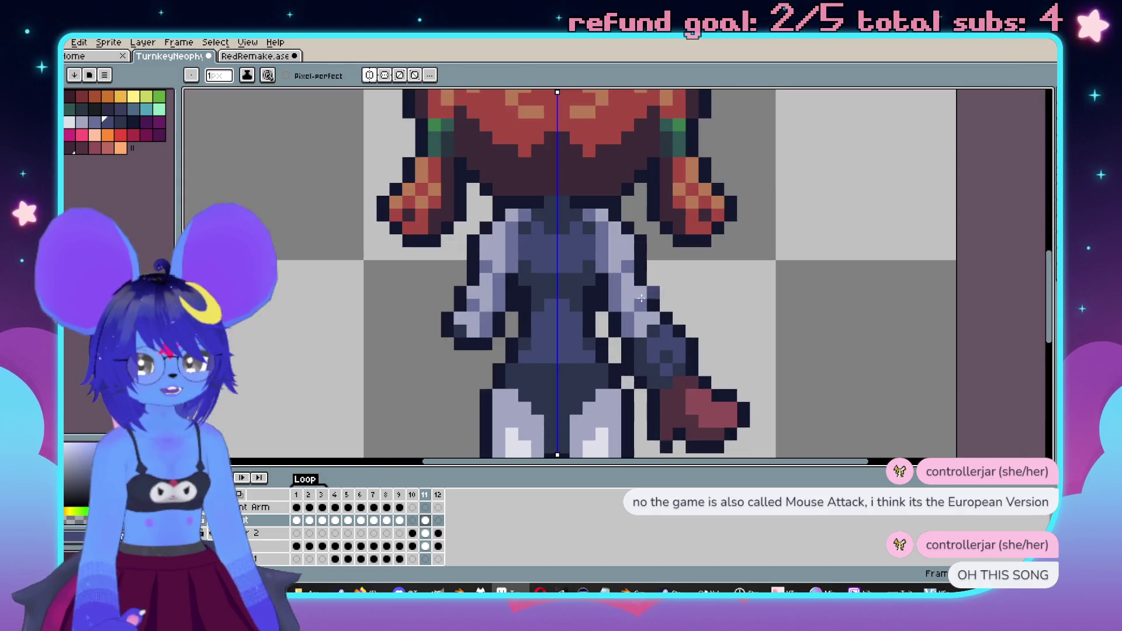
scroll(575, 236, up, 2)
- Reshape the shading pixels at the bottom of the leotard's crotch
alt+click(576, 234)
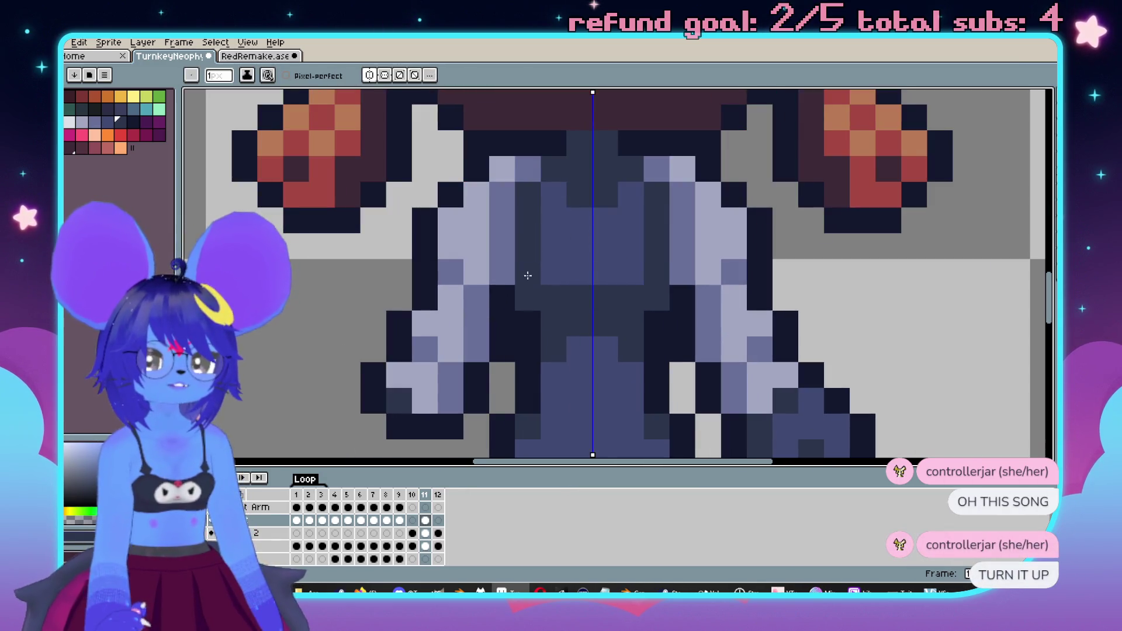
scroll(529, 273, down, 2)
scroll(496, 351, up, 2)
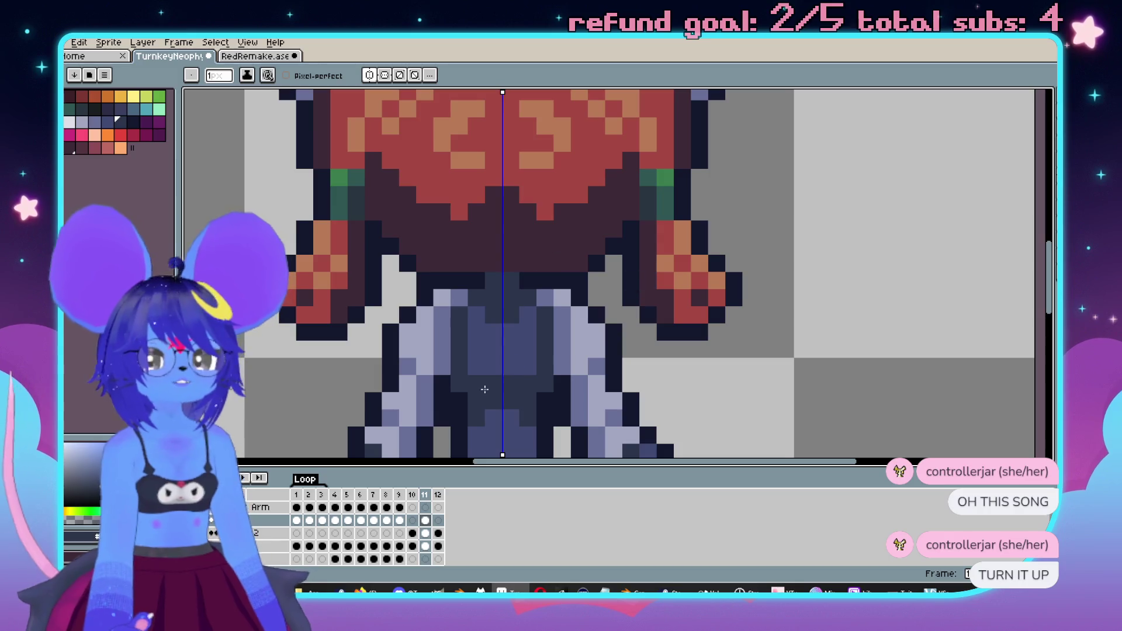
scroll(480, 369, down, 2)
scroll(690, 212, up, 1)
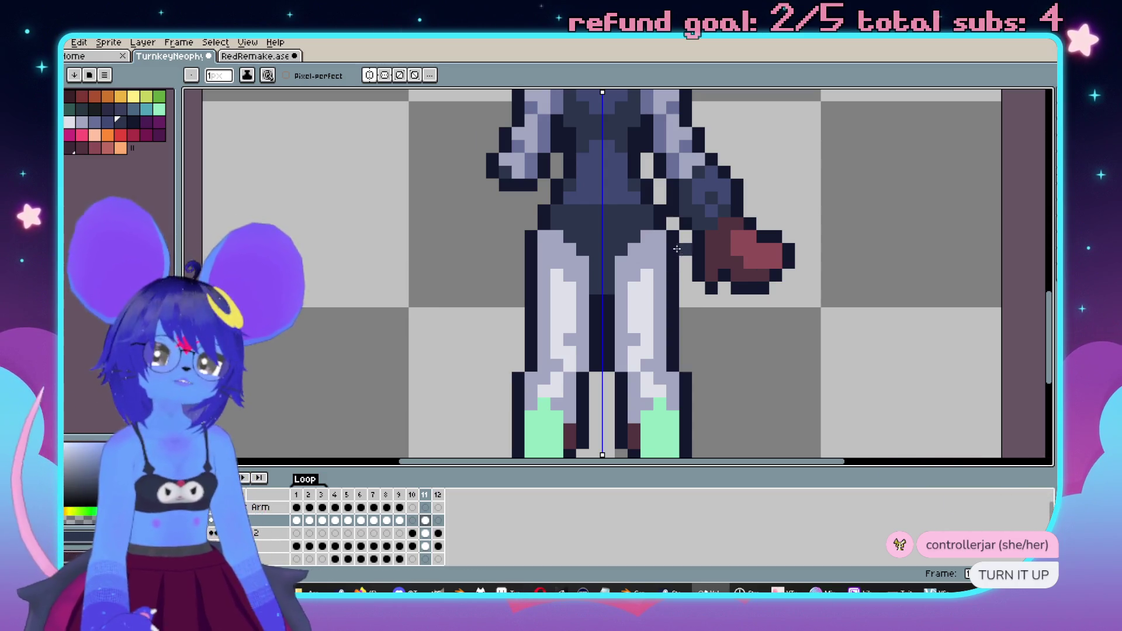
scroll(682, 251, down, 3)
scroll(696, 194, up, 2)
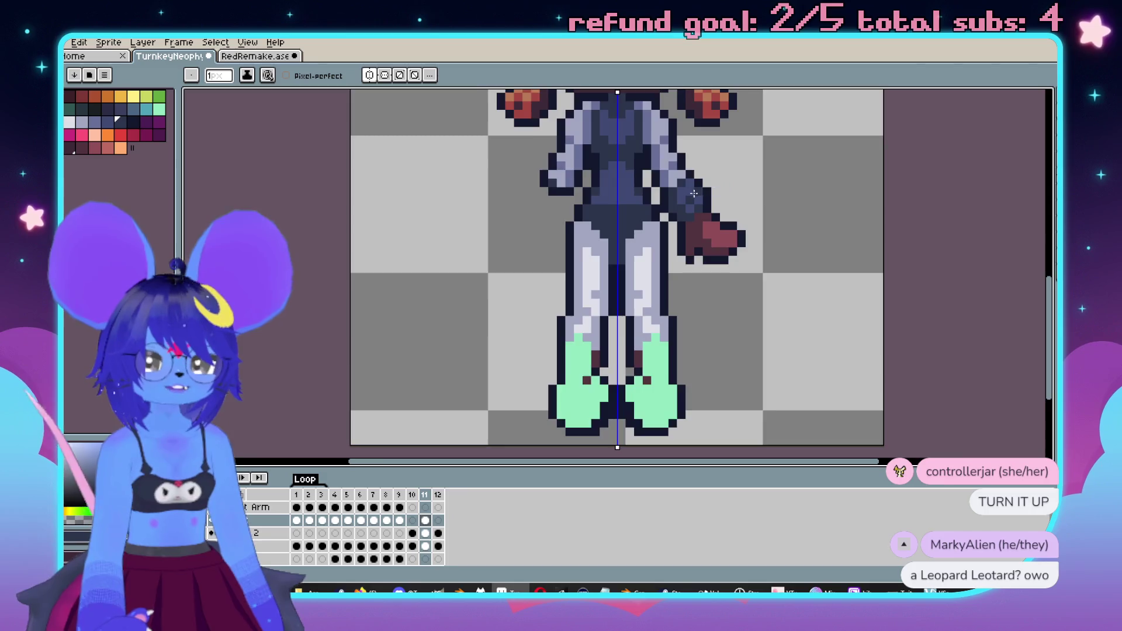
scroll(663, 358, up, 3)
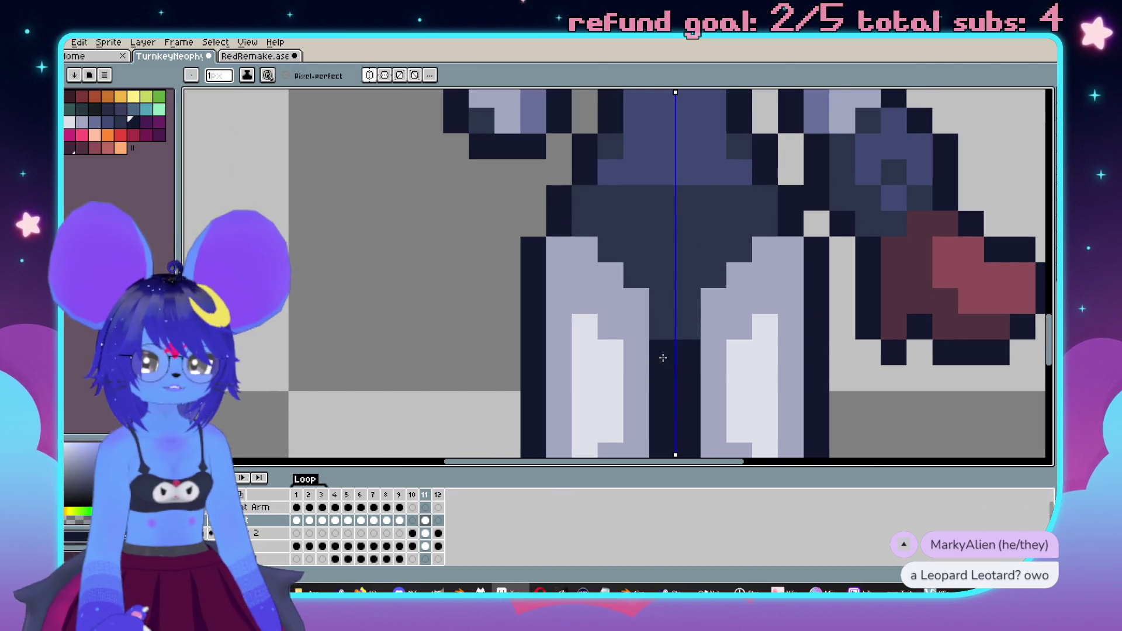
scroll(663, 358, up, 1)
scroll(651, 341, down, 3)
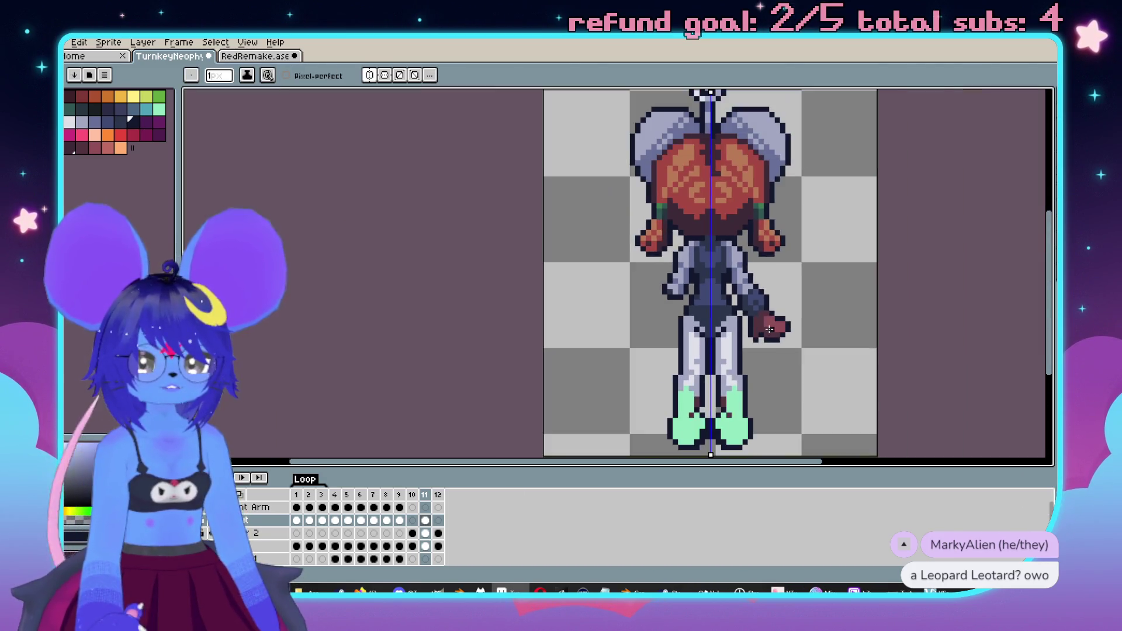
scroll(651, 341, up, 2)
key(ctrl+z)
scroll(633, 358, up, 2)
click(633, 357)
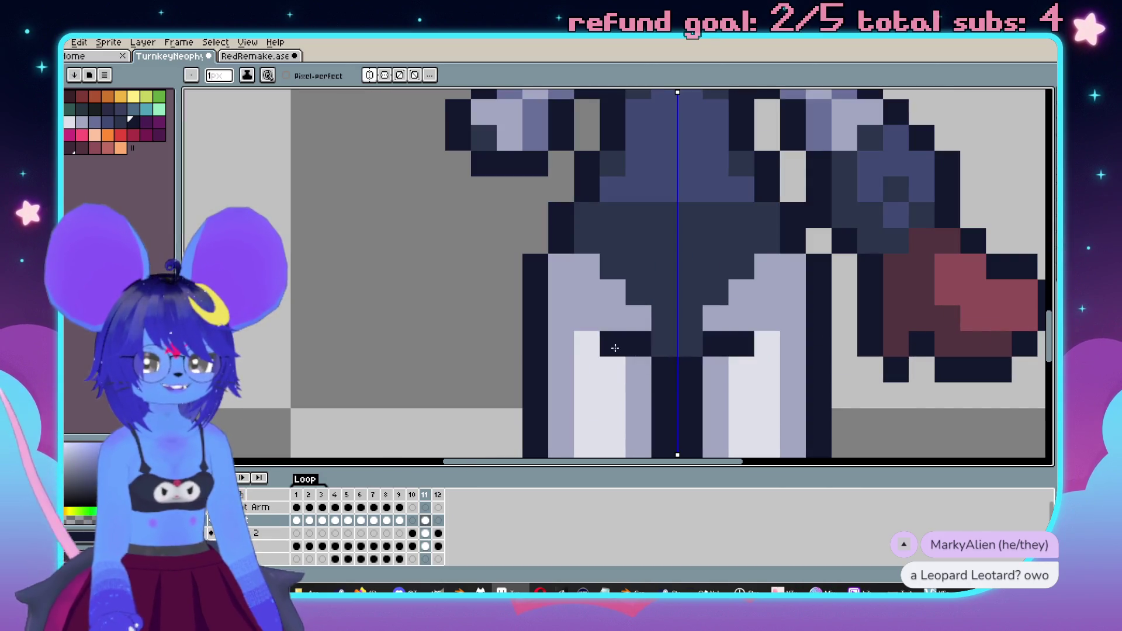
scroll(615, 348, down, 2)
scroll(578, 298, down, 2)
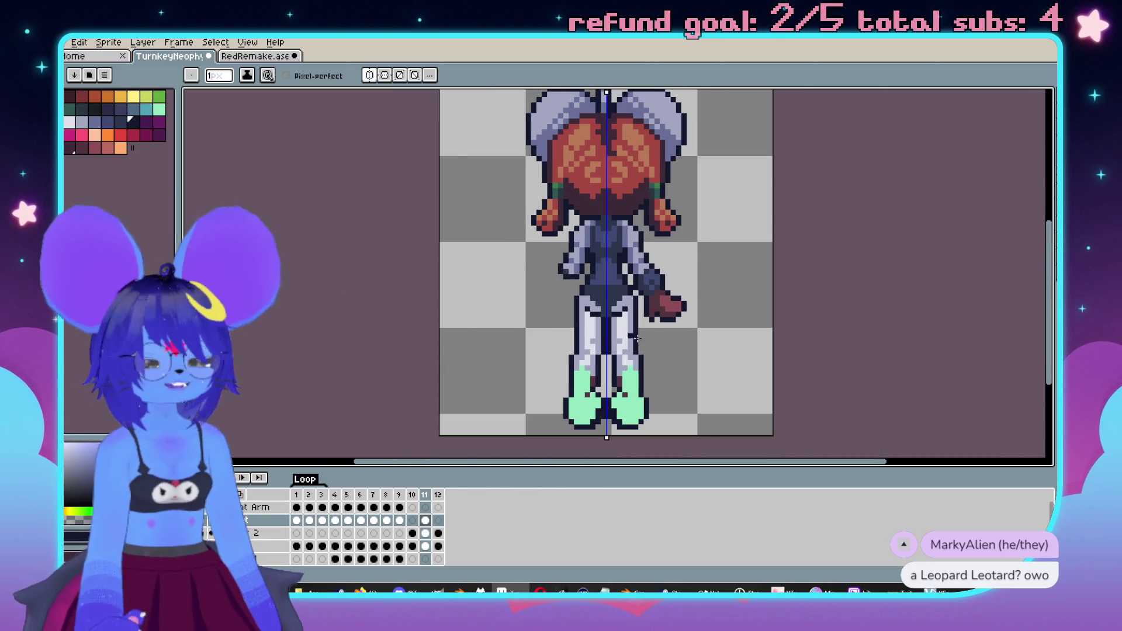
scroll(643, 310, up, 4)
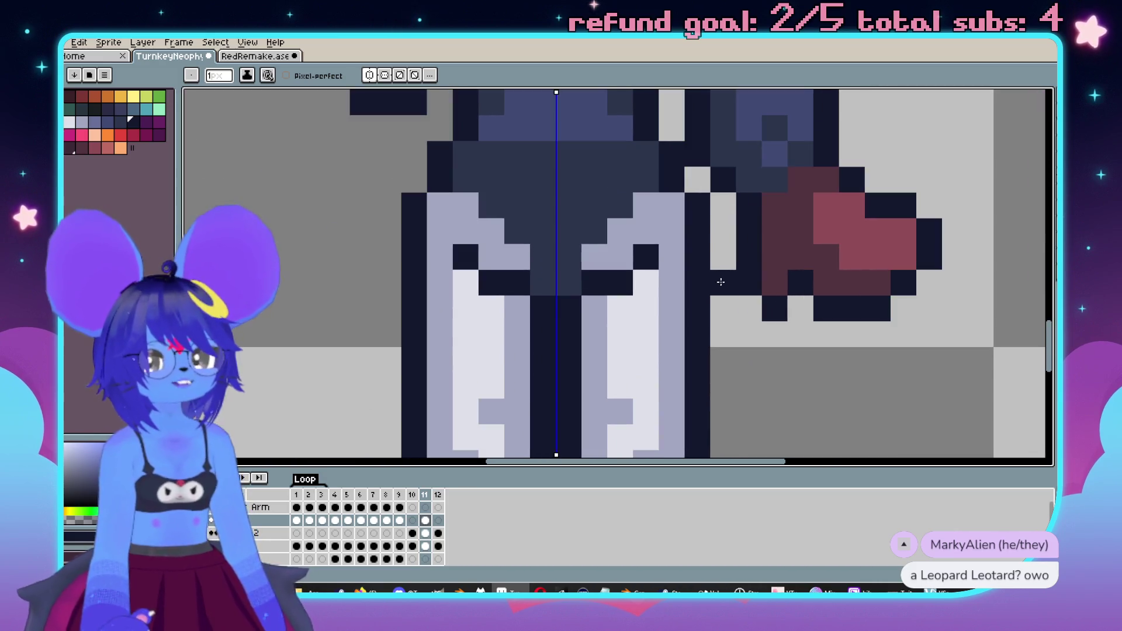
- Fill both green boots with maroon
drag(611, 281, 660, 304)
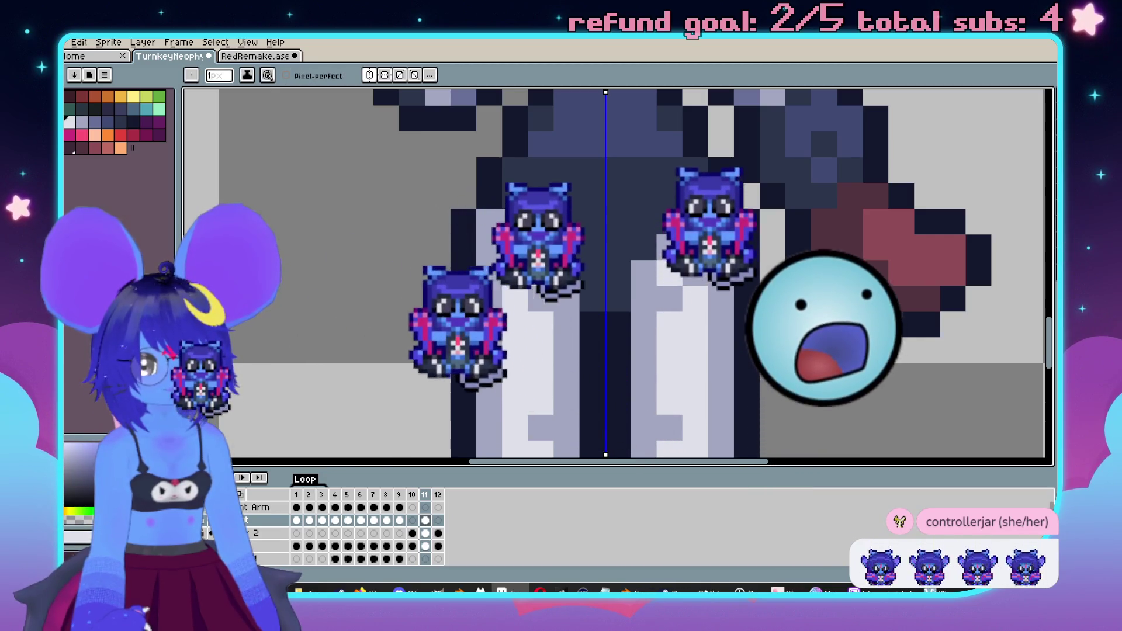
scroll(740, 297, down, 3)
scroll(740, 297, up, 3)
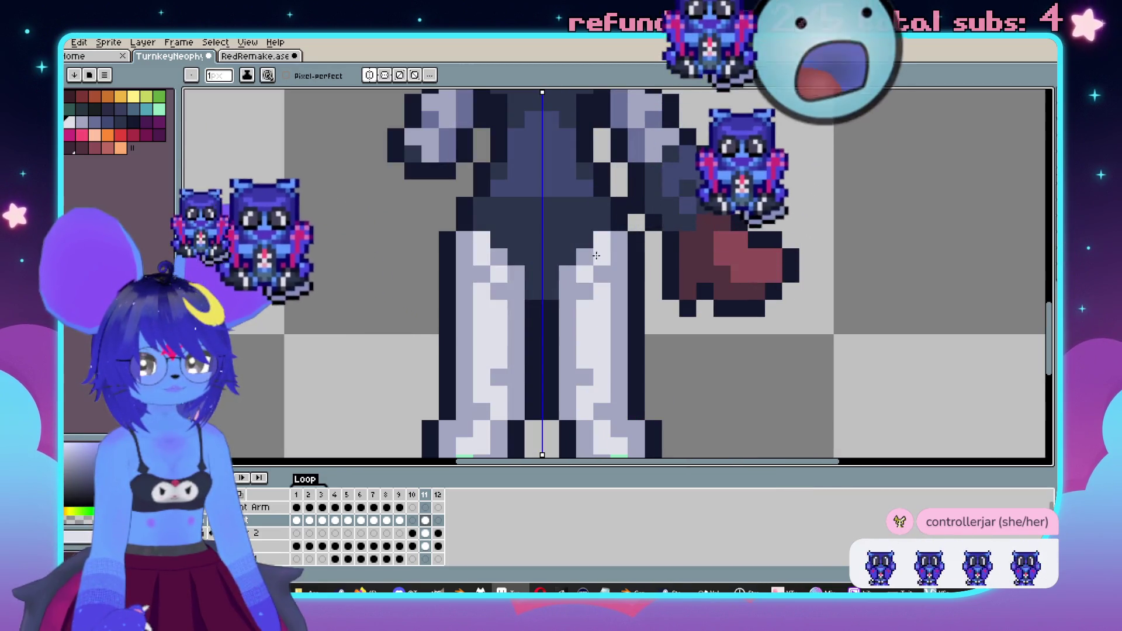
scroll(581, 270, down, 3)
scroll(703, 281, up, 3)
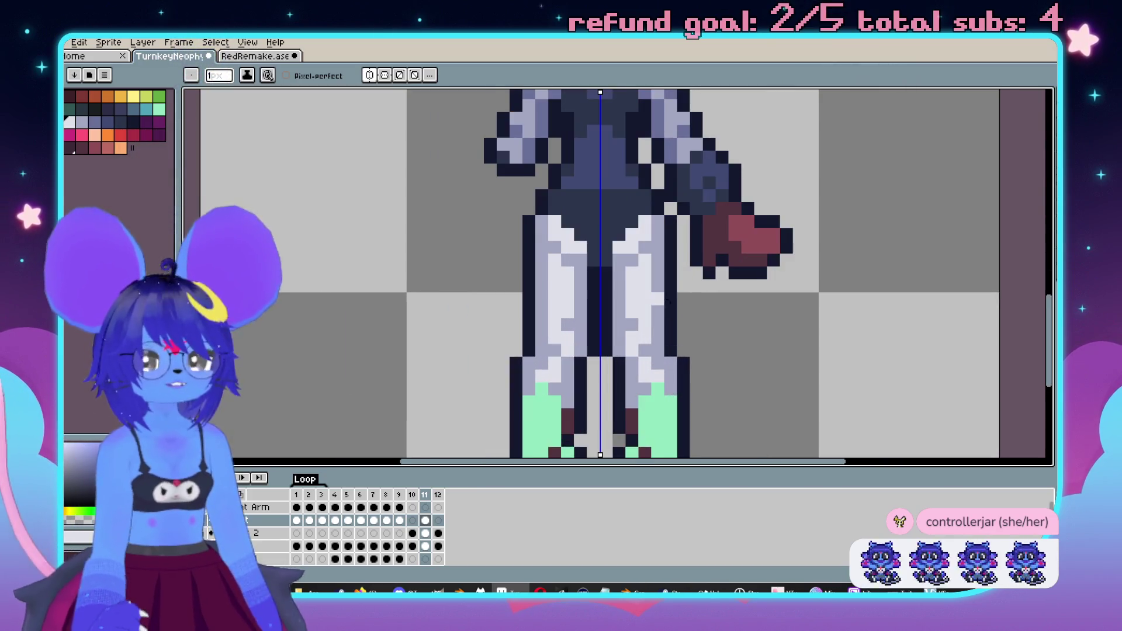
scroll(703, 281, down, 3)
scroll(729, 200, up, 3)
scroll(729, 200, down, 1)
scroll(623, 308, up, 2)
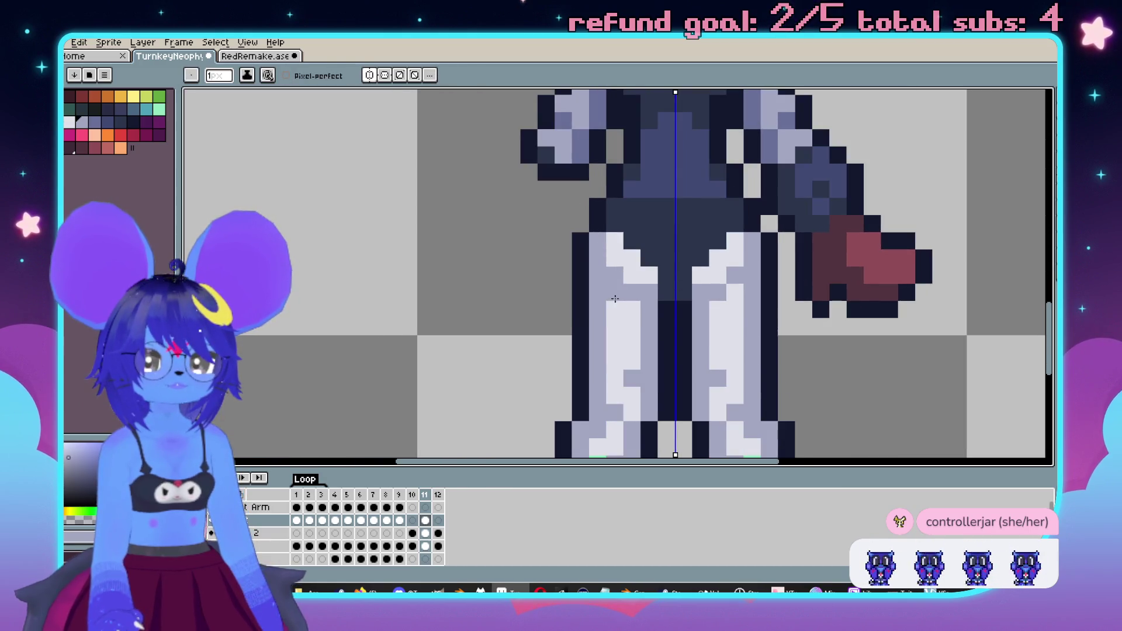
scroll(620, 305, down, 3)
scroll(613, 301, down, 1)
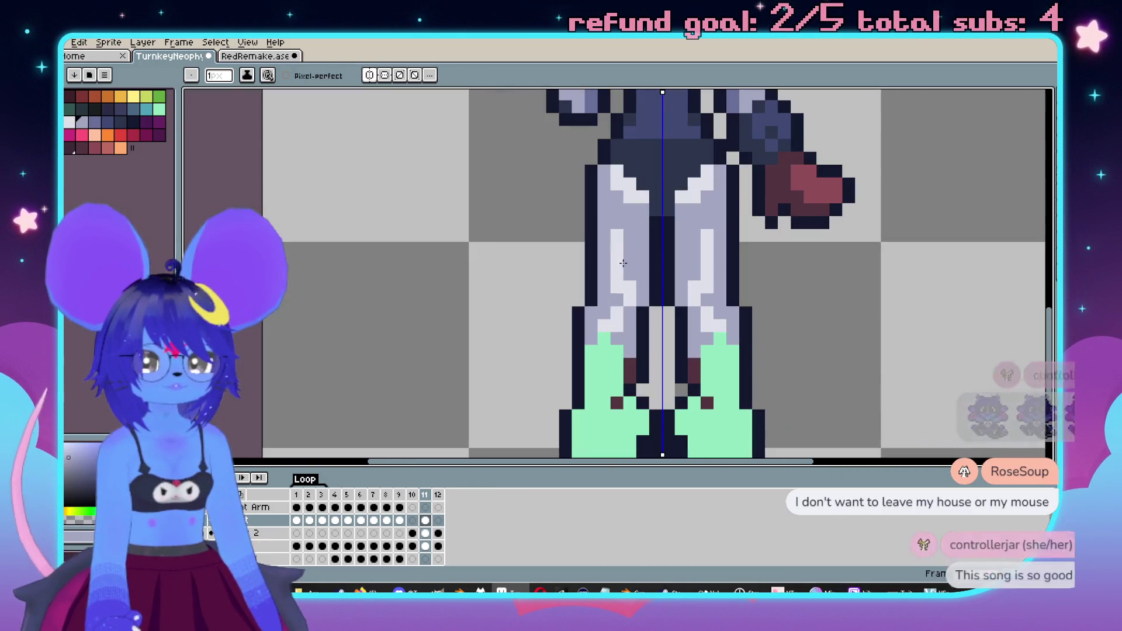
scroll(605, 324, down, 3)
scroll(602, 321, up, 4)
click(584, 305)
key(g)
click(588, 275)
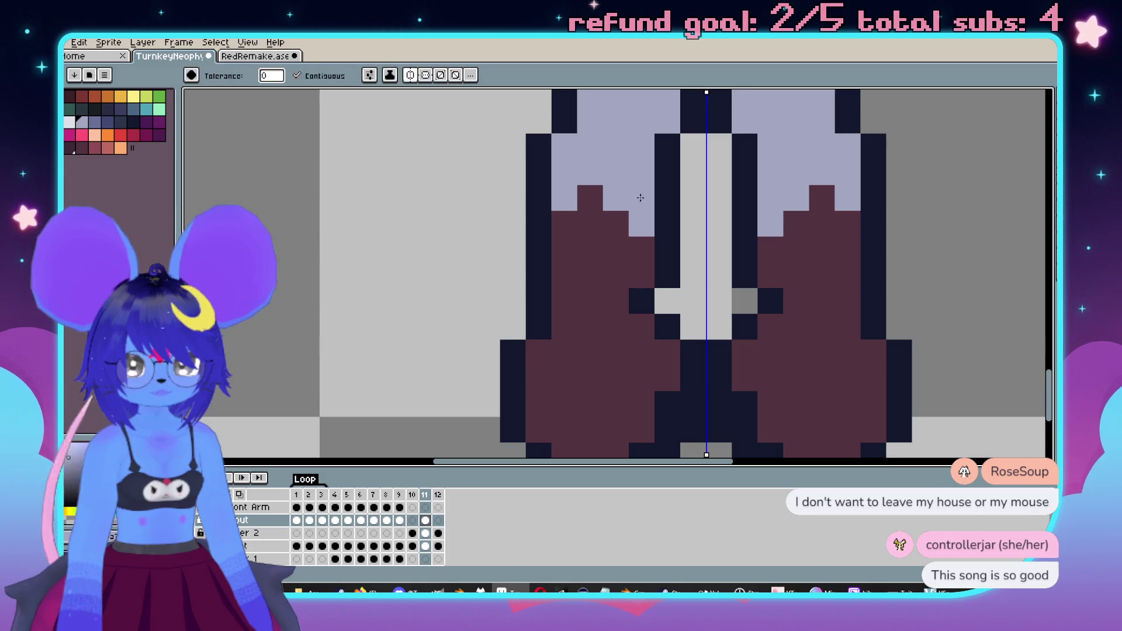
- Draw a stepped edge between the lavender legs and the maroon boots
alt+click(620, 168)
click(607, 229)
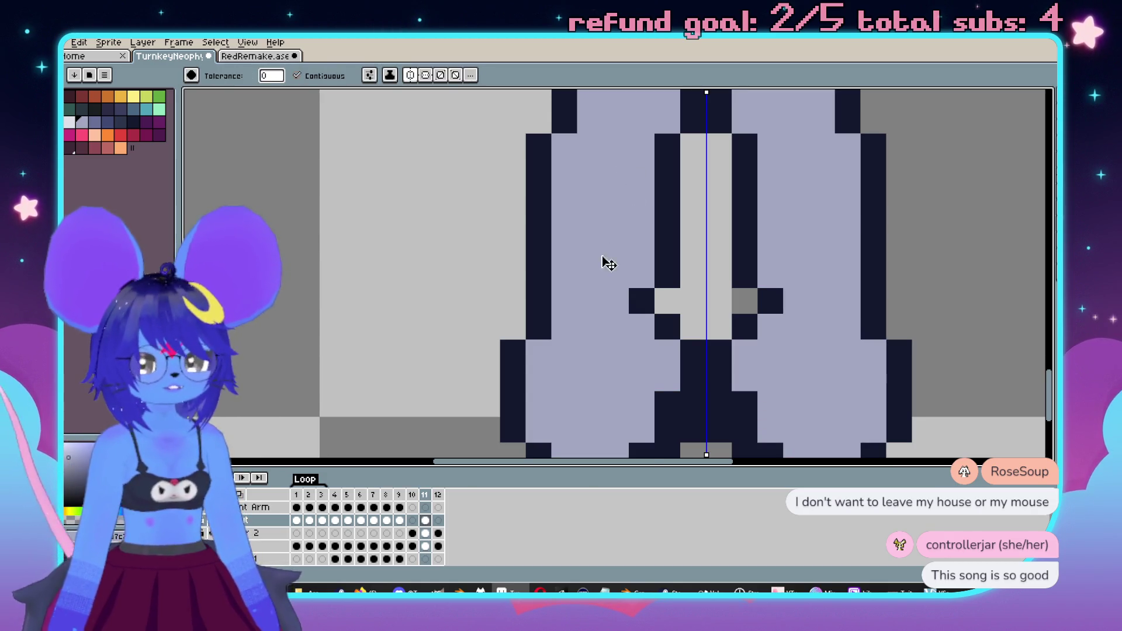
key(ctrl+z)
mouse_move(620, 221)
mouse_down()
mouse_move(584, 201)
mouse_move(588, 254)
mouse_up()
scroll(574, 250, down, 4)
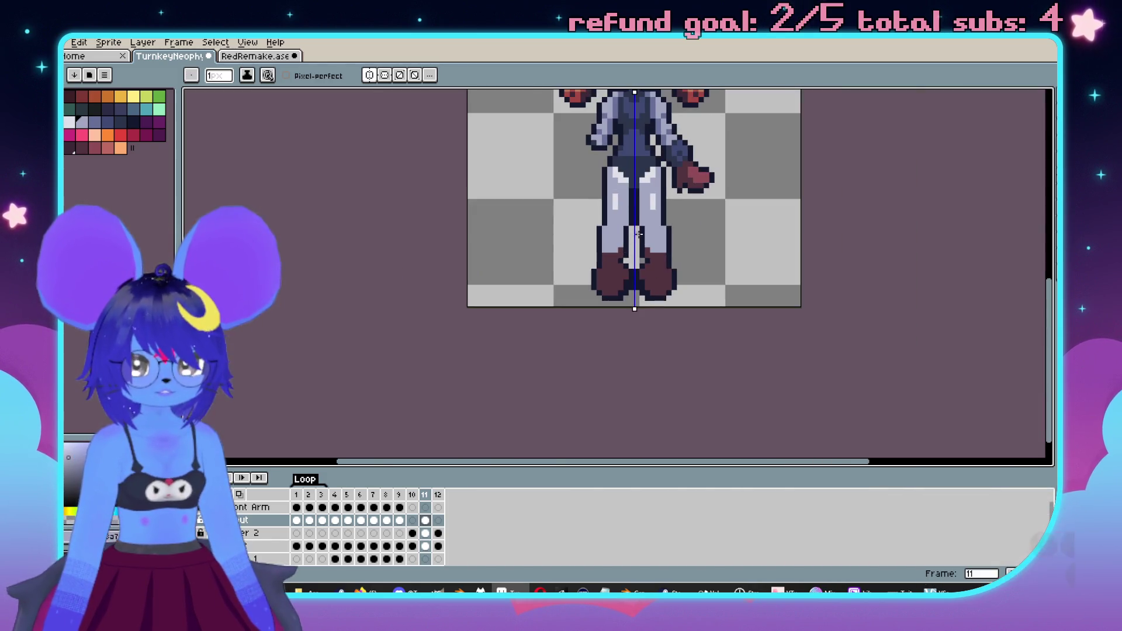
- Enlarge the brush to 3px and paint mirrored light highlights down the legs
scroll(634, 301, up, 2)
scroll(622, 211, down, 2)
scroll(622, 211, up, 3)
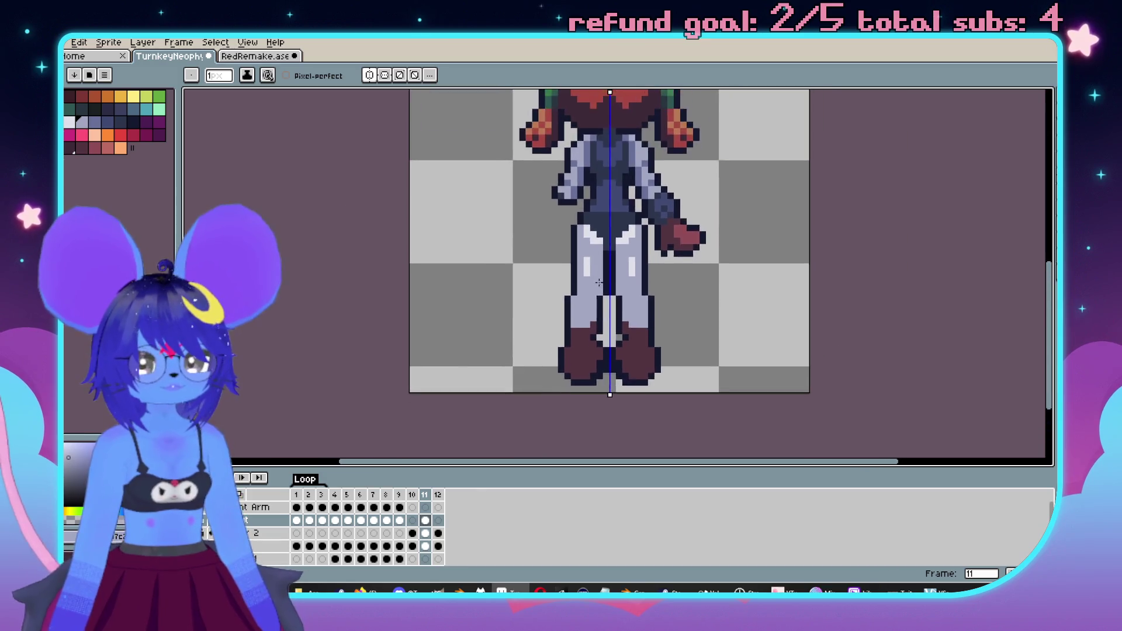
key(plus)
key(plus)
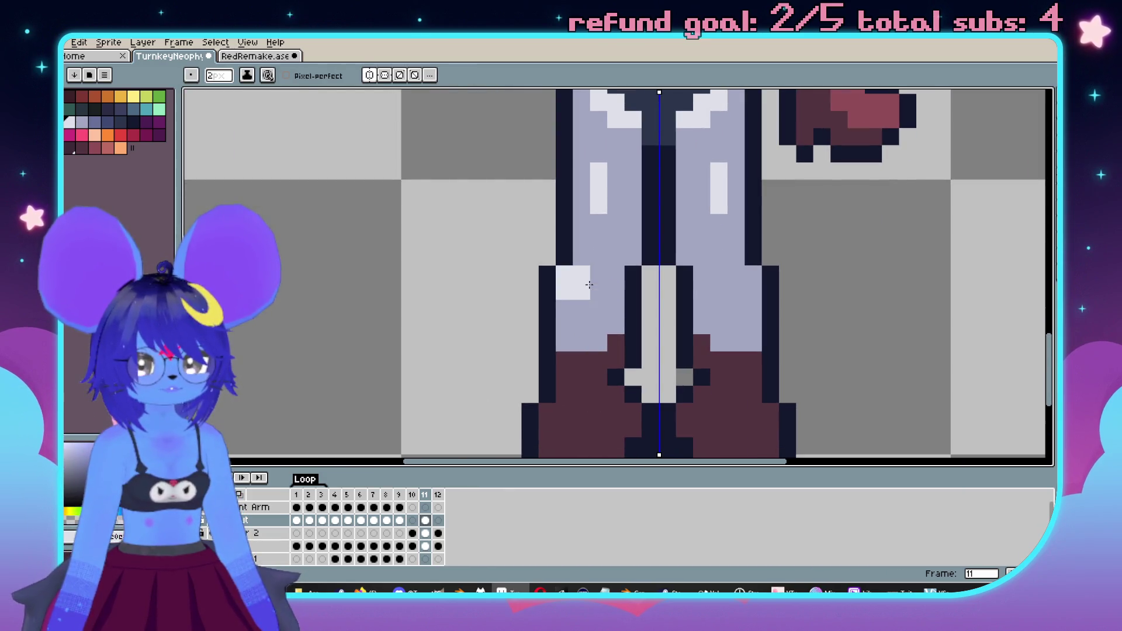
scroll(583, 287, down, 3)
scroll(535, 288, up, 3)
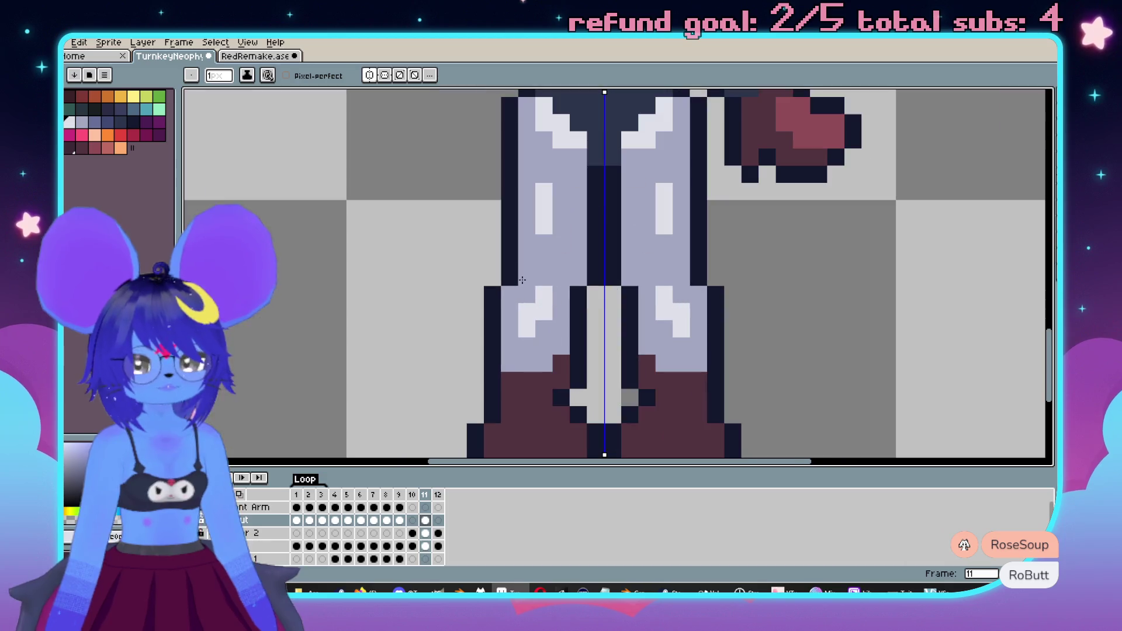
scroll(536, 301, down, 3)
scroll(567, 288, up, 3)
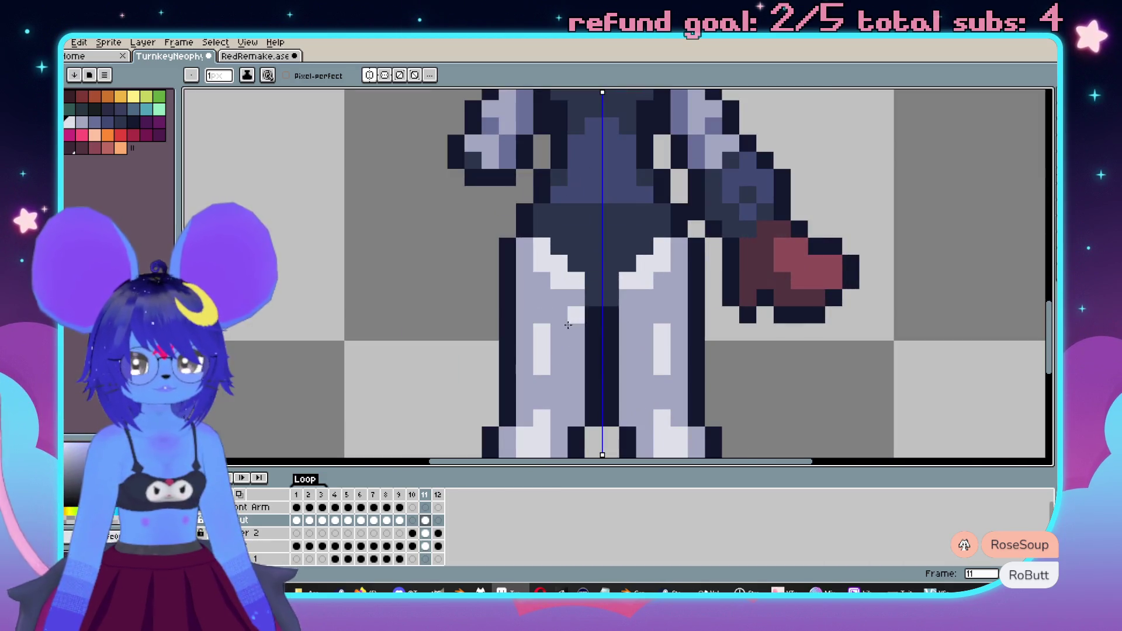
drag(568, 291, 570, 342)
scroll(570, 342, down, 3)
scroll(562, 300, up, 3)
drag(561, 301, 548, 339)
scroll(629, 316, down, 3)
scroll(558, 294, up, 3)
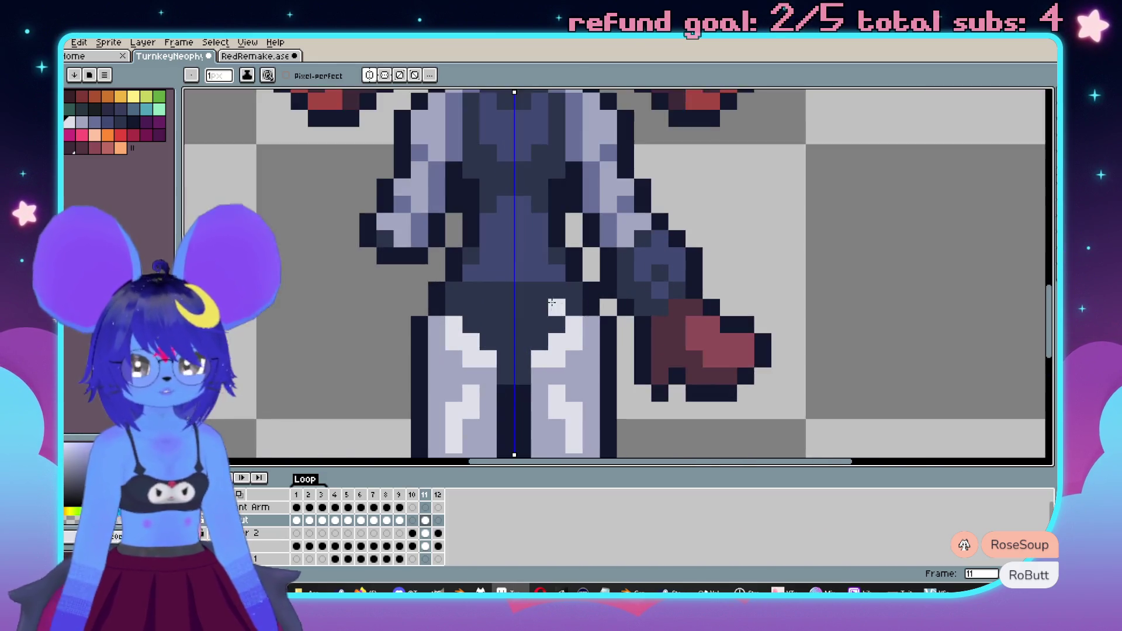
- Sample the leotard's dark blue and touch up its shading, undoing the last stroke
key(alt)
alt+click(587, 239)
scroll(551, 288, up, 1)
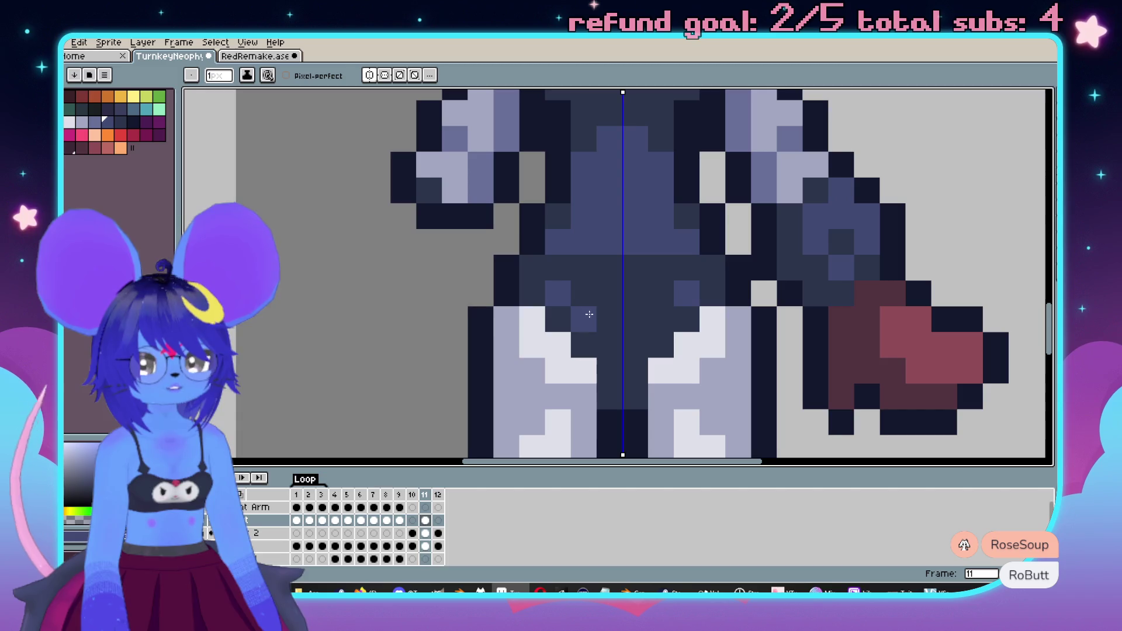
scroll(612, 337, down, 3)
scroll(522, 338, up, 3)
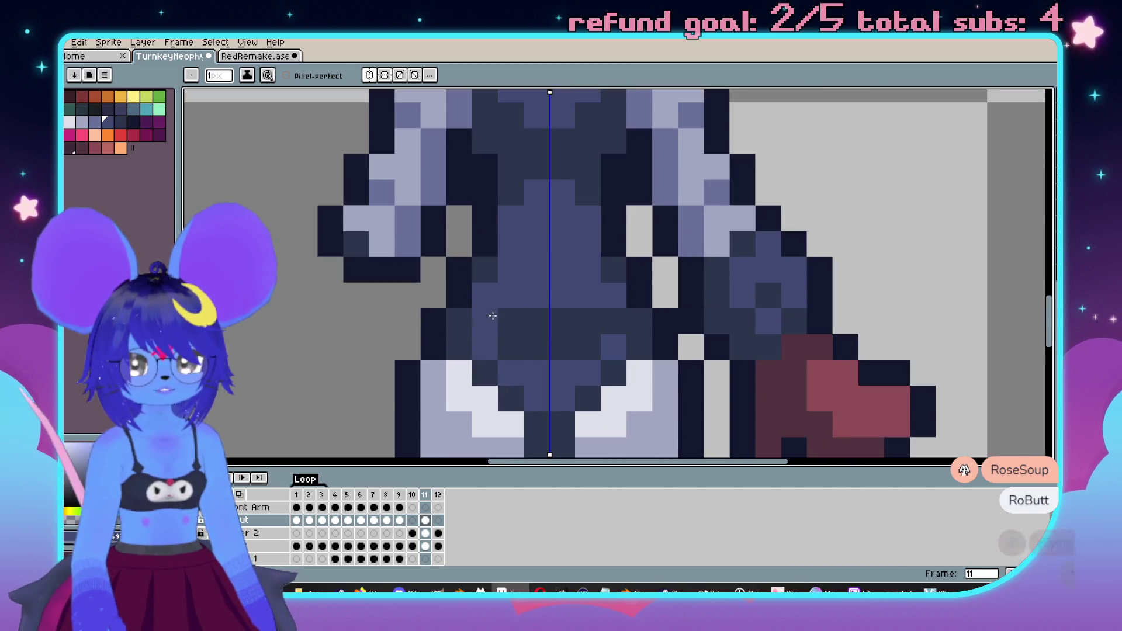
scroll(522, 337, down, 3)
scroll(518, 333, up, 3)
scroll(516, 370, down, 3)
scroll(516, 370, down, 3)
scroll(670, 260, up, 5)
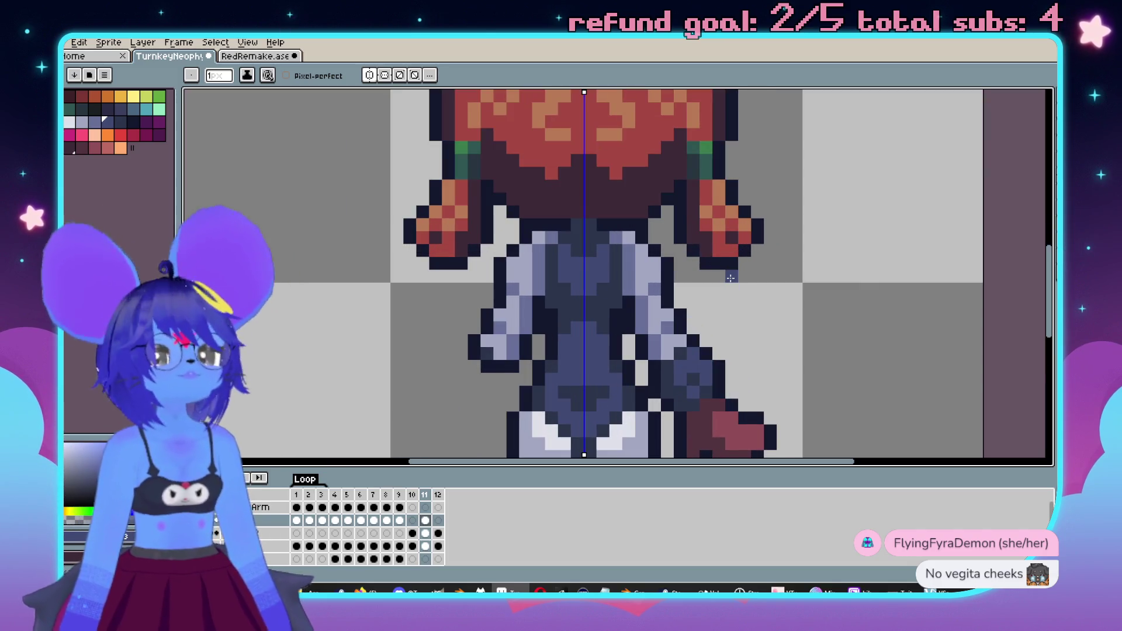
scroll(731, 278, down, 2)
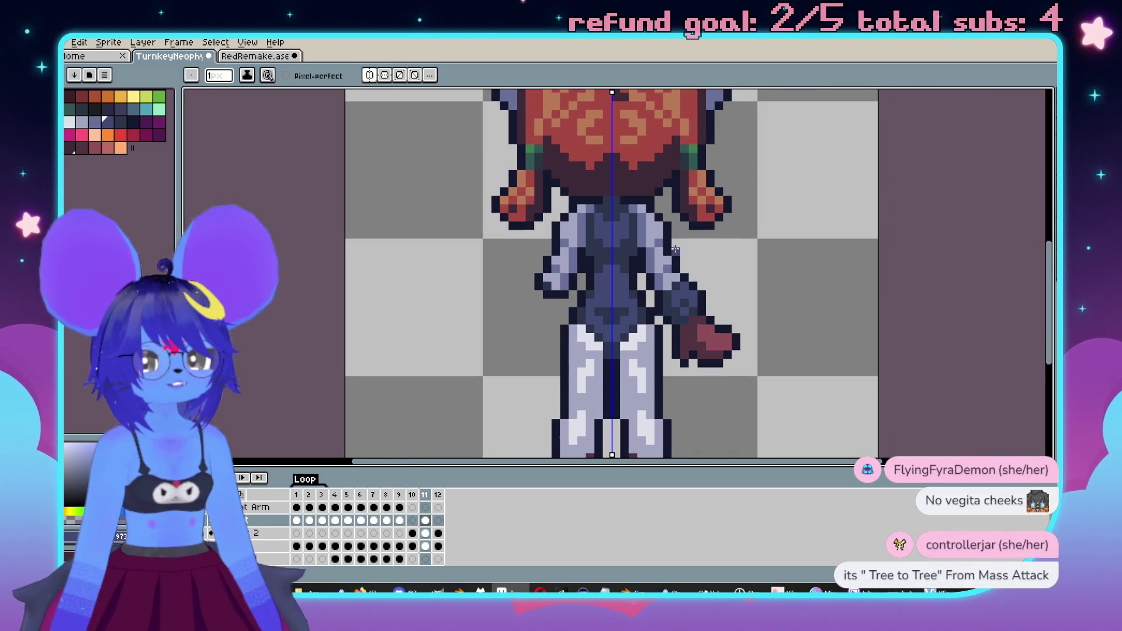
scroll(700, 295, up, 2)
scroll(700, 295, down, 1)
scroll(684, 319, up, 2)
key(alt)
scroll(677, 389, down, 6)
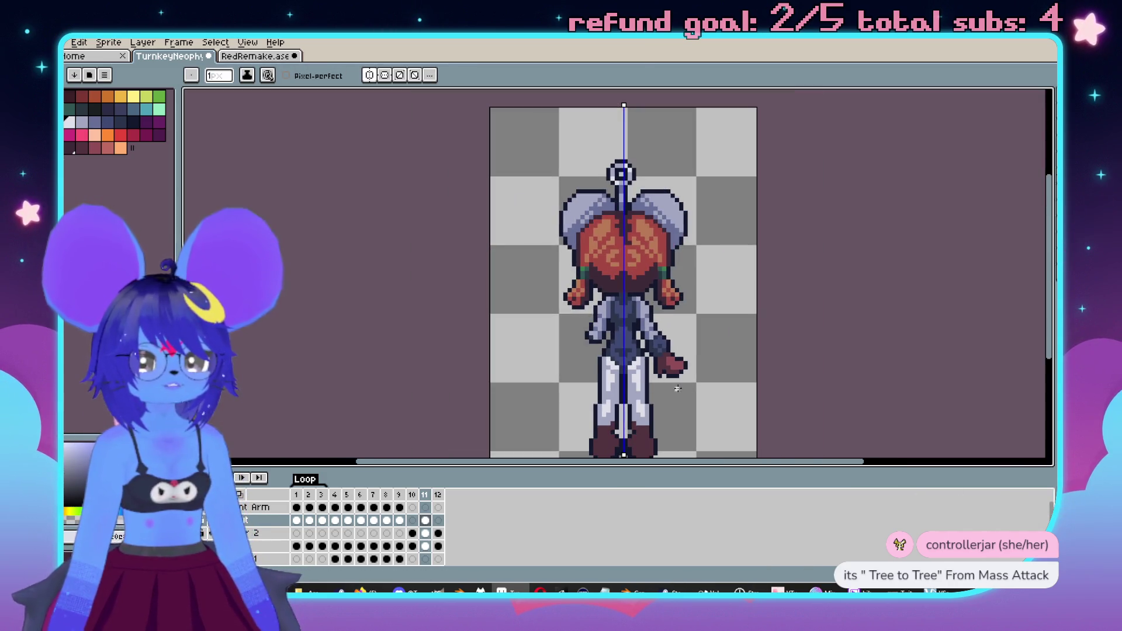
scroll(684, 383, up, 3)
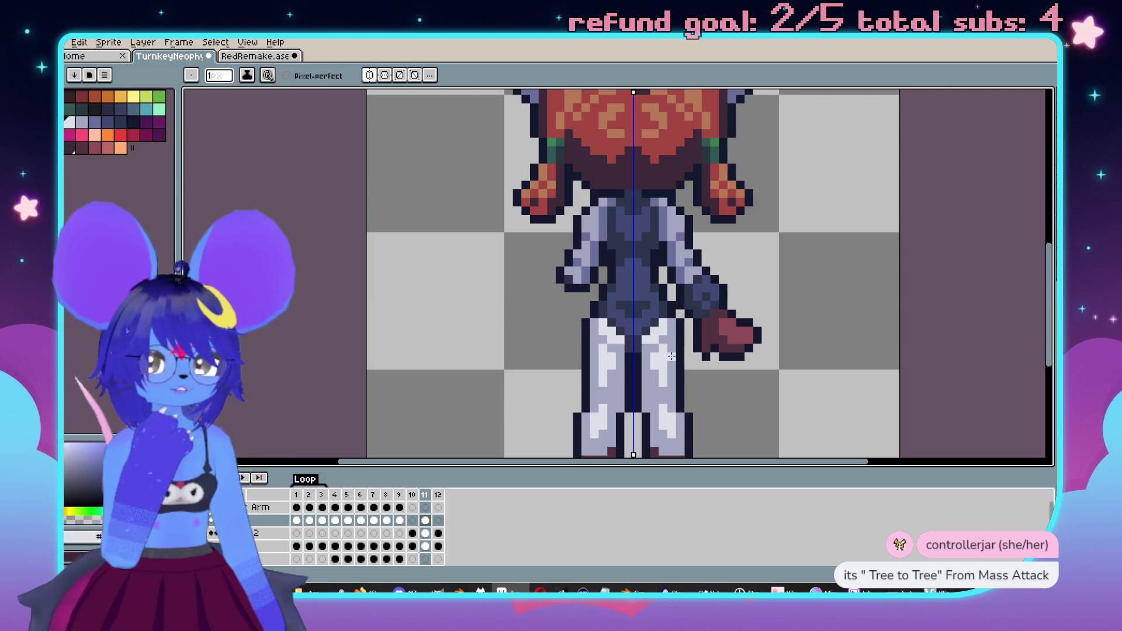
scroll(672, 356, up, 3)
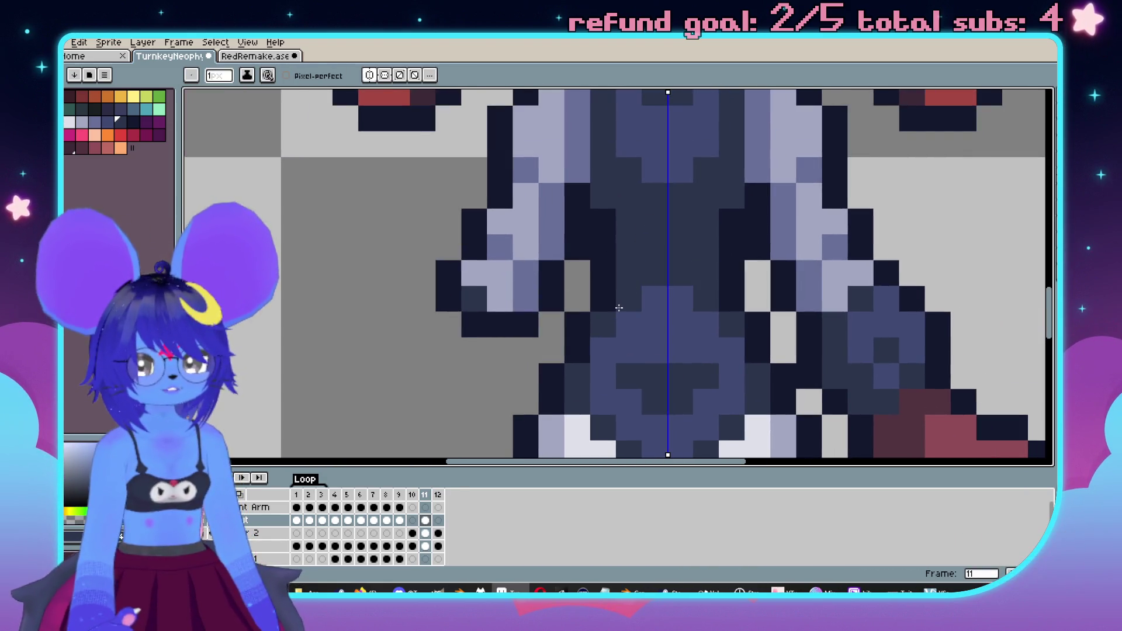
scroll(619, 307, down, 4)
scroll(722, 272, up, 3)
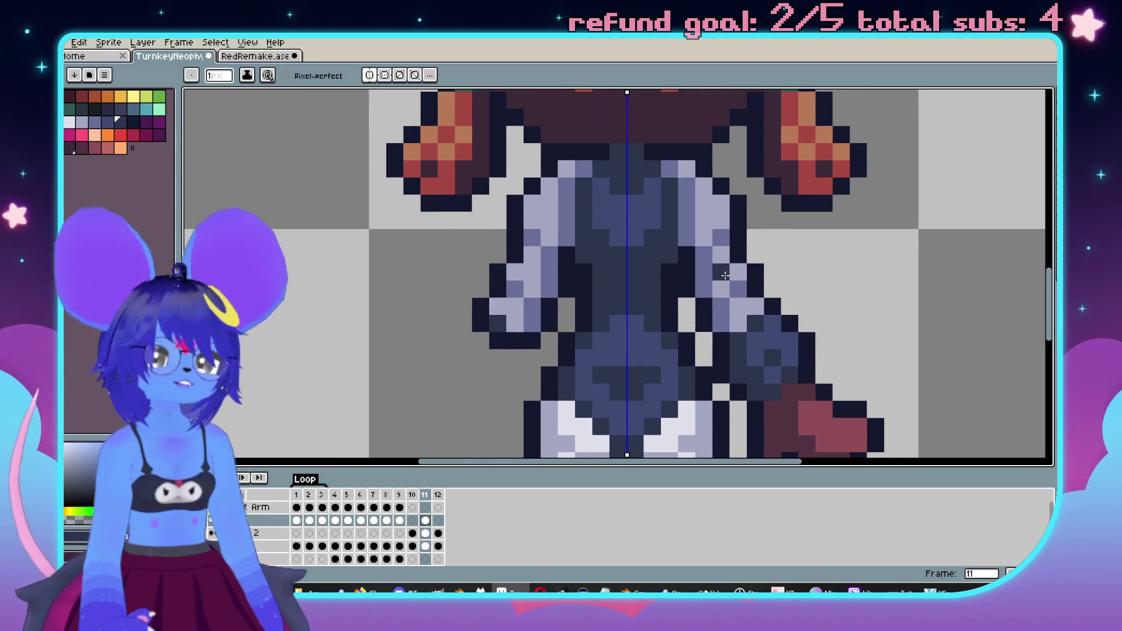
scroll(626, 293, down, 3)
scroll(626, 293, up, 3)
key(ctrl+z)
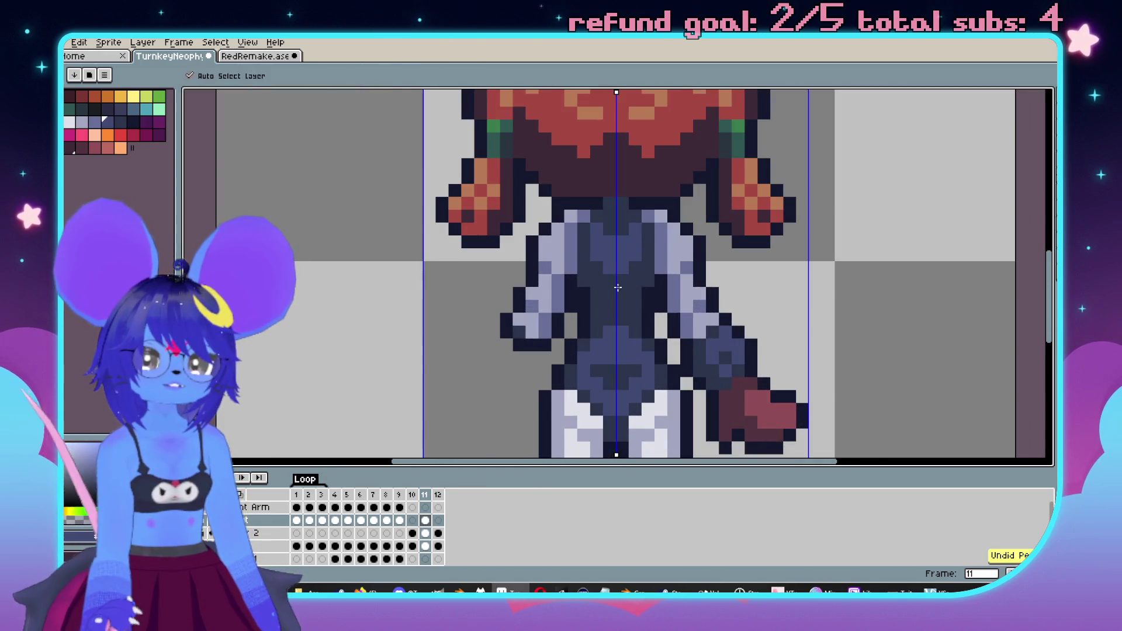
- Show frame 2's front-view sprite for reference
scroll(627, 264, down, 3)
scroll(583, 265, up, 3)
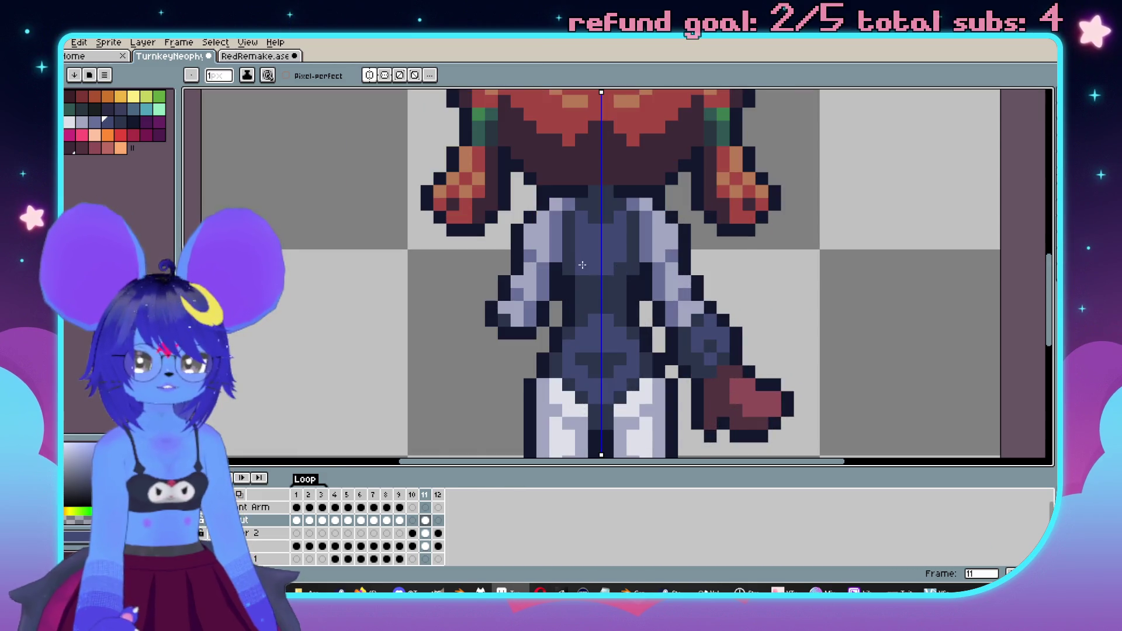
scroll(569, 233, down, 3)
scroll(698, 293, up, 4)
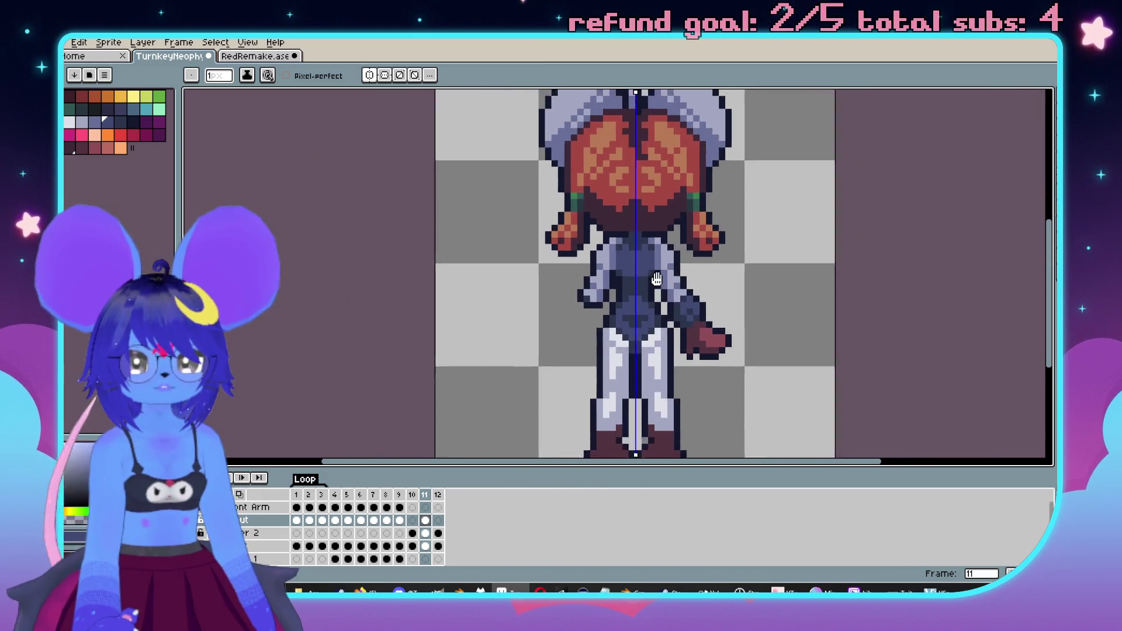
scroll(698, 294, down, 3)
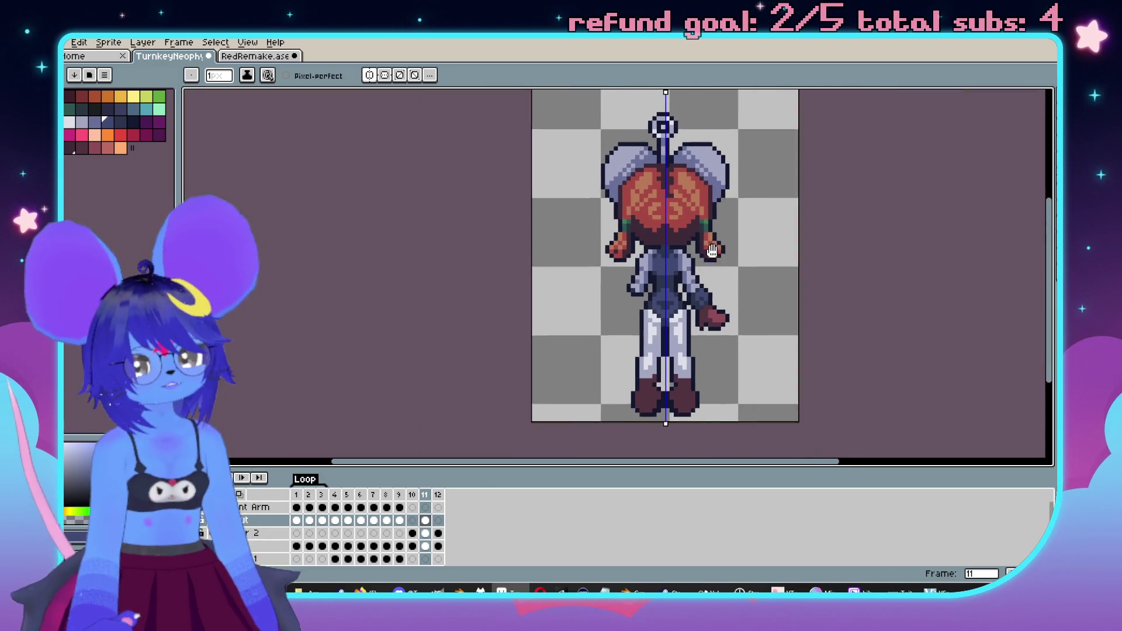
scroll(585, 252, up, 2)
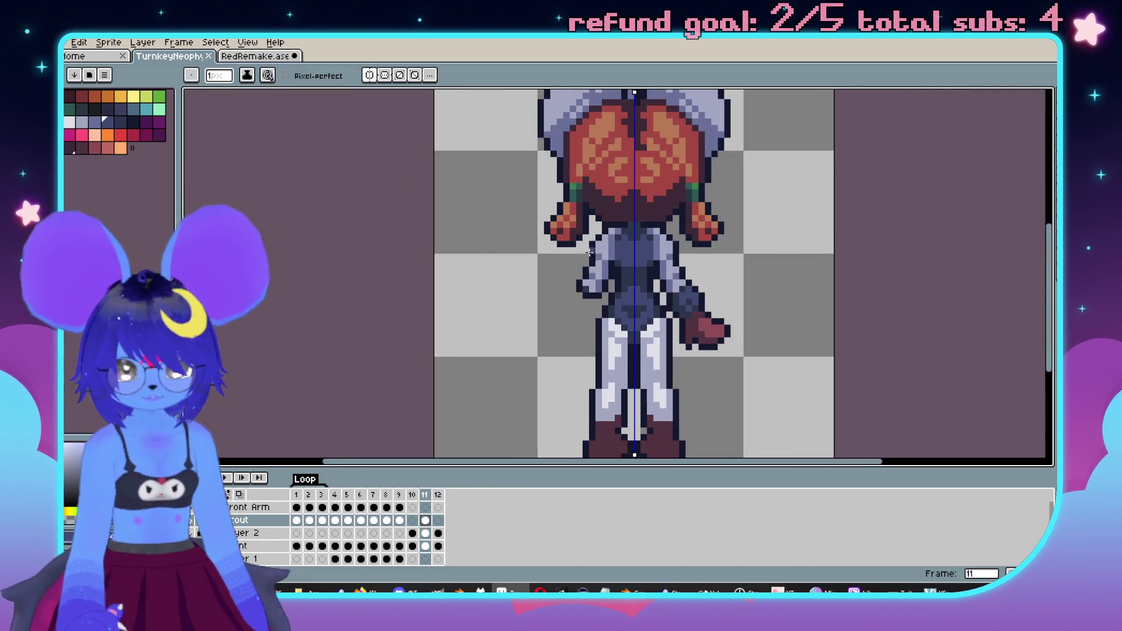
scroll(584, 252, down, 2)
scroll(573, 309, up, 2)
click(310, 520)
scroll(468, 390, down, 2)
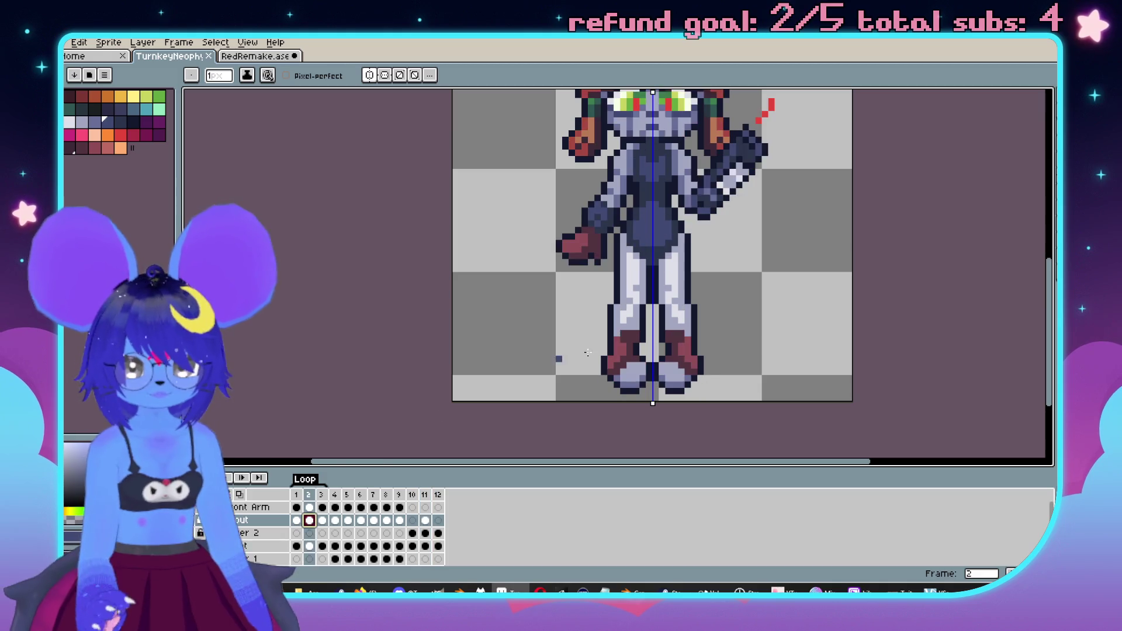
- Sample boot colours from frame 2, then paint blue-grey inner boot edges on frame 11
scroll(546, 263, up, 3)
key(alt)
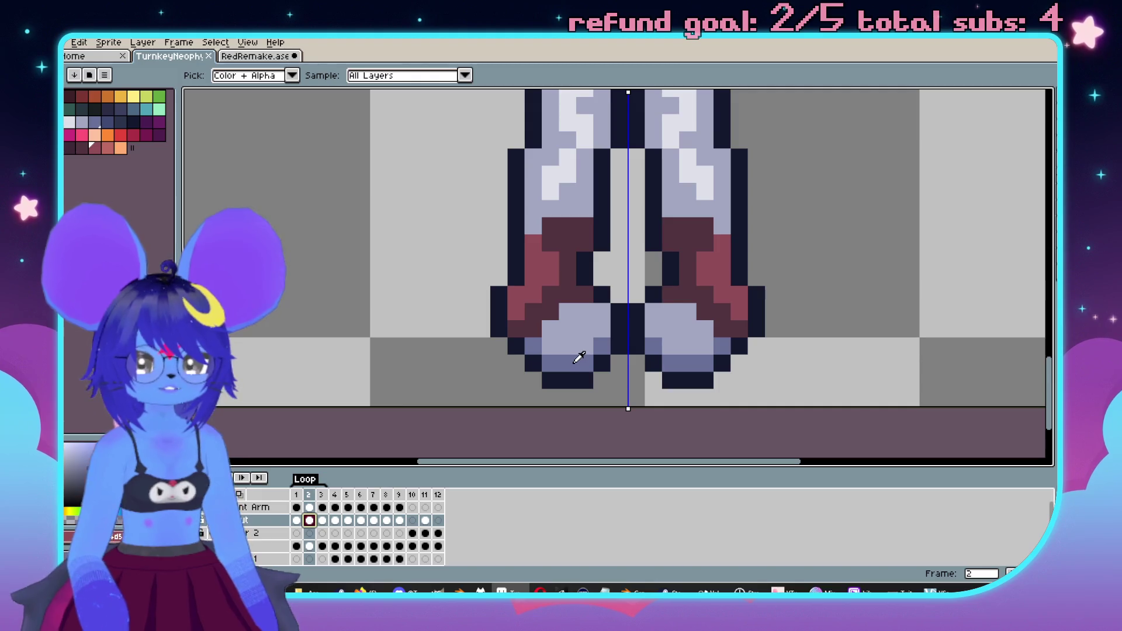
click(427, 522)
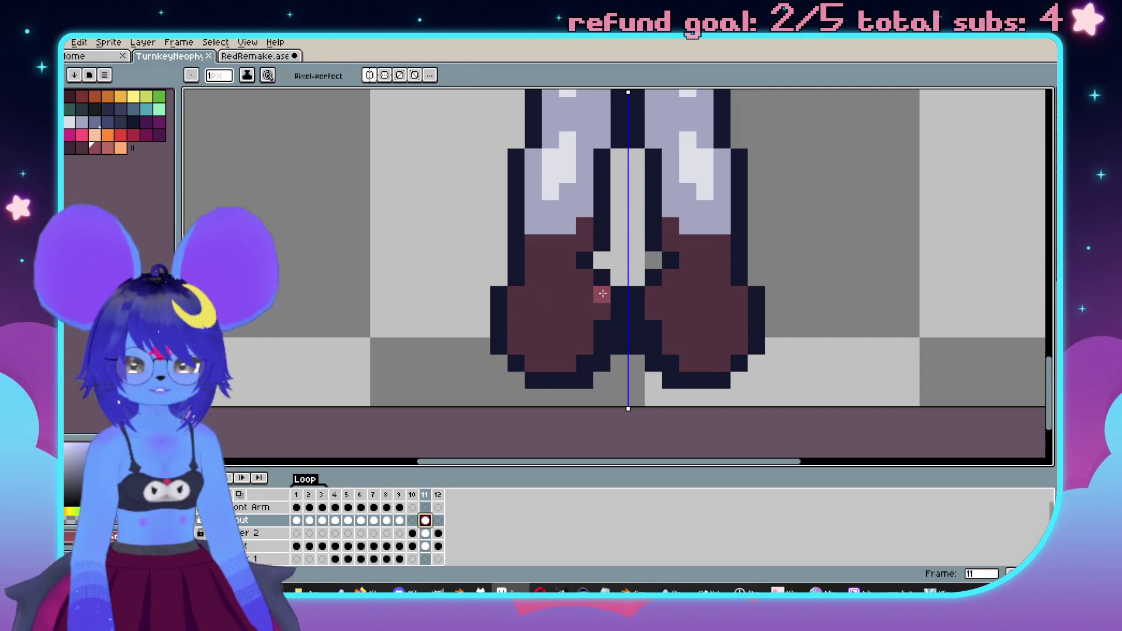
right_click(589, 276)
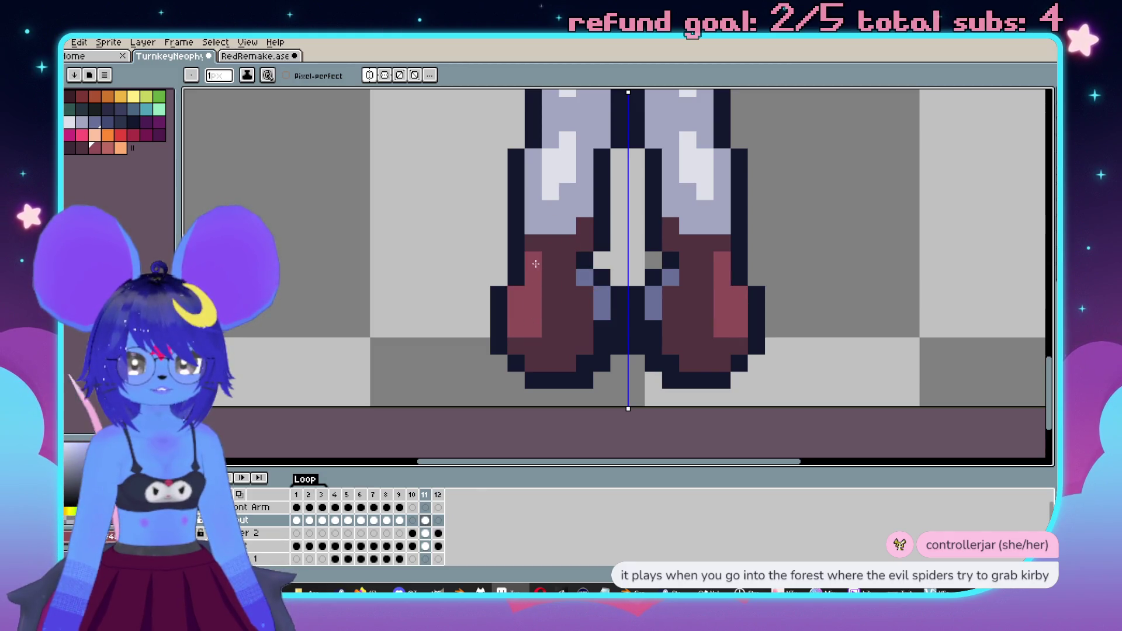
- Turn a maroon boot pixel and the pixels beside the centre line lavender
scroll(549, 300, down, 3)
scroll(584, 357, up, 2)
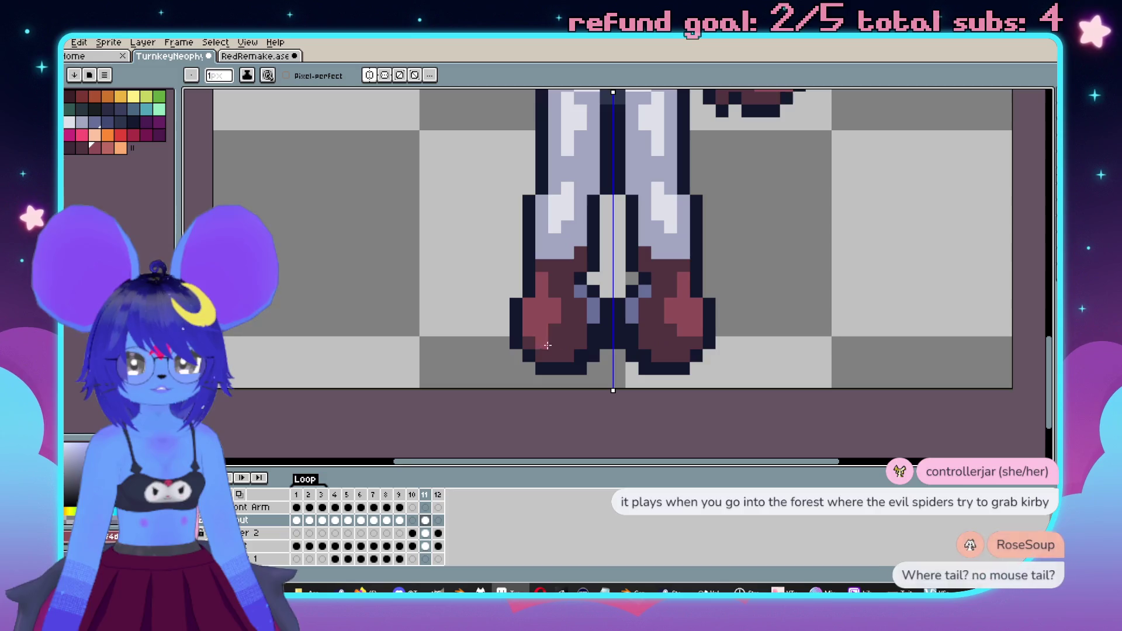
scroll(552, 339, down, 3)
scroll(613, 206, up, 4)
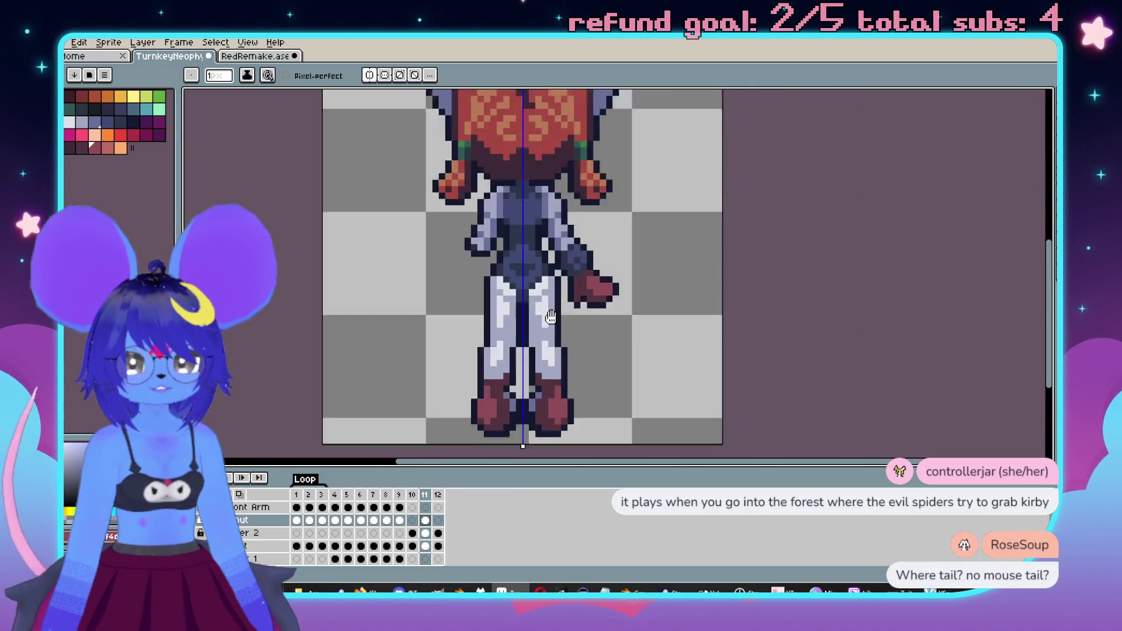
right_click(613, 207)
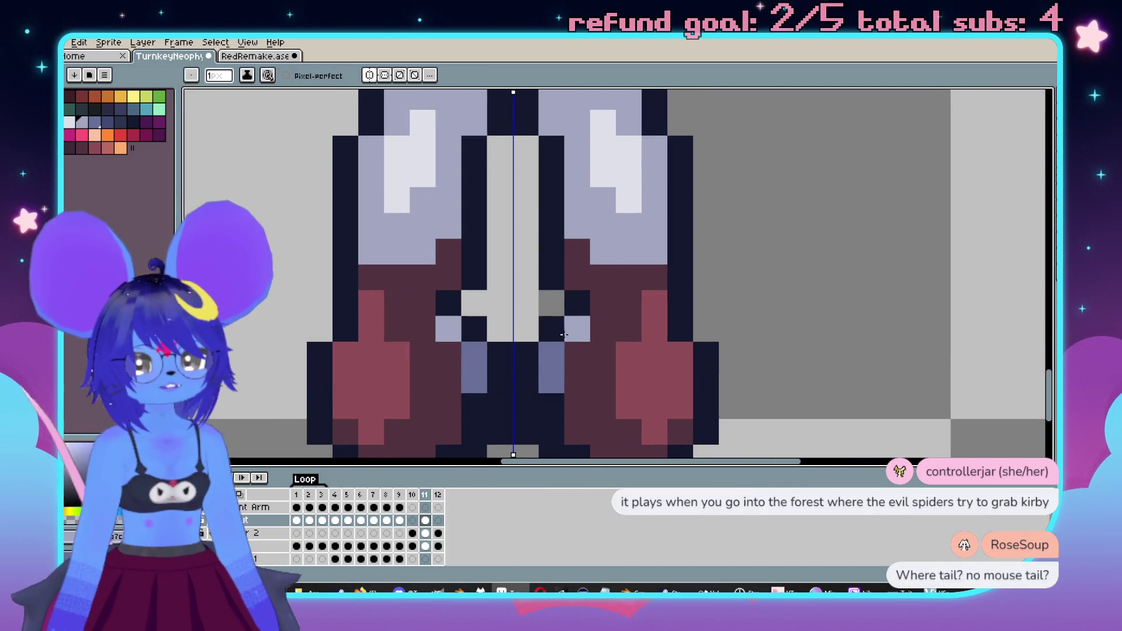
right_click(555, 351)
scroll(555, 350, down, 3)
scroll(620, 303, up, 3)
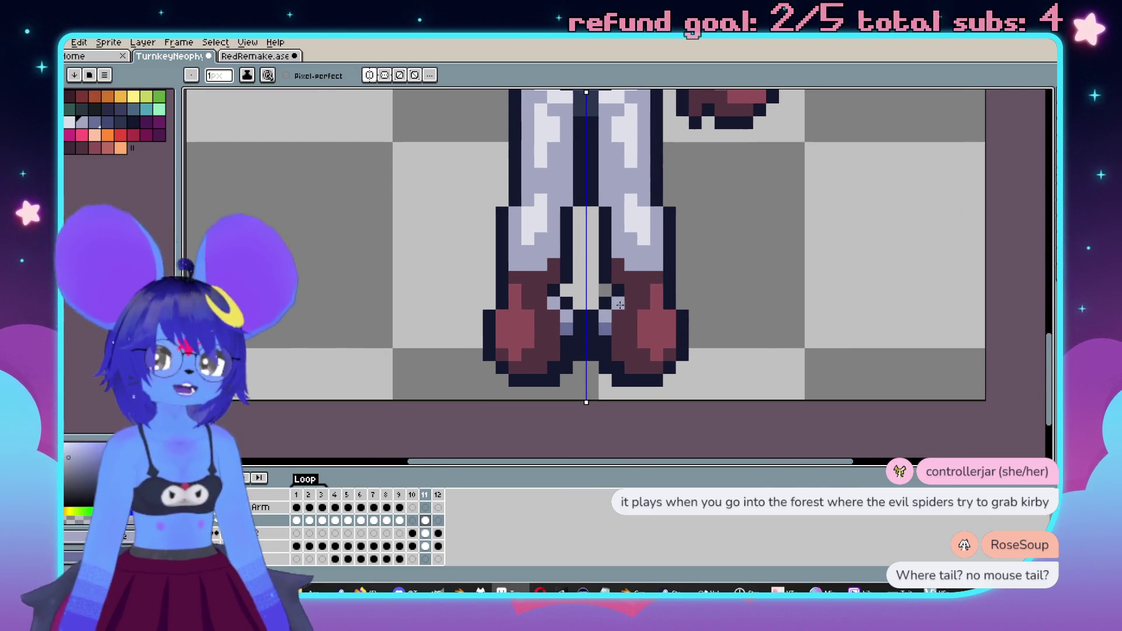
scroll(619, 304, up, 1)
- Return to single-pixel drawing and fill the centre gap pixel with maroon
key(b)
scroll(601, 397, down, 3)
scroll(601, 397, up, 3)
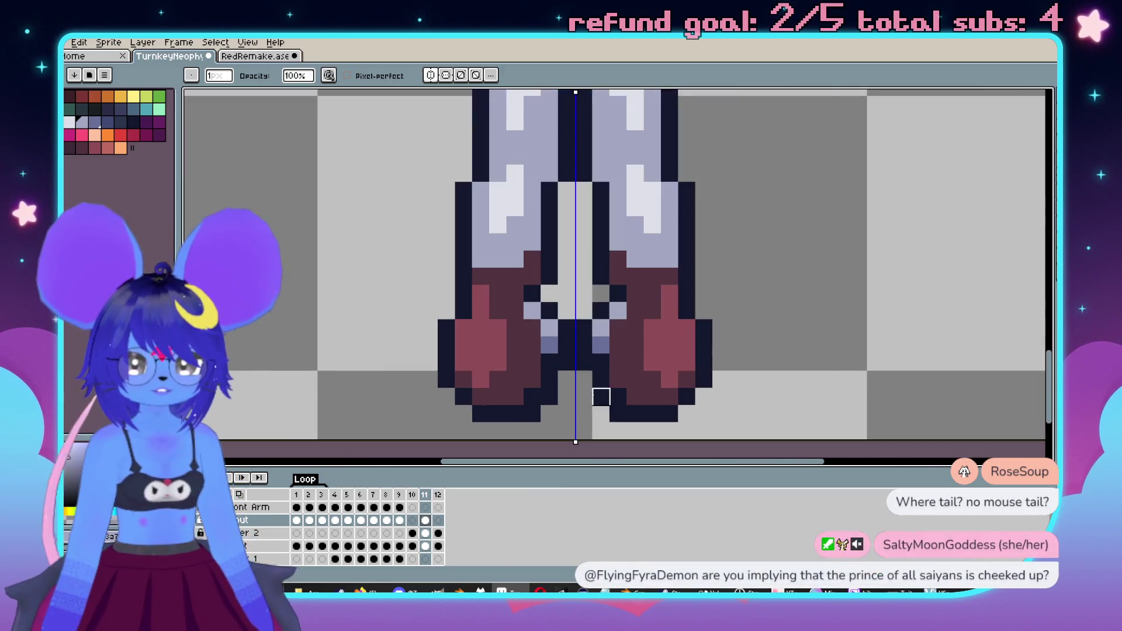
scroll(602, 398, up, 1)
scroll(649, 351, down, 1)
key(e)
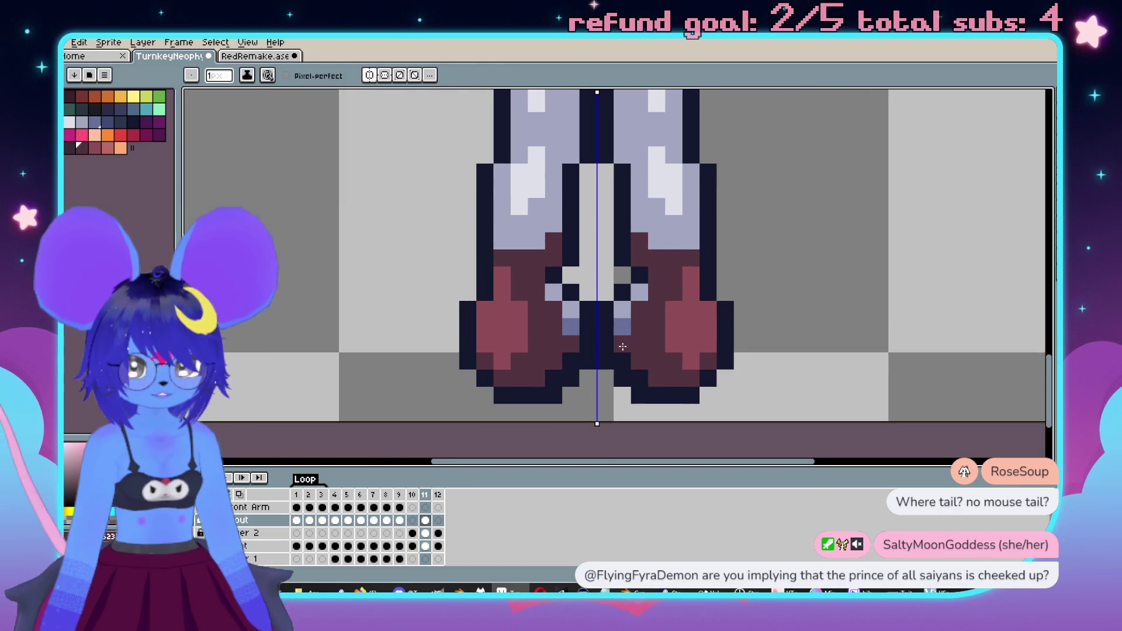
scroll(620, 347, down, 2)
scroll(620, 347, up, 1)
scroll(592, 313, up, 2)
click(592, 313)
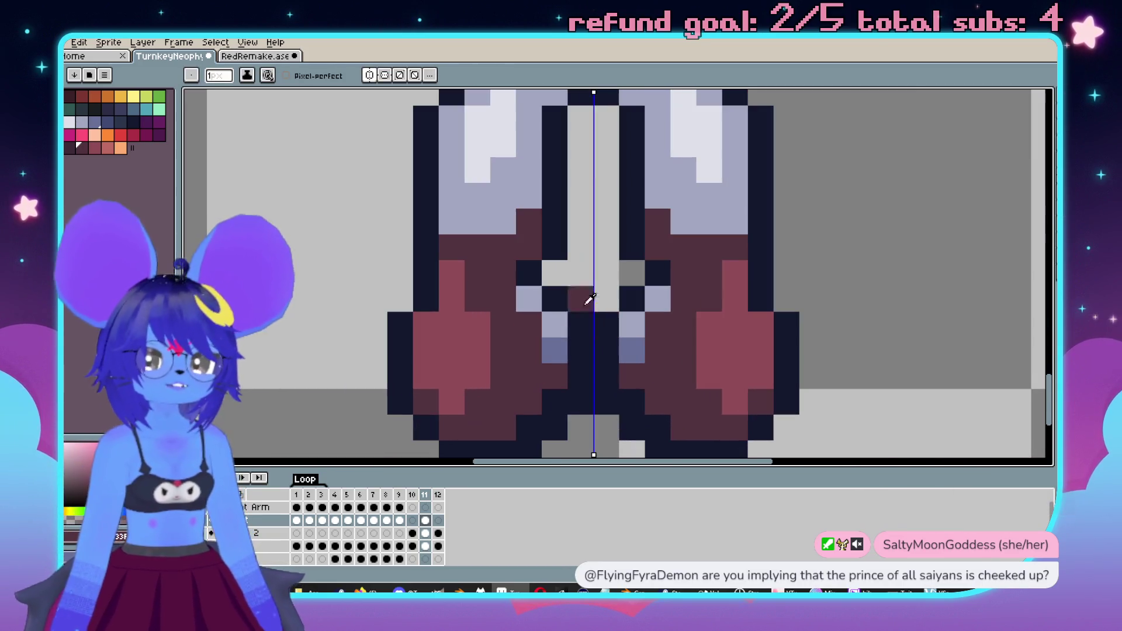
scroll(580, 295, down, 3)
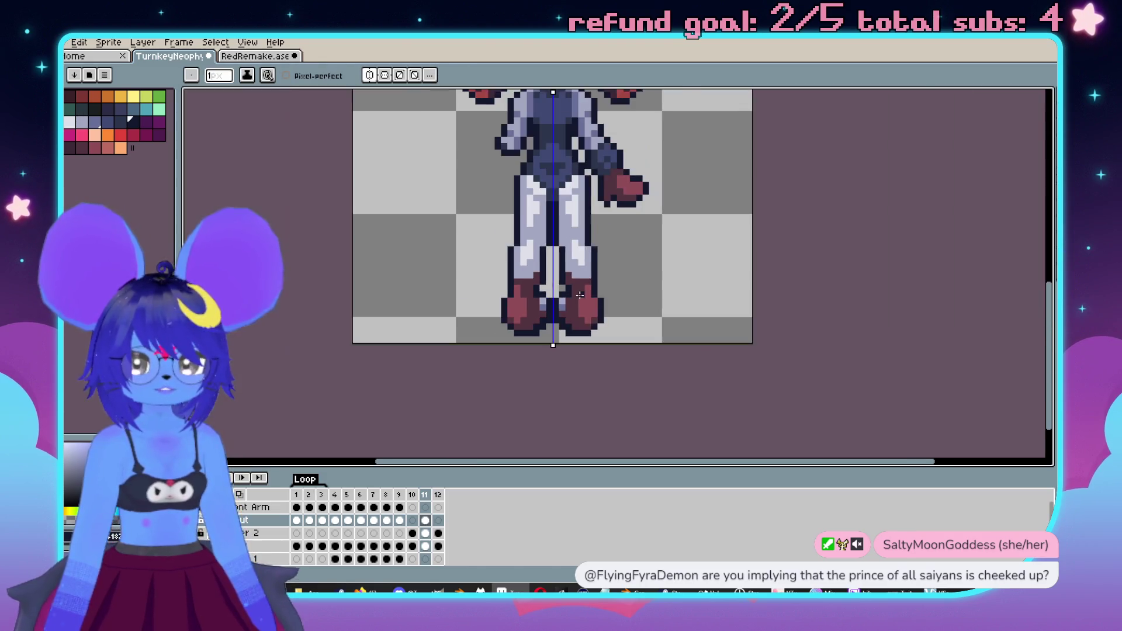
scroll(580, 295, up, 2)
scroll(670, 328, down, 3)
scroll(670, 328, up, 3)
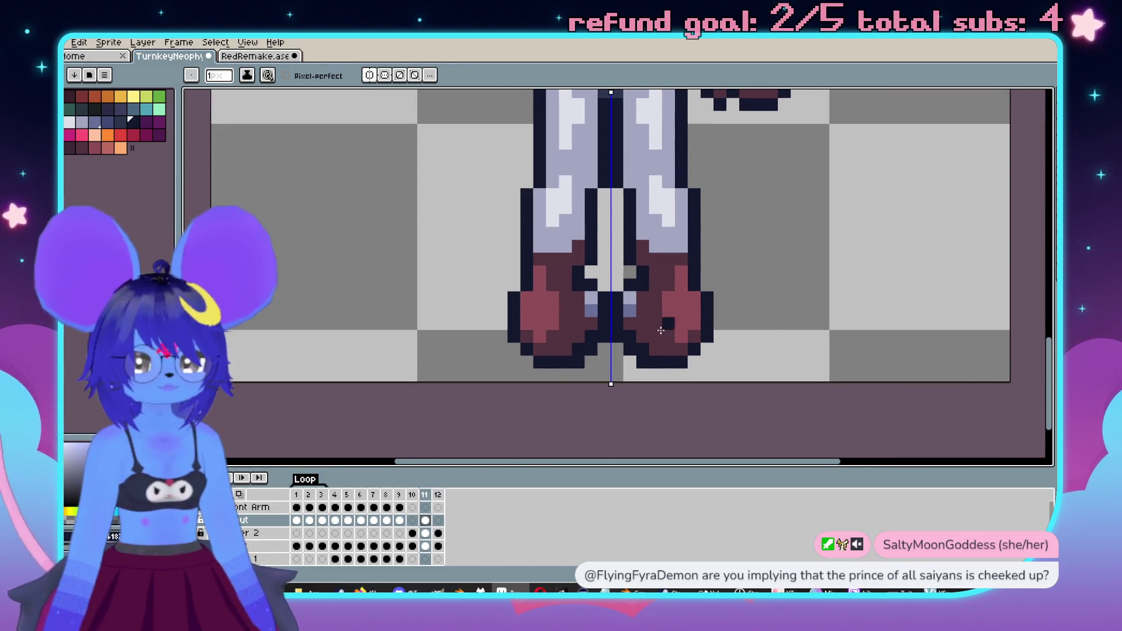
scroll(670, 328, up, 1)
scroll(659, 322, down, 2)
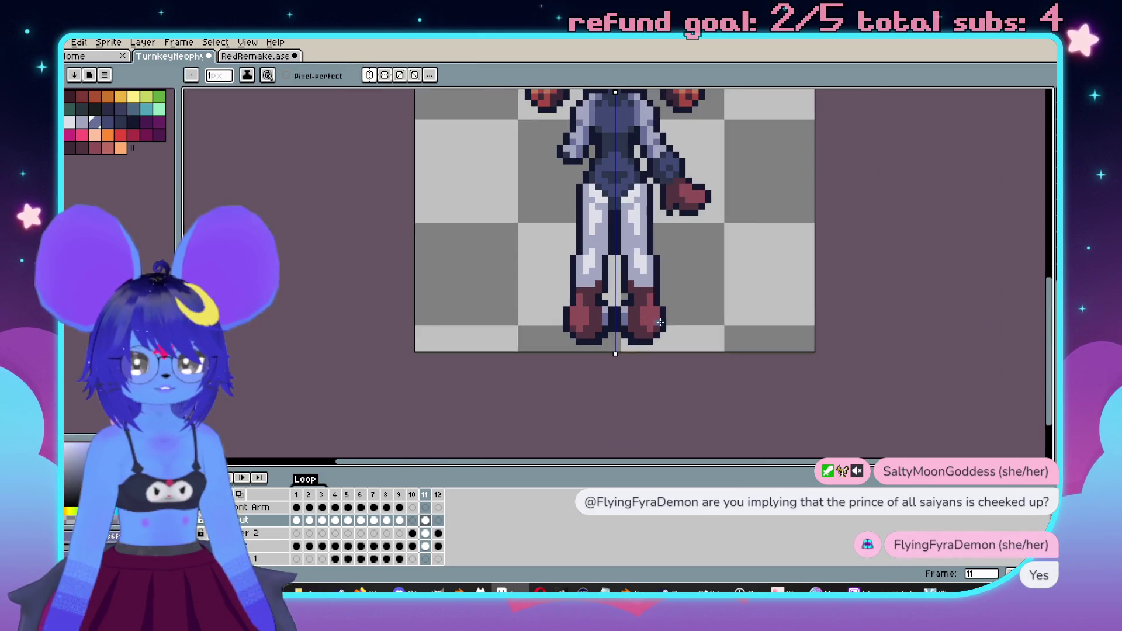
scroll(658, 227, up, 2)
scroll(666, 258, down, 2)
scroll(678, 292, up, 2)
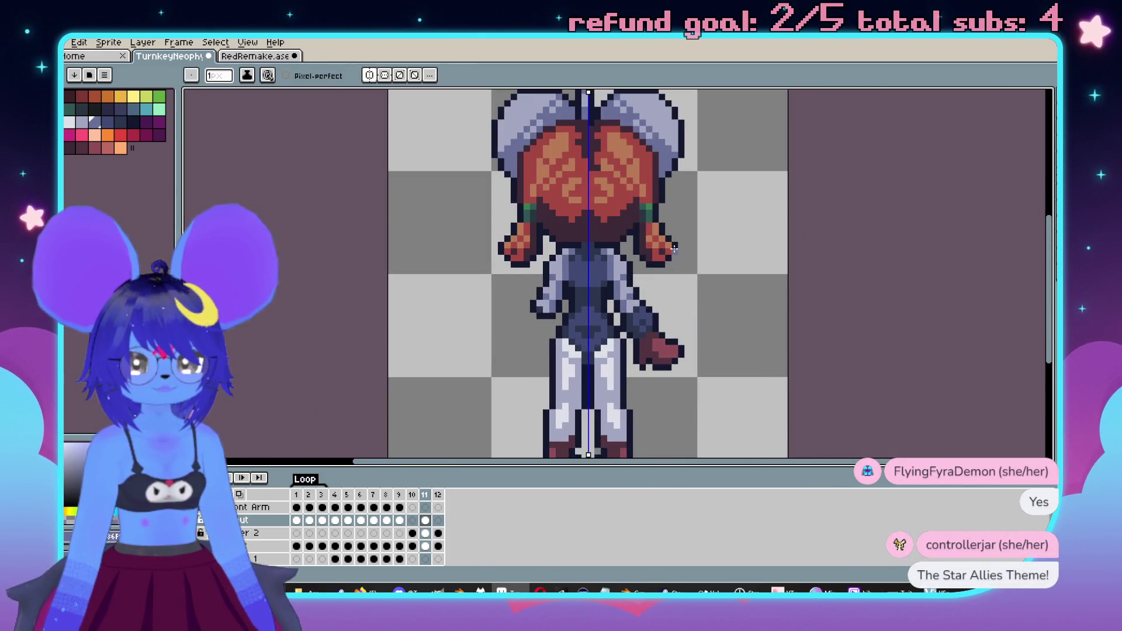
- Glance at front-view frame 2, then switch back to back-view frame 11
scroll(678, 304, down, 1)
scroll(660, 288, up, 1)
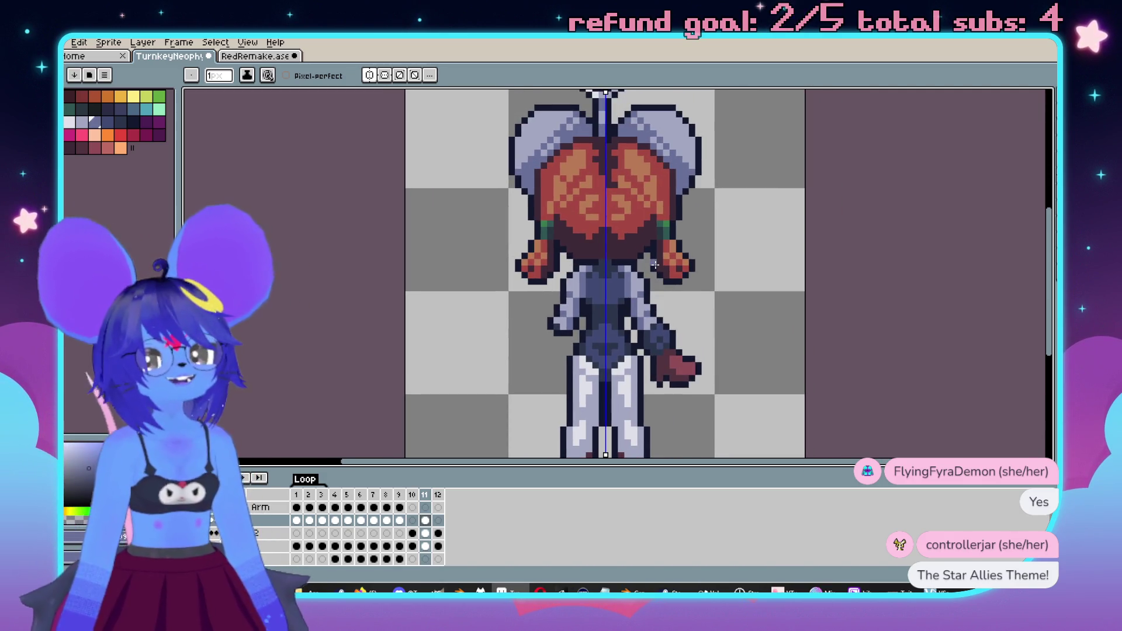
scroll(655, 265, down, 2)
click(309, 520)
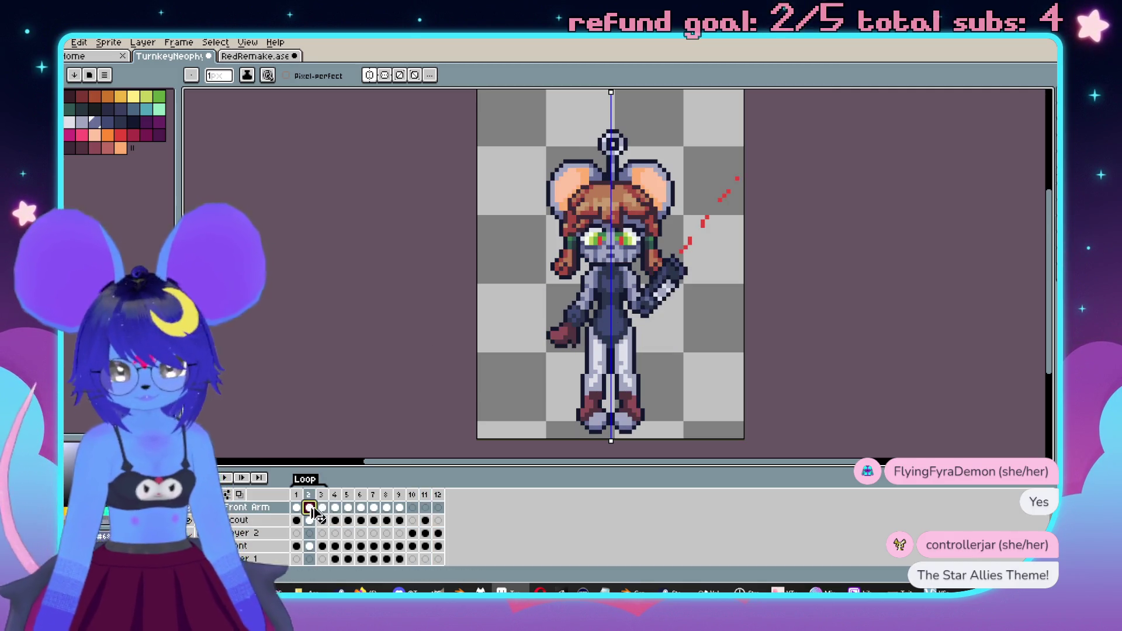
click(426, 509)
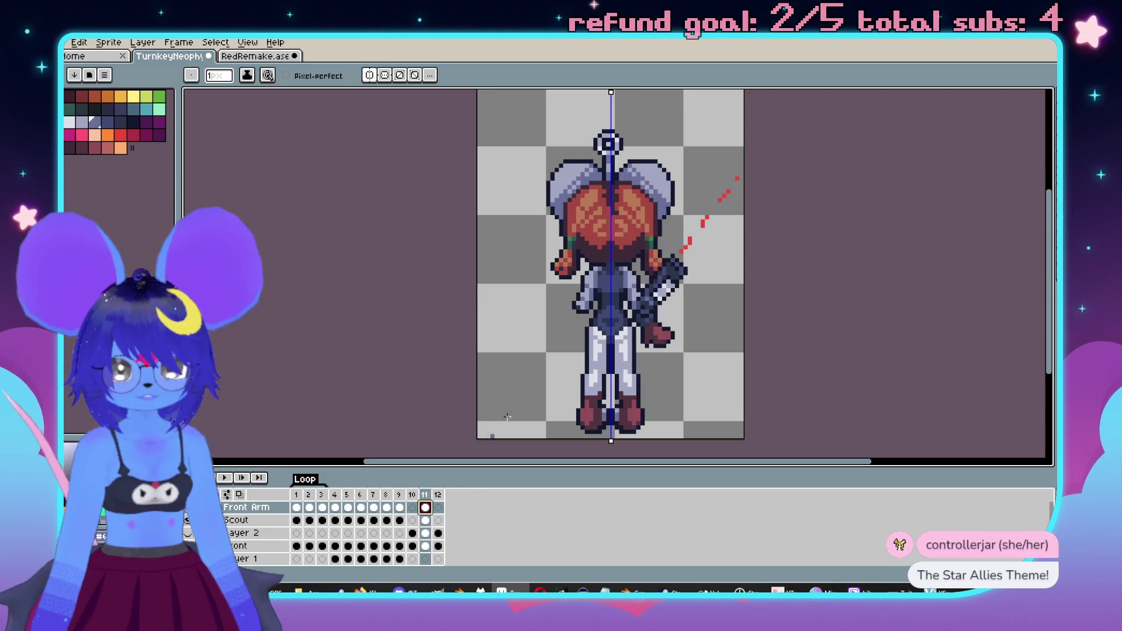
- Compare frame 11 against frame 2 once more and settle on the back view
scroll(620, 288, down, 1)
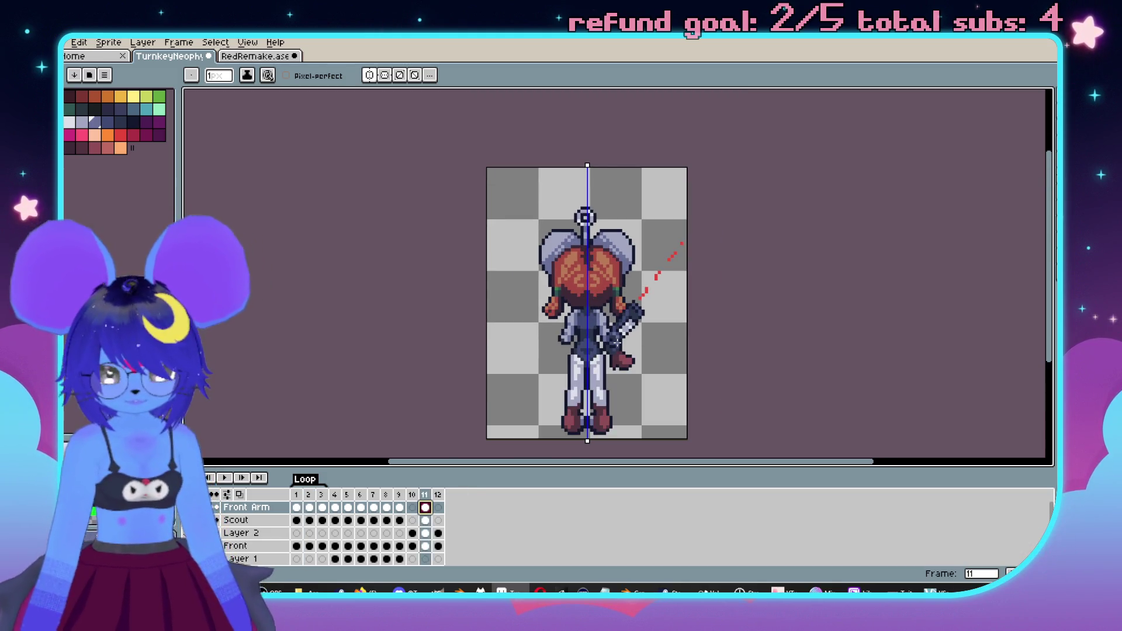
scroll(641, 276, up, 3)
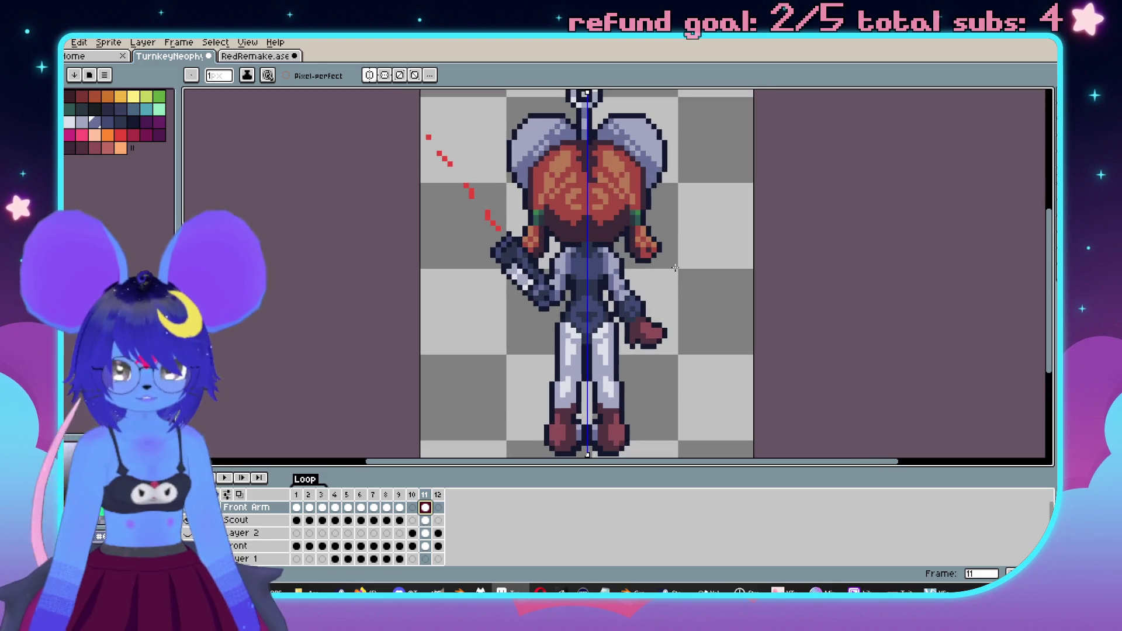
scroll(670, 278, down, 1)
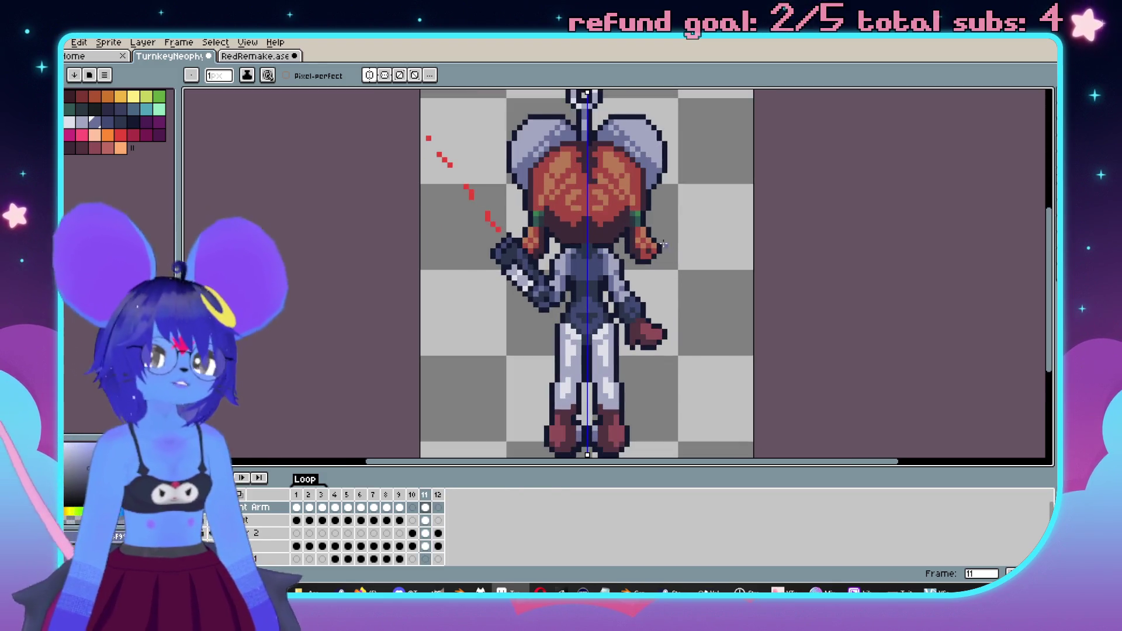
scroll(673, 260, left, 2)
click(314, 506)
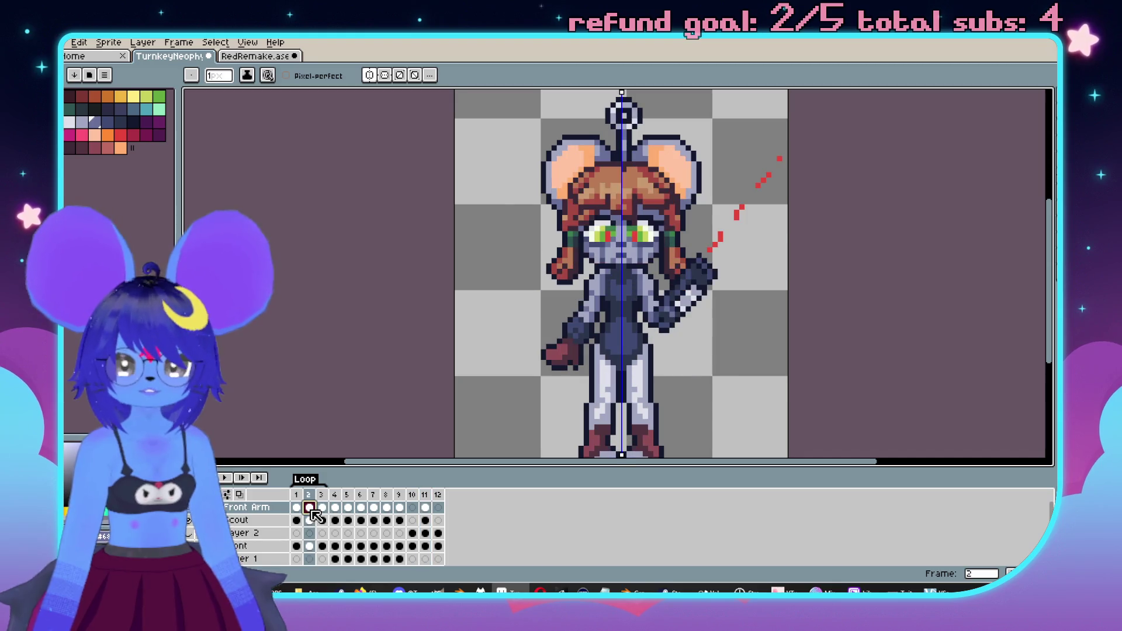
click(426, 508)
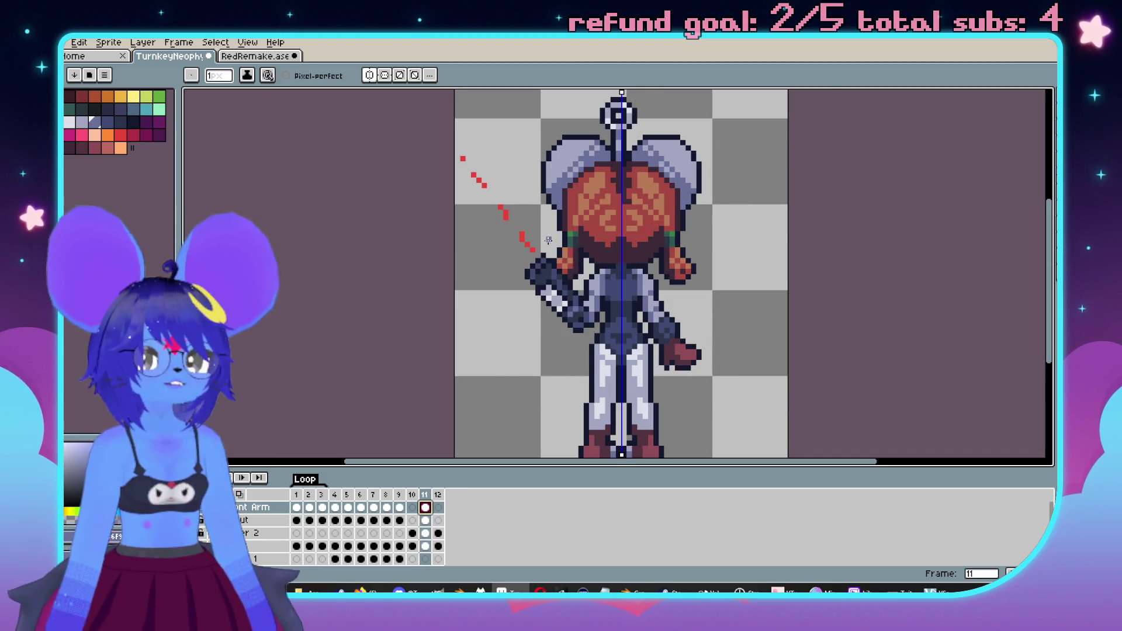
scroll(548, 241, up, 2)
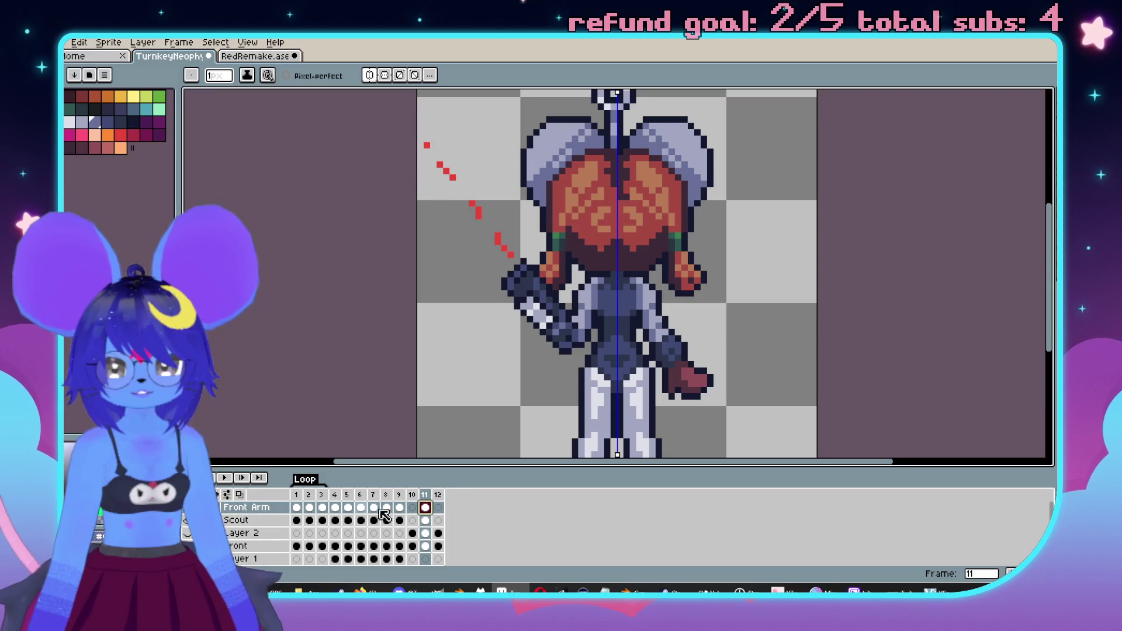
scroll(633, 267, up, 1)
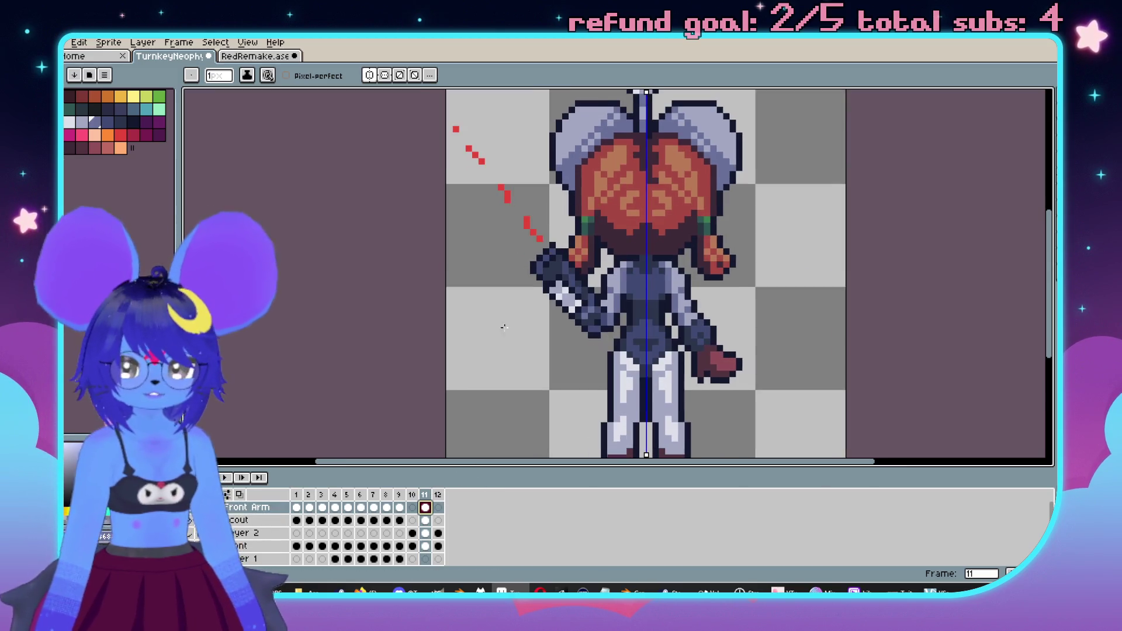
scroll(541, 300, up, 2)
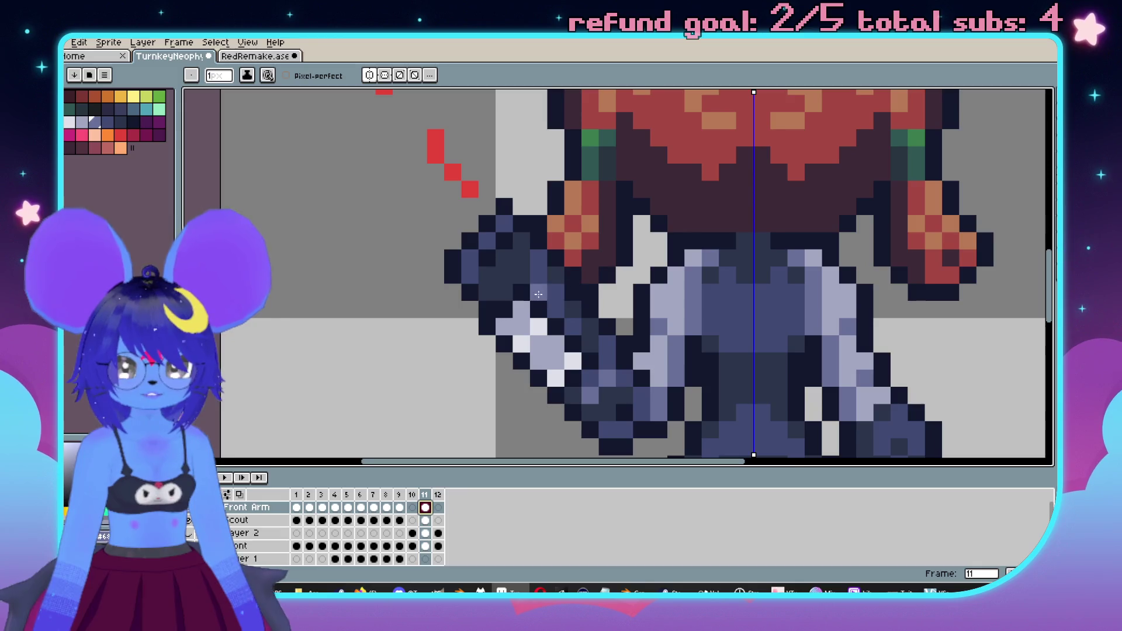
scroll(538, 294, down, 4)
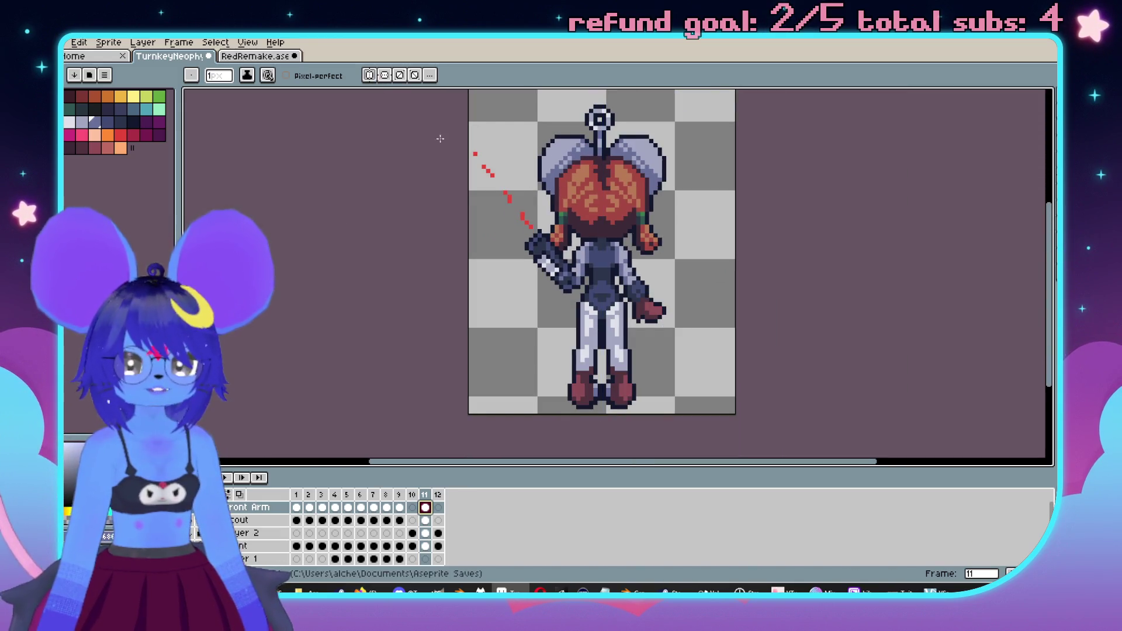
scroll(579, 293, up, 2)
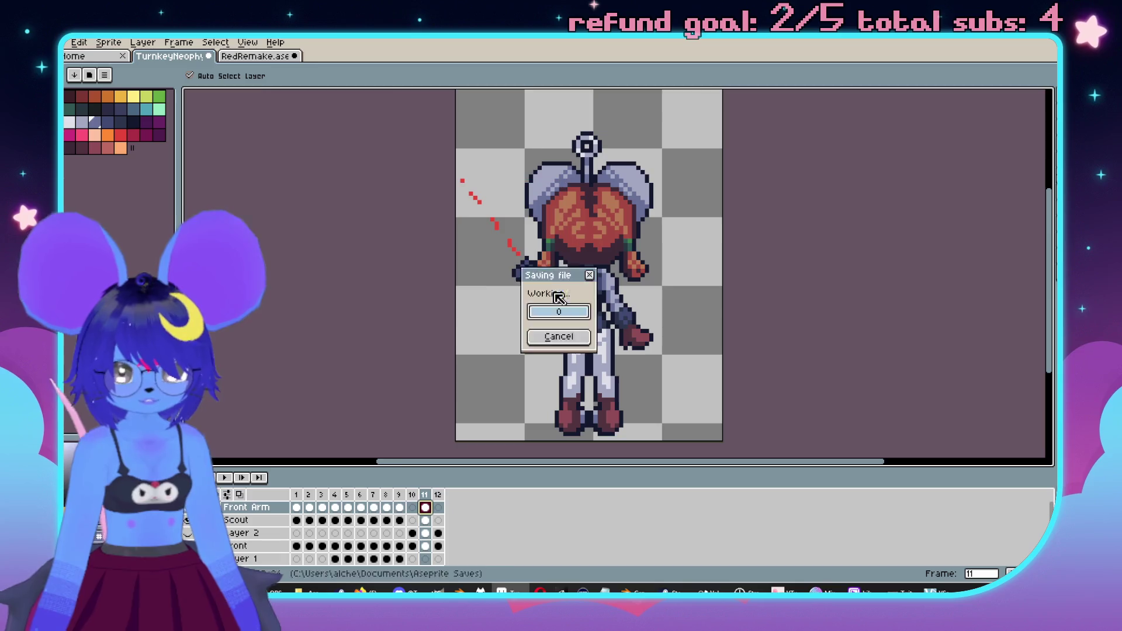
scroll(629, 271, left, 1)
scroll(596, 263, up, 3)
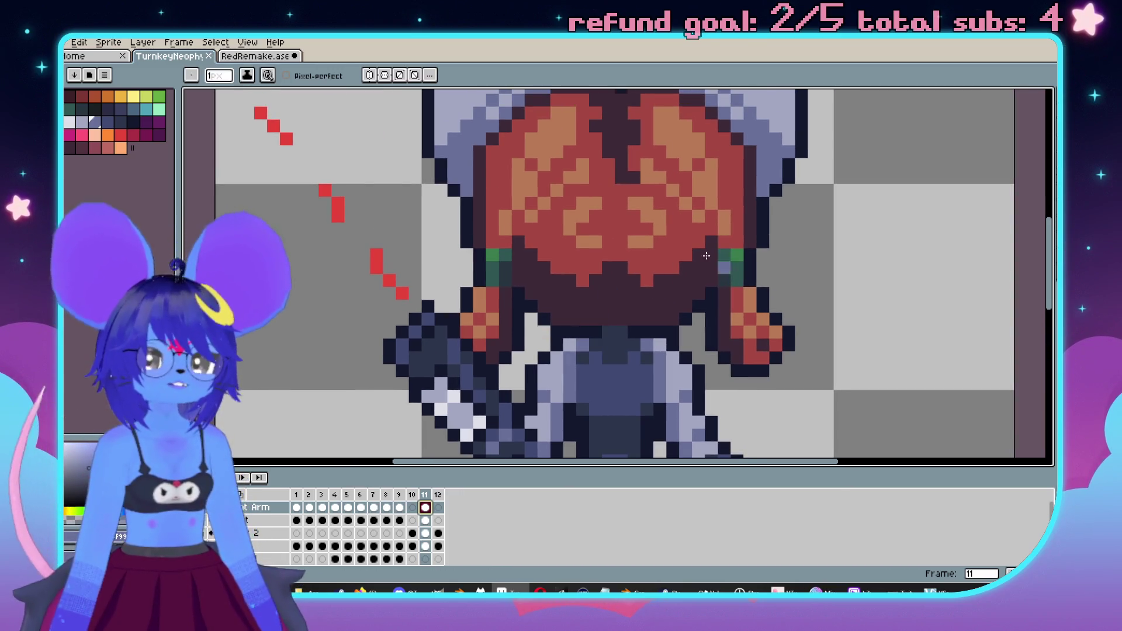
- Sample the dark maroon and add mirrored red shading along the lower hair
alt+click(709, 246)
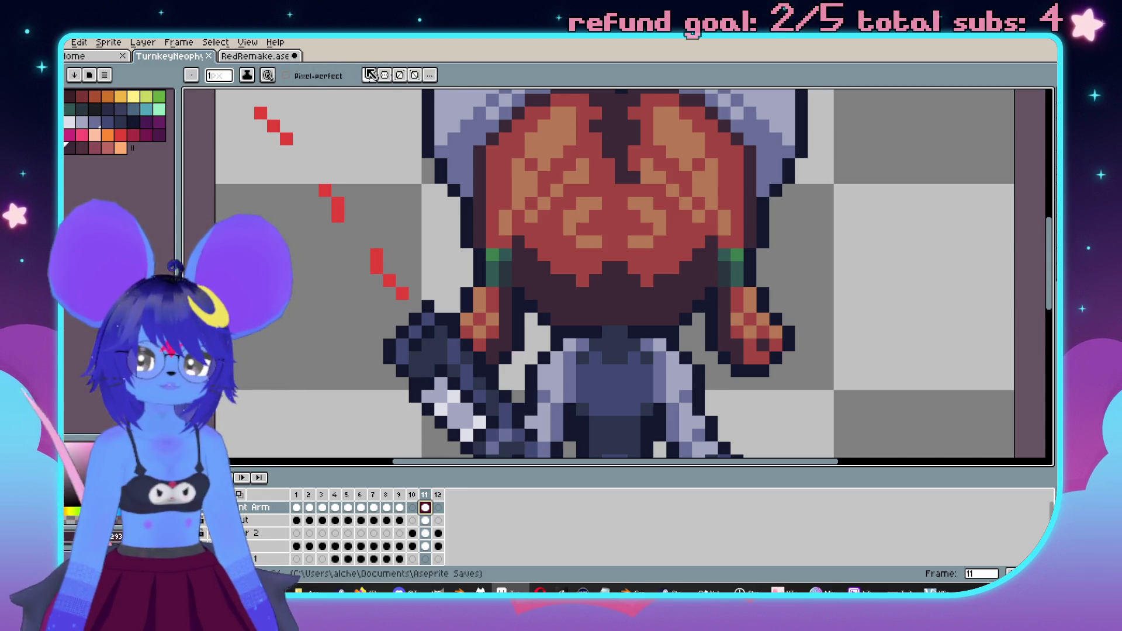
alt+click(563, 254)
drag(540, 292, 591, 298)
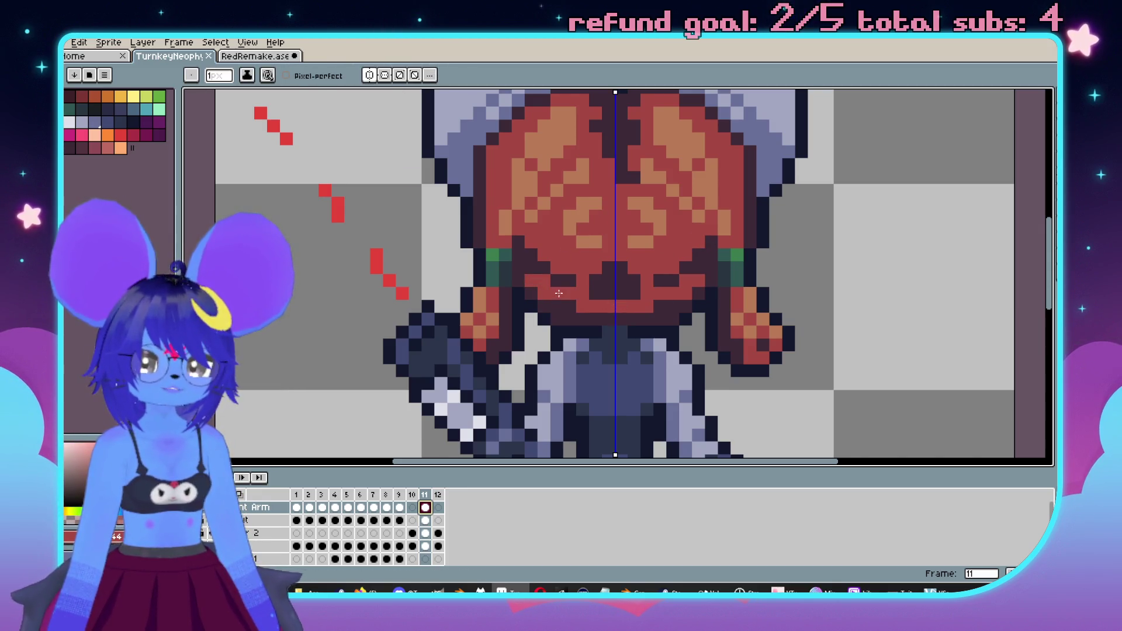
scroll(594, 308, down, 3)
scroll(468, 281, up, 1)
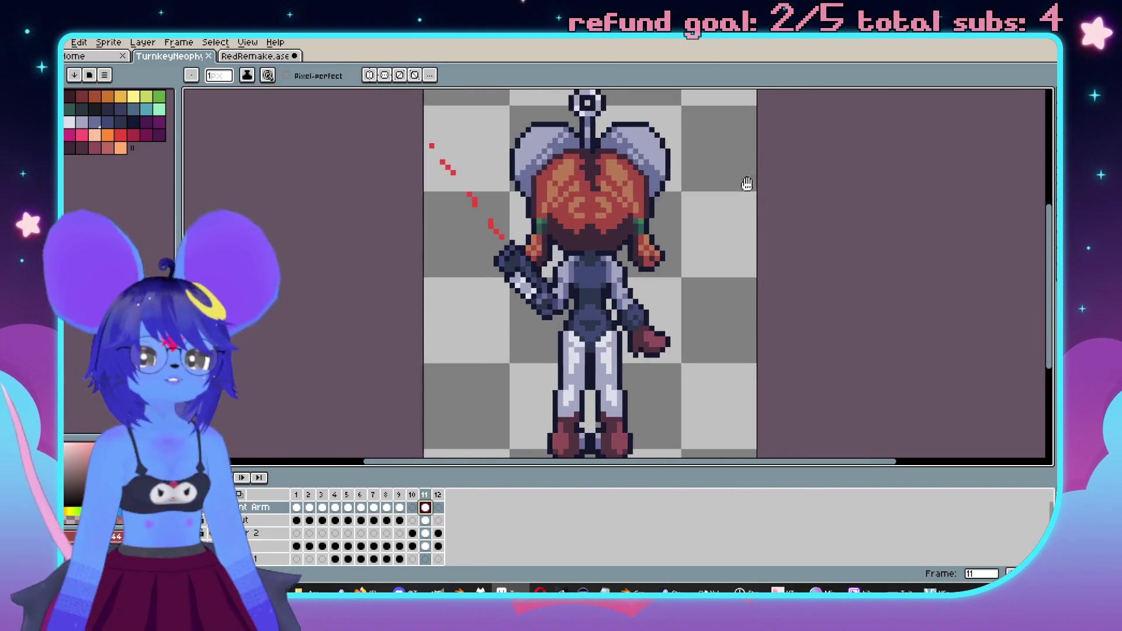
scroll(773, 262, down, 1)
scroll(790, 311, up, 4)
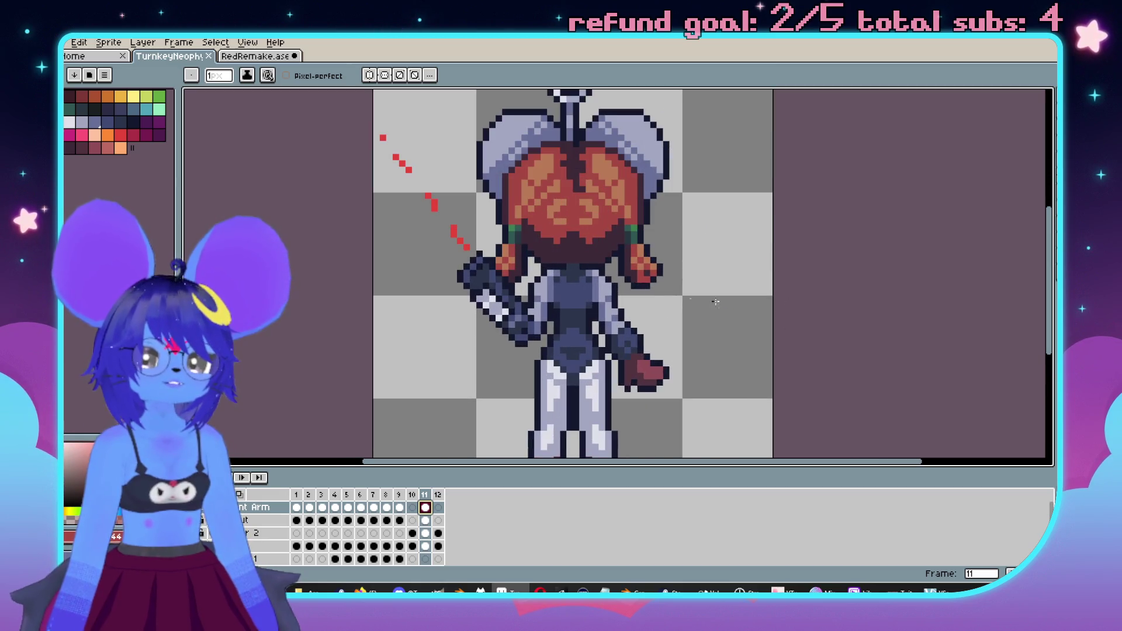
- Darken the lighter red area of the hand
drag(633, 321, 646, 336)
scroll(665, 336, down, 2)
scroll(661, 345, up, 2)
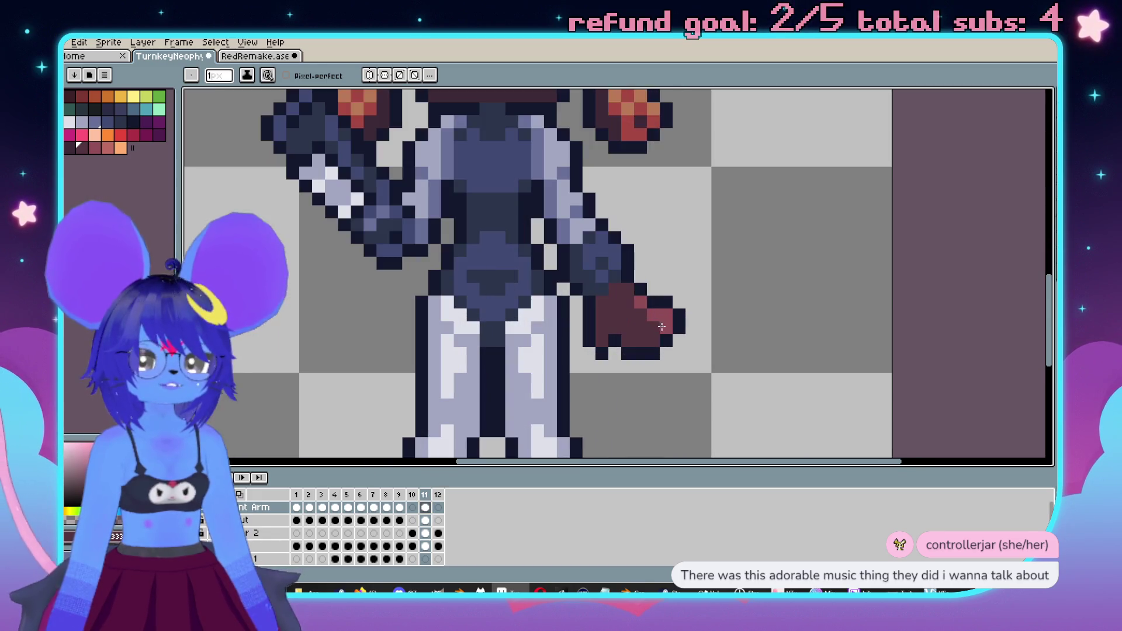
scroll(657, 353, down, 2)
scroll(654, 366, up, 2)
scroll(655, 365, down, 1)
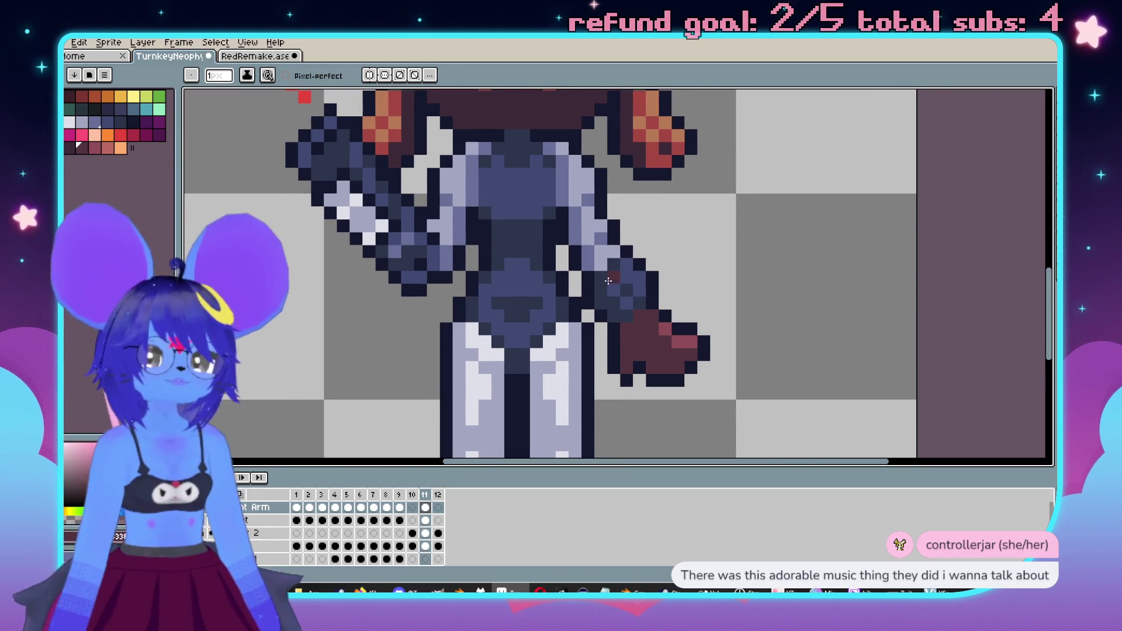
scroll(679, 328, up, 1)
scroll(700, 283, up, 1)
- Paint dark navy shading on the arm and repaint its edge pixels in the arm's blue
mouse_move(640, 304)
mouse_down()
mouse_move(648, 333)
mouse_move(593, 233)
mouse_move(594, 209)
mouse_up()
scroll(629, 308, up, 1)
alt+click(604, 249)
drag(630, 252, 644, 266)
scroll(645, 266, down, 1)
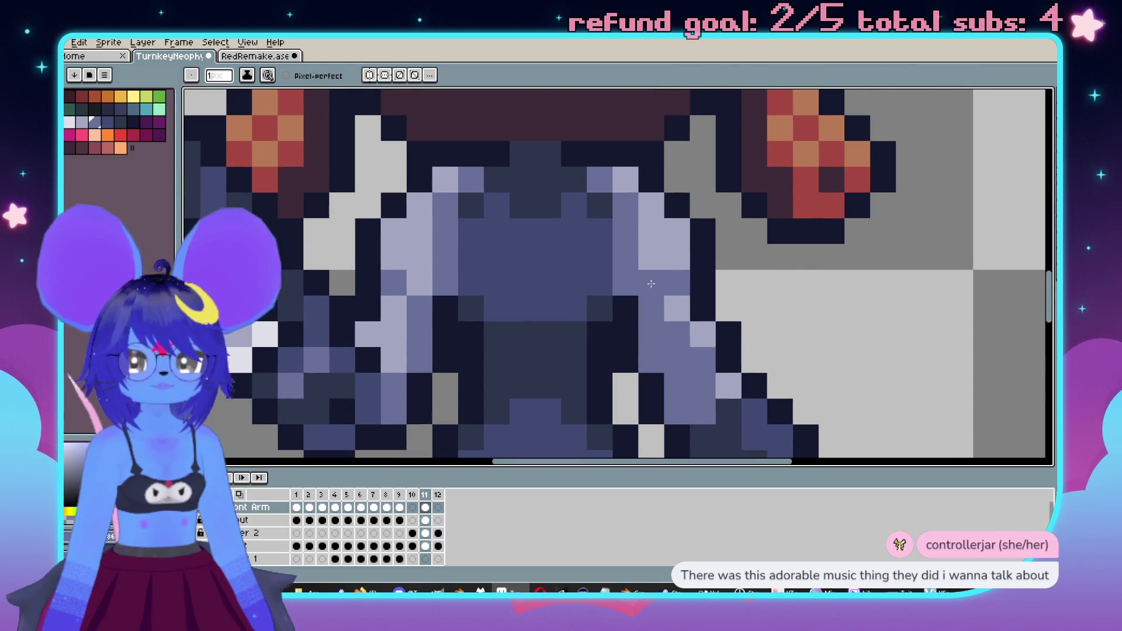
scroll(599, 288, down, 1)
scroll(599, 289, up, 1)
scroll(600, 289, up, 1)
- Shift part of the arm down-left with the Move tool and colour an outline pixel mid-purple
key(e)
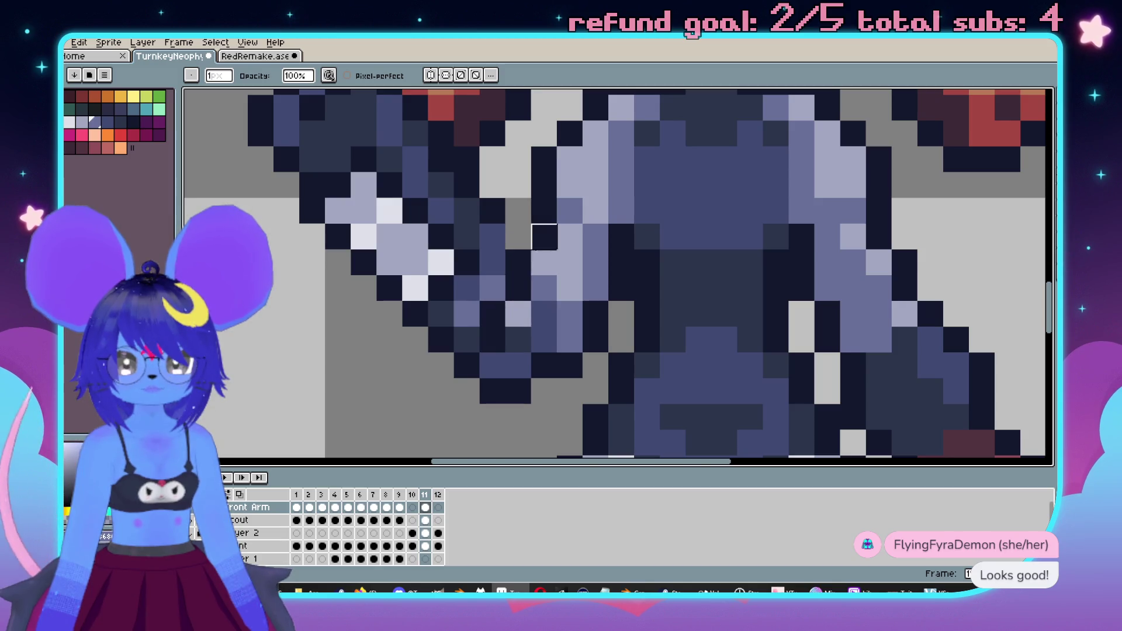
key(v)
mouse_move(557, 288)
mouse_down()
mouse_move(519, 335)
mouse_move(567, 313)
mouse_up()
scroll(643, 284, left, 1)
key(b)
click(530, 286)
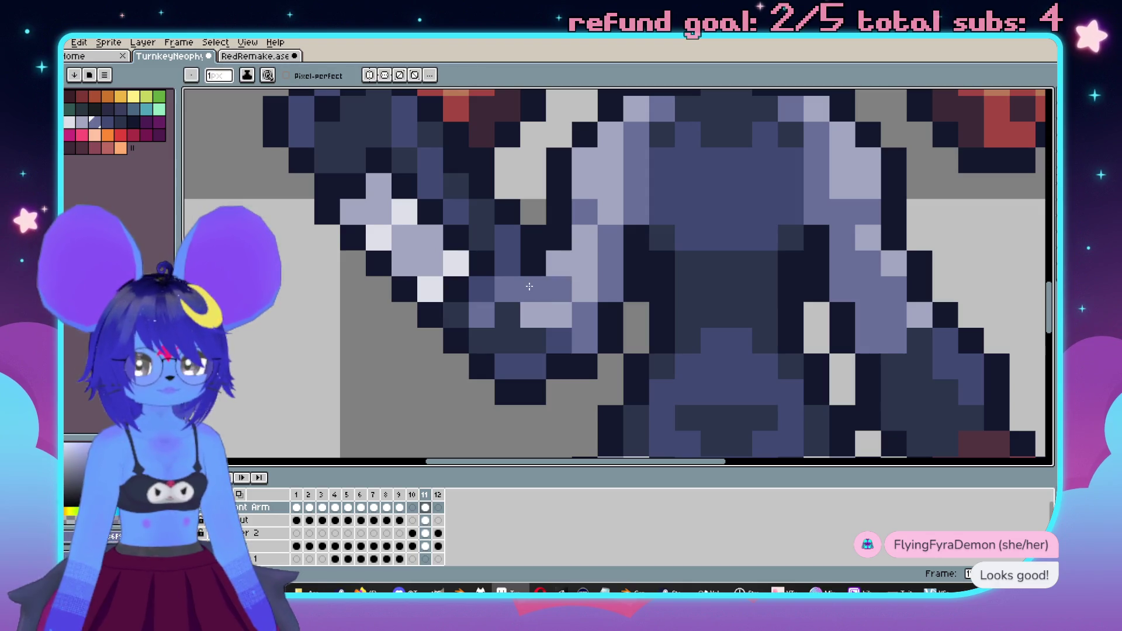
scroll(555, 287, up, 1)
scroll(478, 273, down, 1)
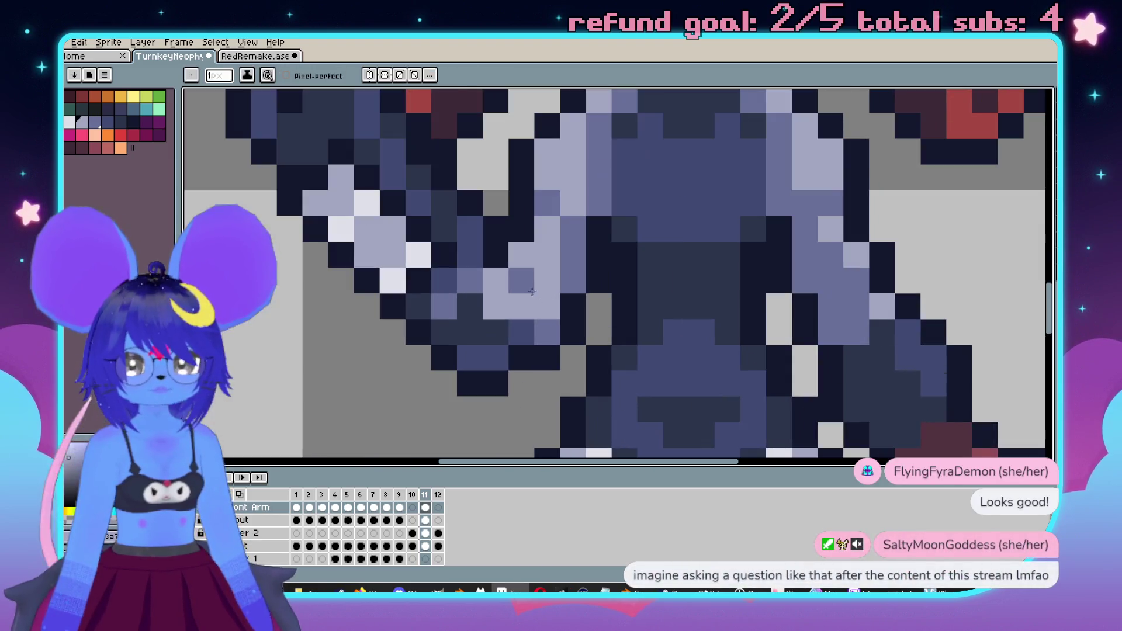
scroll(514, 303, down, 2)
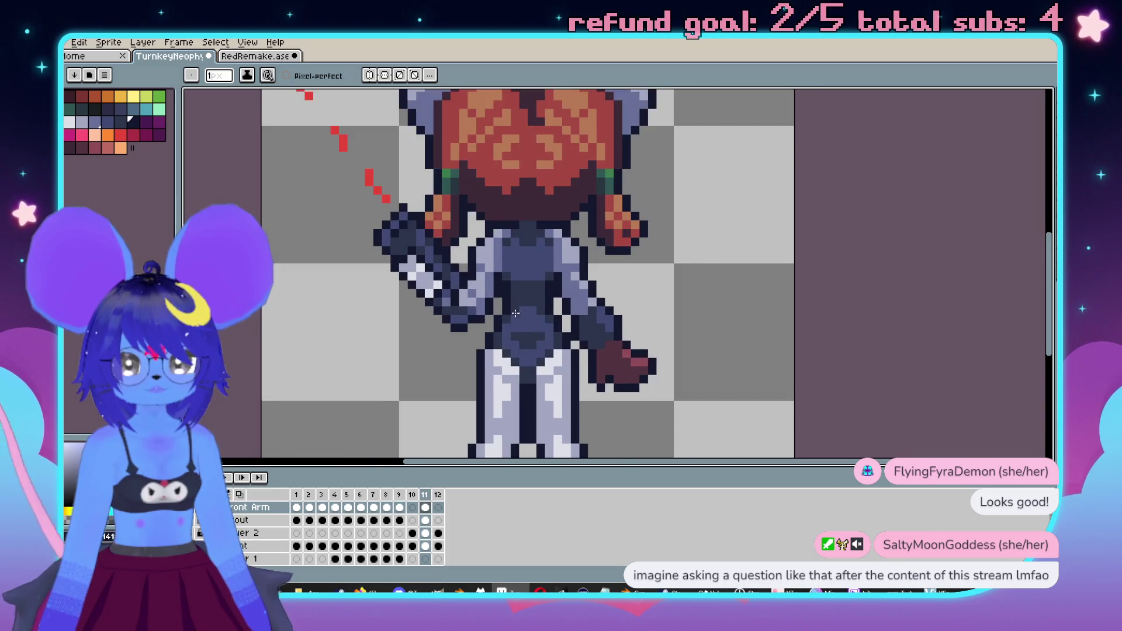
scroll(540, 327, up, 1)
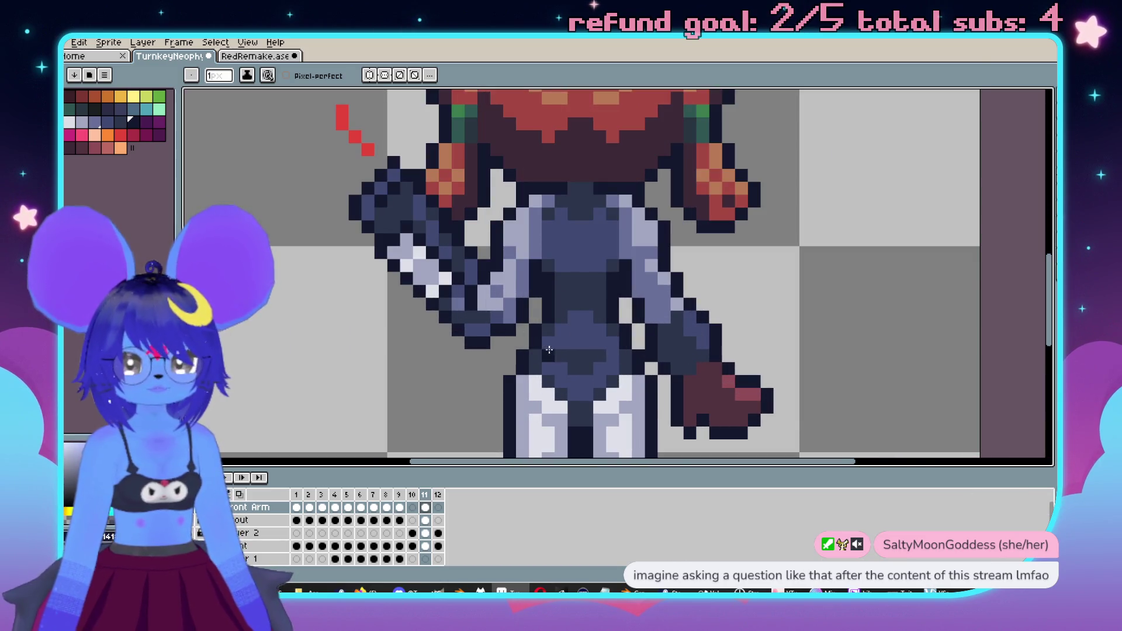
scroll(557, 314, down, 1)
drag(557, 314, 634, 277)
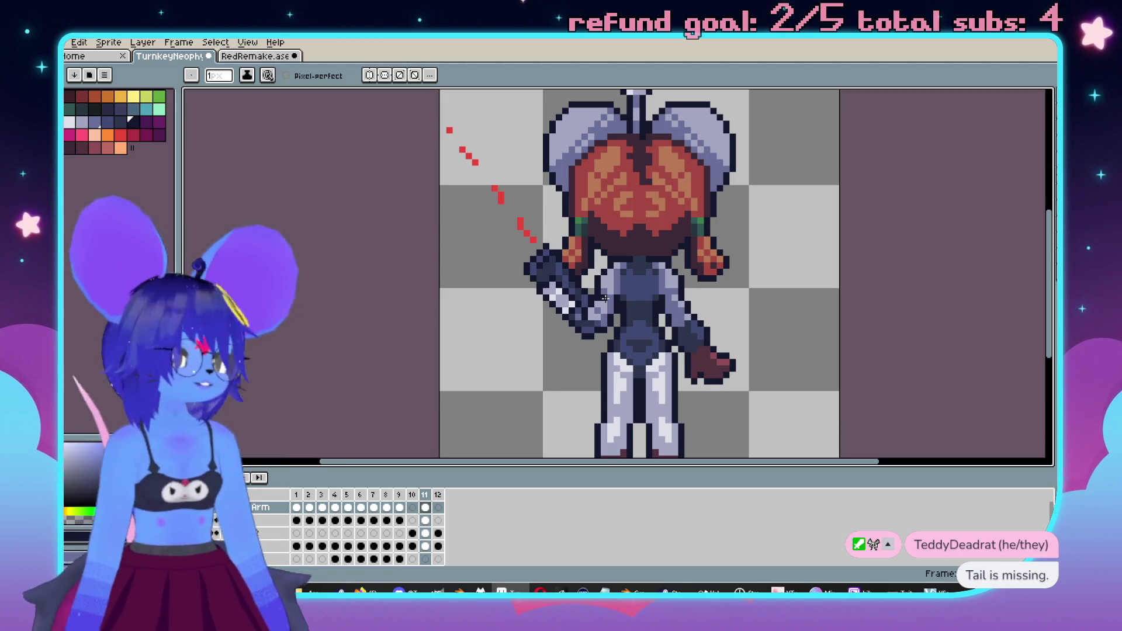
- Sample the light grey tail colour from the front-view sprite in frame 3
scroll(667, 354, down, 1)
scroll(613, 245, up, 1)
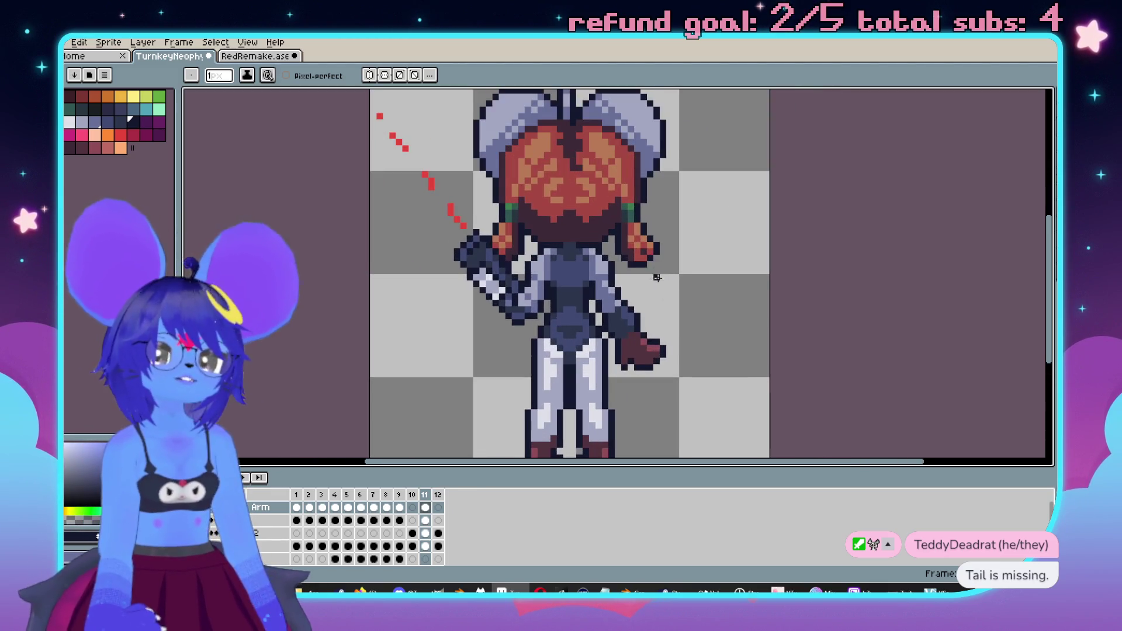
scroll(614, 245, down, 1)
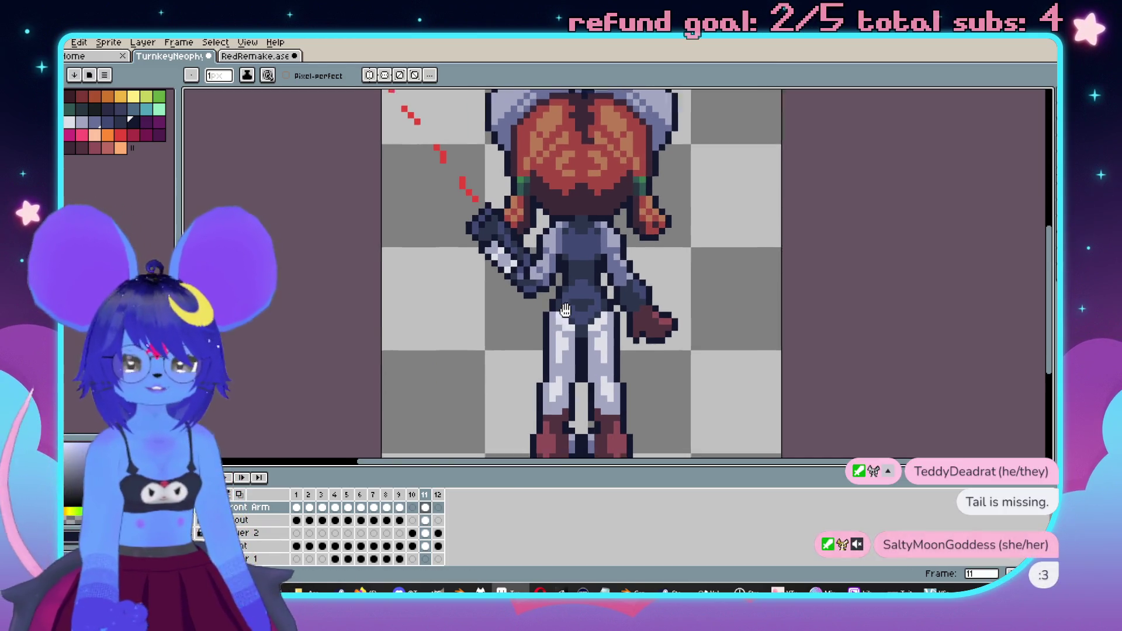
scroll(586, 266, up, 1)
click(69, 122)
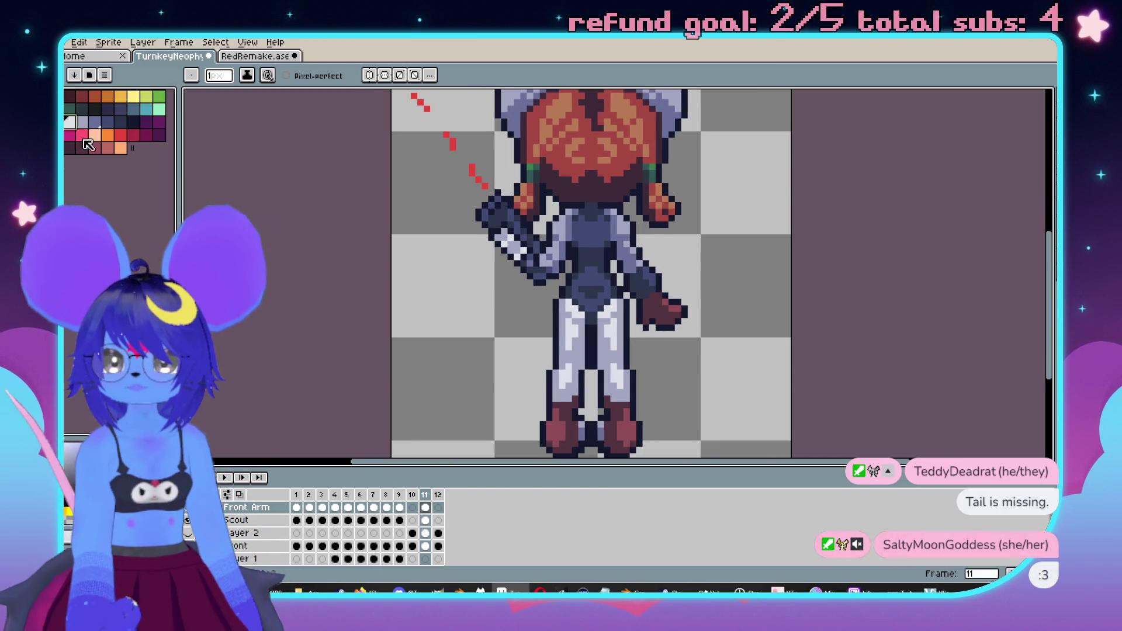
click(309, 521)
click(322, 520)
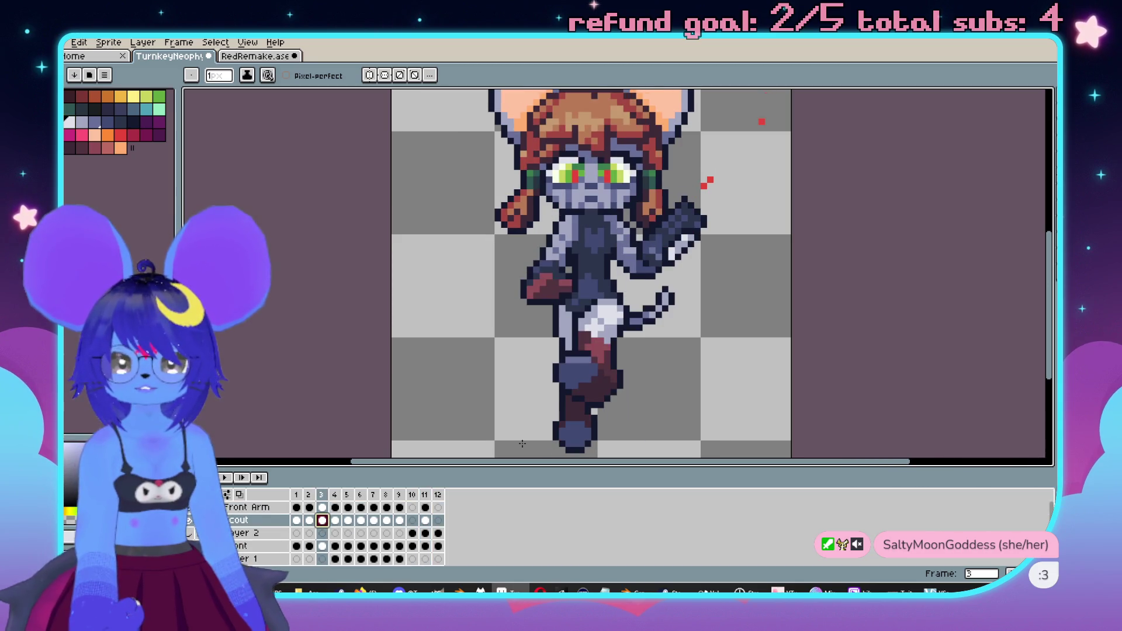
key(i)
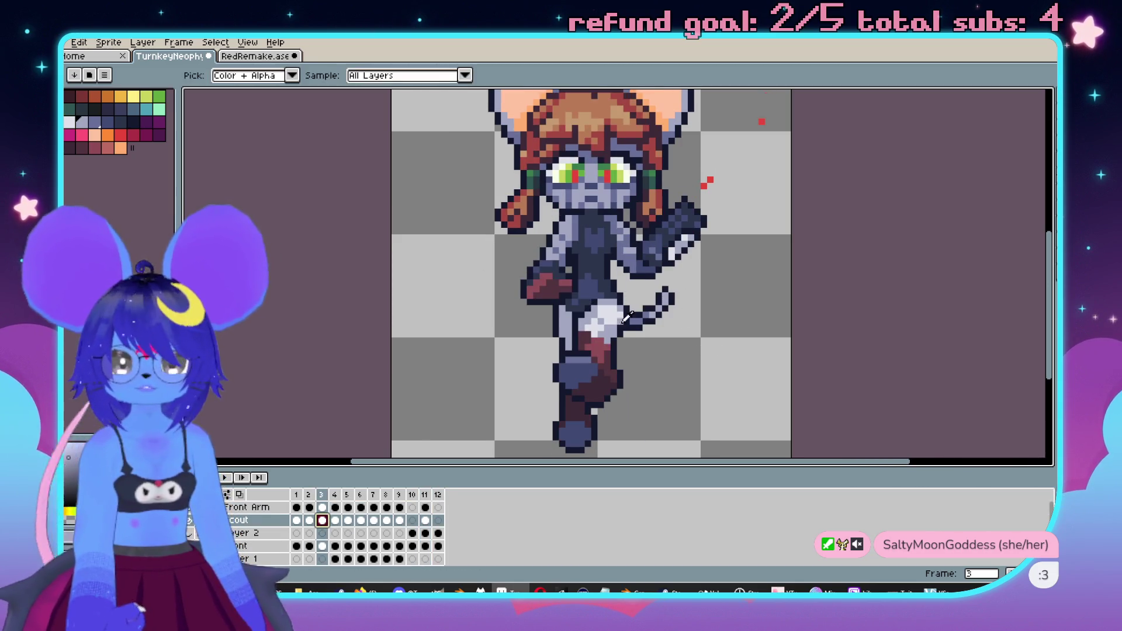
key(b)
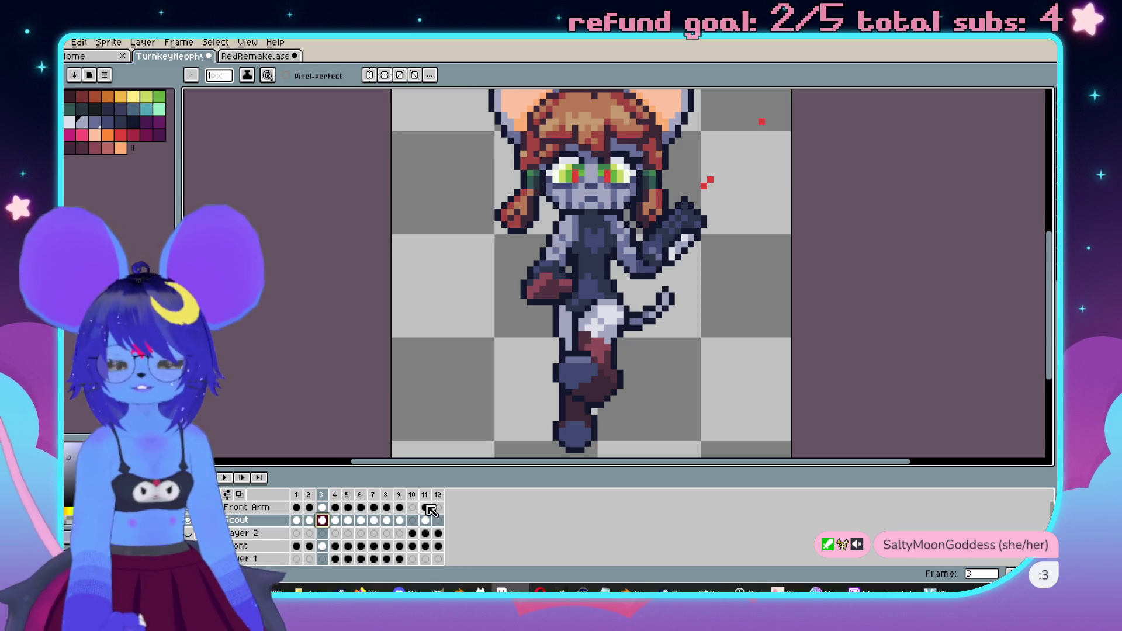
- Draw a light grey tail line beside the legs on frame 11's Front Arm layer
click(425, 520)
click(425, 507)
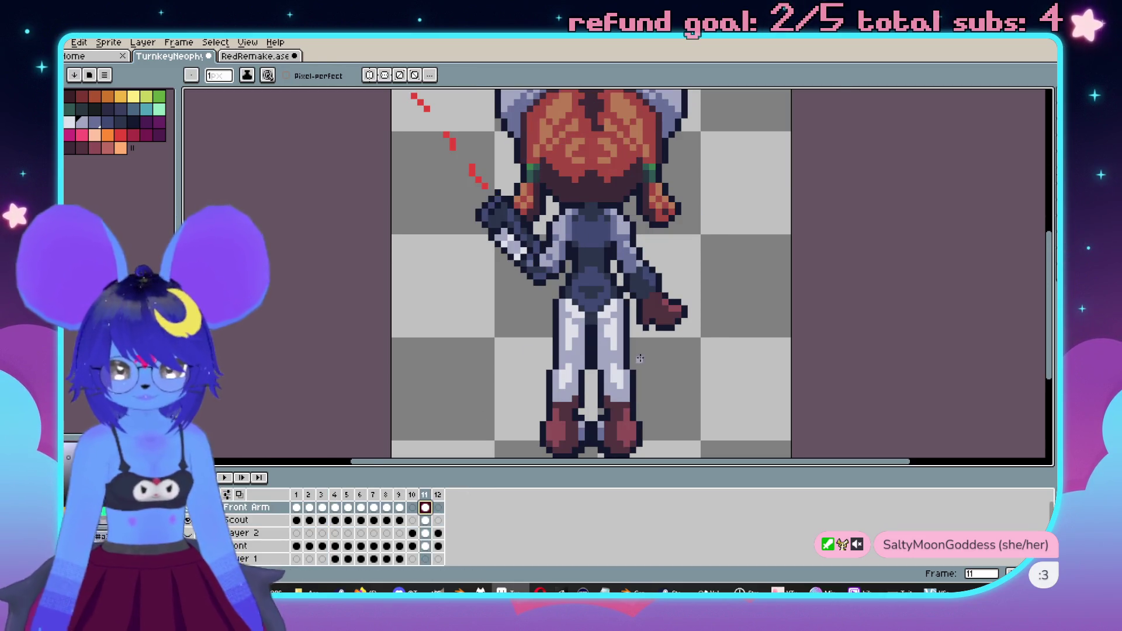
scroll(565, 263, up, 2)
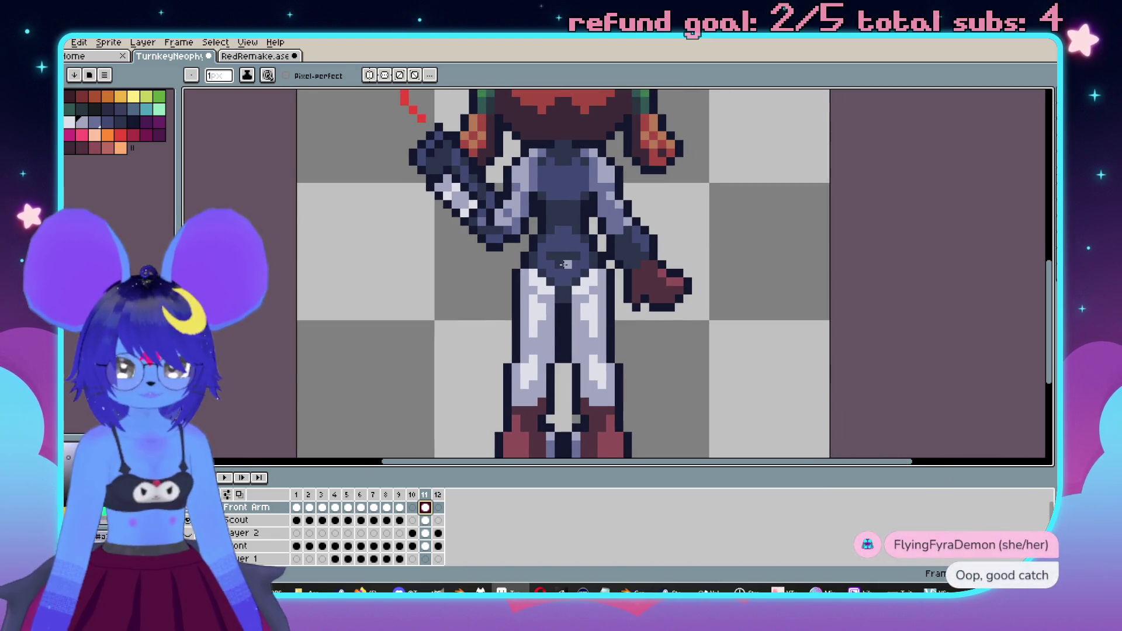
drag(616, 323, 689, 345)
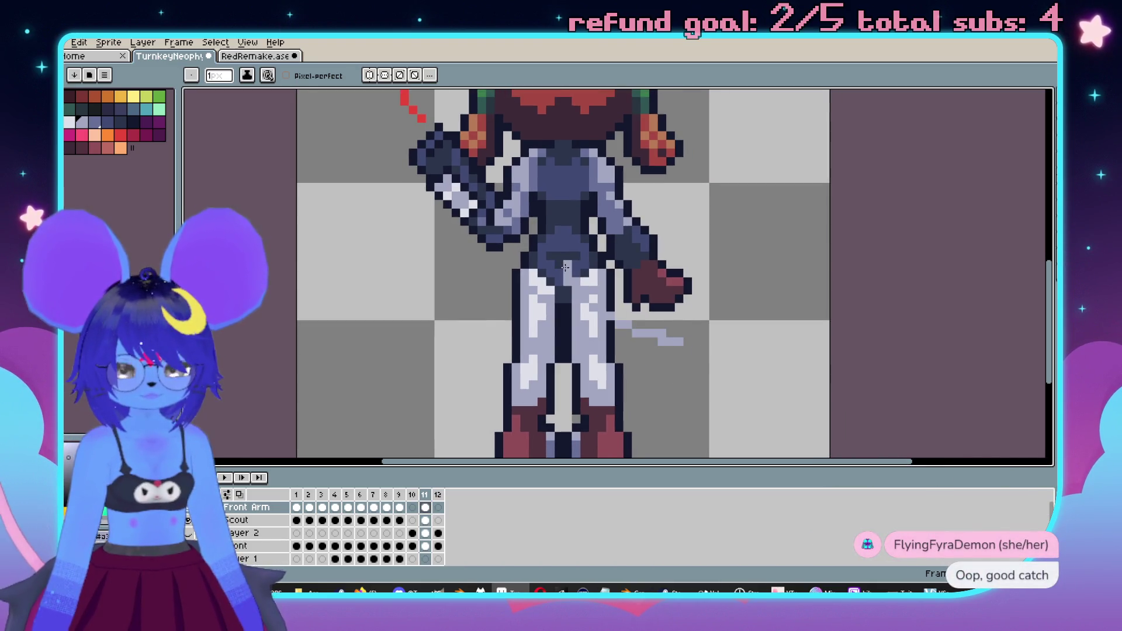
scroll(584, 288, up, 1)
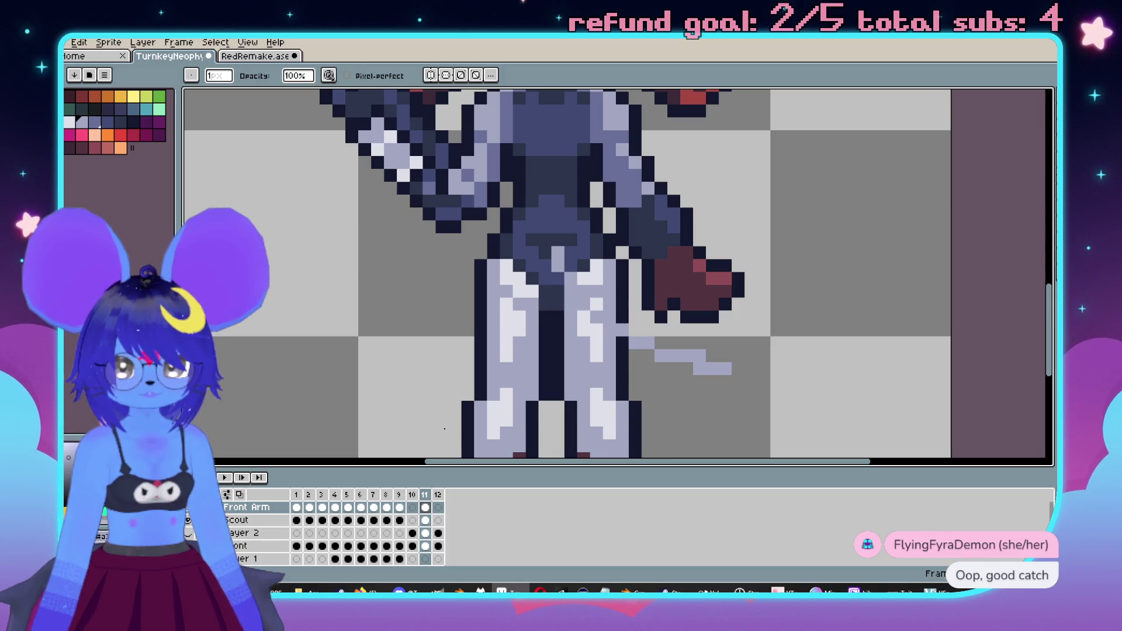
- Hide the Scout body layer and darken outline pixels along the tail curve
click(198, 520)
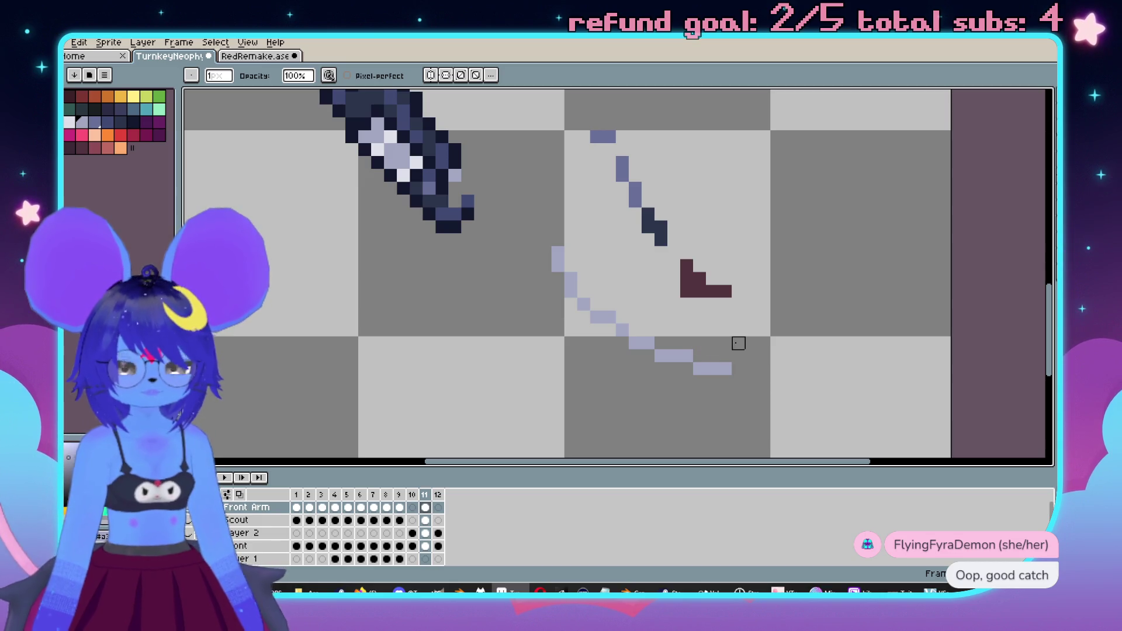
click(558, 259)
click(571, 286)
click(583, 305)
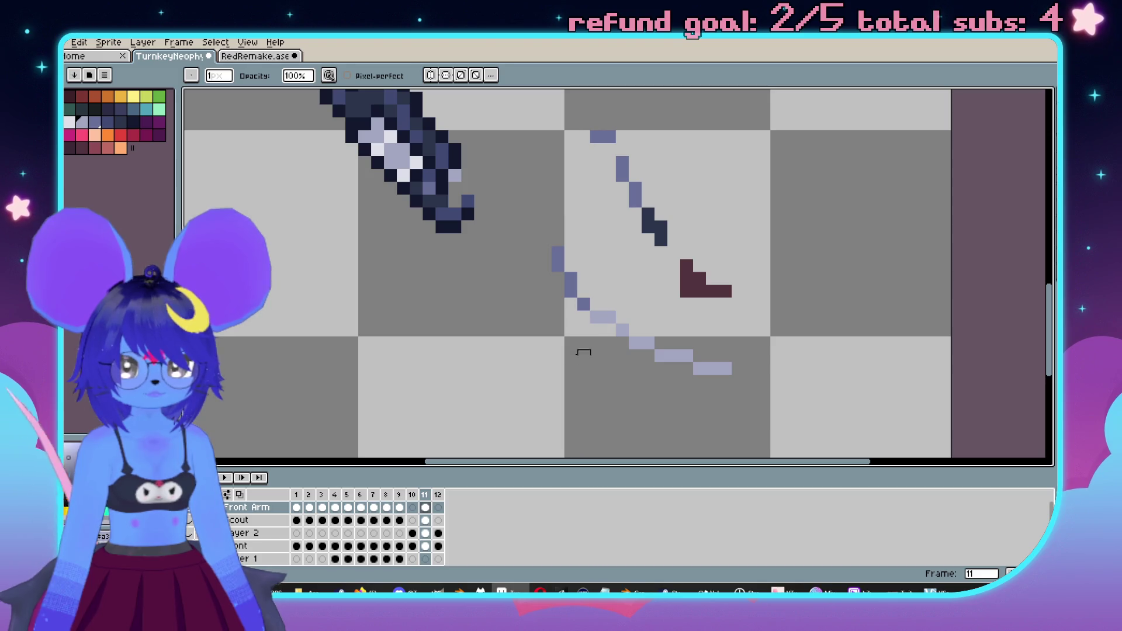
- Sample the light purple tail colour from the canvas
key(alt)
click(610, 330)
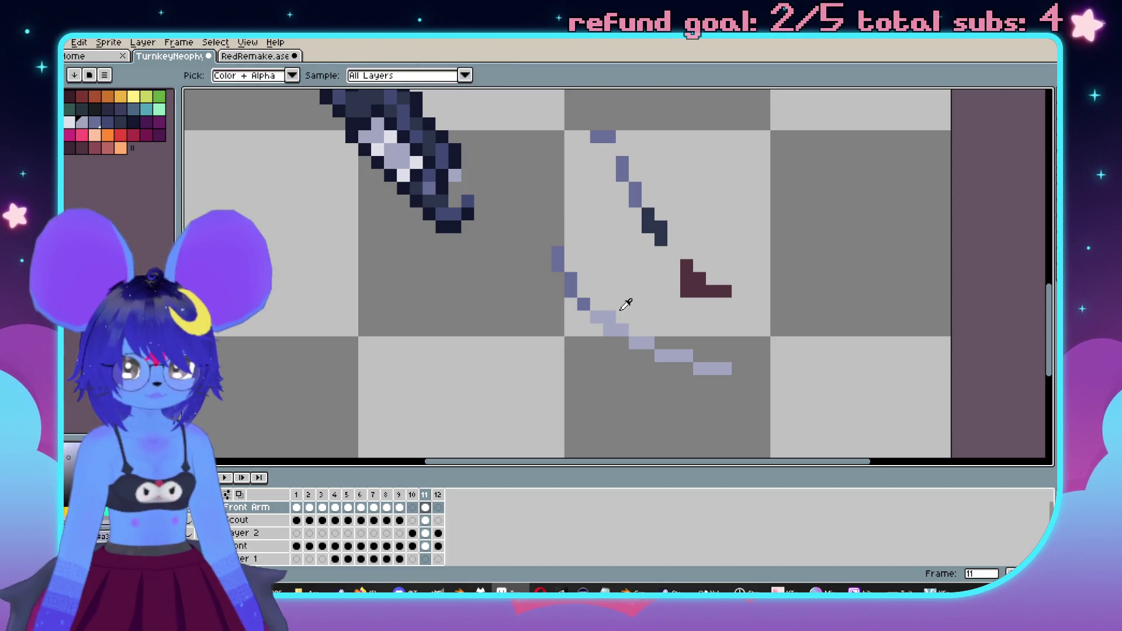
scroll(682, 293, down, 2)
scroll(692, 296, up, 1)
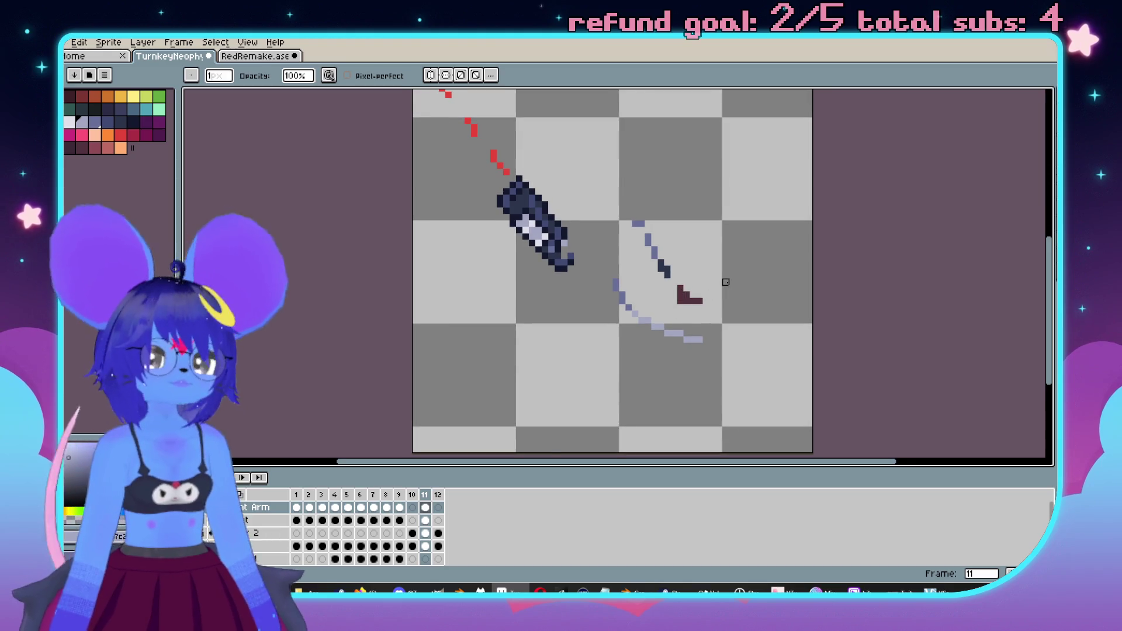
scroll(726, 282, down, 1)
scroll(726, 282, up, 1)
scroll(684, 271, down, 1)
scroll(684, 271, up, 1)
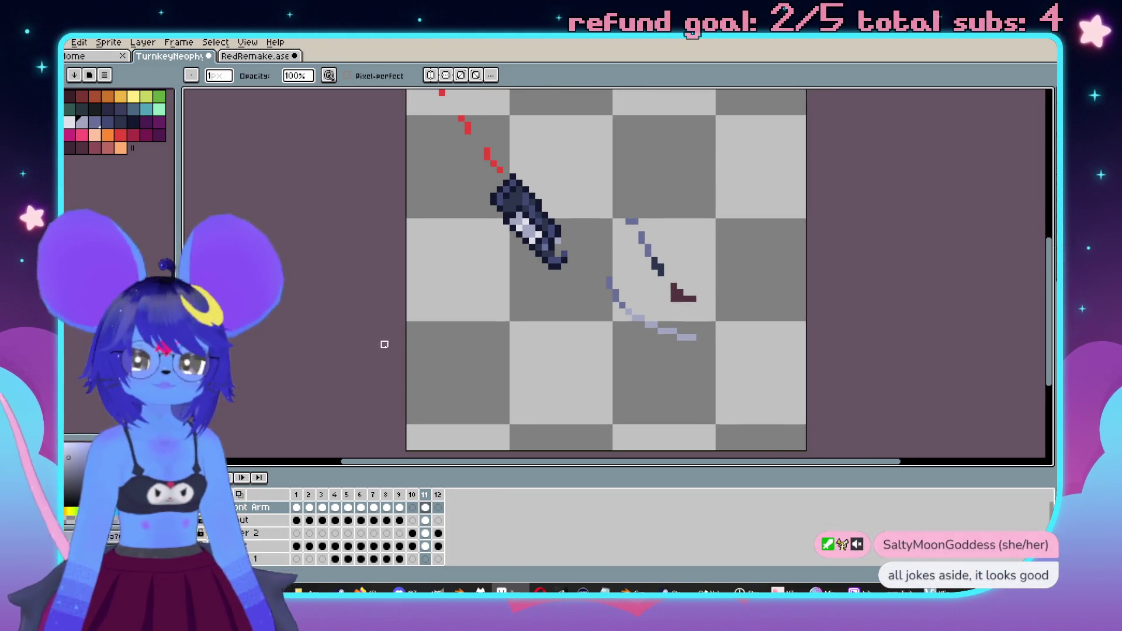
scroll(596, 305, up, 1)
- Sample the dark outline colour and draw a dark outline run along the tail
key(alt)
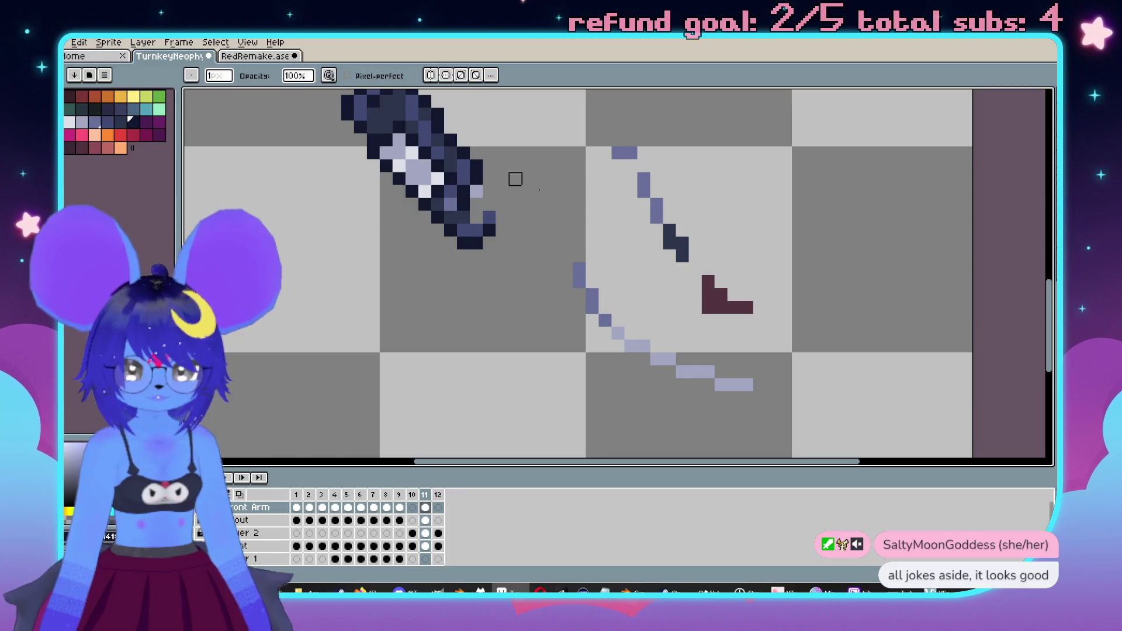
click(579, 269)
mouse_move(586, 274)
mouse_down()
mouse_move(602, 306)
mouse_move(739, 373)
mouse_move(717, 398)
mouse_move(630, 357)
mouse_move(583, 311)
mouse_up()
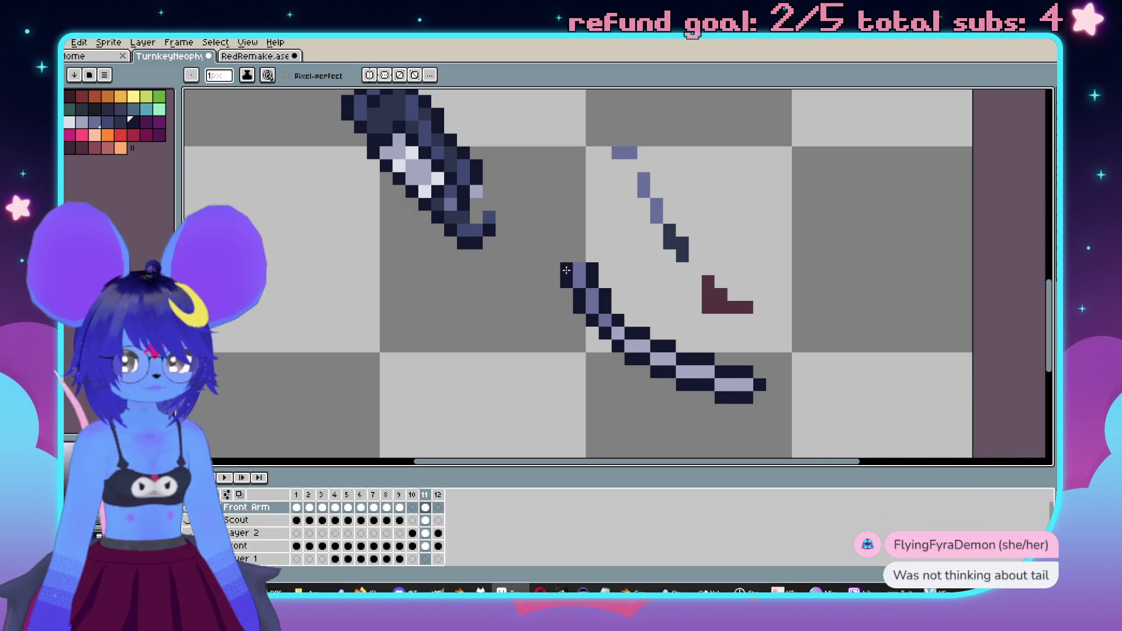
scroll(647, 288, down, 5)
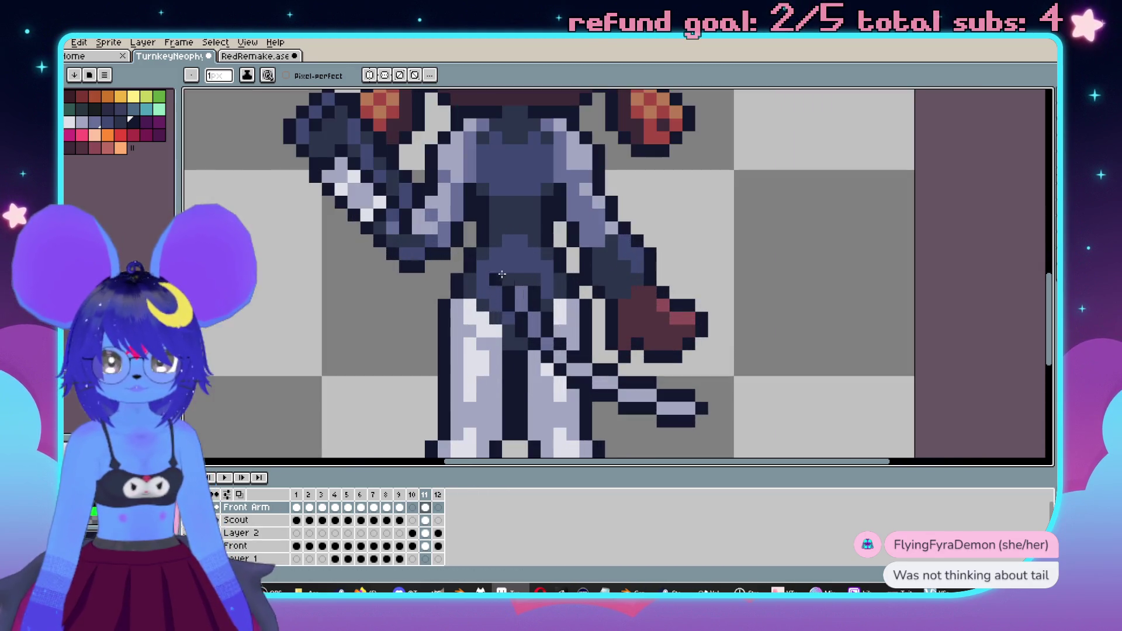
scroll(647, 289, up, 3)
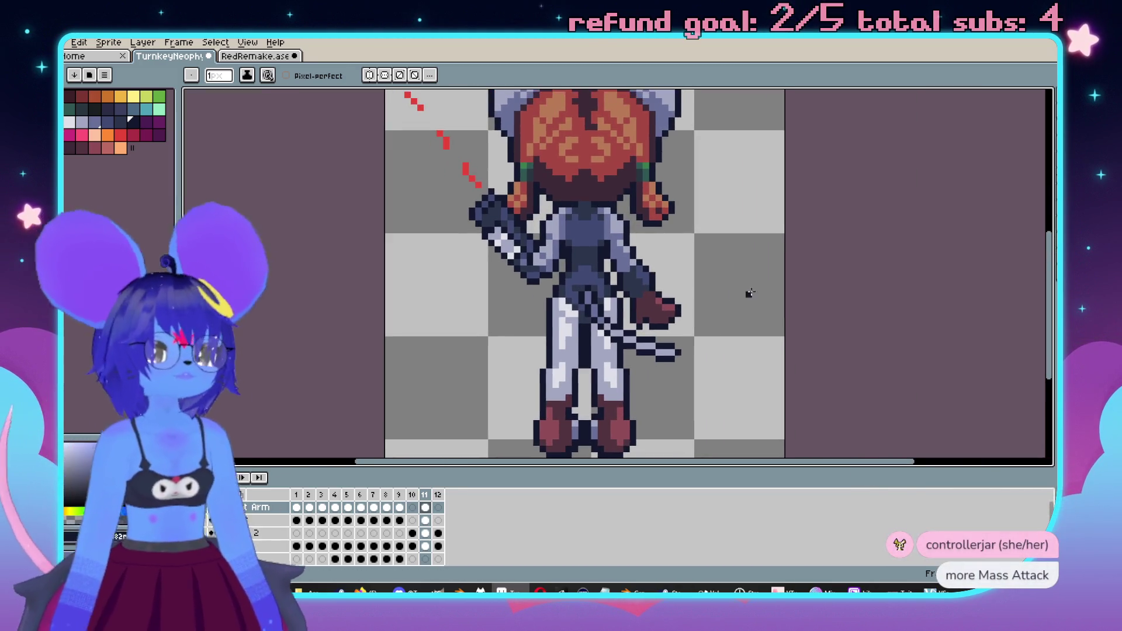
scroll(759, 286, down, 1)
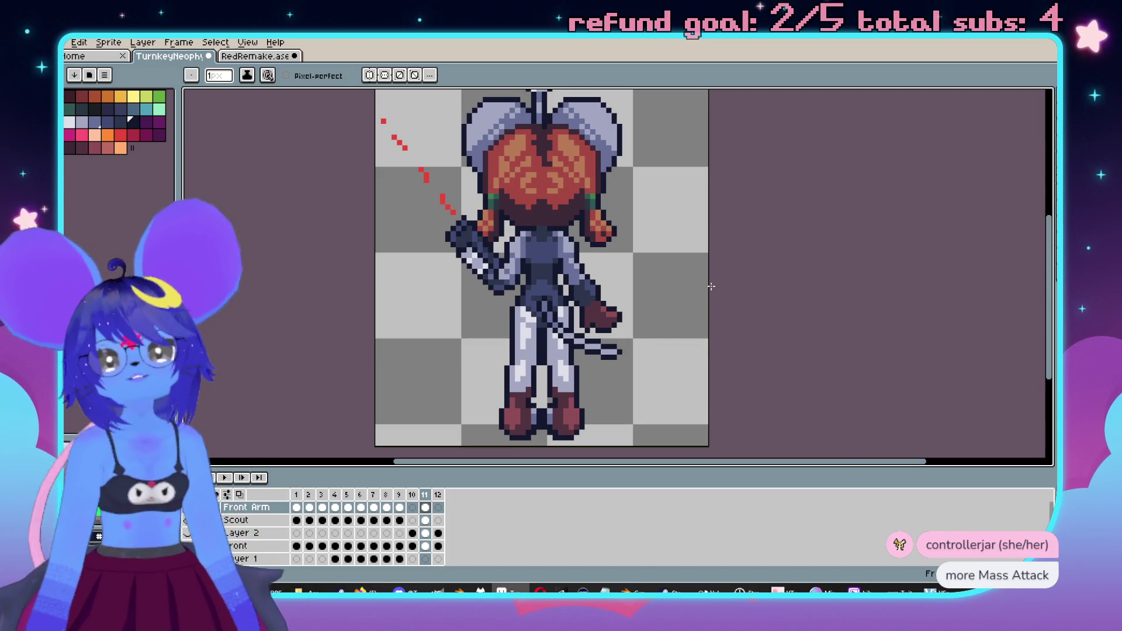
scroll(712, 287, down, 2)
scroll(682, 244, up, 1)
drag(682, 243, 678, 238)
scroll(673, 283, up, 1)
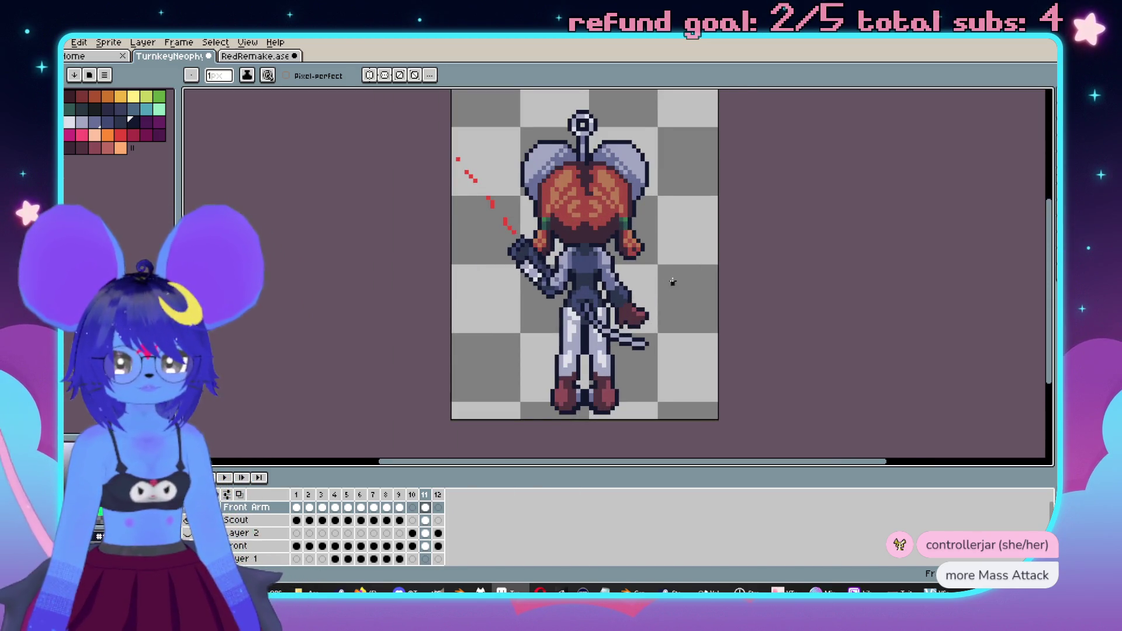
drag(673, 283, 706, 274)
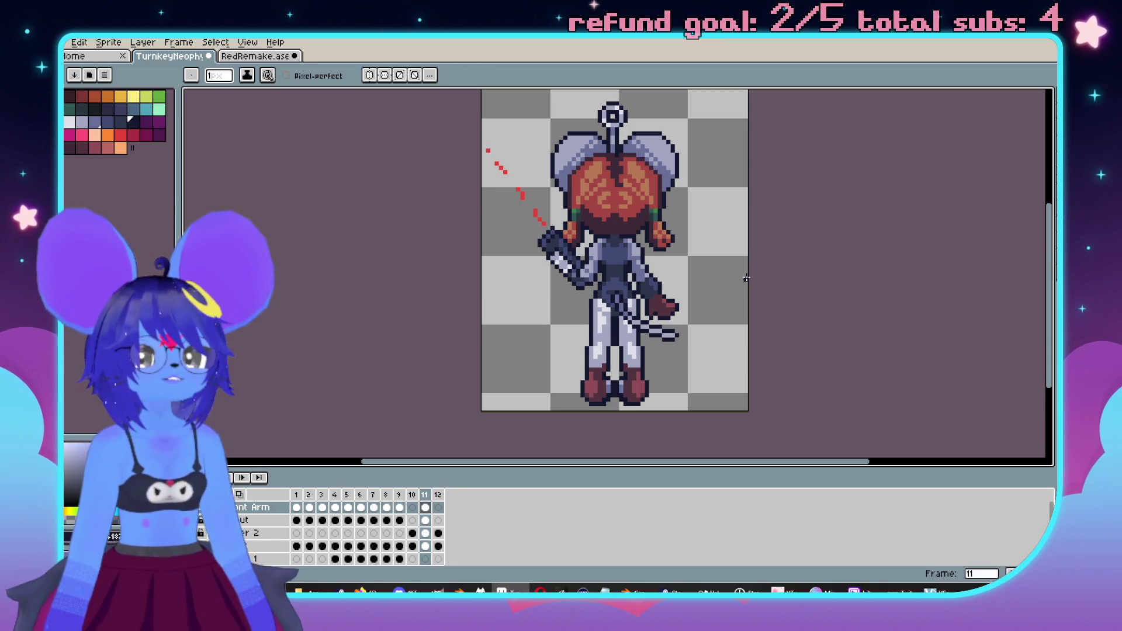
drag(747, 278, 714, 293)
key(ctrl)
scroll(592, 282, up, 3)
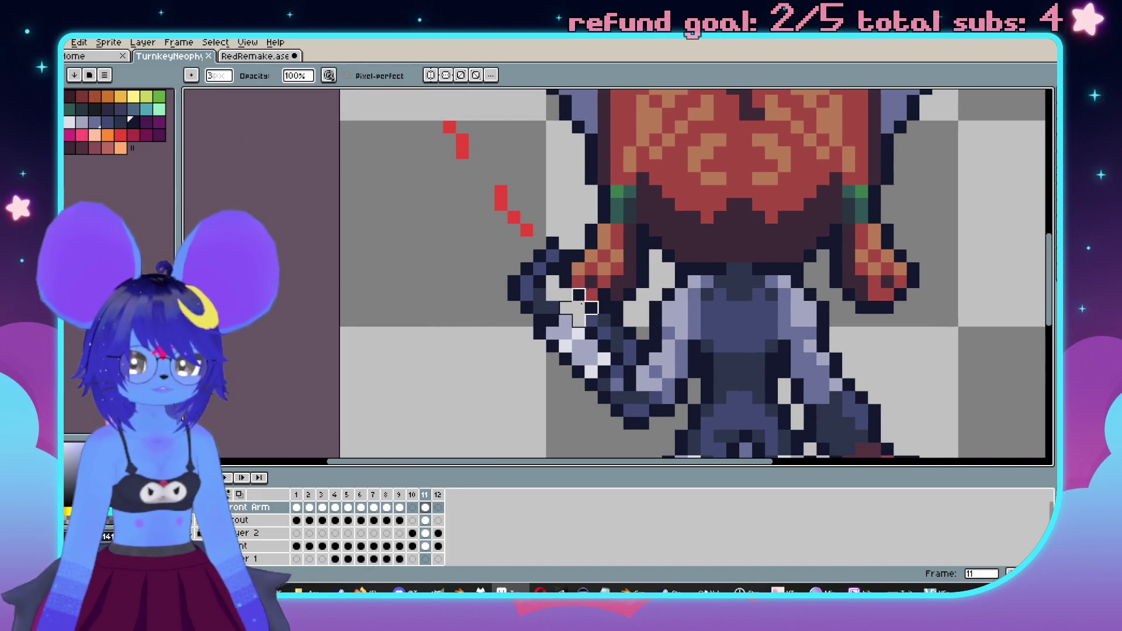
key(ctrl+z)
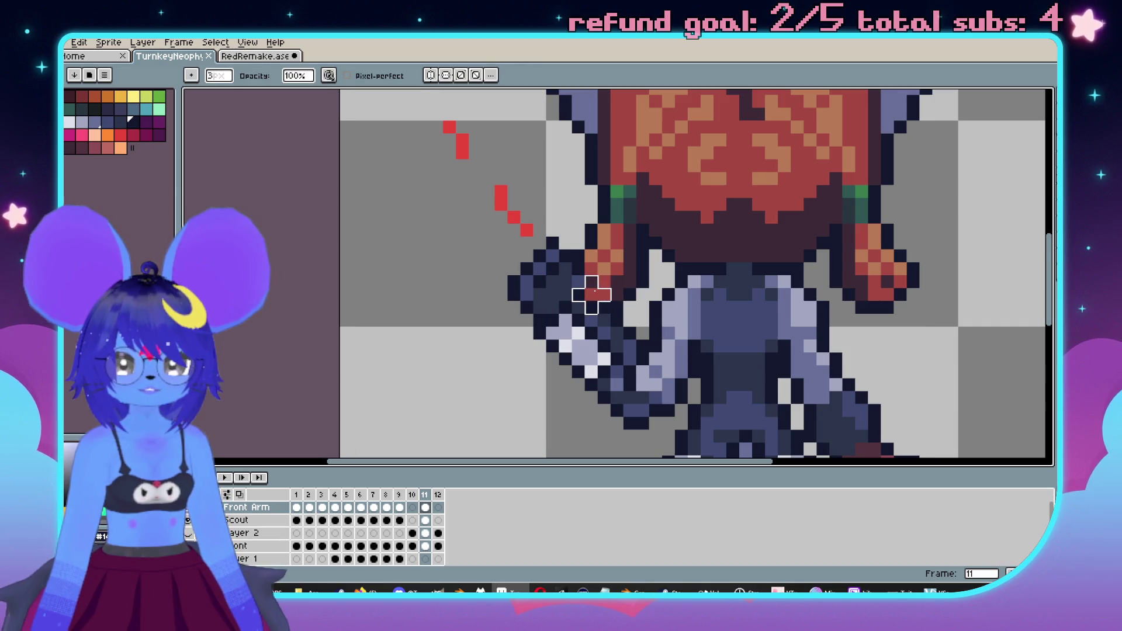
scroll(643, 286, down, 5)
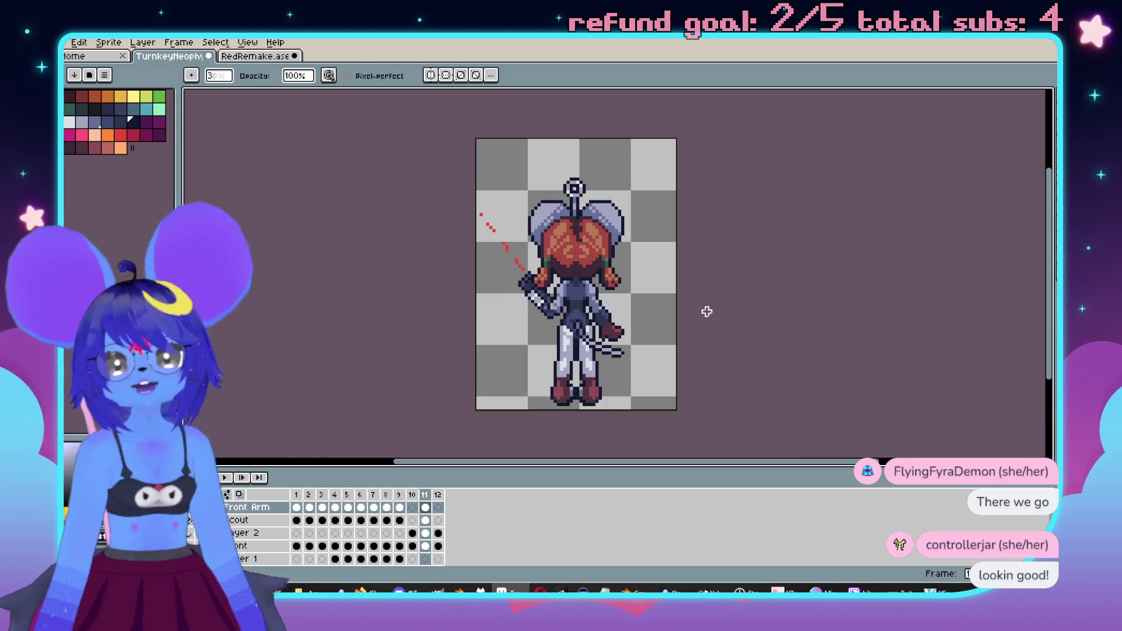
scroll(643, 351, up, 3)
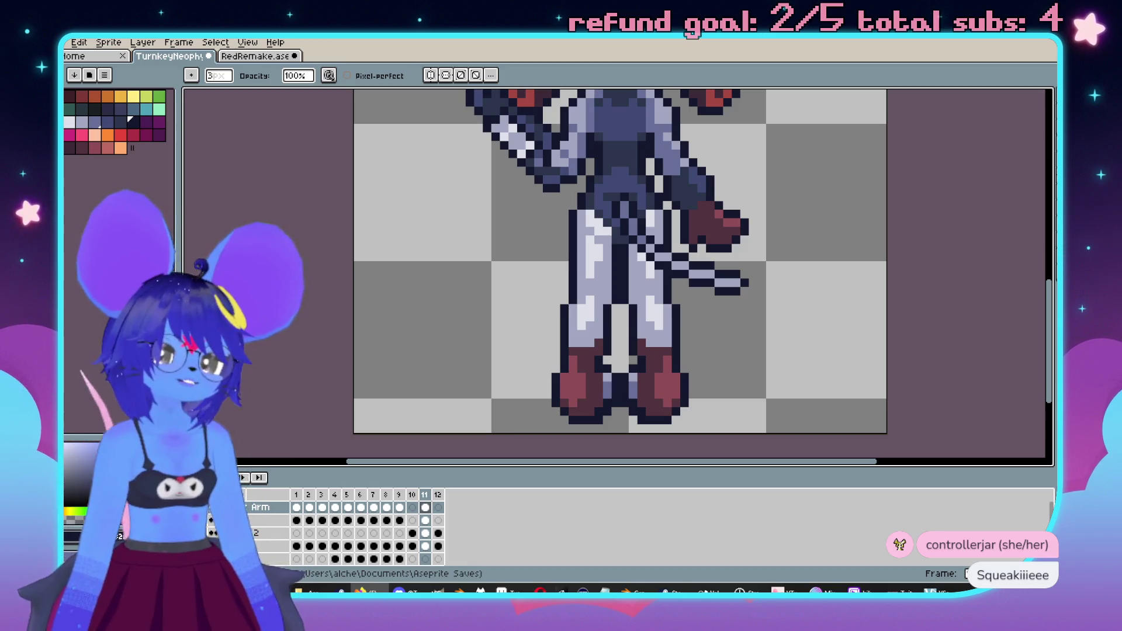
scroll(475, 145, down, 2)
scroll(585, 234, up, 3)
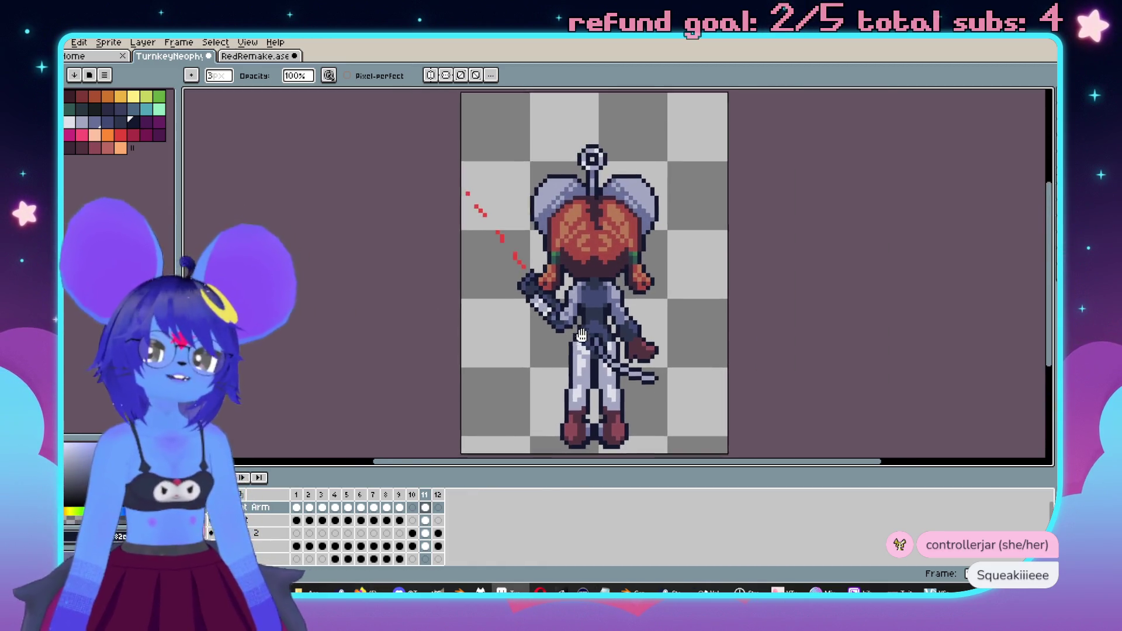
scroll(621, 293, up, 1)
drag(739, 293, 721, 269)
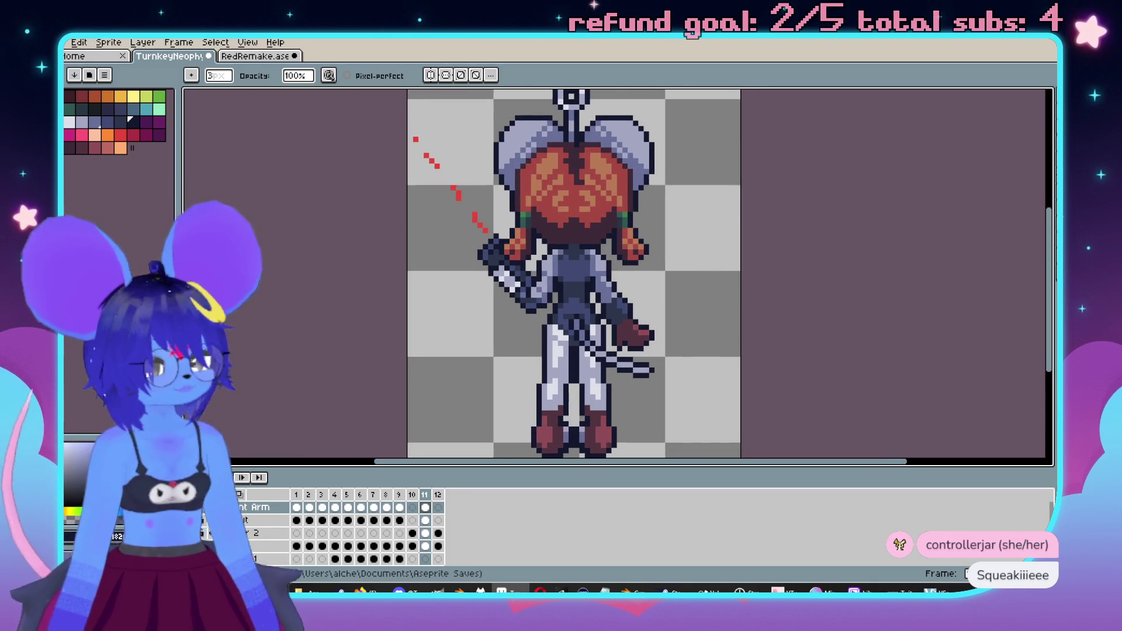